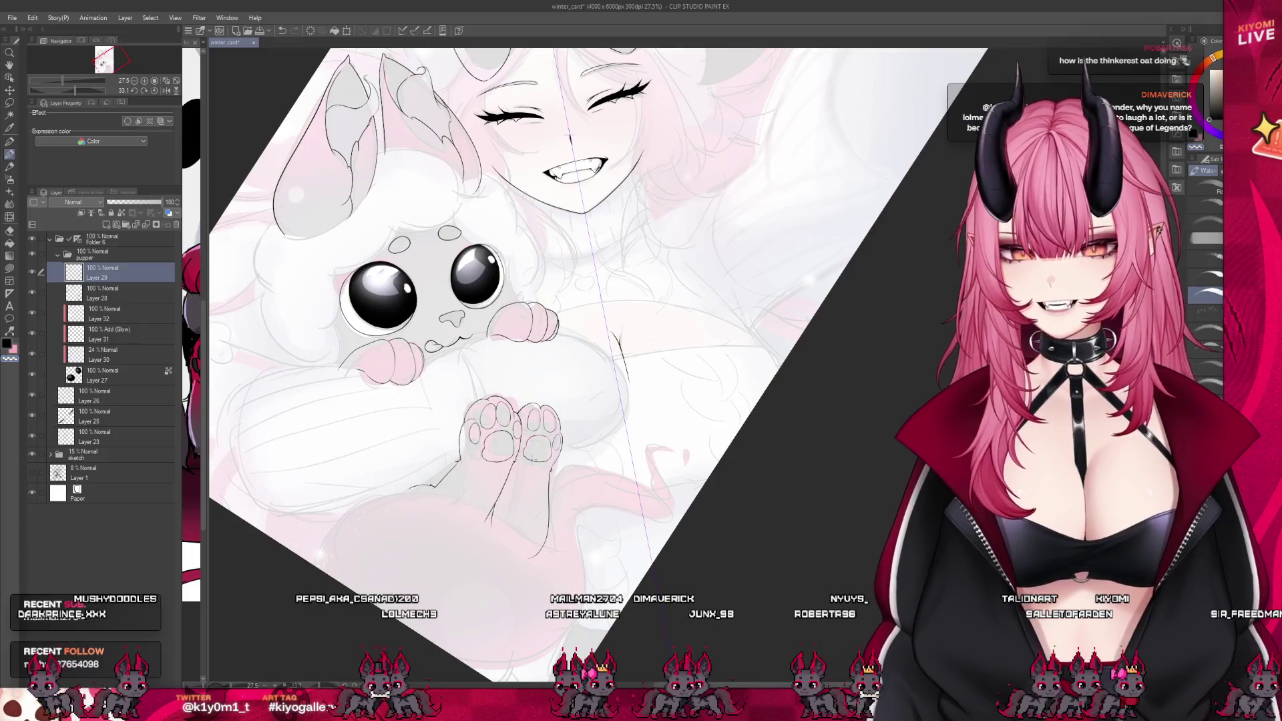
Reset the canvas rotation to upright and zoom out on the illustration
scroll(542, 361, "down", 2)
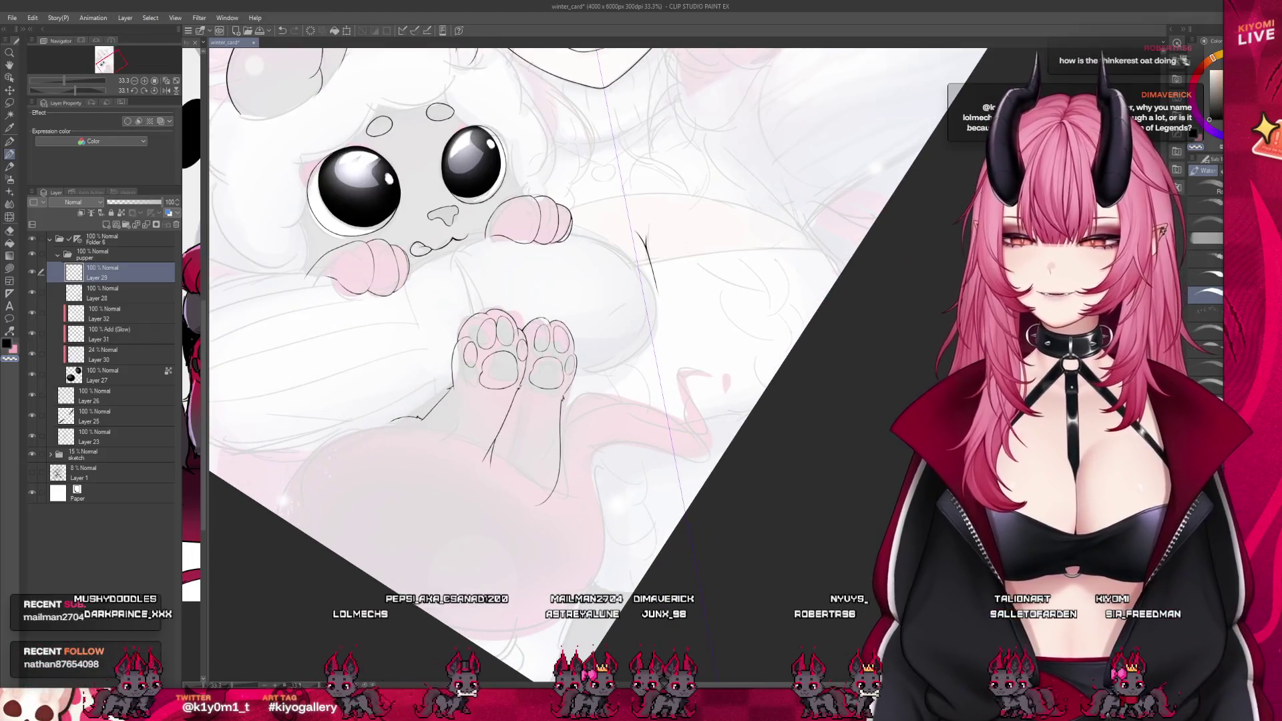
scroll(396, 427, "up", 1)
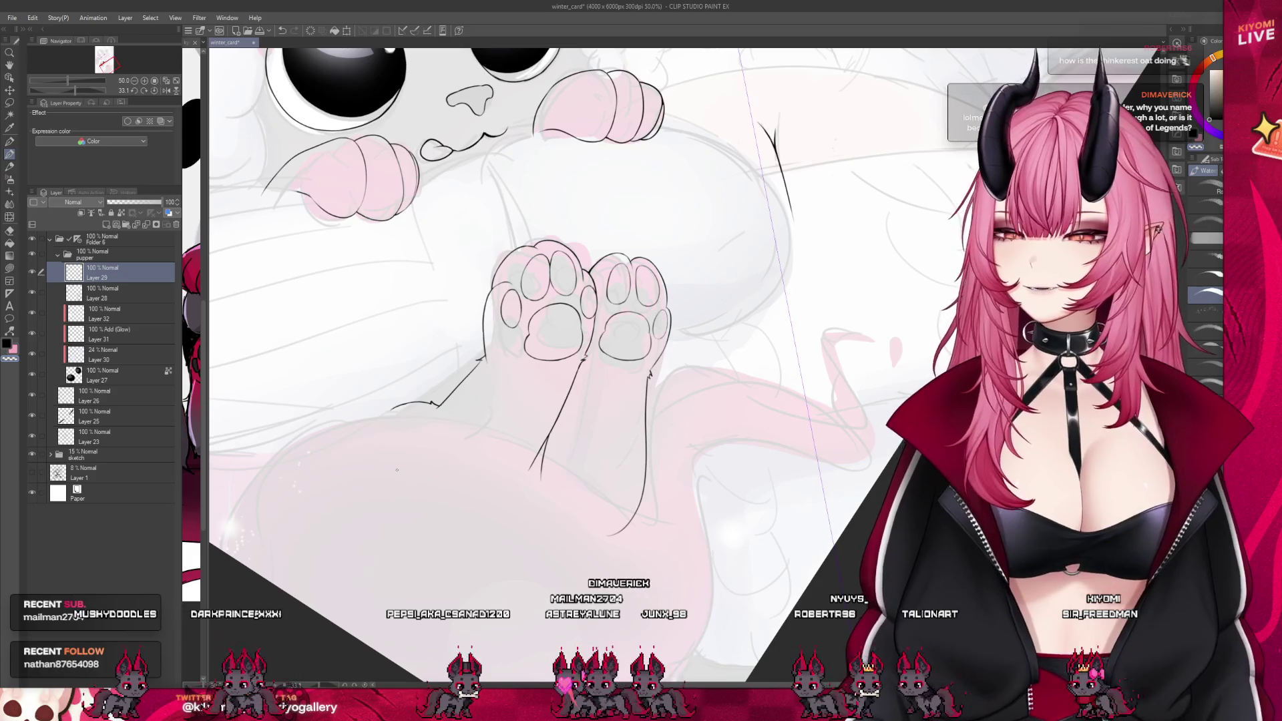
scroll(578, 357, "down", 1)
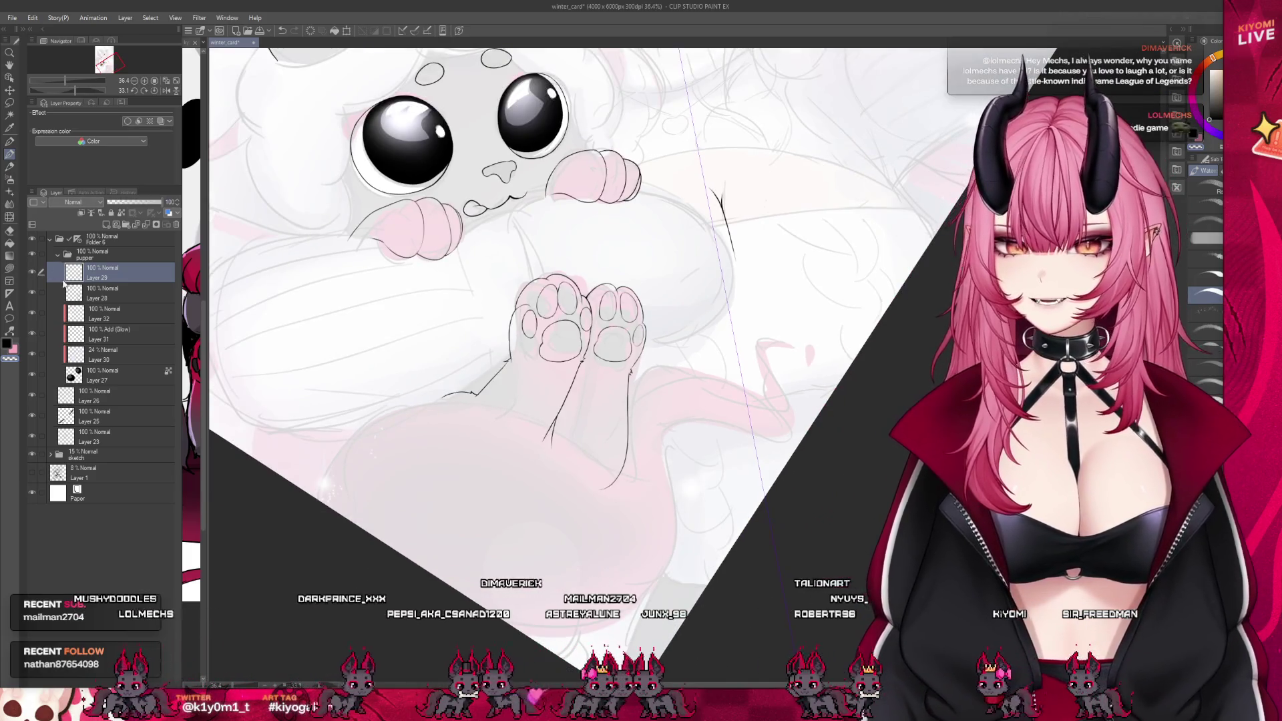
scroll(603, 203, "up", 3)
scroll(603, 203, "up", 1)
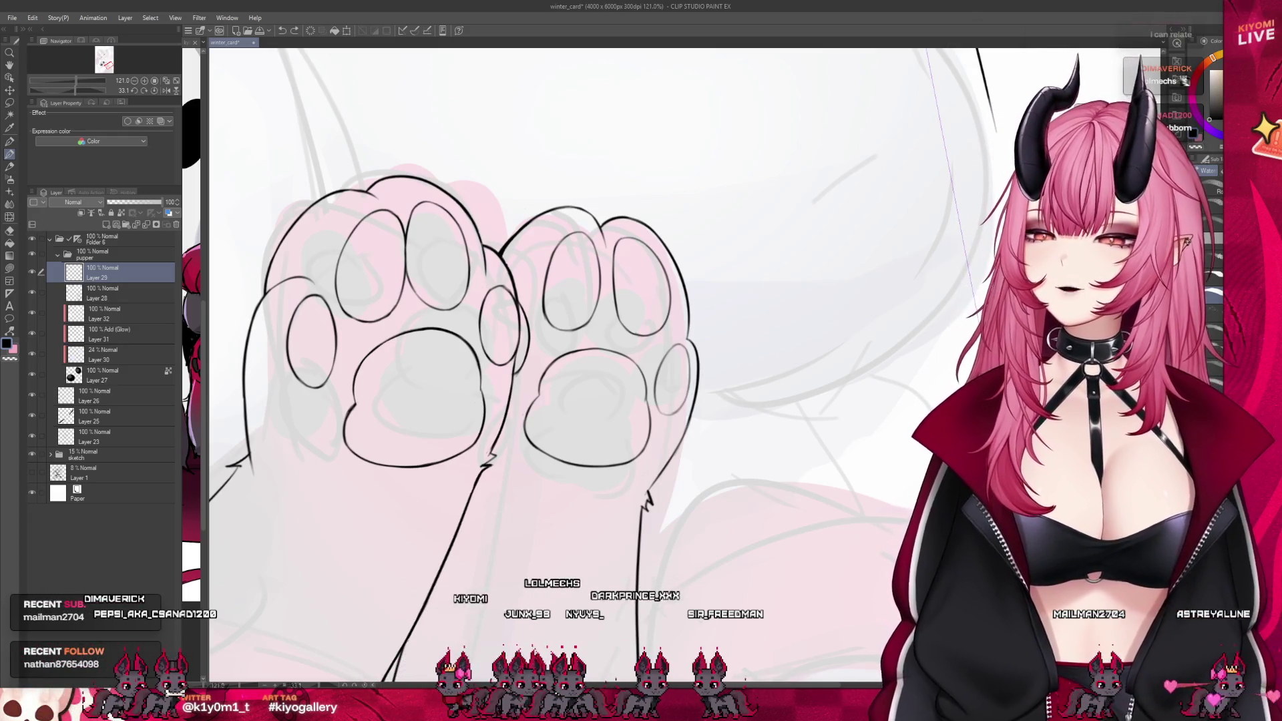
scroll(658, 324, "down", 5)
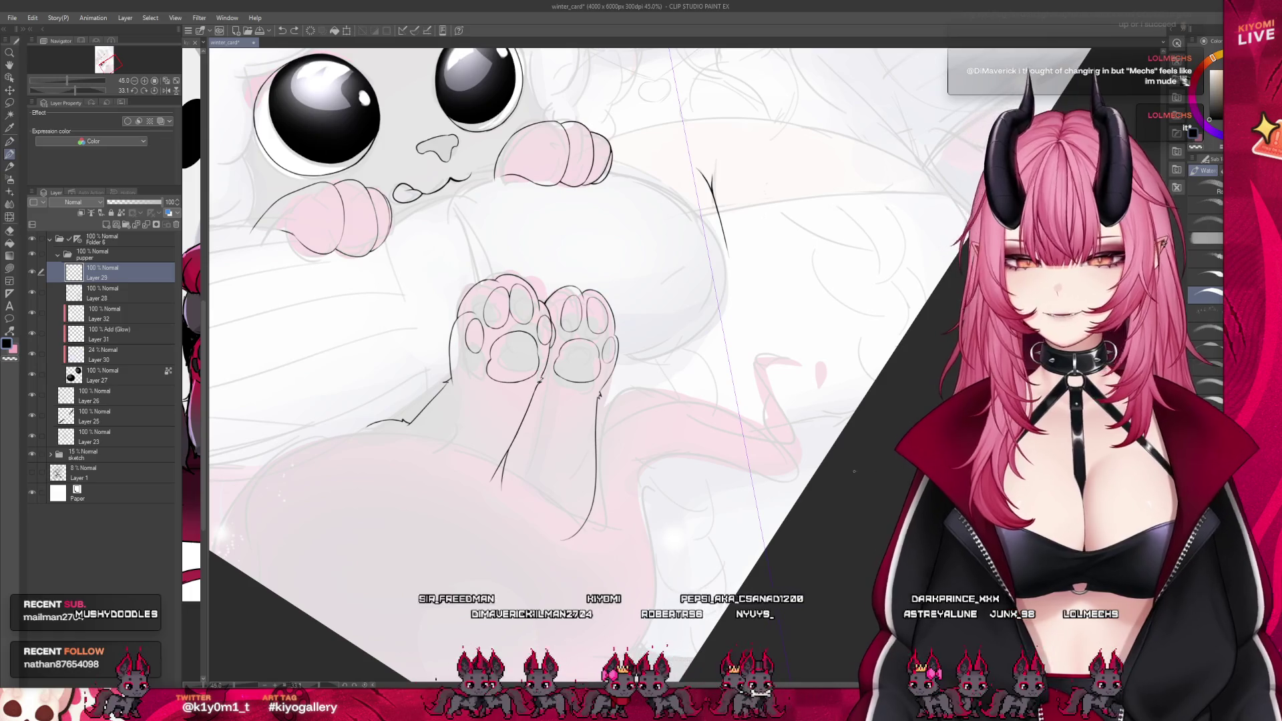
scroll(795, 466, "down", 2)
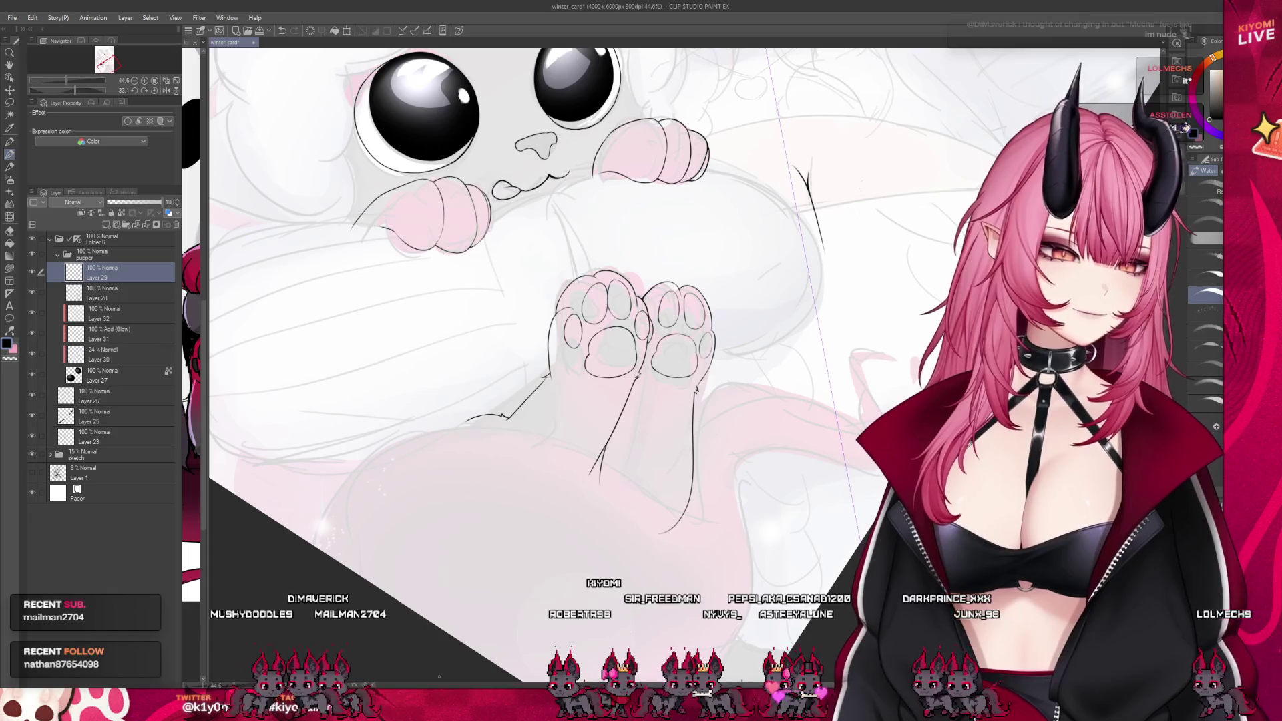
key("ctrl+at")
scroll(558, 429, "down", 4)
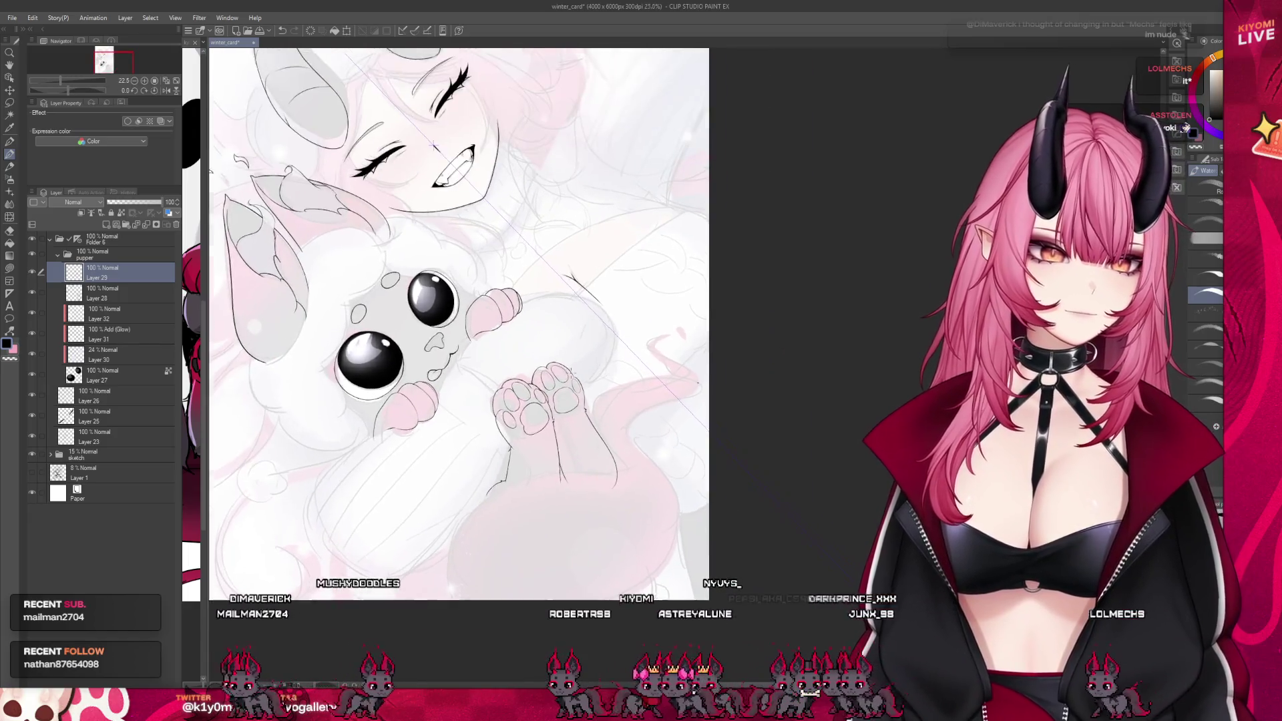
scroll(558, 429, "down", 1)
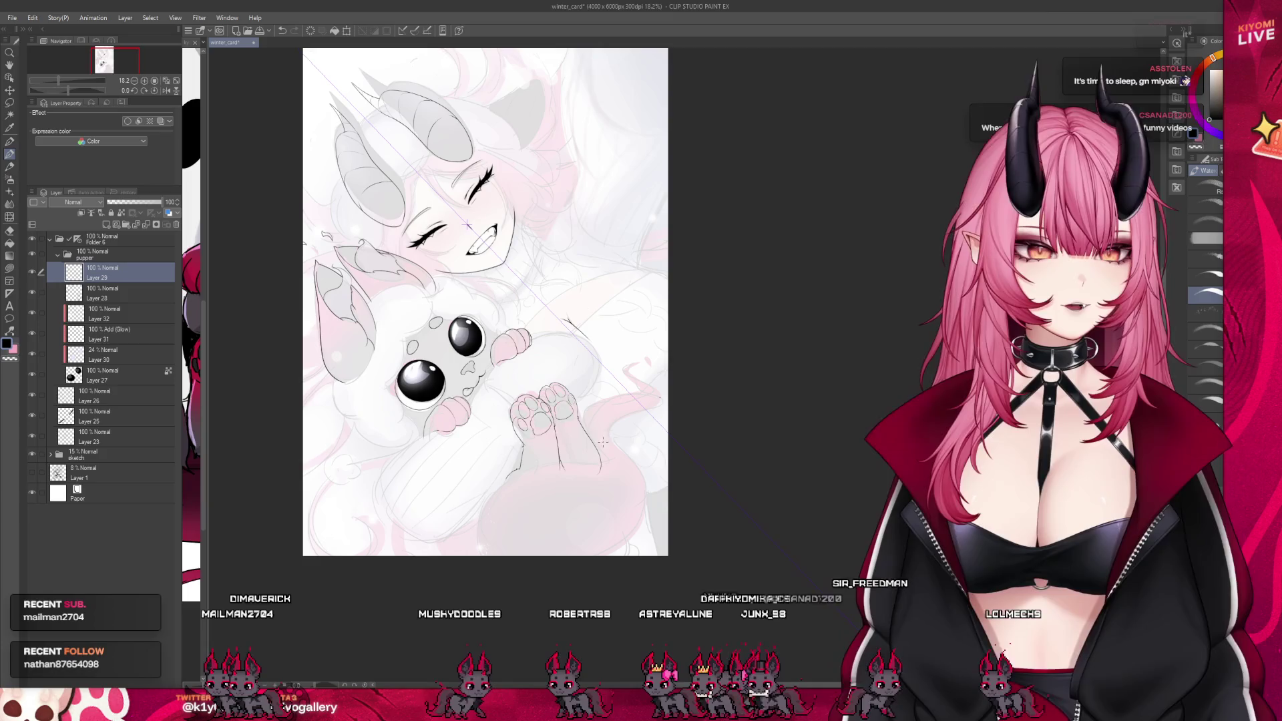
scroll(608, 446, "up", 3)
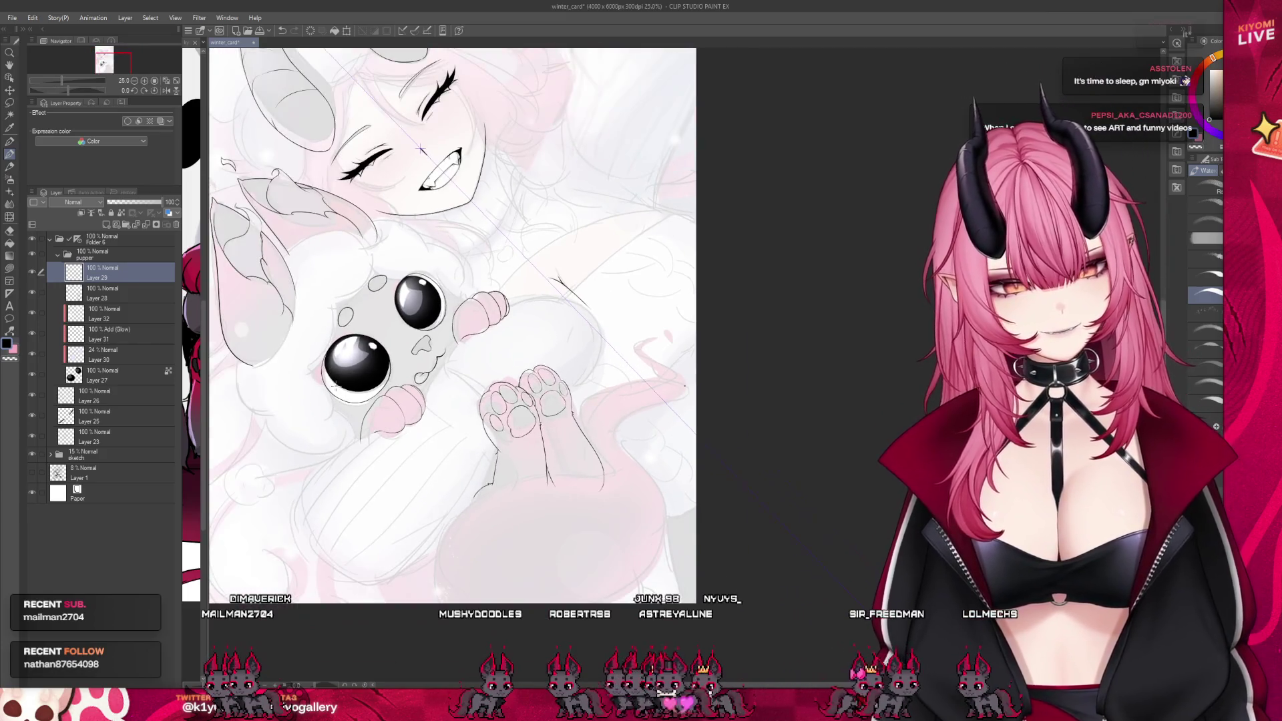
Add new Layer 33 above Layer 29, then test a lower-left contour stroke and undo it
left_click(106, 225)
scroll(460, 394, "down", 2)
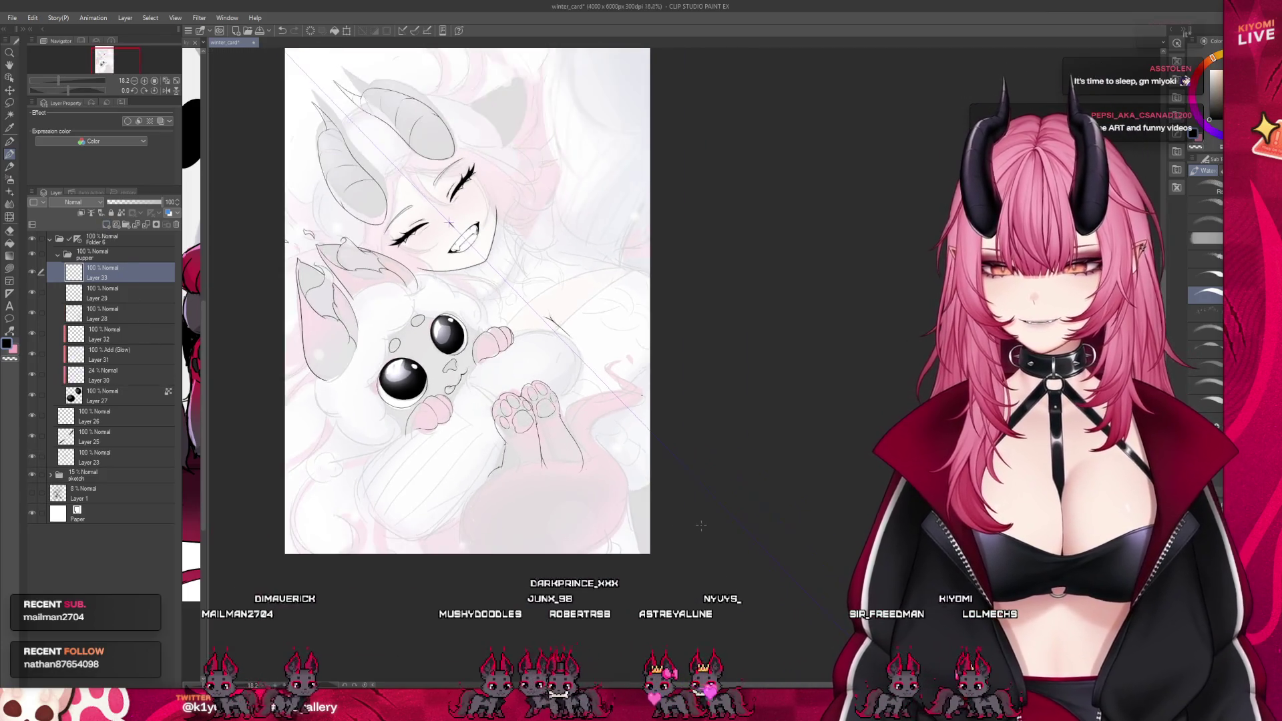
scroll(521, 459, "up", 2)
scroll(521, 458, "up", 1)
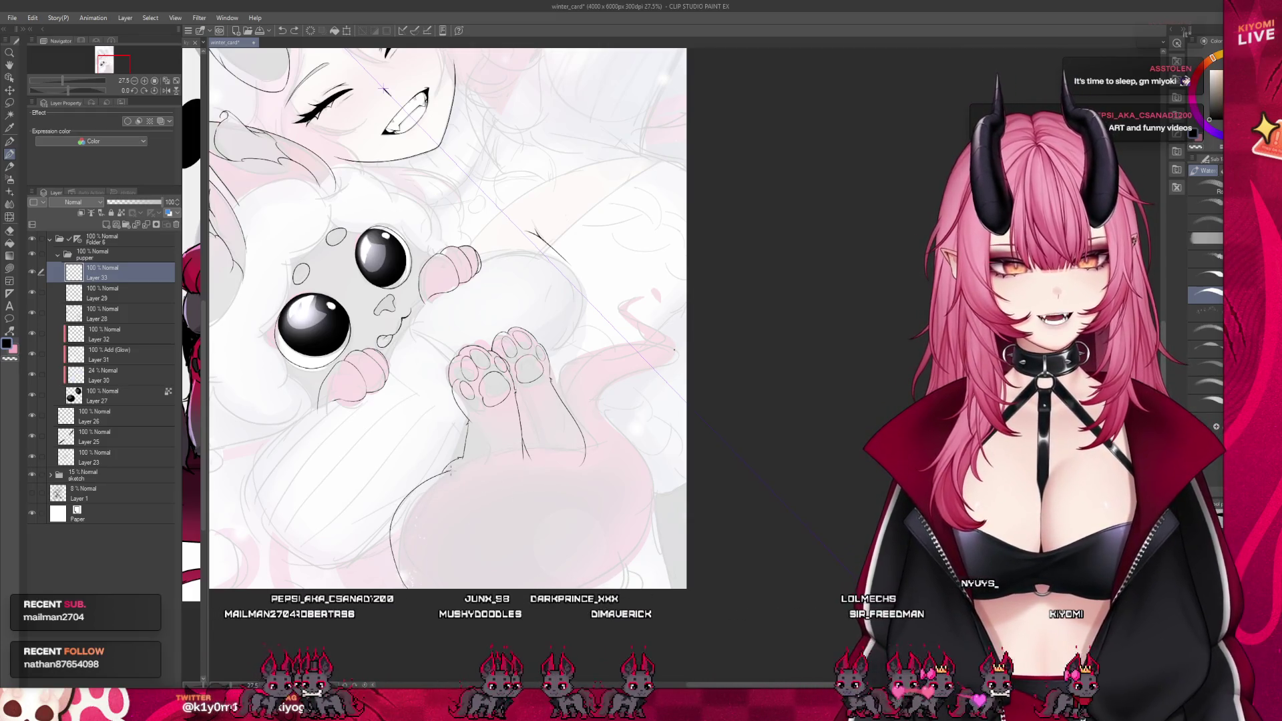
mouse_move(393, 531)
left_mouse_down()
mouse_move(468, 461)
mouse_move(609, 432)
left_mouse_up()
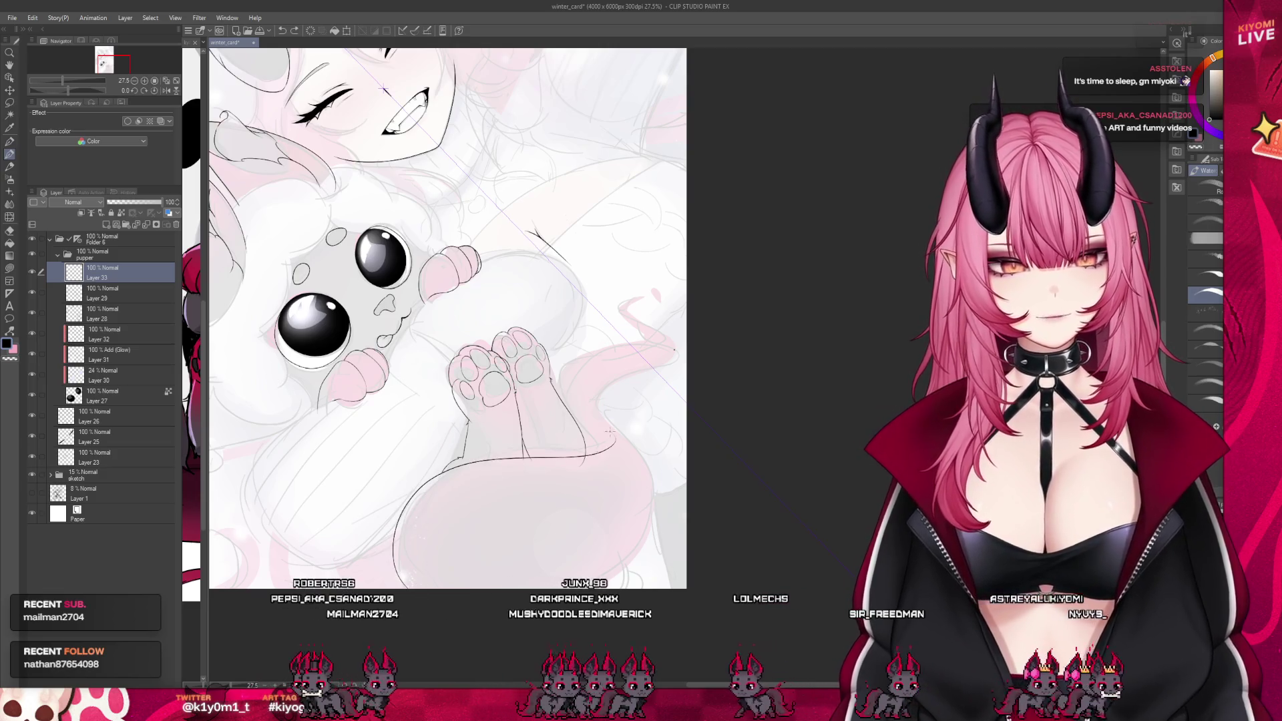
key("ctrl+z")
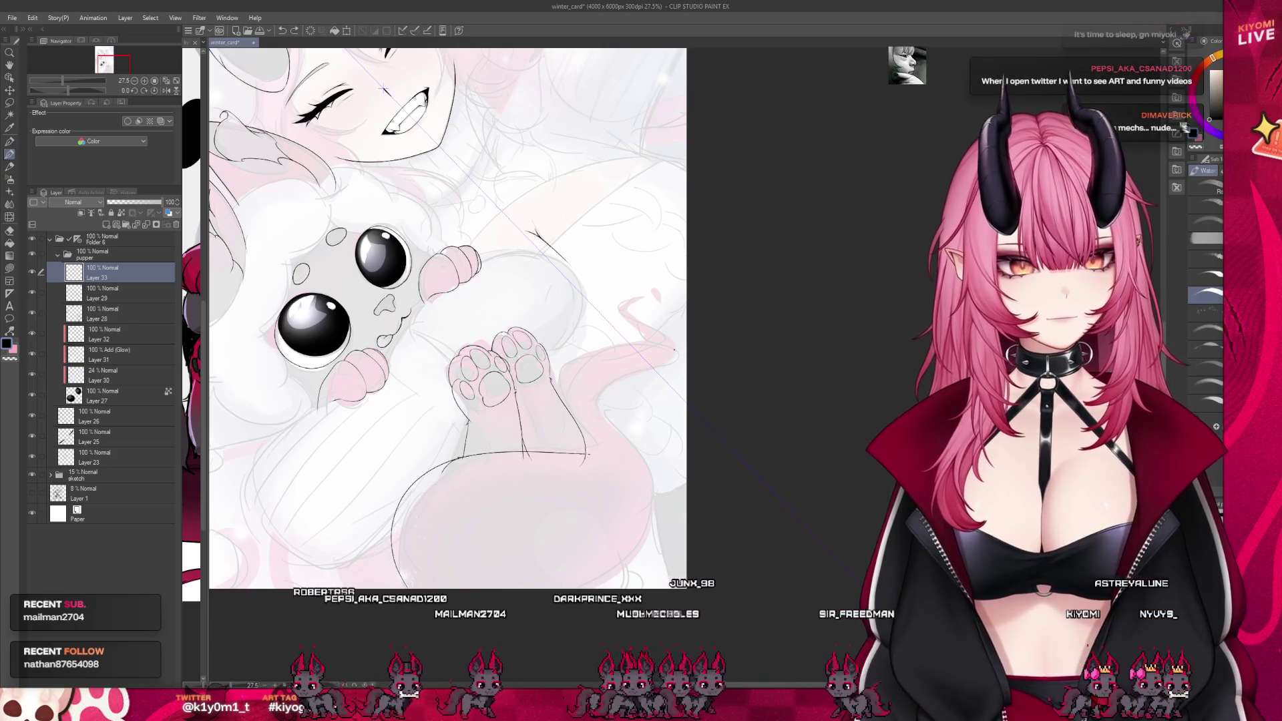
key("ctrl+z")
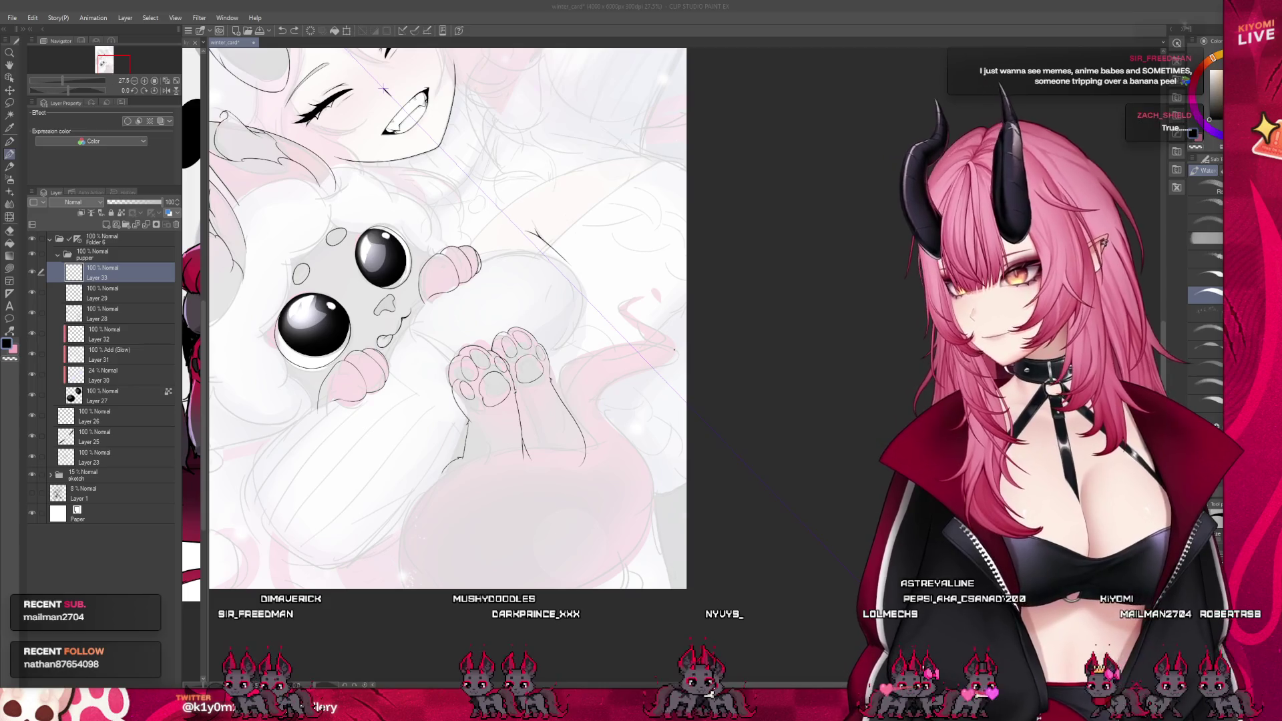
left_click(152, 10)
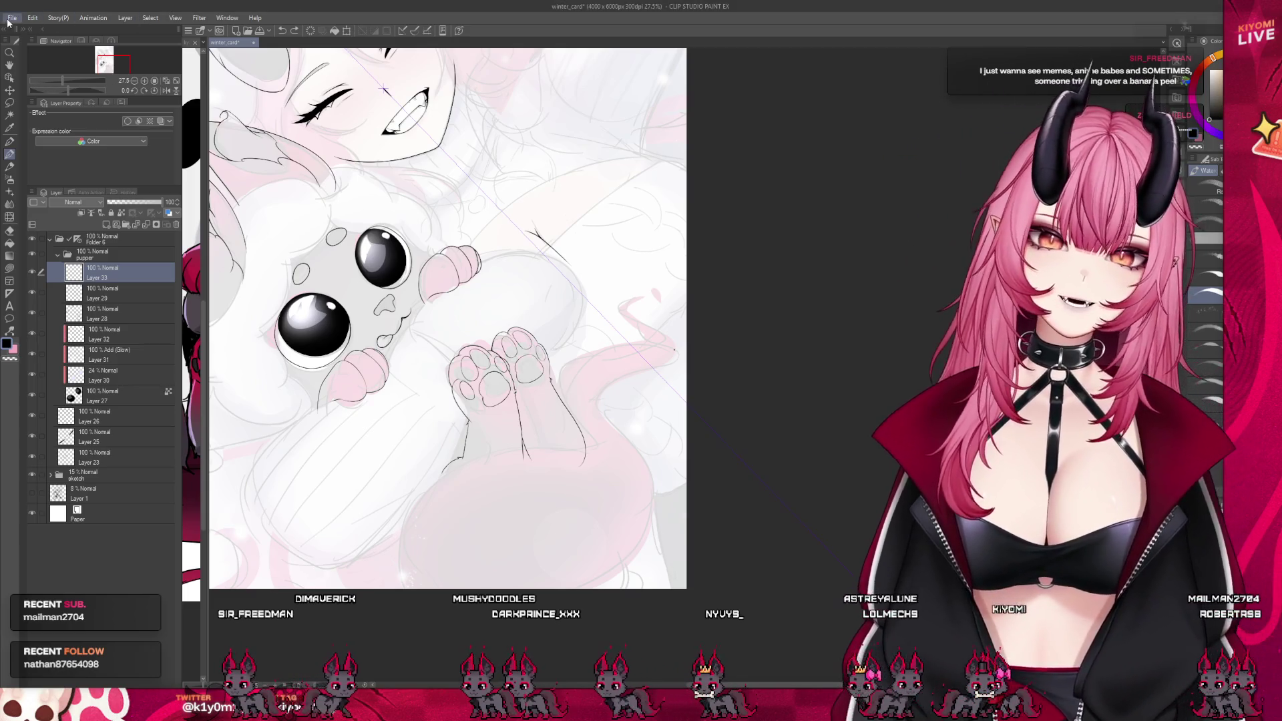
left_click(12, 18)
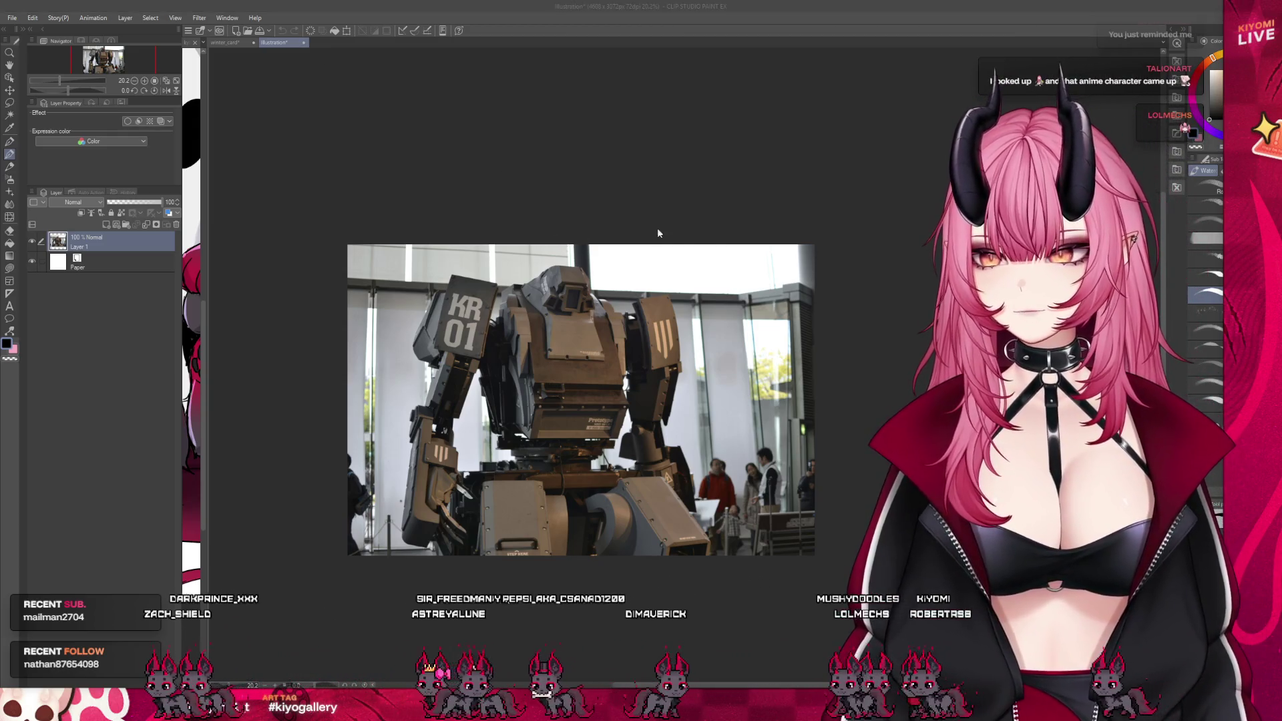
key("ctrl+w")
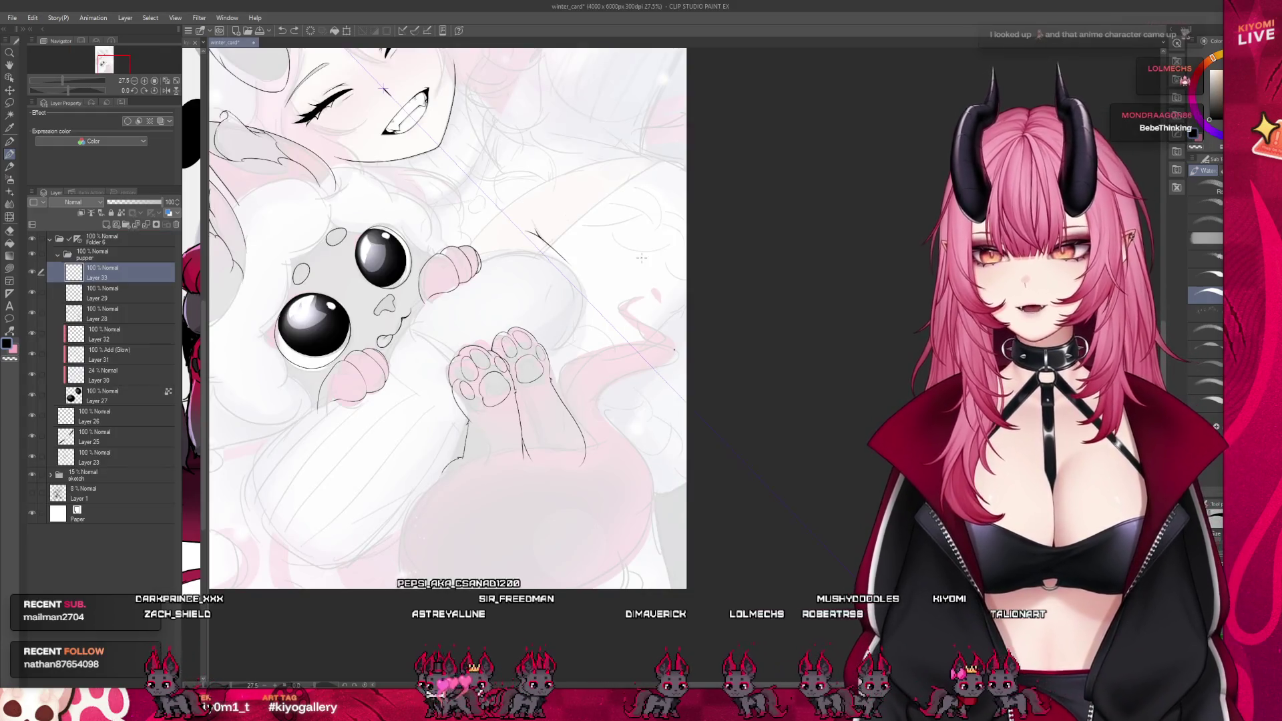
Try a long curve across the creature's lower body twice, undoing both attempts
scroll(641, 258, "up", 3)
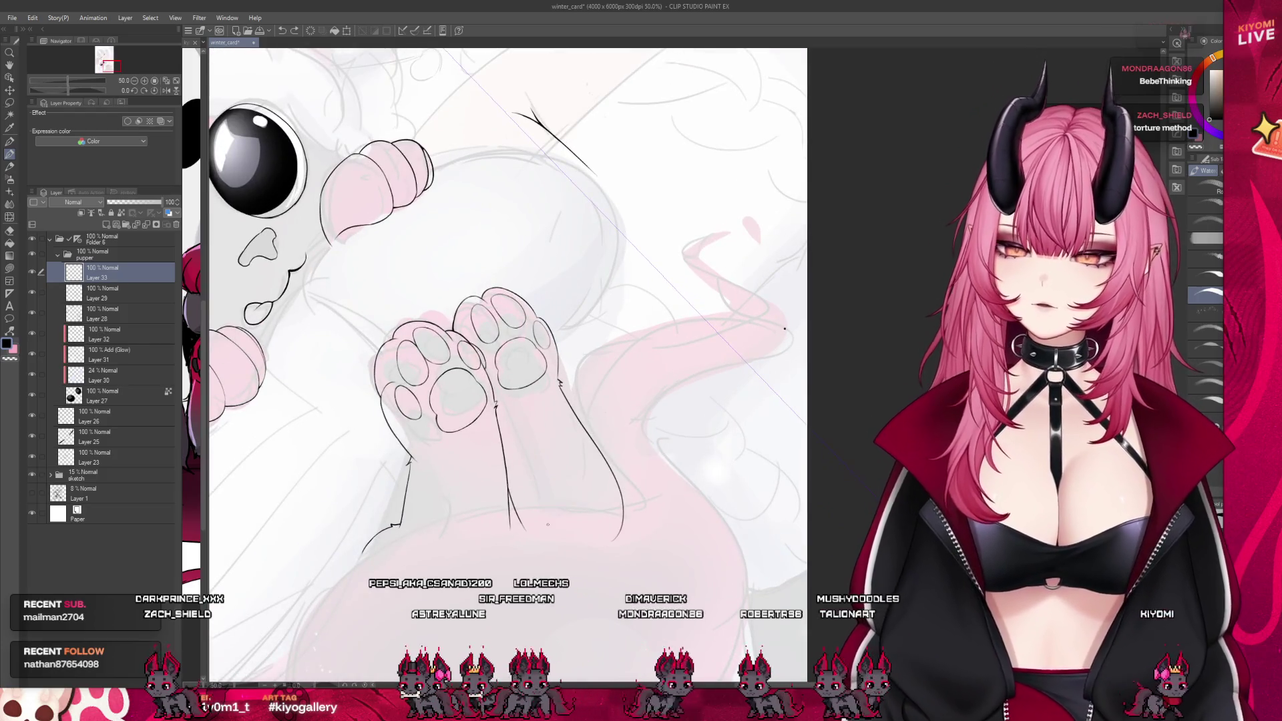
scroll(458, 400, "up", 2)
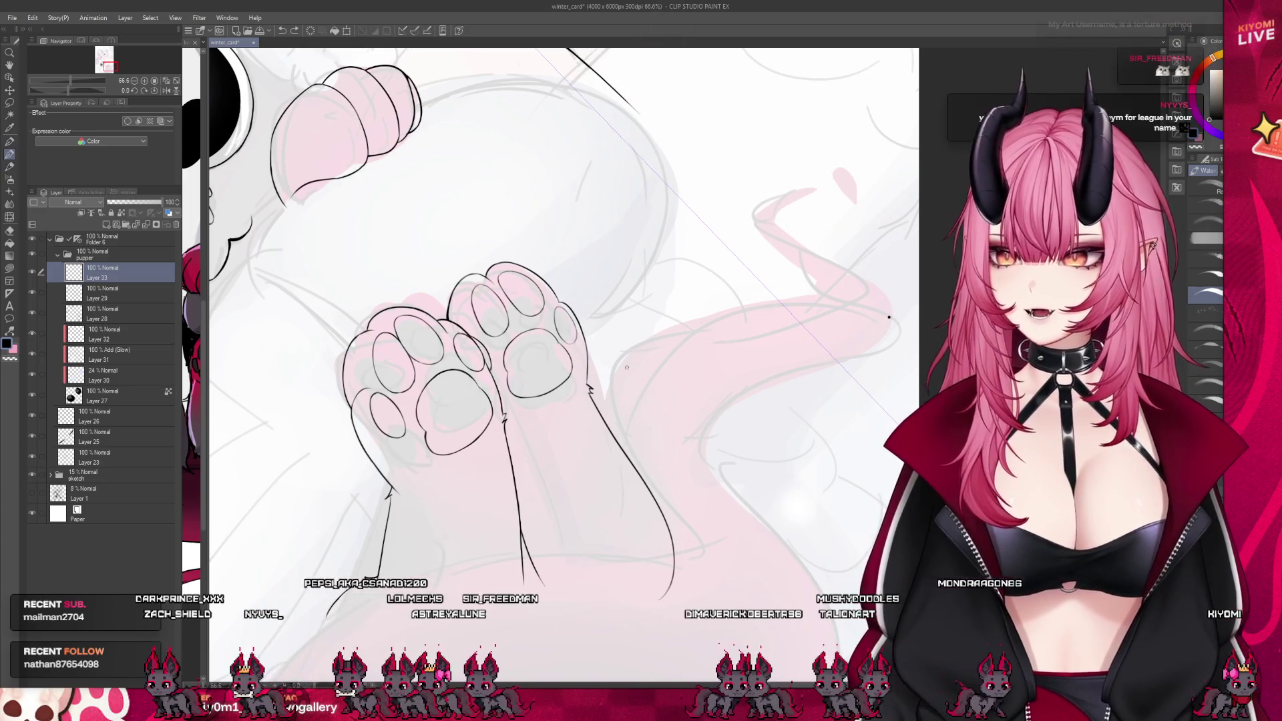
scroll(681, 491, "down", 1)
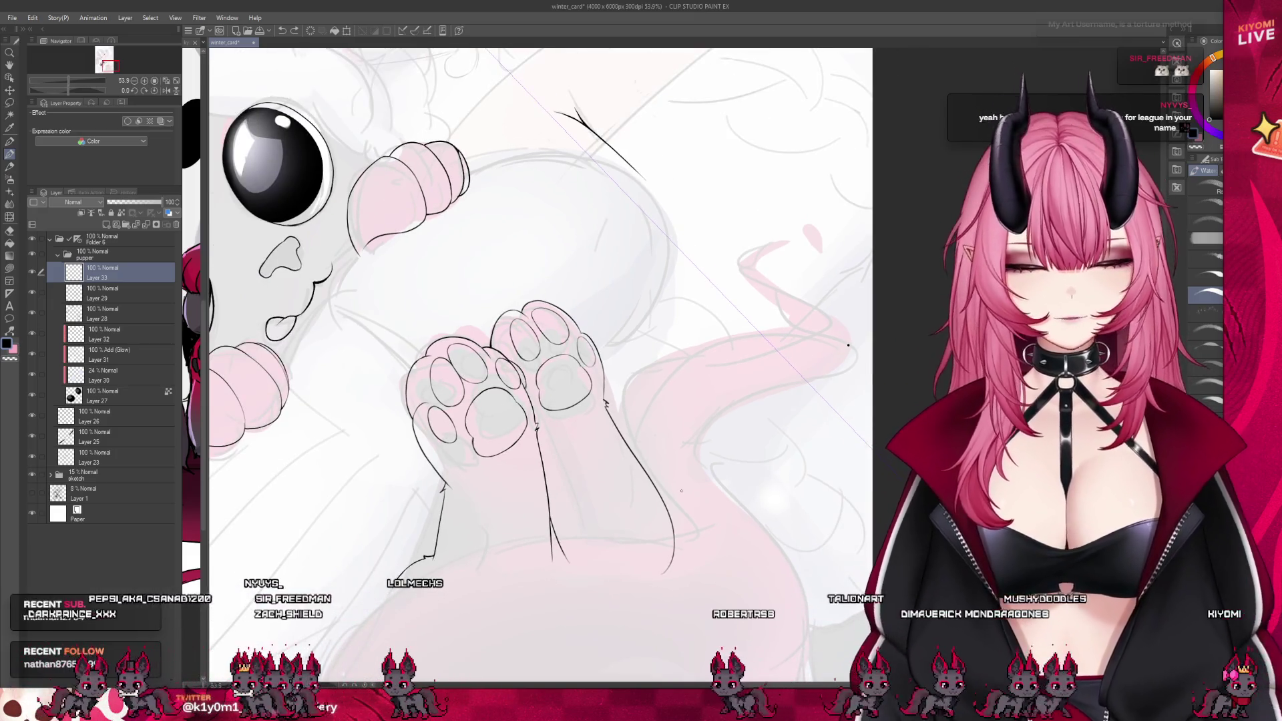
scroll(624, 354, "down", 2)
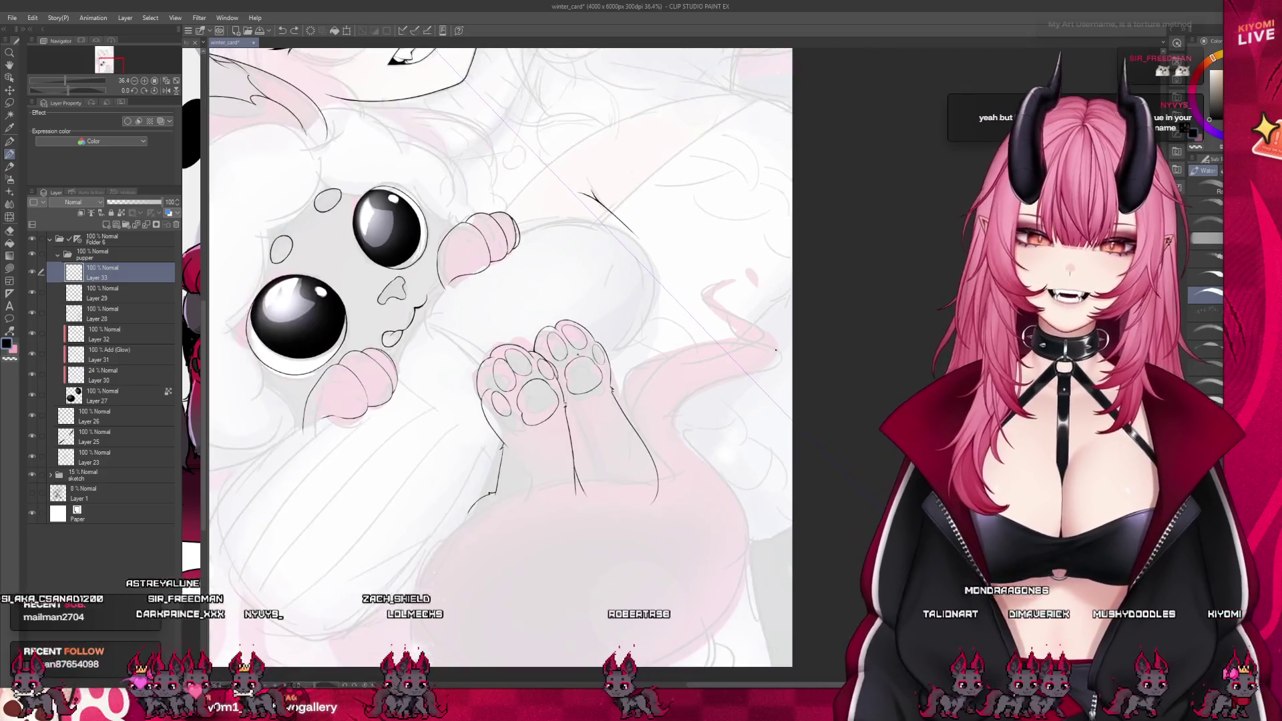
scroll(390, 387, "up", 1)
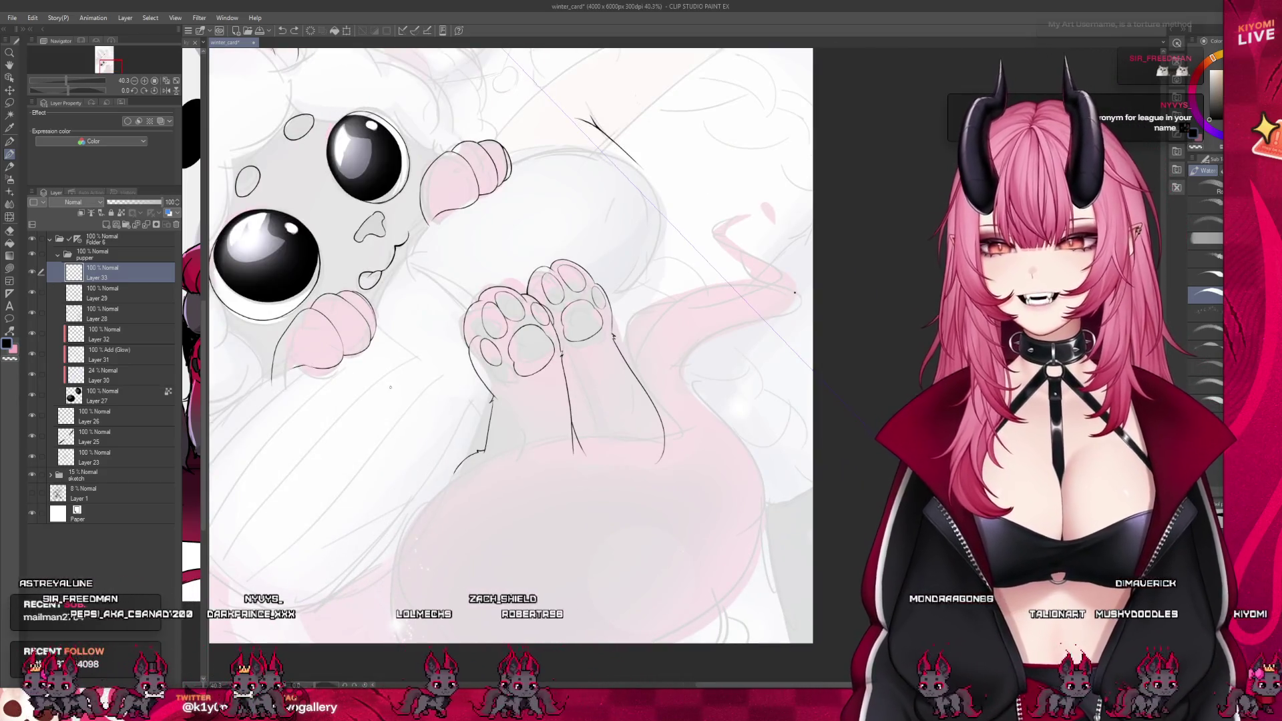
scroll(391, 387, "up", 2)
mouse_move(252, 641)
left_mouse_down()
mouse_move(374, 411)
mouse_move(619, 430)
left_mouse_up()
key("ctrl+z")
left_click_drag(252, 640, 619, 430)
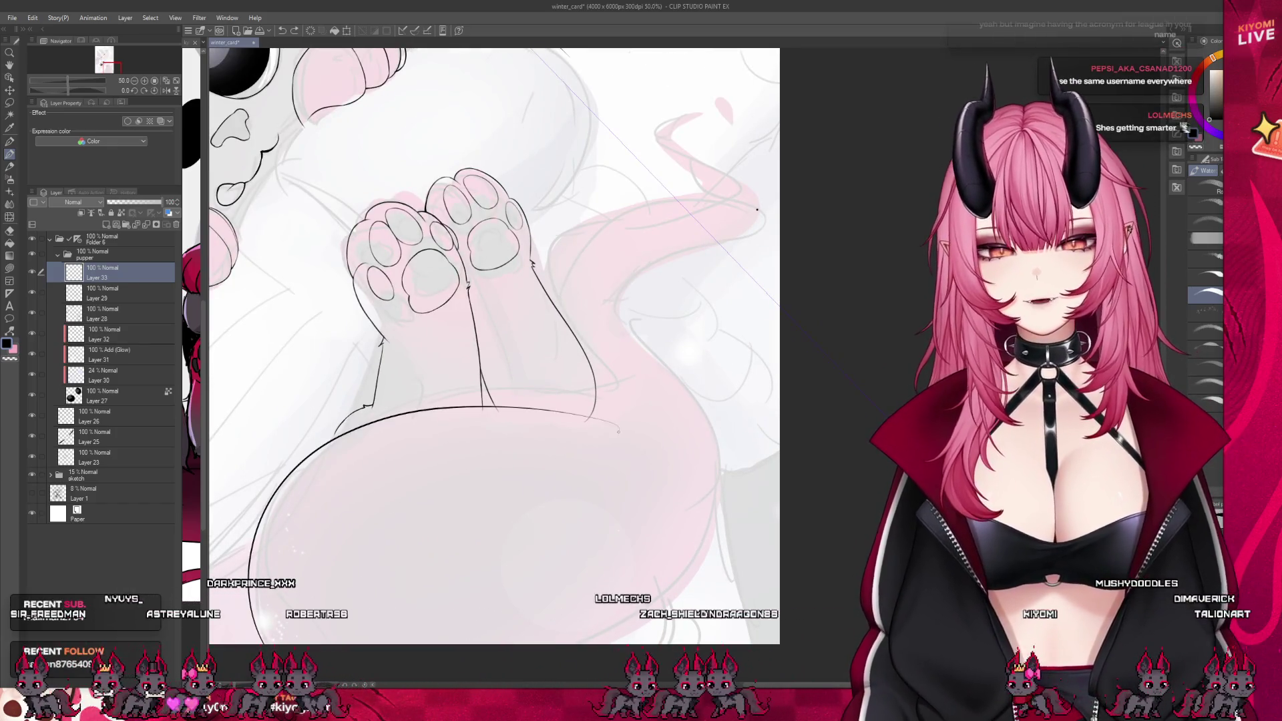
key("ctrl+z")
key("ctrl+z")
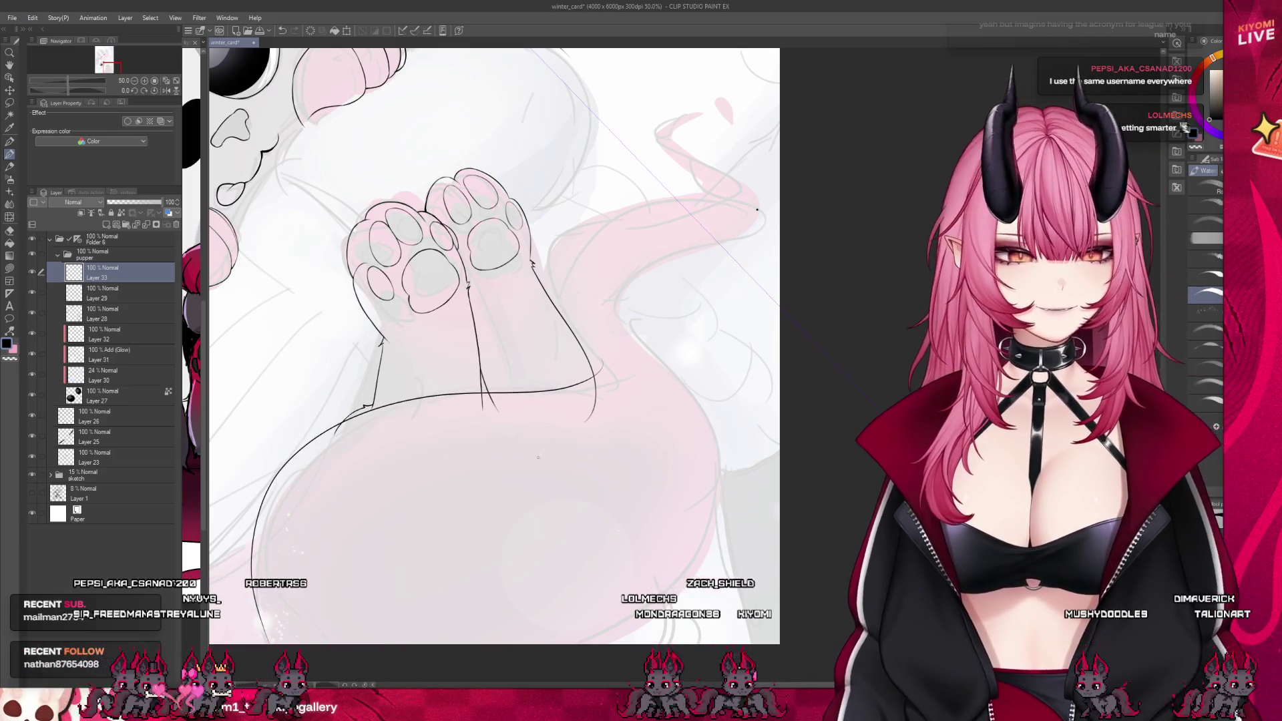
Ink the right edge of the pink tail sketch
scroll(595, 354, "down", 3)
scroll(622, 352, "up", 3)
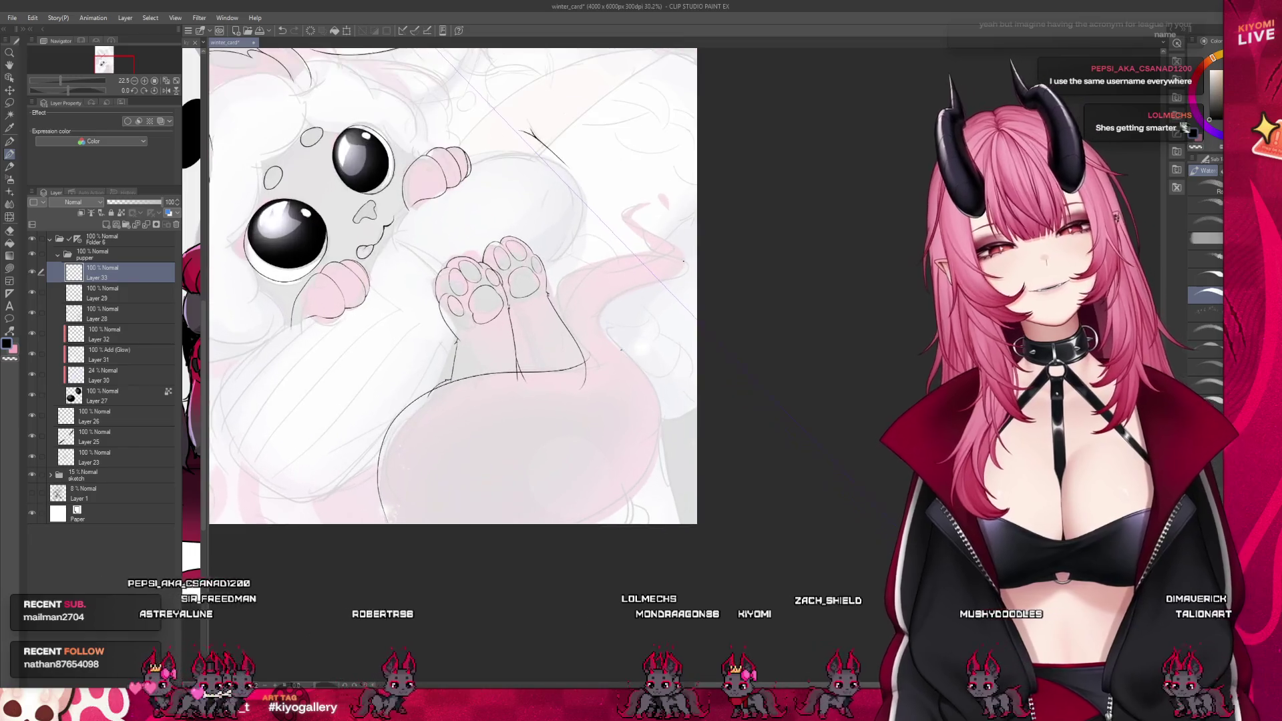
scroll(371, 532, "up", 2)
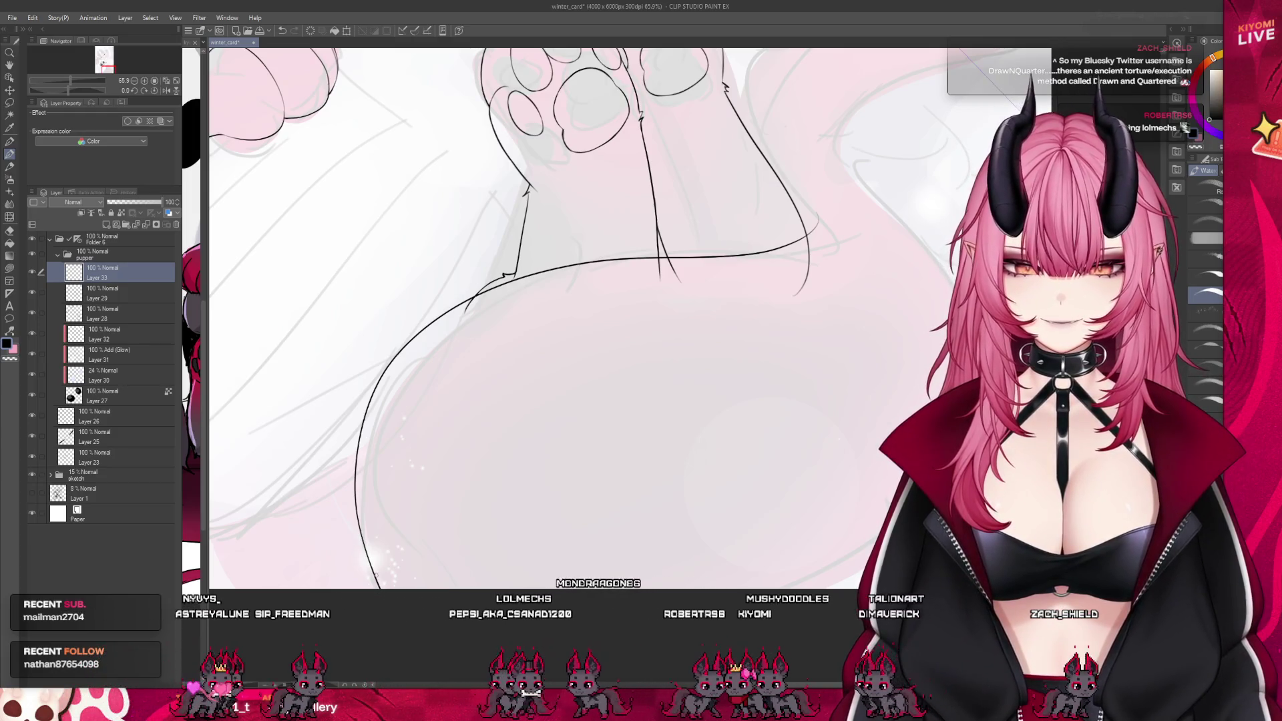
scroll(738, 264, "down", 4)
scroll(546, 493, "down", 1)
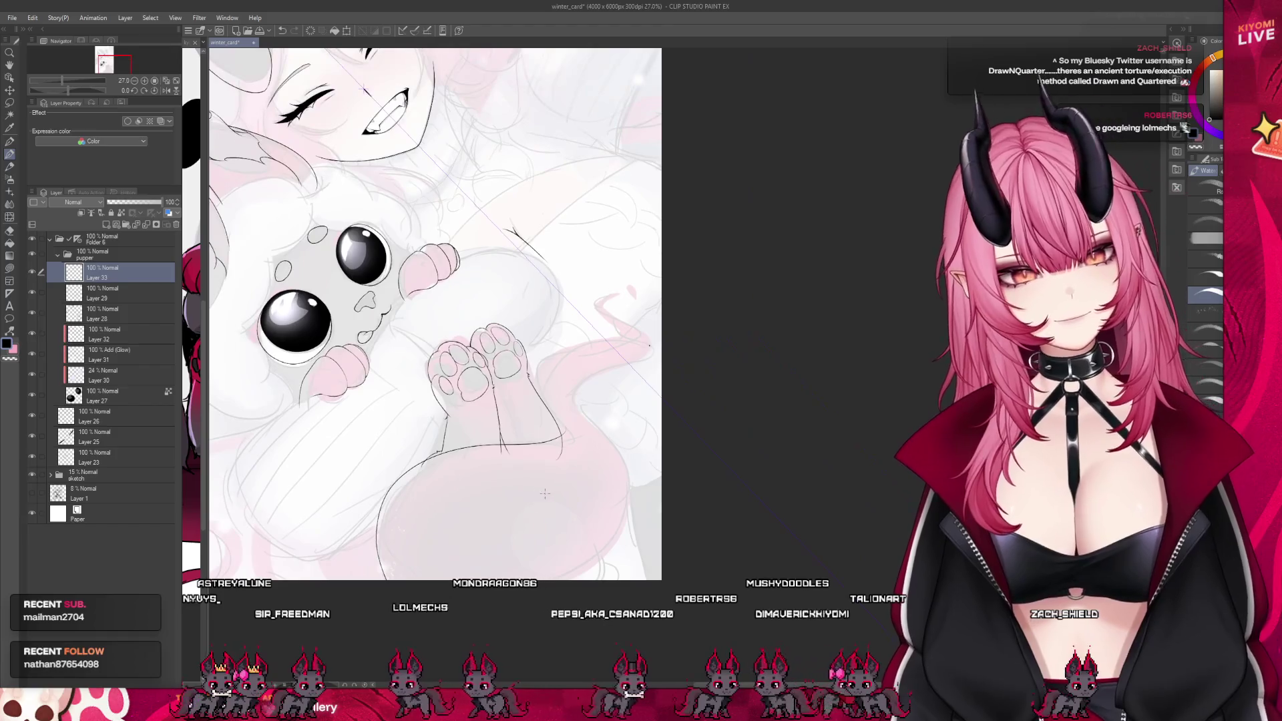
scroll(495, 483, "down", 2)
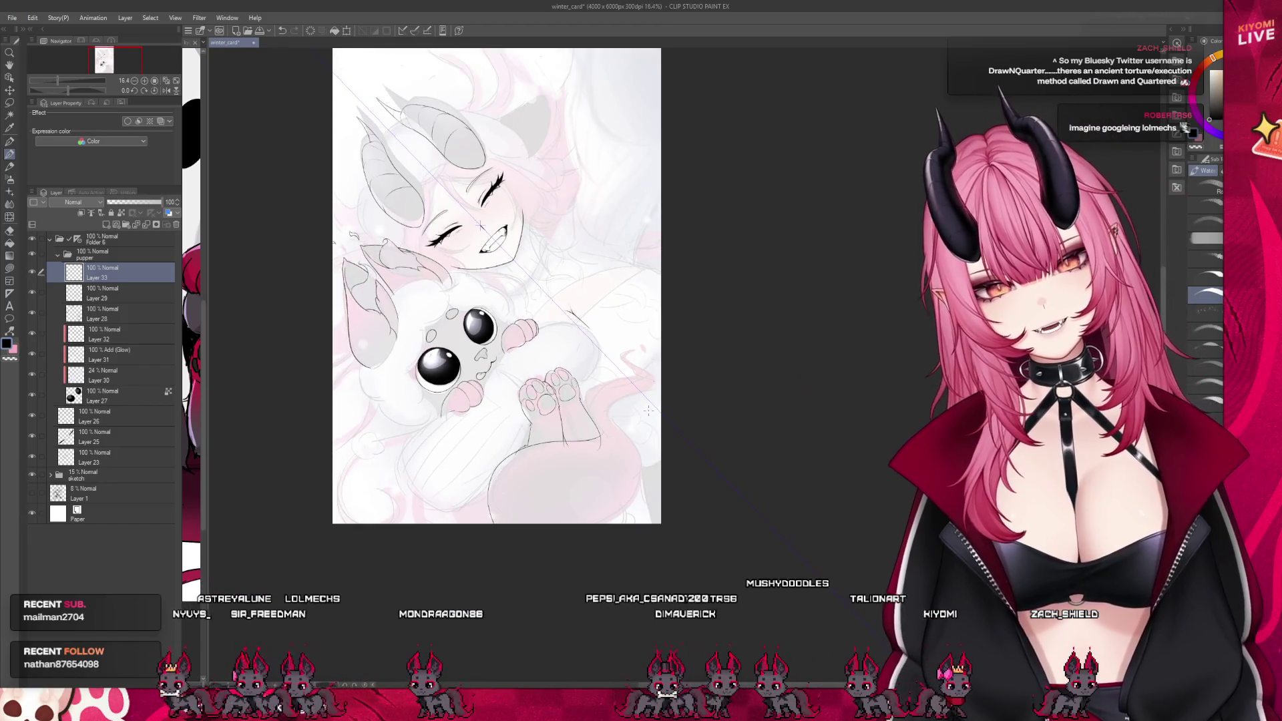
scroll(615, 451, "up", 2)
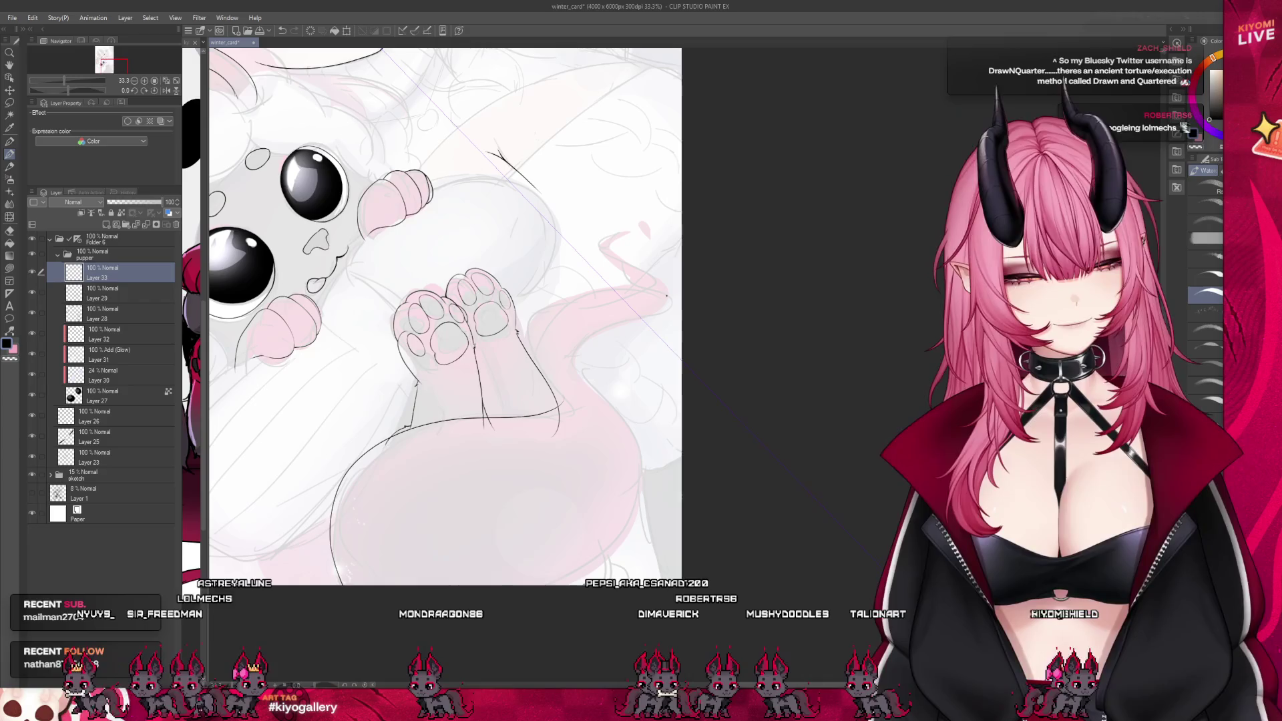
left_click_drag(579, 344, 611, 571)
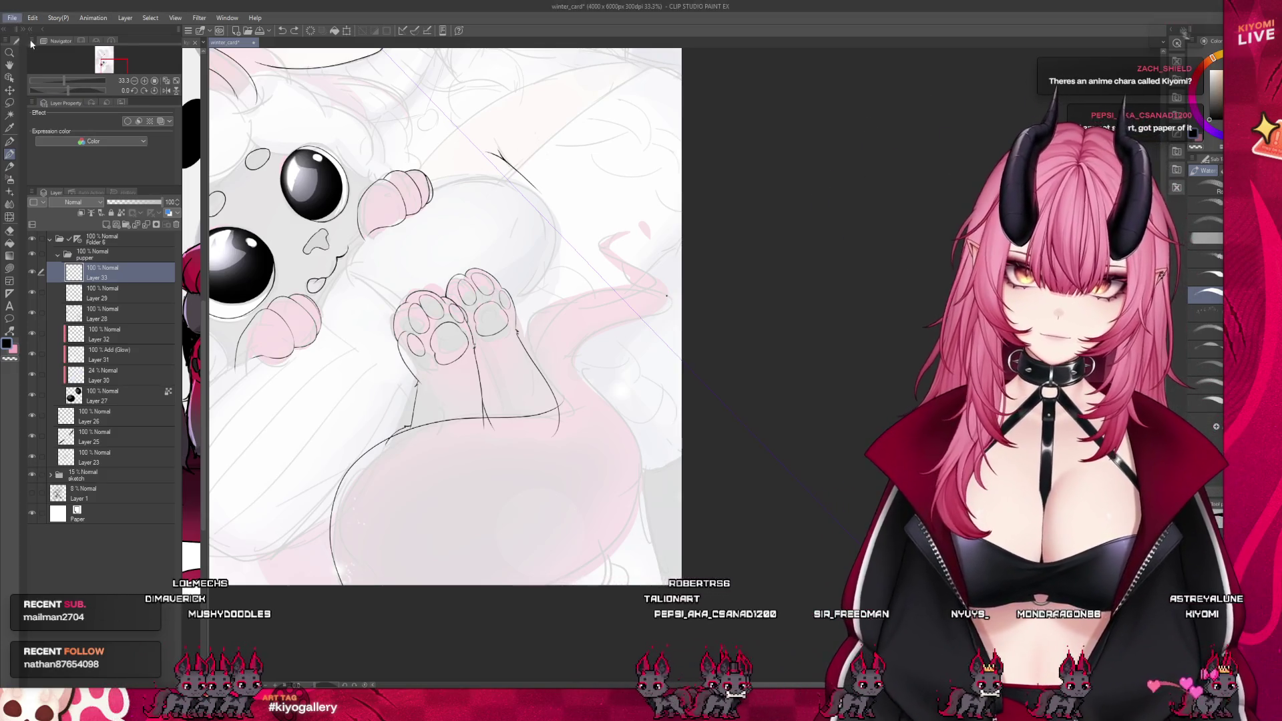
scroll(872, 323, "up", 2)
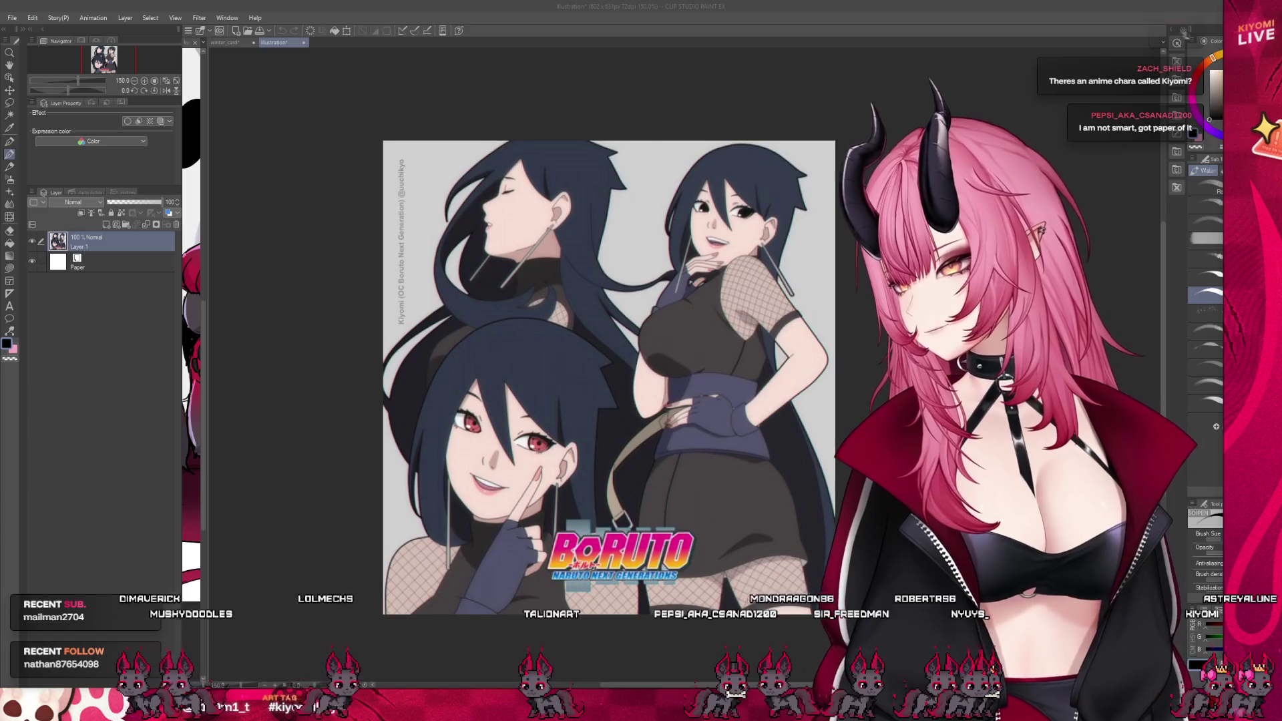
key("ctrl+w")
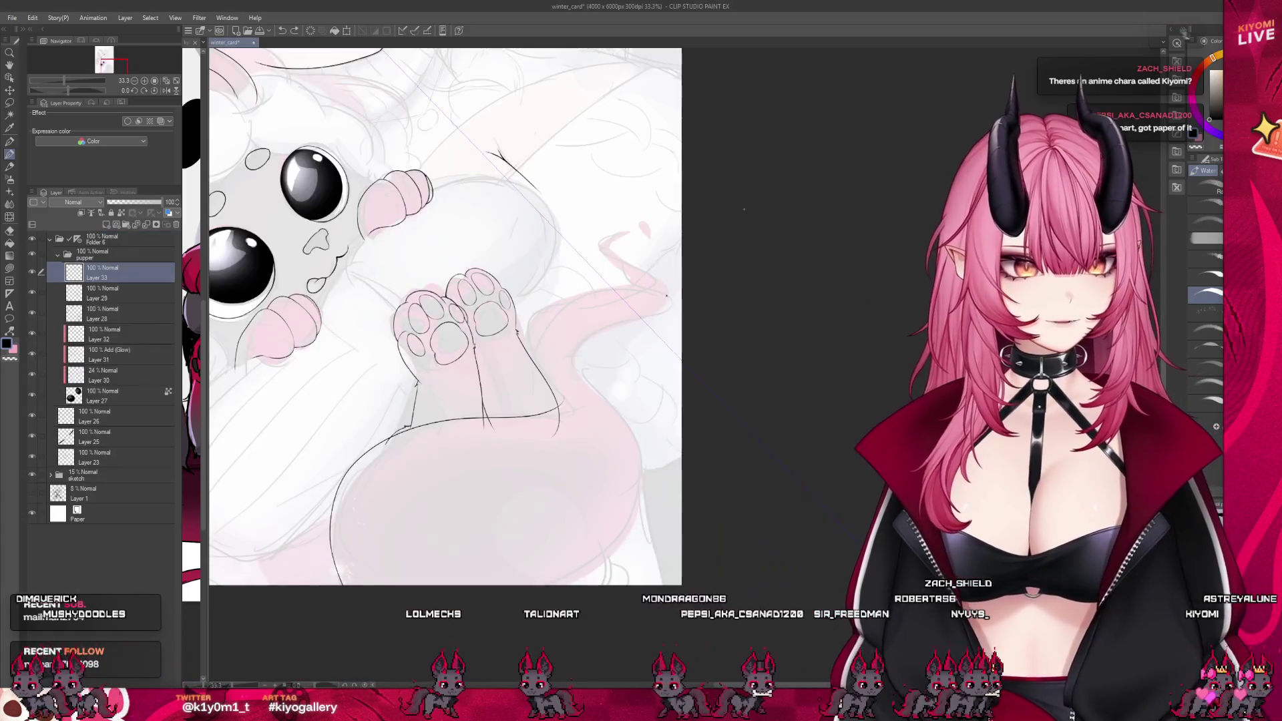
scroll(442, 265, "up", 2)
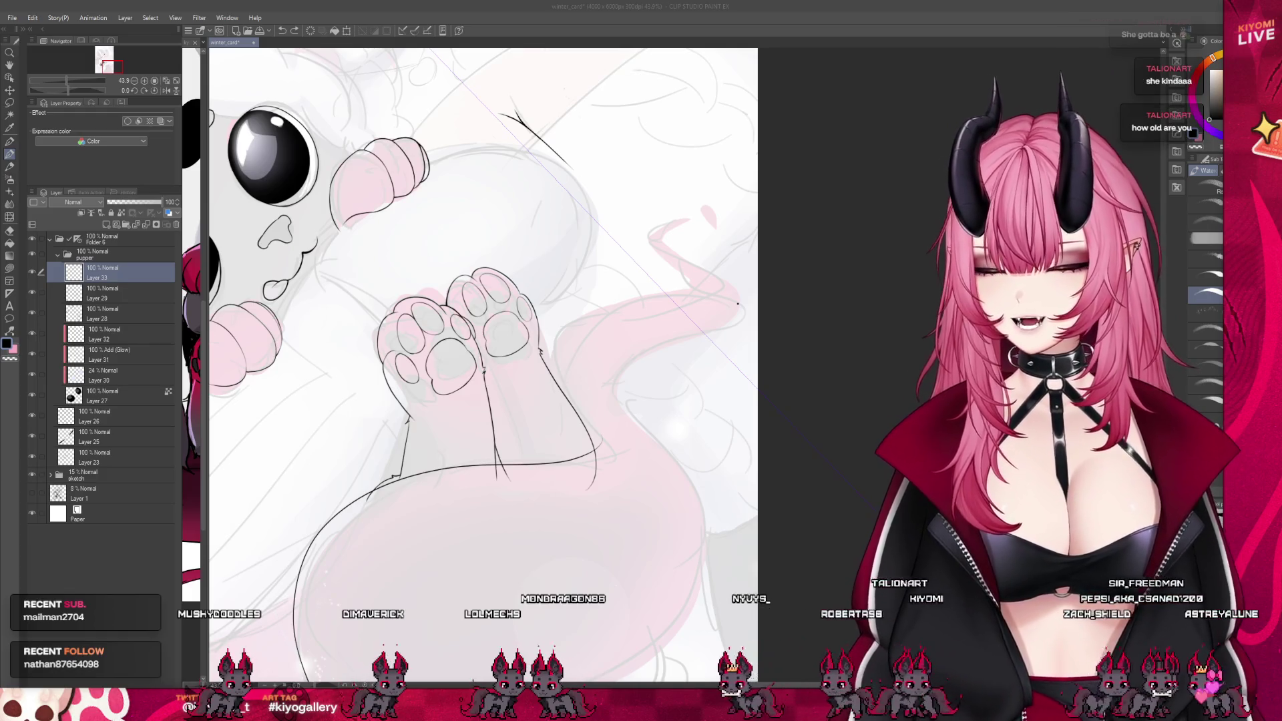
Pick the pen, then the watercolour brush, zooming out to see more of the creature
scroll(734, 294, "up", 2)
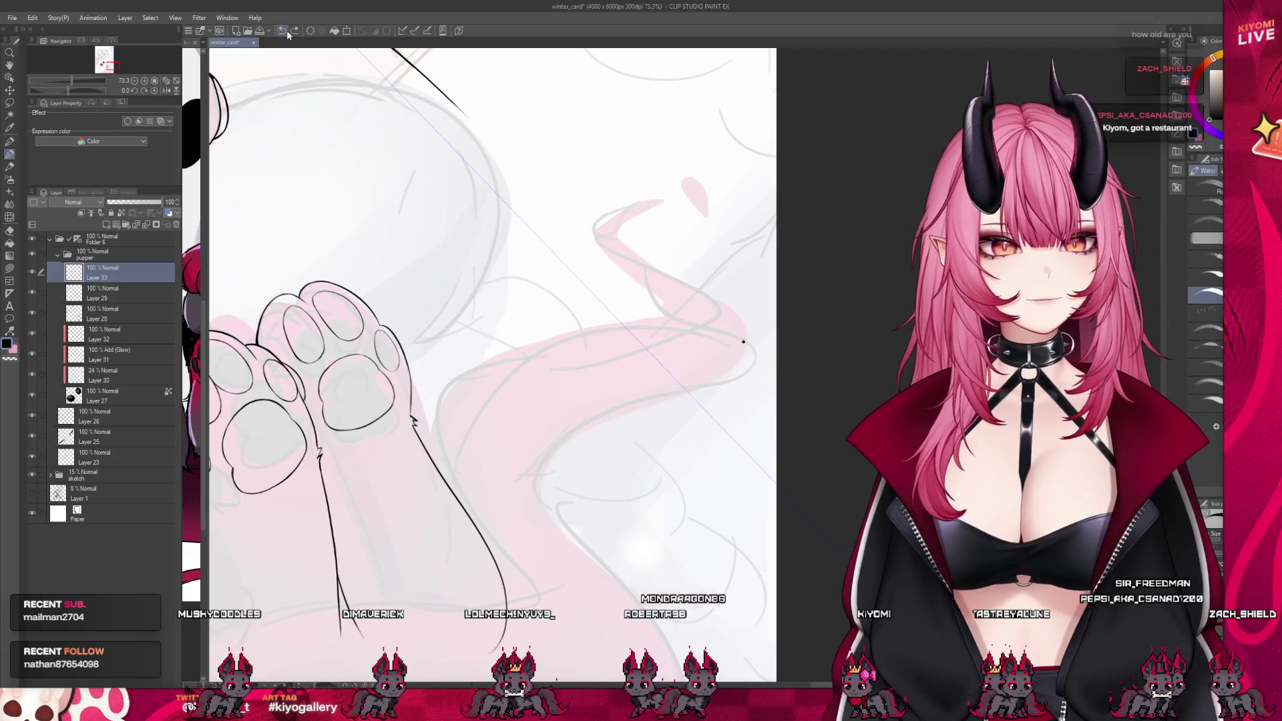
left_click_drag(743, 341, 738, 357)
key("p")
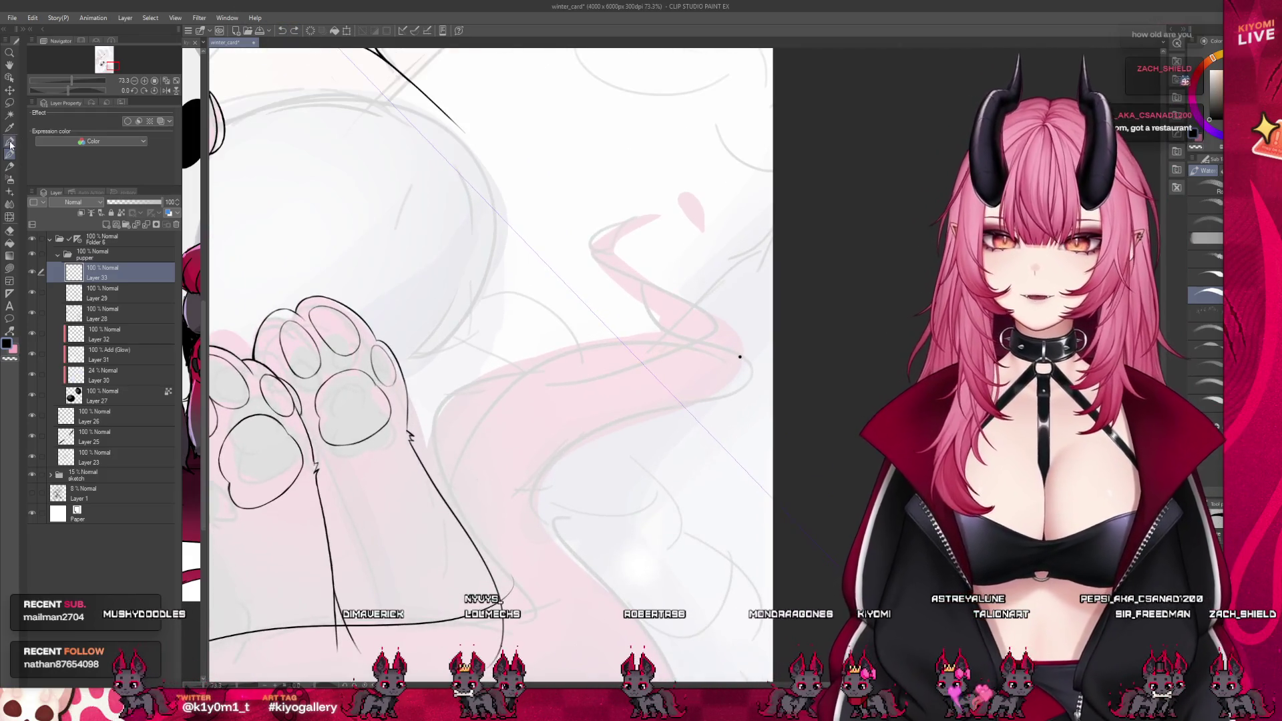
scroll(738, 357, "down", 2)
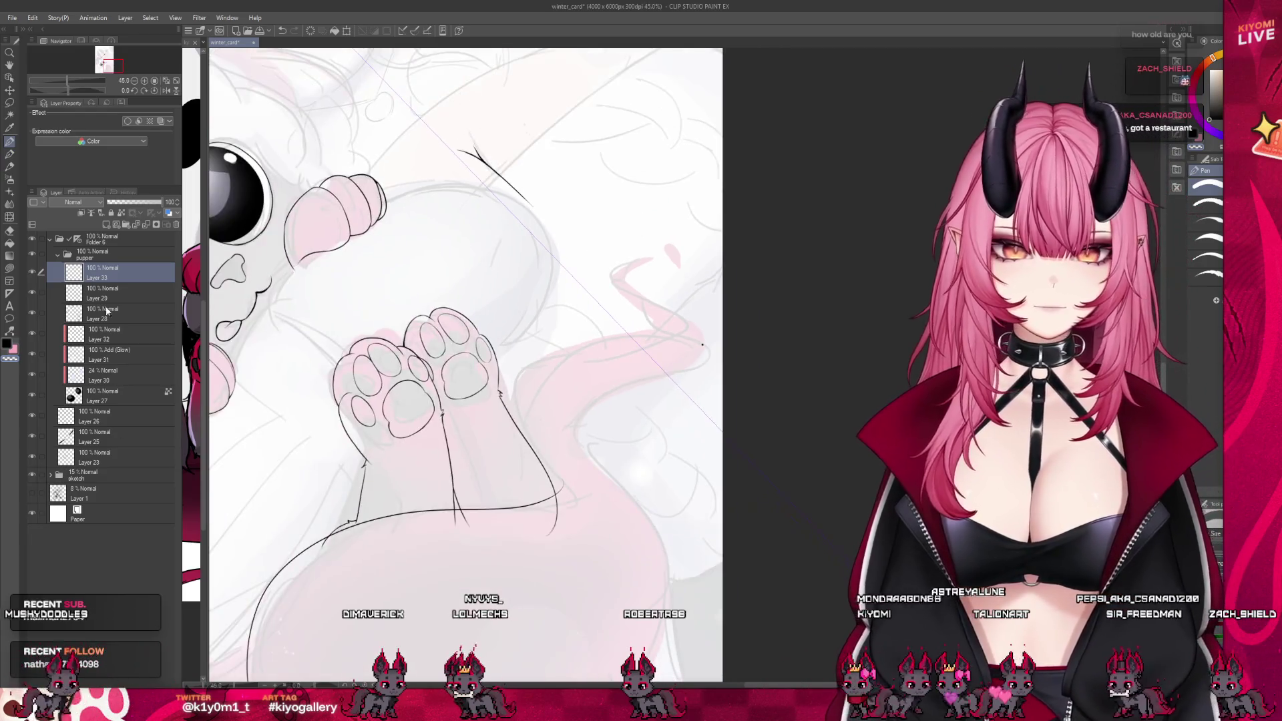
key("alt+bracketleft")
scroll(514, 434, "up", 2)
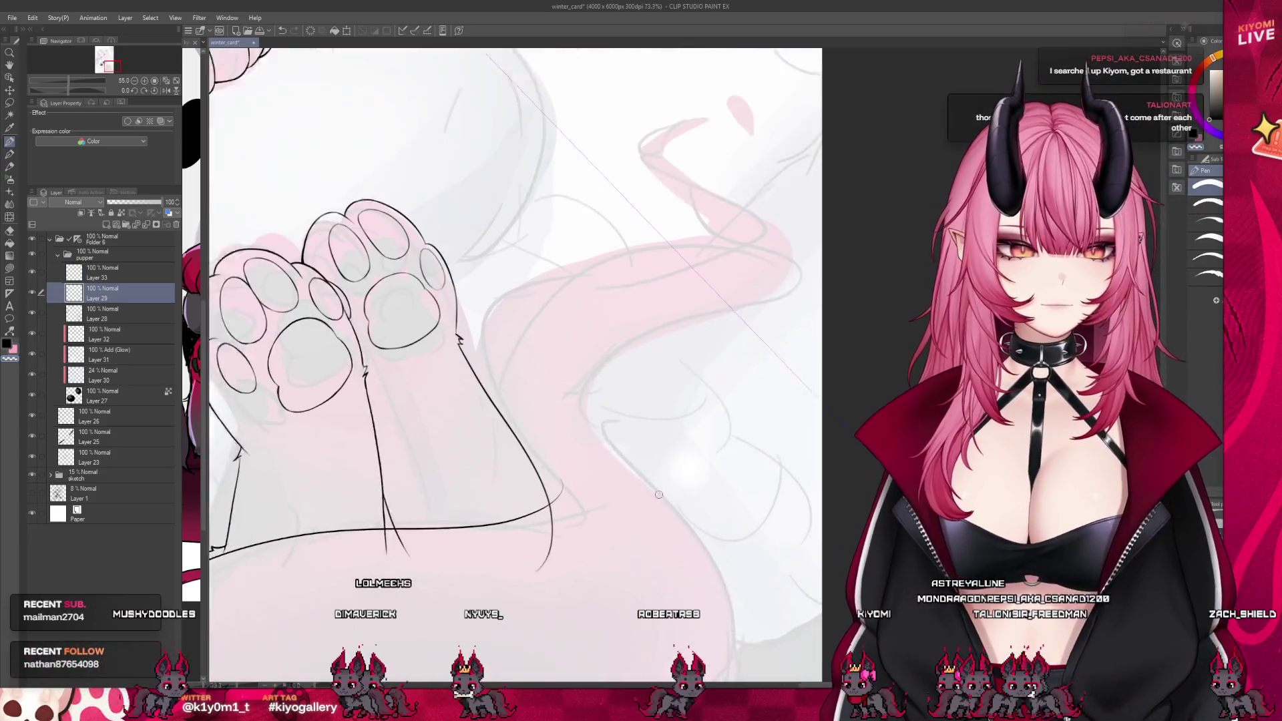
left_click(9, 153)
scroll(578, 383, "down", 3)
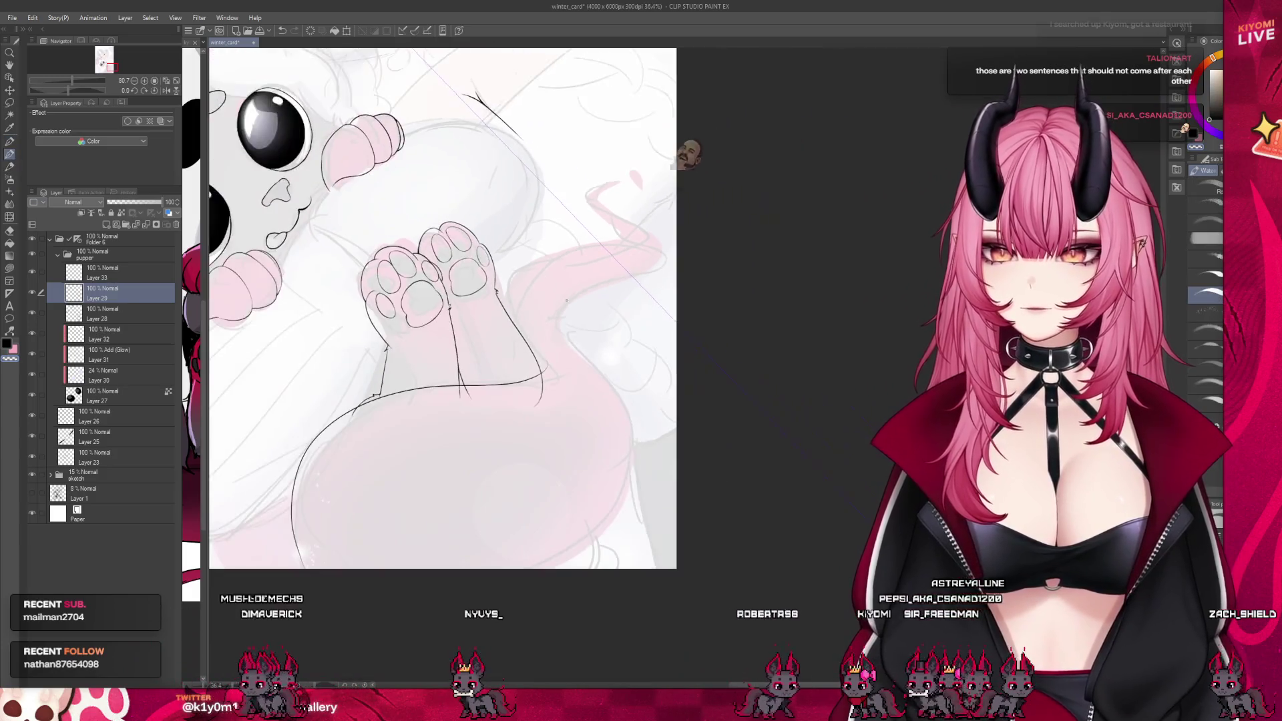
scroll(578, 383, "up", 2)
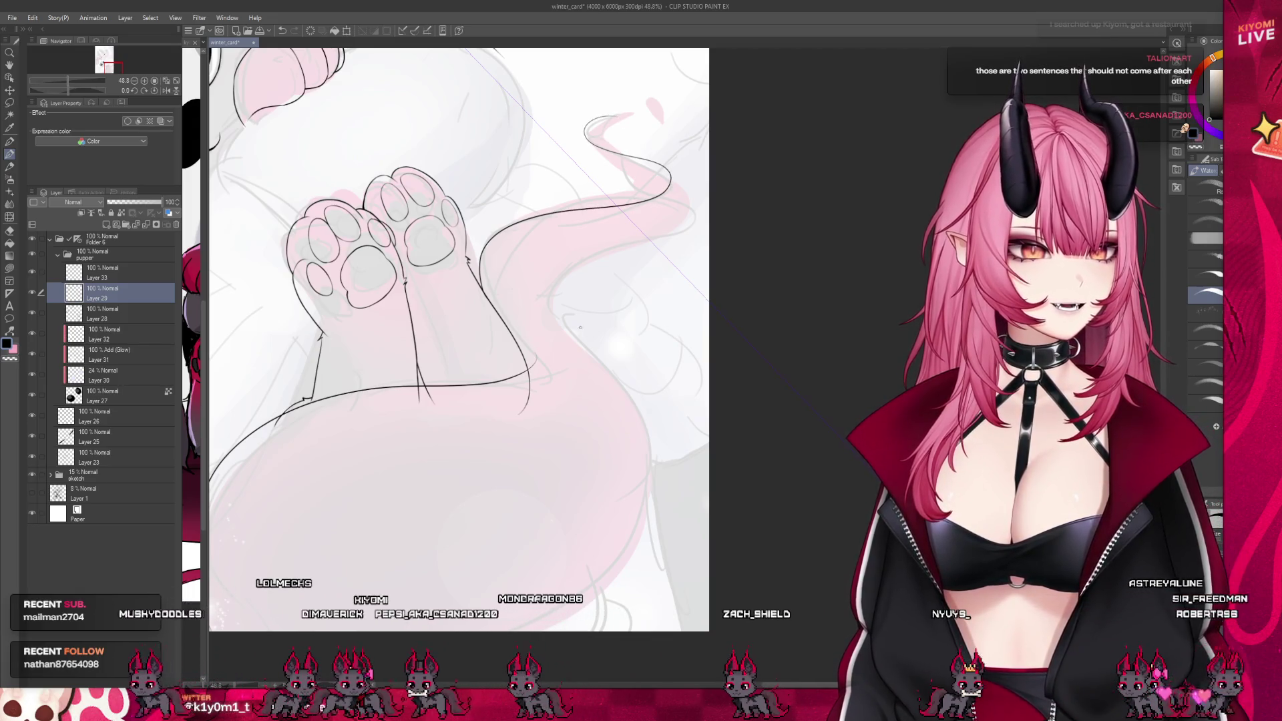
Redraw the tail's upper outline starting lower and extend its lower outline further down
scroll(654, 87, "up", 3)
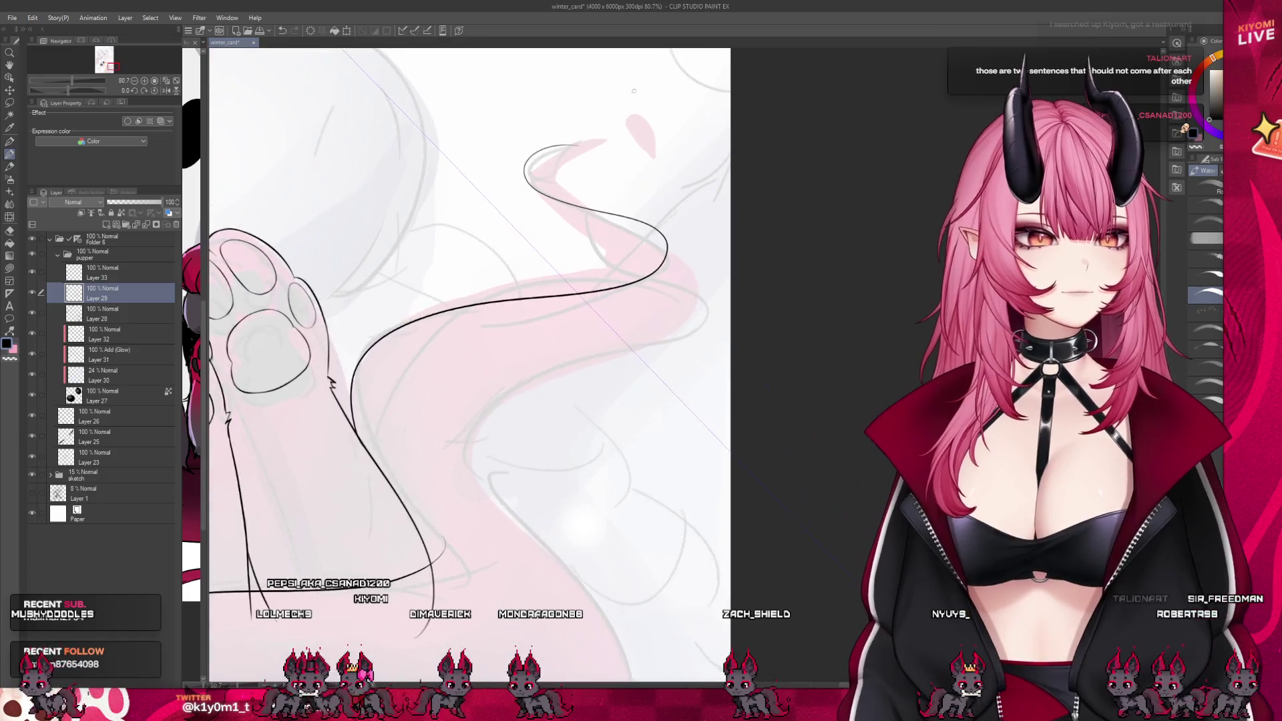
scroll(654, 86, "up", 3)
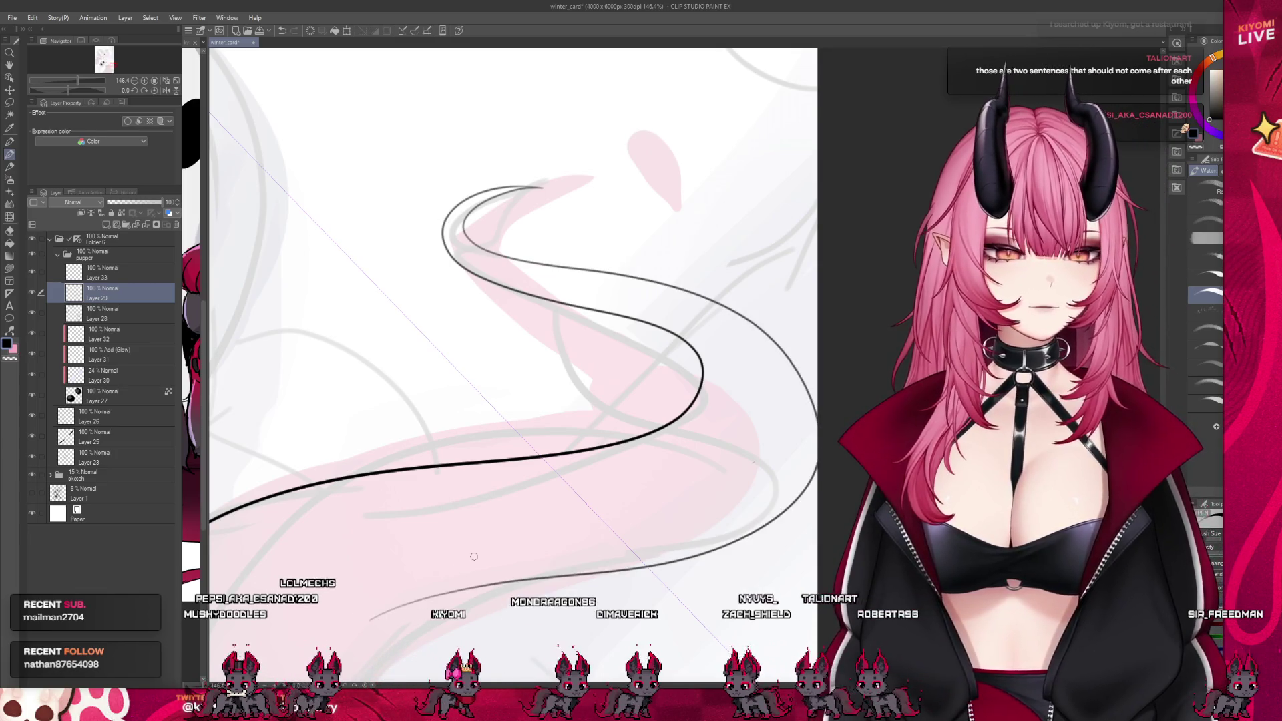
scroll(474, 556, "down", 4)
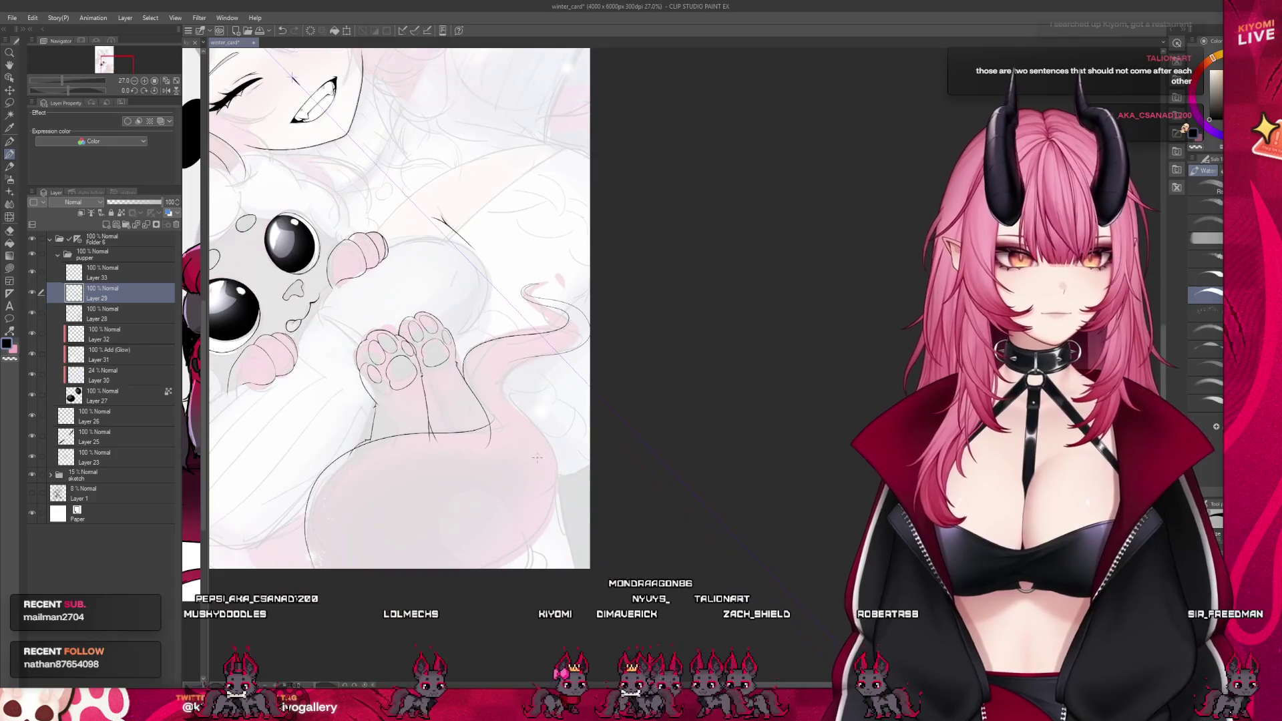
scroll(534, 462, "up", 1)
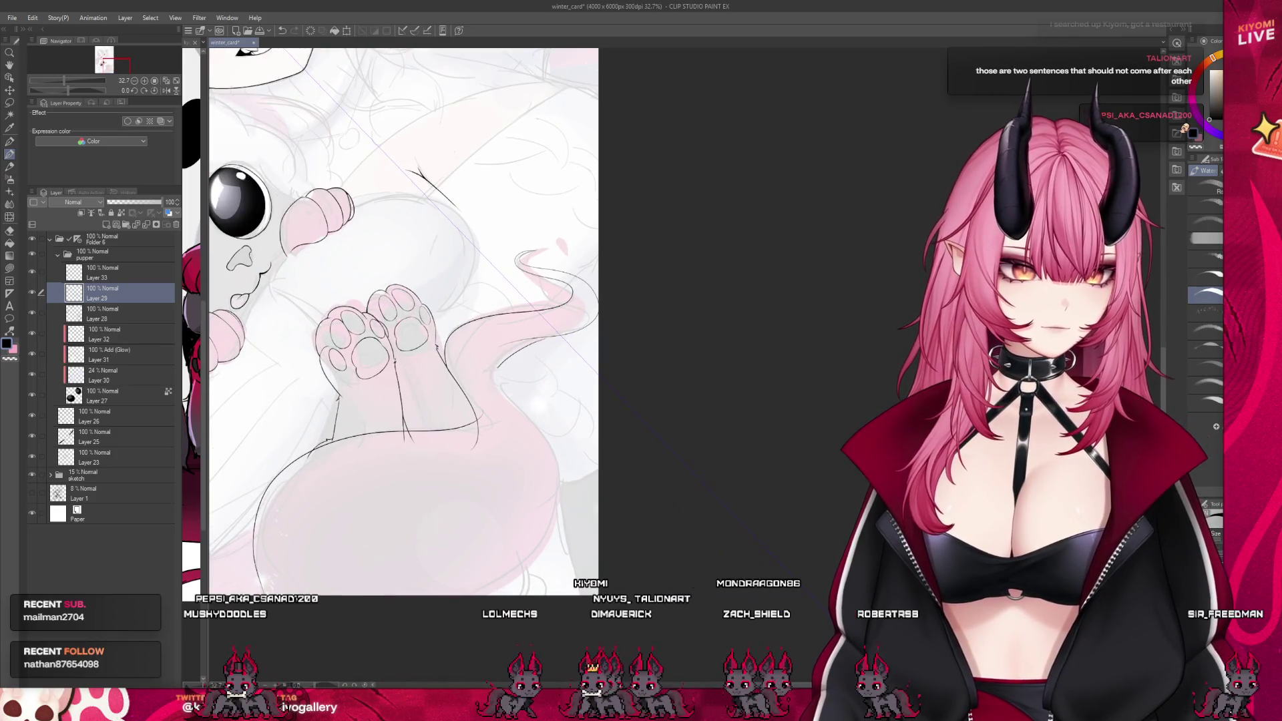
left_click_drag(496, 378, 573, 300)
left_click_drag(497, 387, 581, 487)
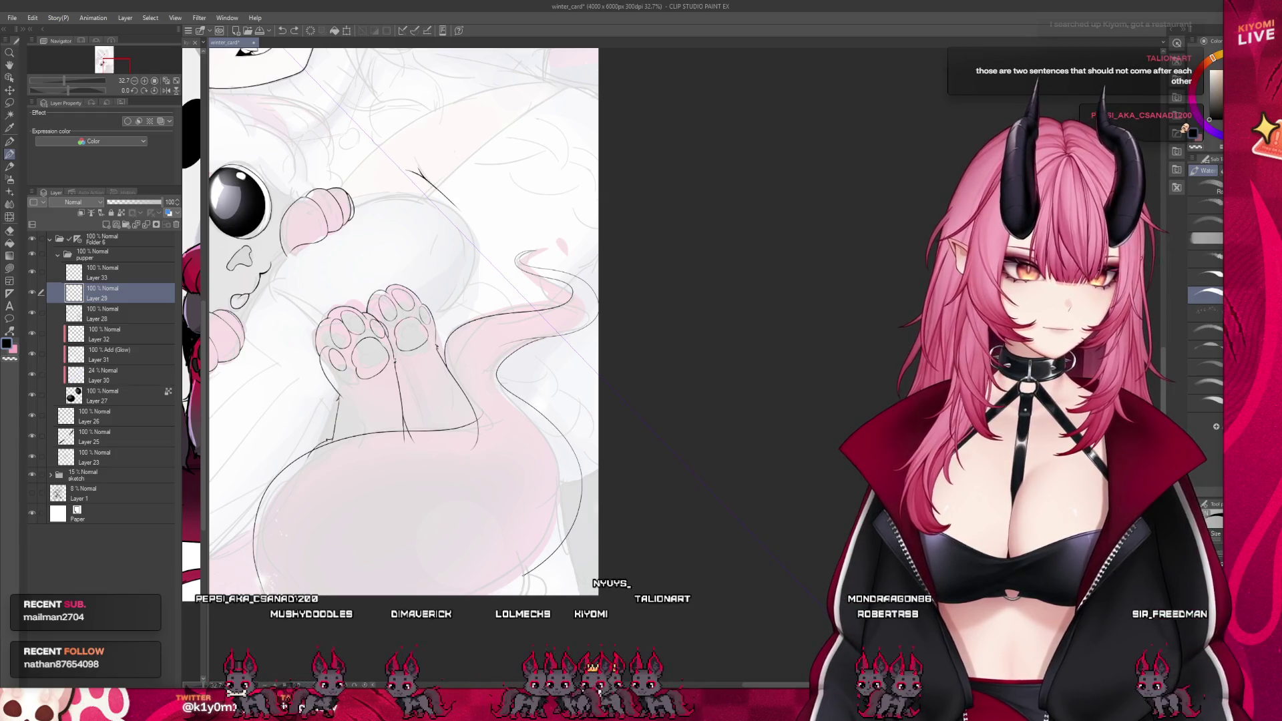
Widen the kyagh2 reference image view beside the card
scroll(437, 237, "down", 5)
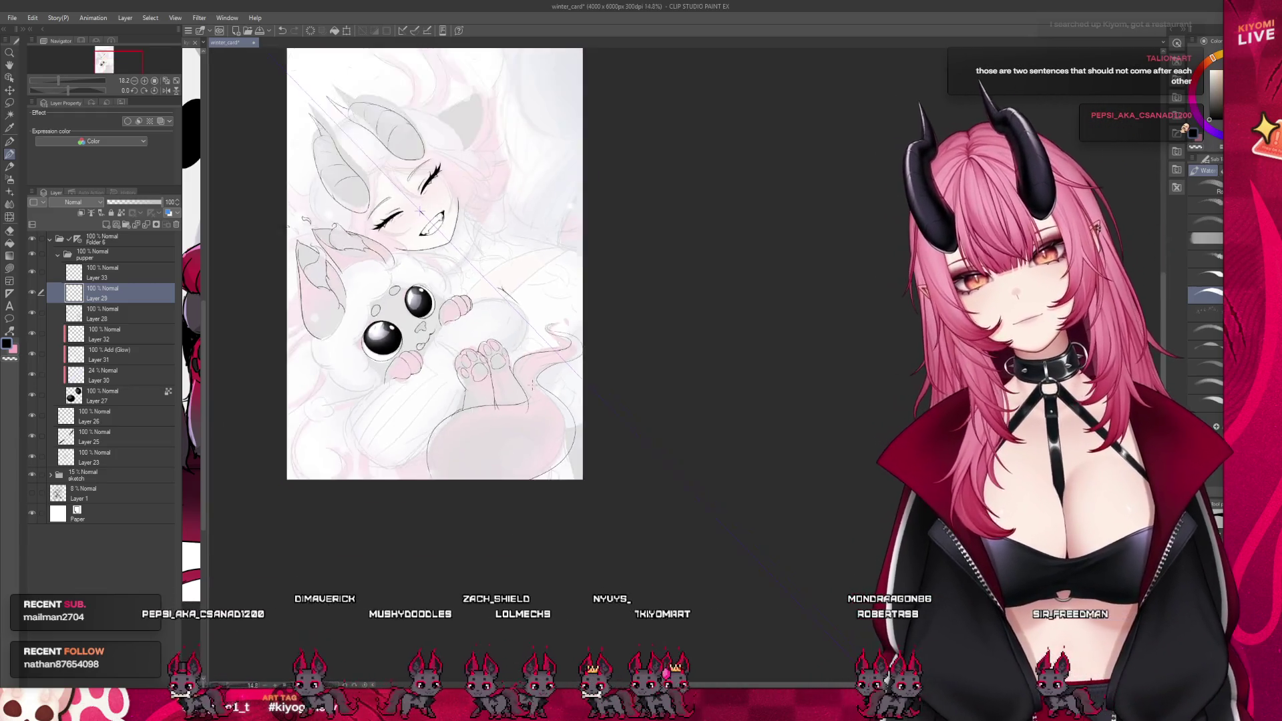
scroll(440, 289, "up", 1)
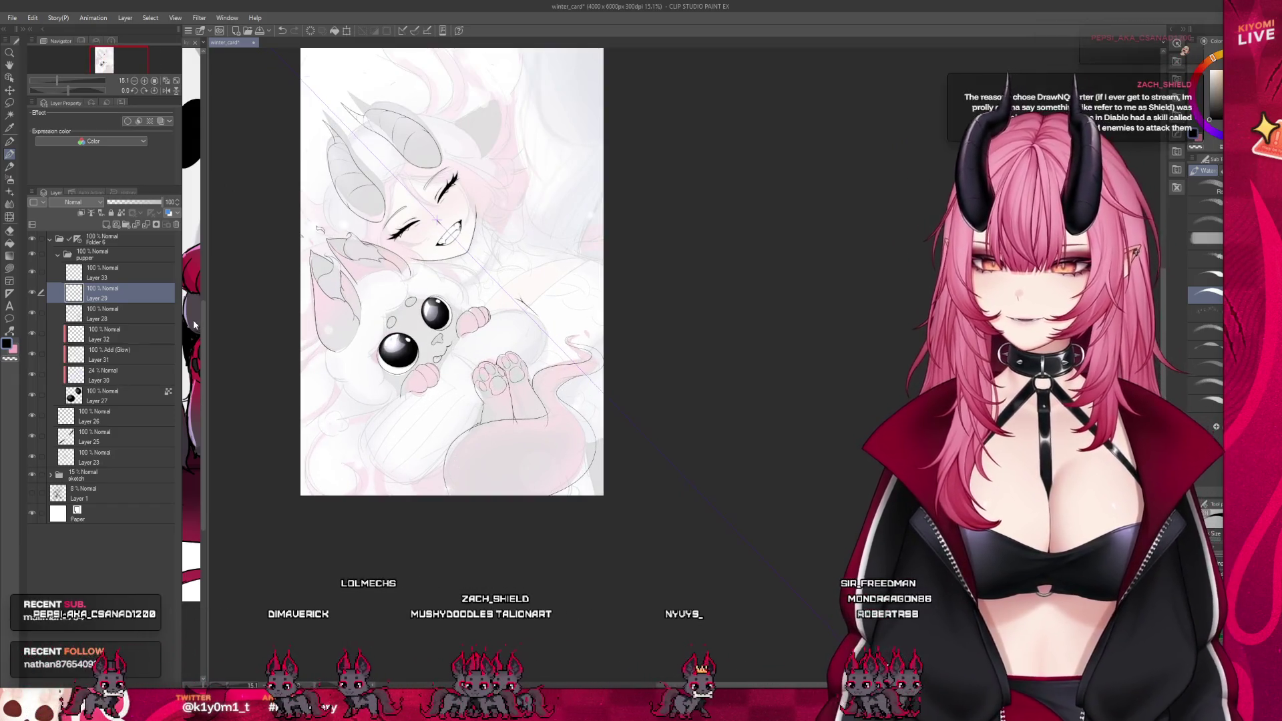
left_click_drag(203, 370, 352, 467)
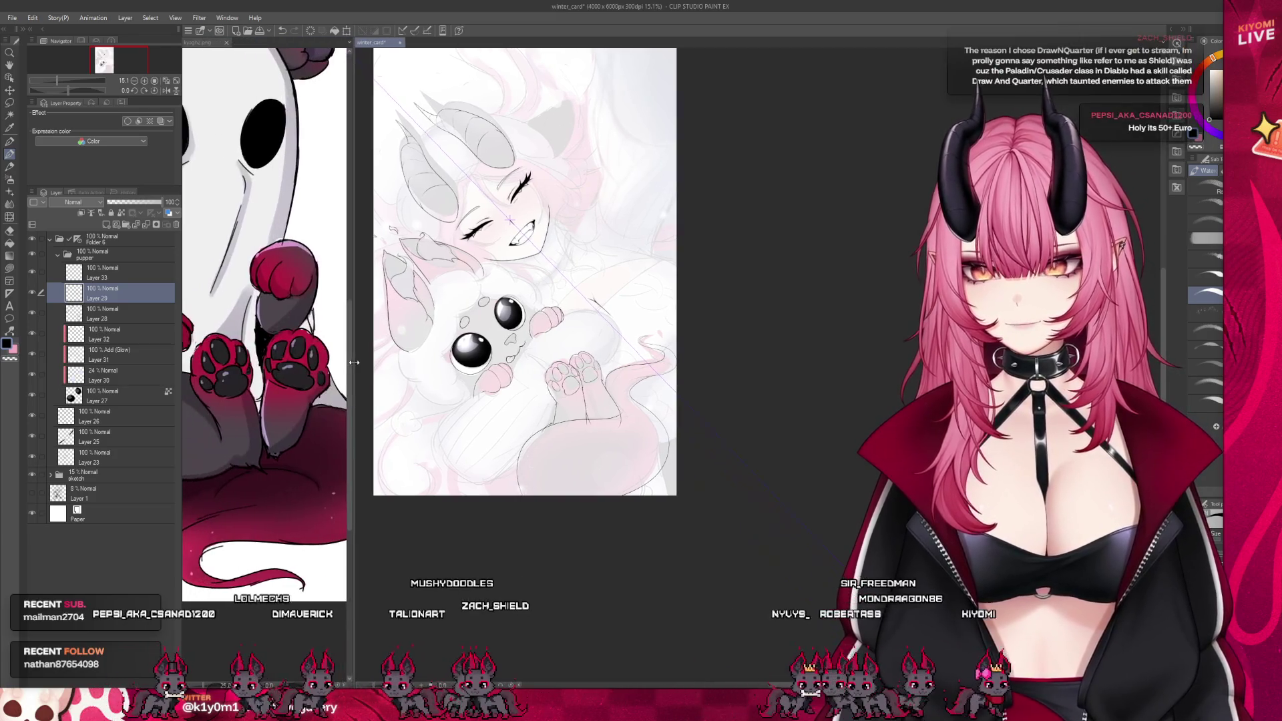
Zoom to the tail and ink a curved stroke down its right edge
scroll(335, 536, "down", 3)
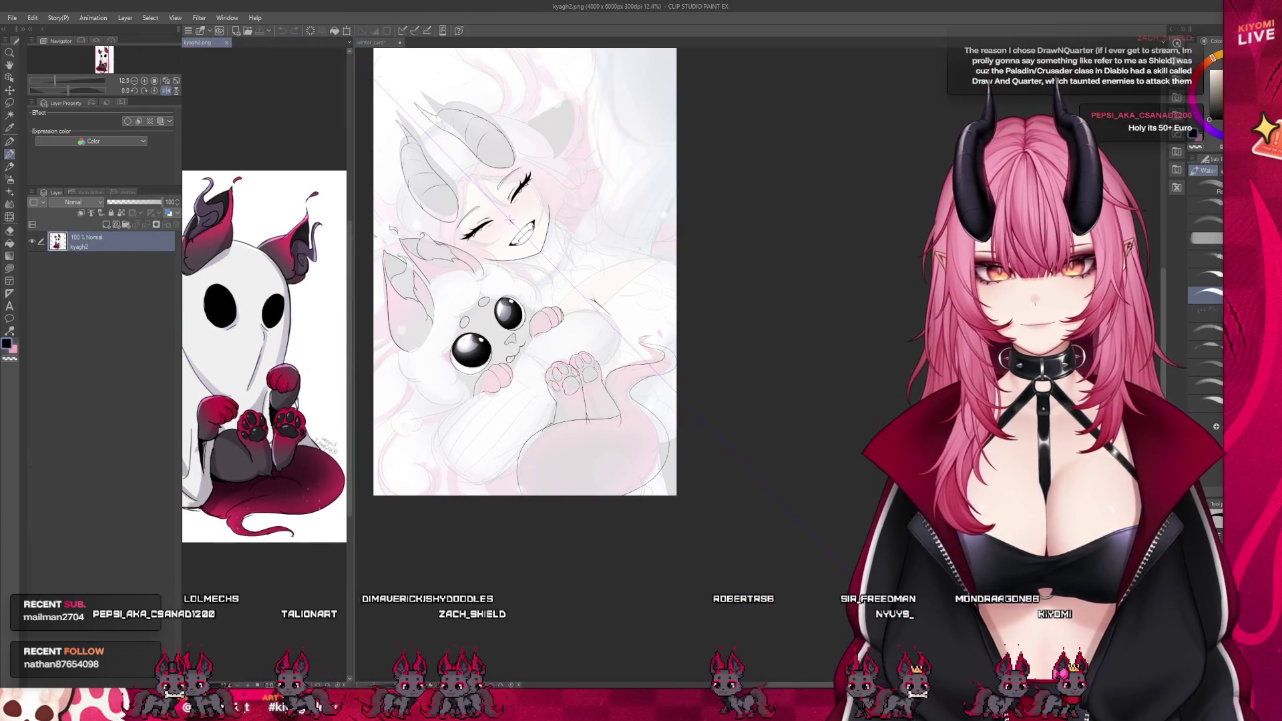
scroll(732, 383, "up", 1)
scroll(680, 332, "up", 4)
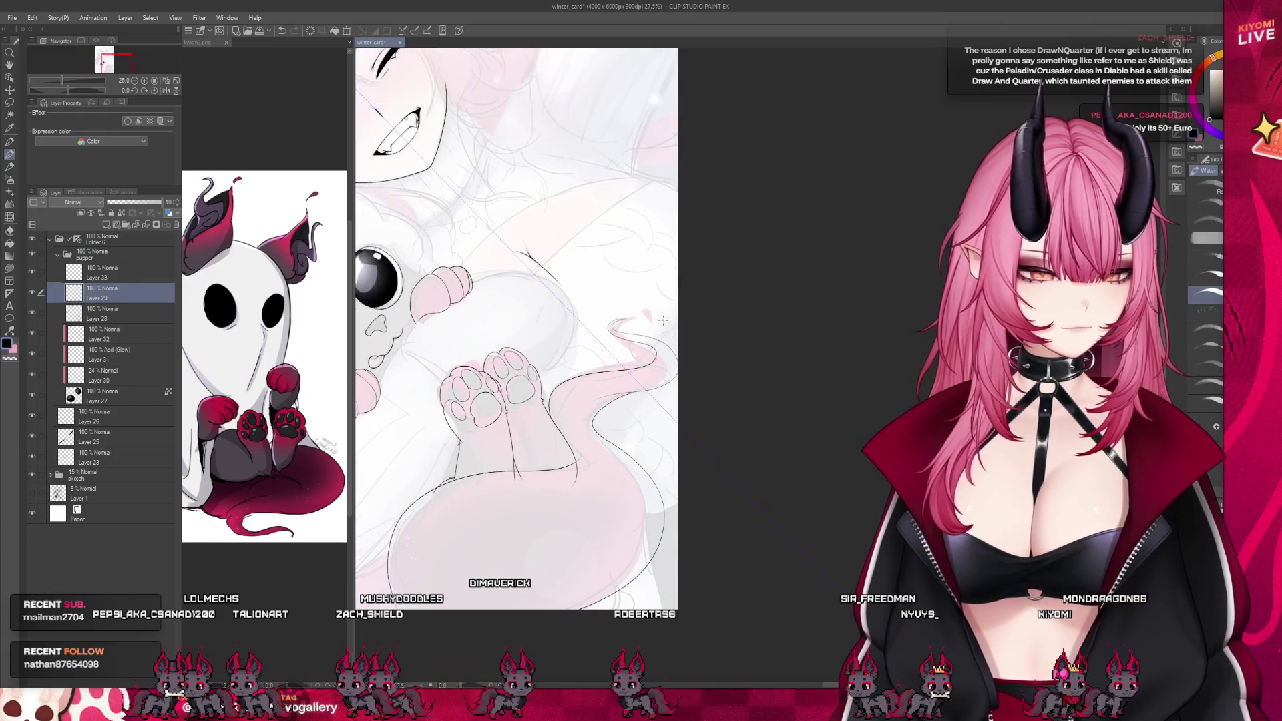
scroll(610, 438, "down", 2)
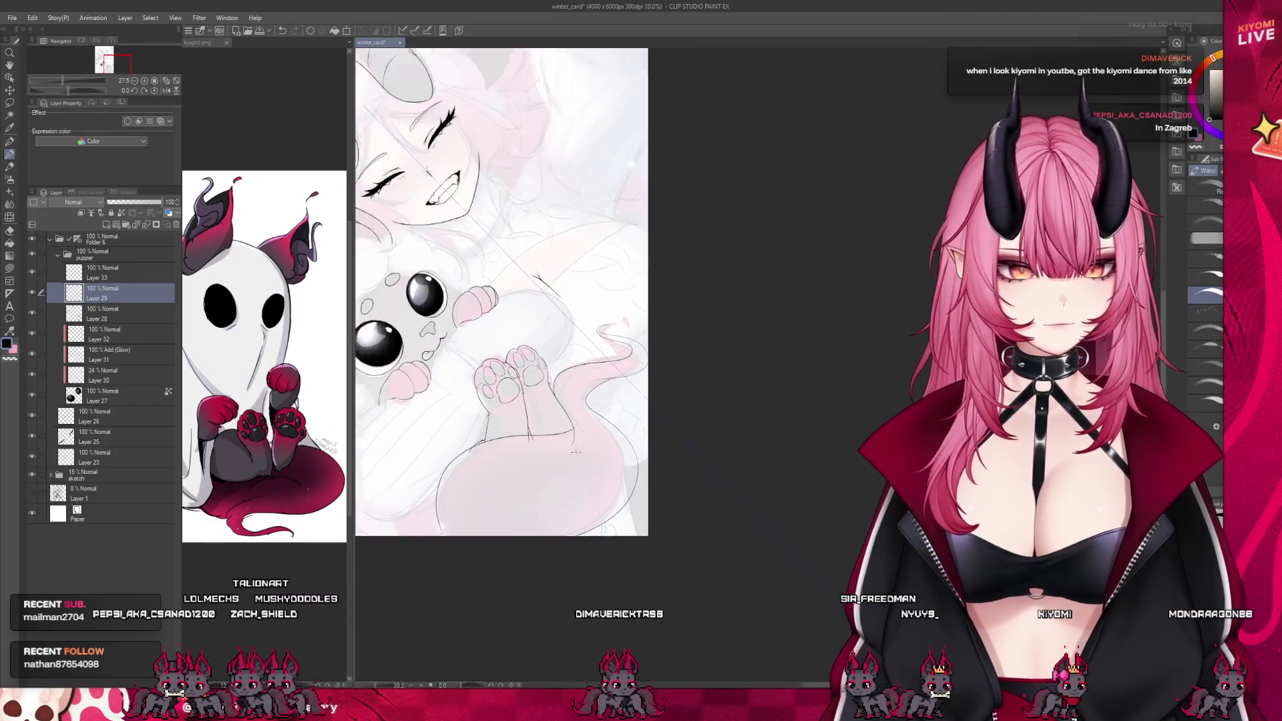
scroll(609, 437, "up", 1)
scroll(642, 379, "down", 1)
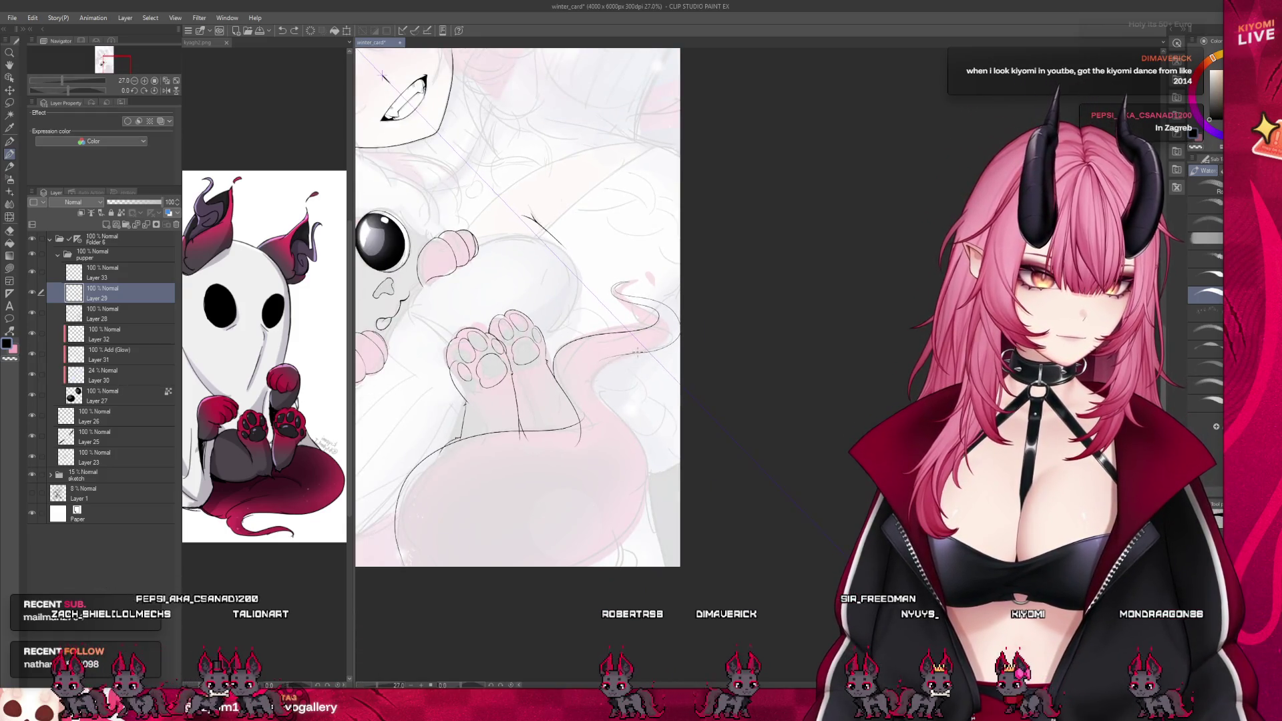
mouse_move(600, 375)
left_mouse_down()
mouse_move(661, 468)
mouse_move(542, 564)
left_mouse_up()
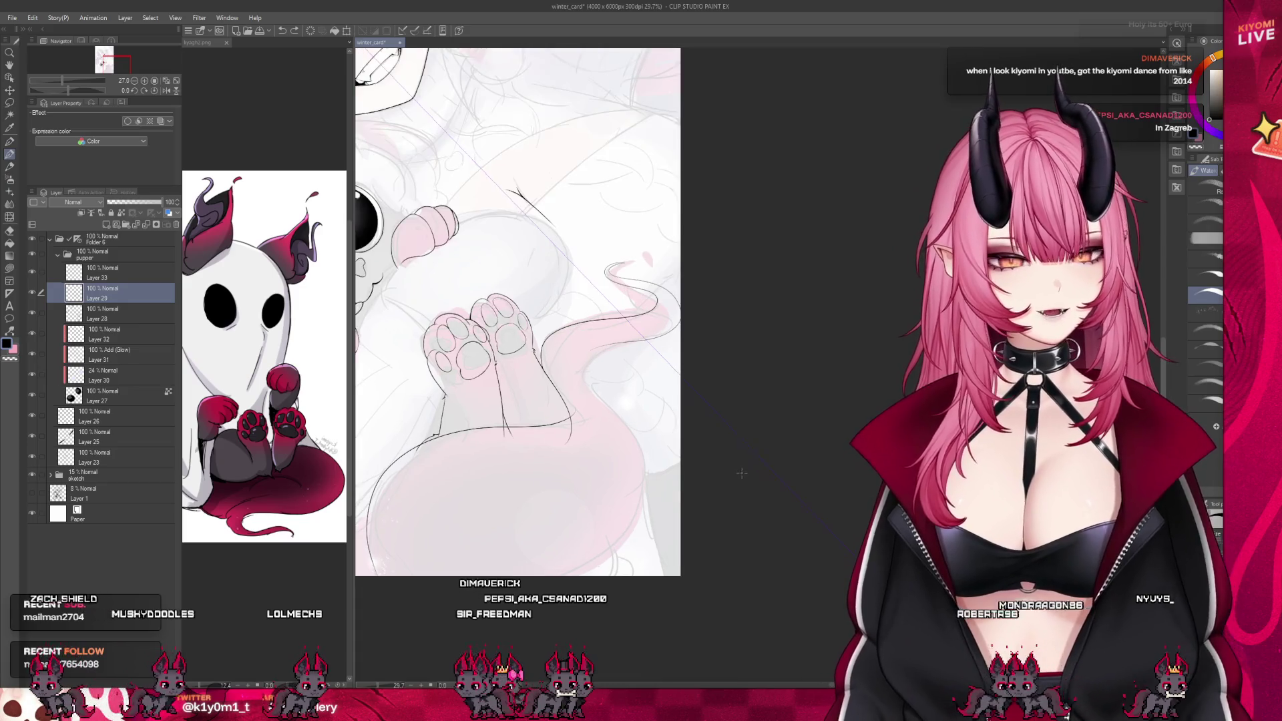
scroll(699, 291, "up", 5)
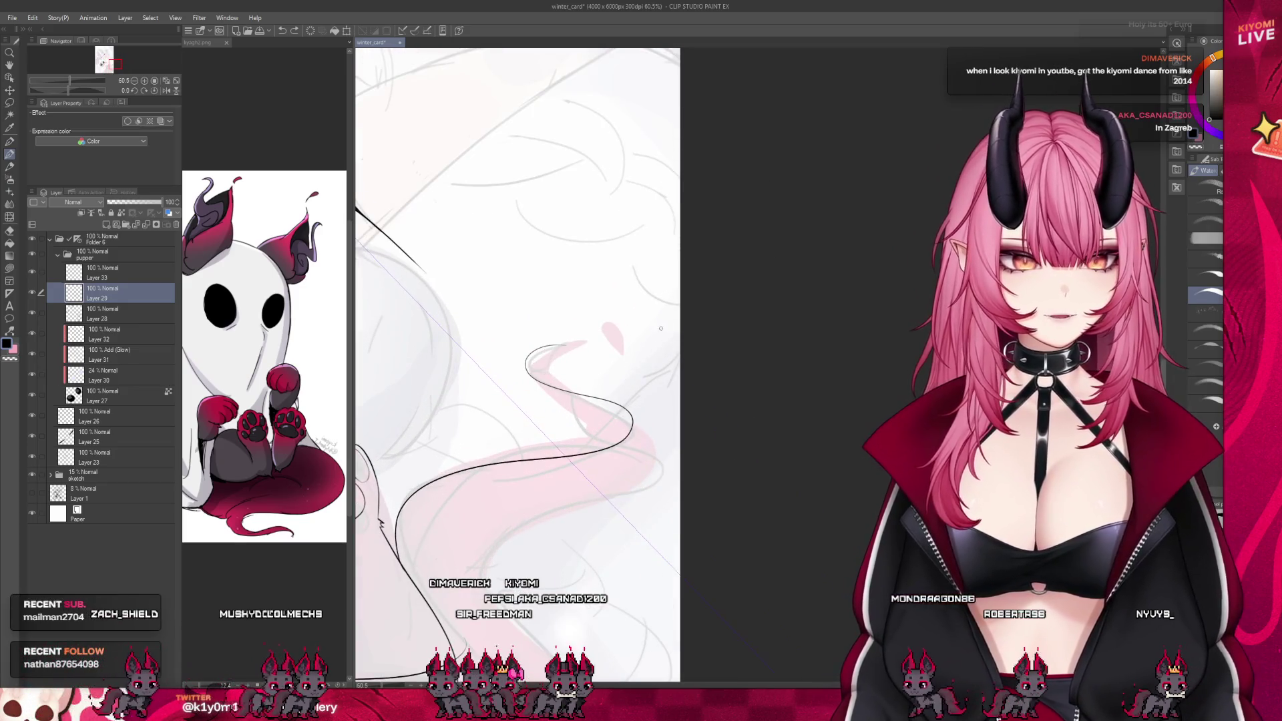
Undo the previous tail stroke piece by piece and return to the watercolour brush
scroll(660, 327, "up", 5)
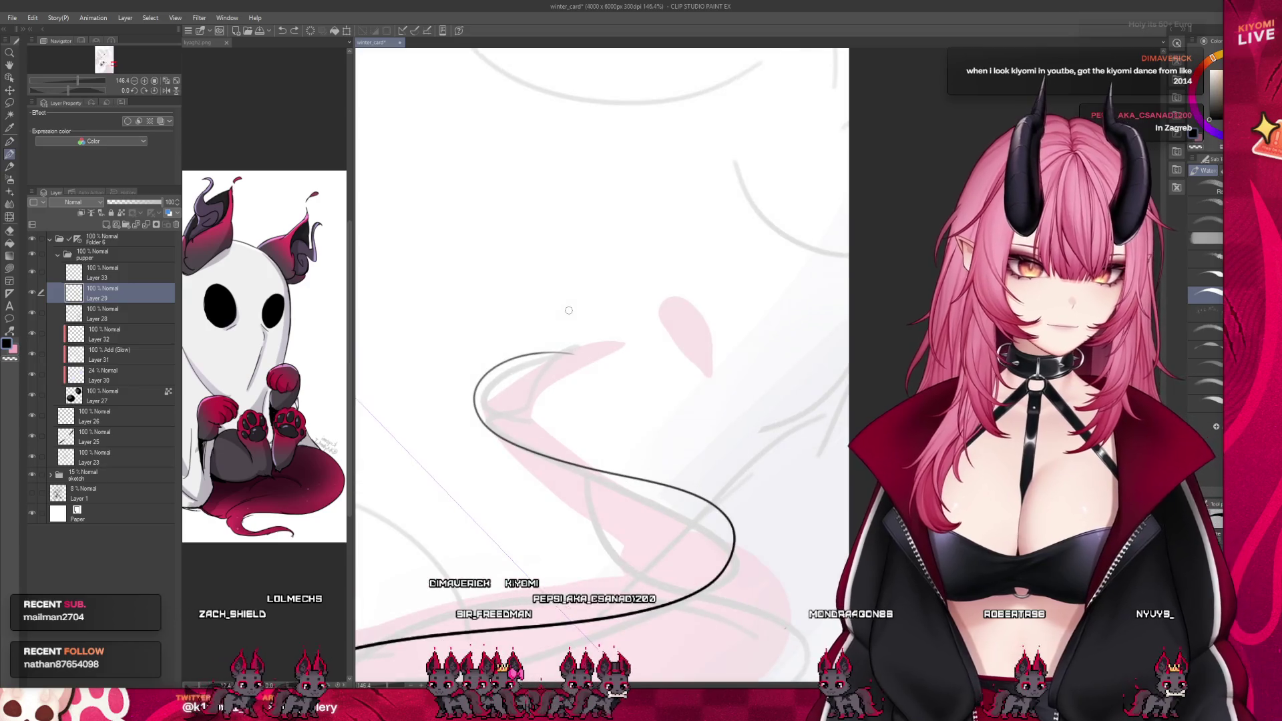
key("p")
key("ctrl+z")
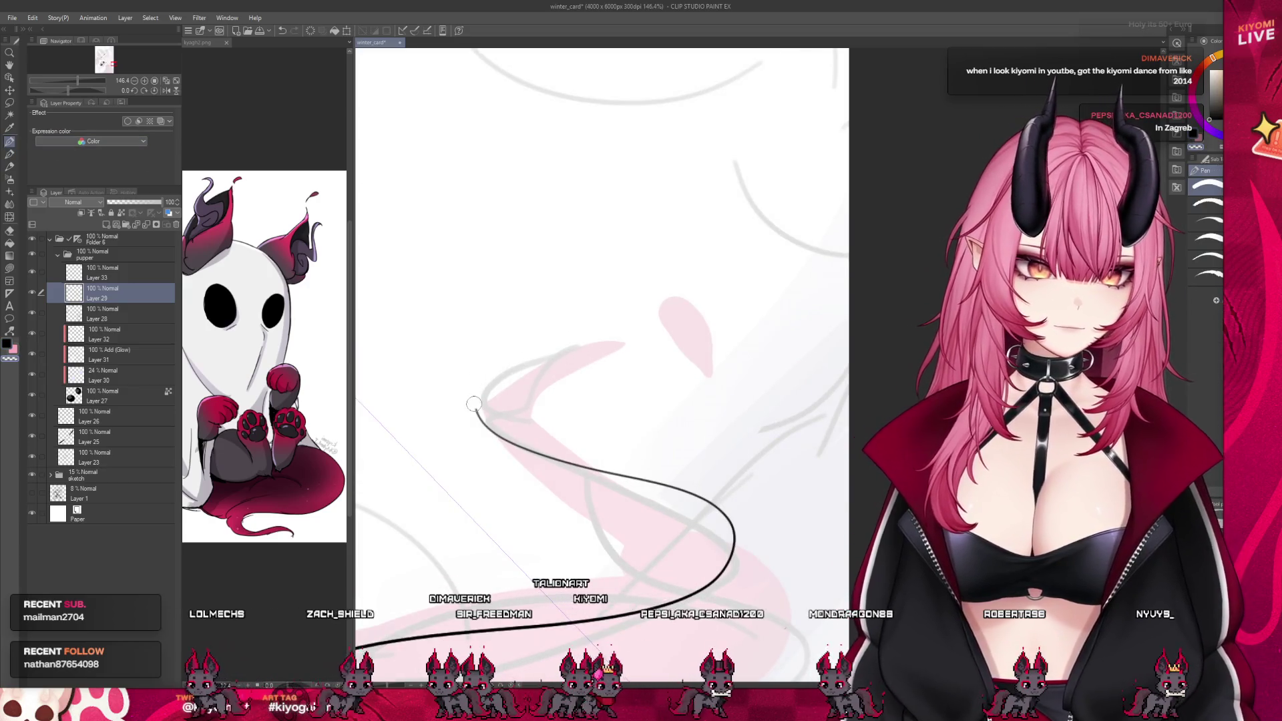
key("ctrl+z")
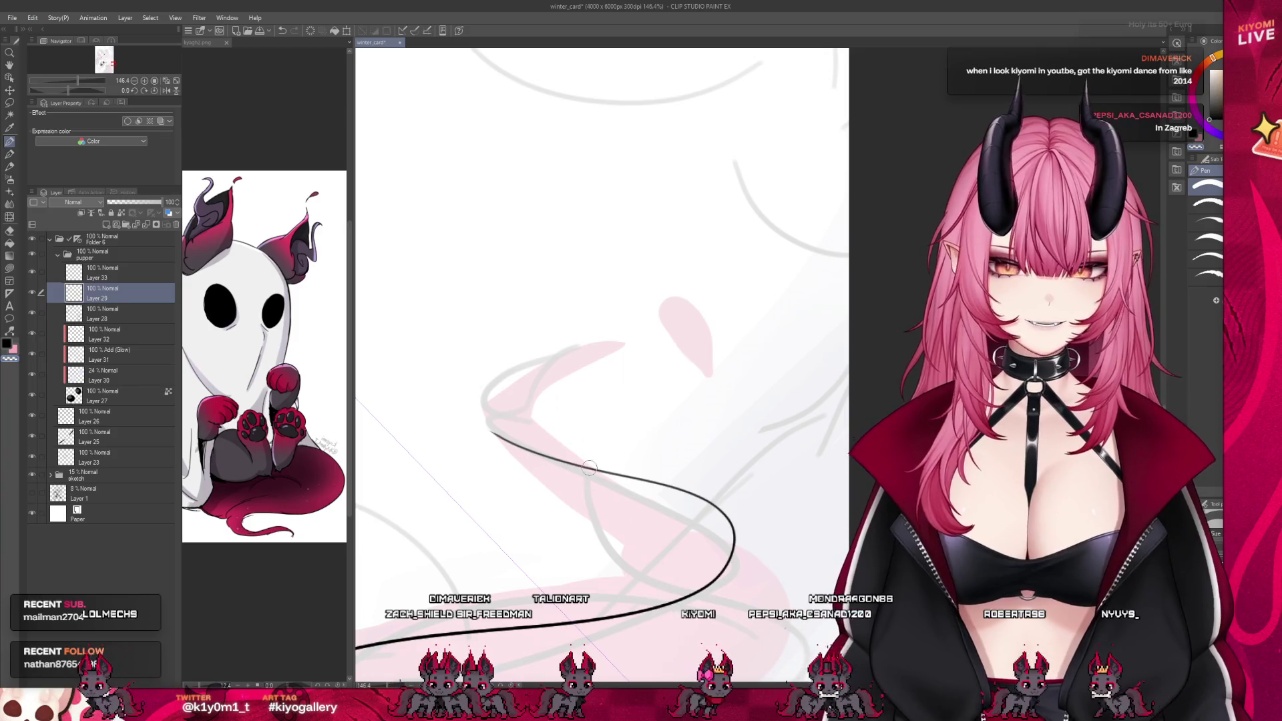
key("ctrl+z")
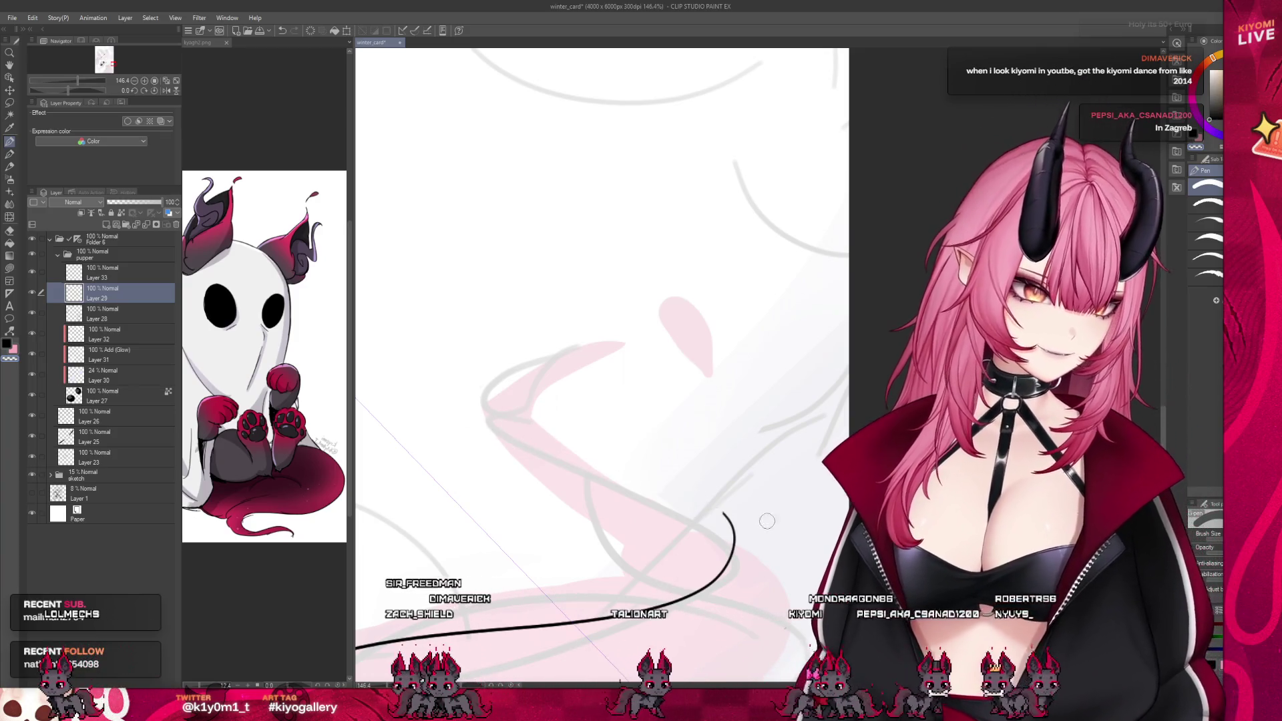
key("ctrl+z")
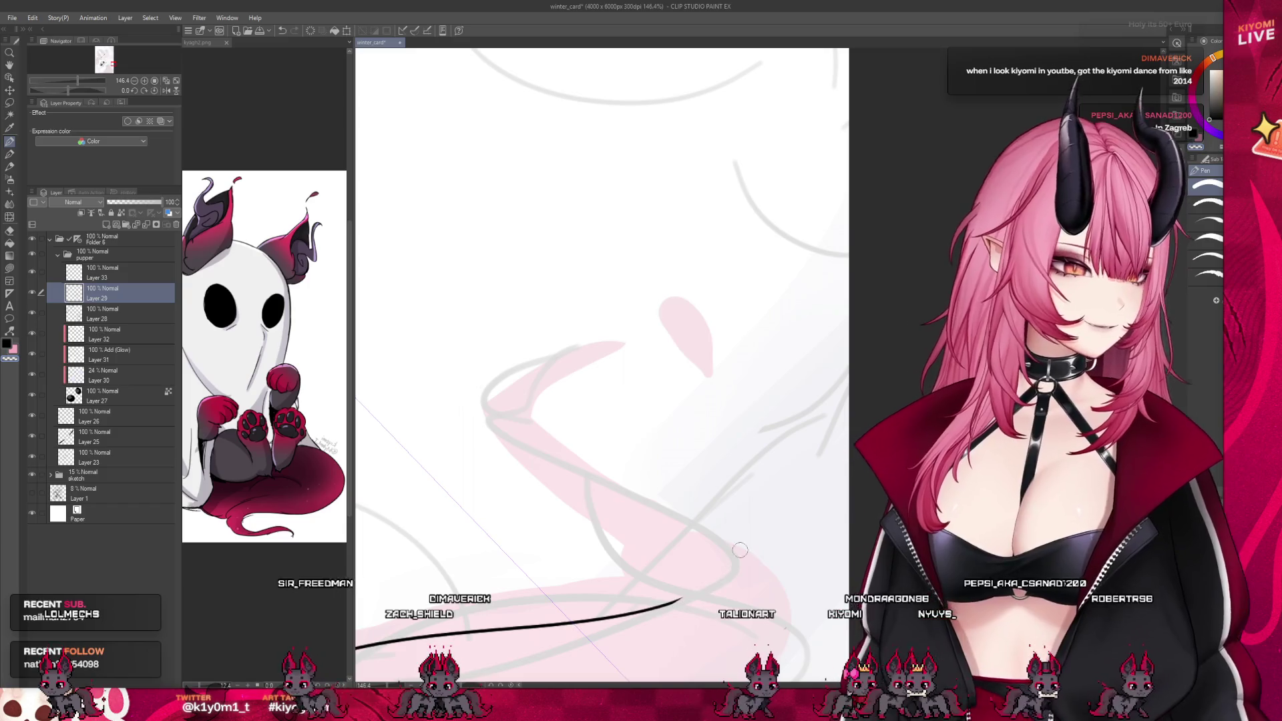
key("b")
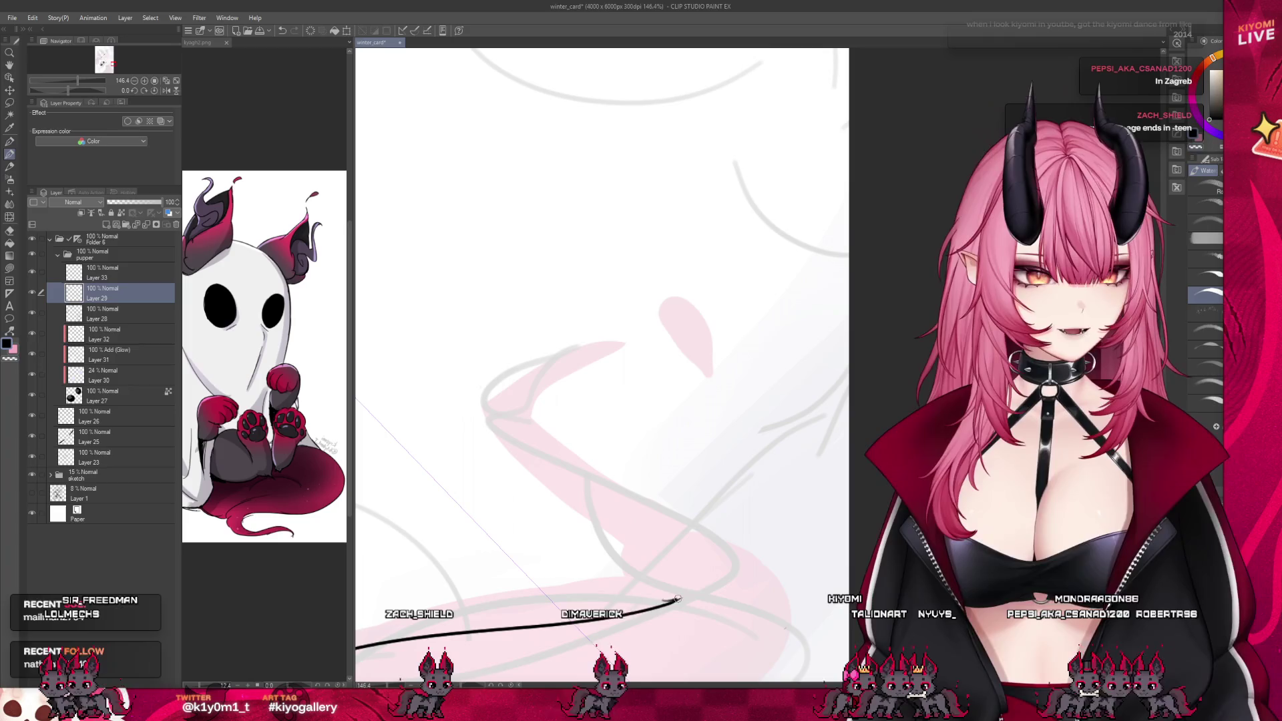
Redraw the tail's hooked end and long S-curve, retrying until it follows the sketch
left_click_drag(681, 599, 704, 566)
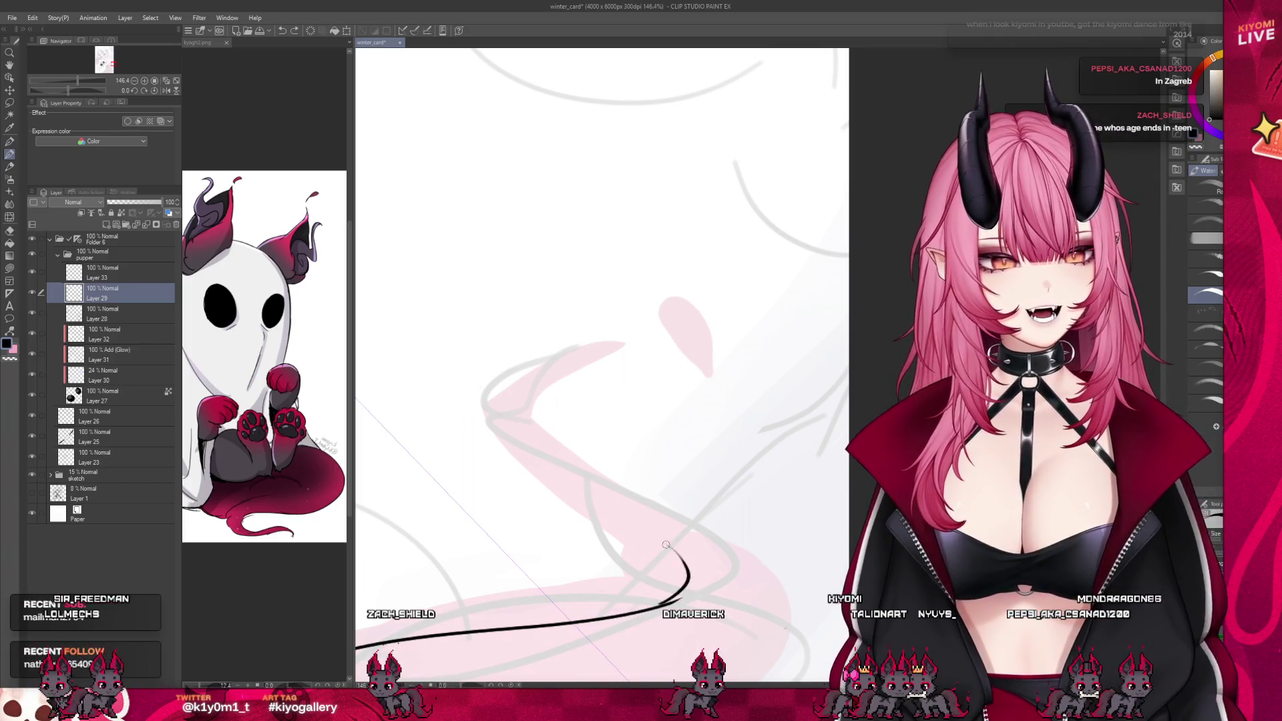
mouse_move(608, 614)
left_mouse_down()
mouse_move(458, 444)
mouse_move(641, 332)
left_mouse_up()
key("ctrl+z")
left_click_drag(651, 604, 588, 502)
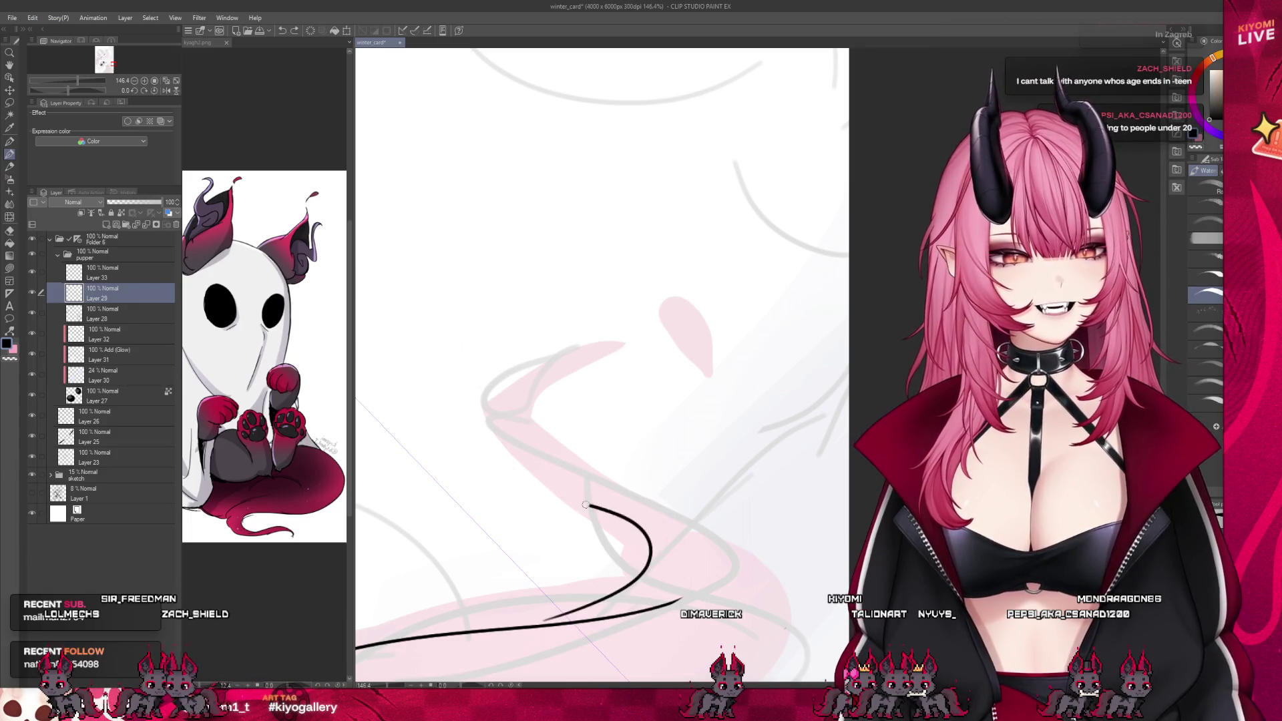
key("ctrl+z")
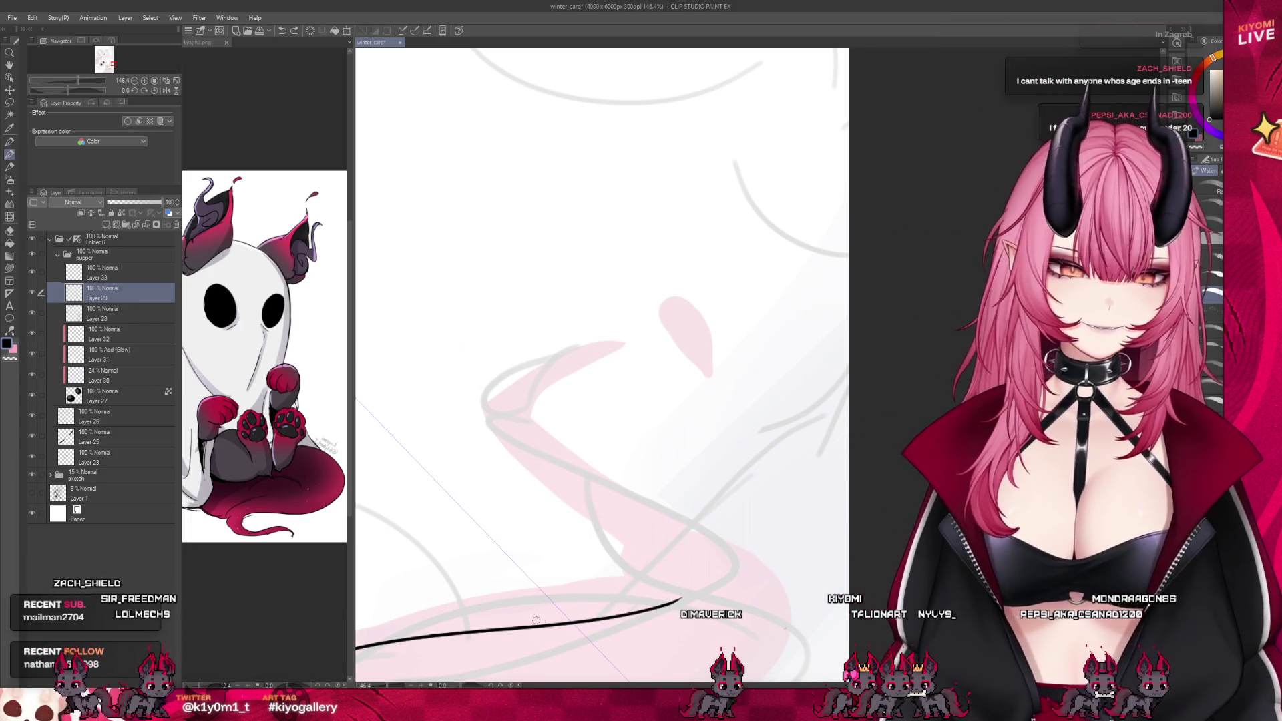
mouse_move(608, 607)
left_mouse_down()
mouse_move(604, 567)
mouse_move(494, 374)
mouse_move(668, 328)
left_mouse_up()
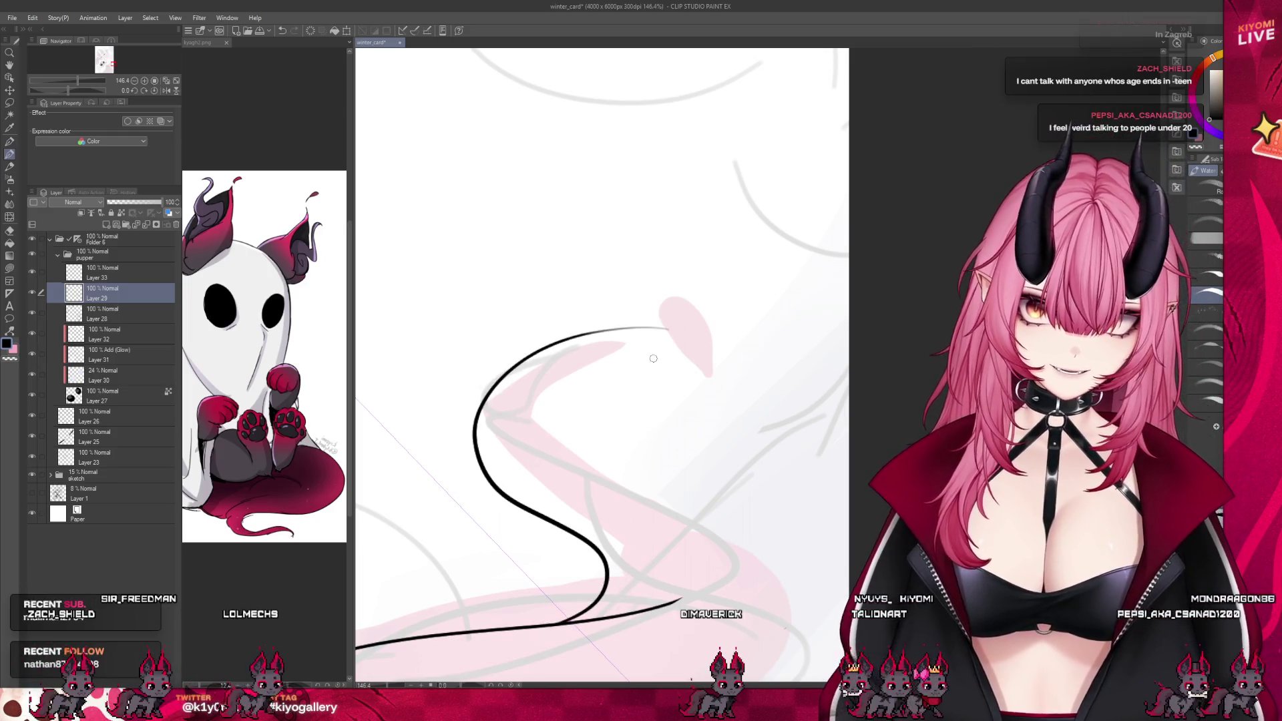
key("ctrl+z")
mouse_move(561, 624)
left_mouse_down()
mouse_move(611, 584)
mouse_move(524, 549)
left_mouse_up()
key("ctrl+z")
mouse_move(575, 618)
left_mouse_down()
mouse_move(458, 361)
mouse_move(587, 322)
left_mouse_up()
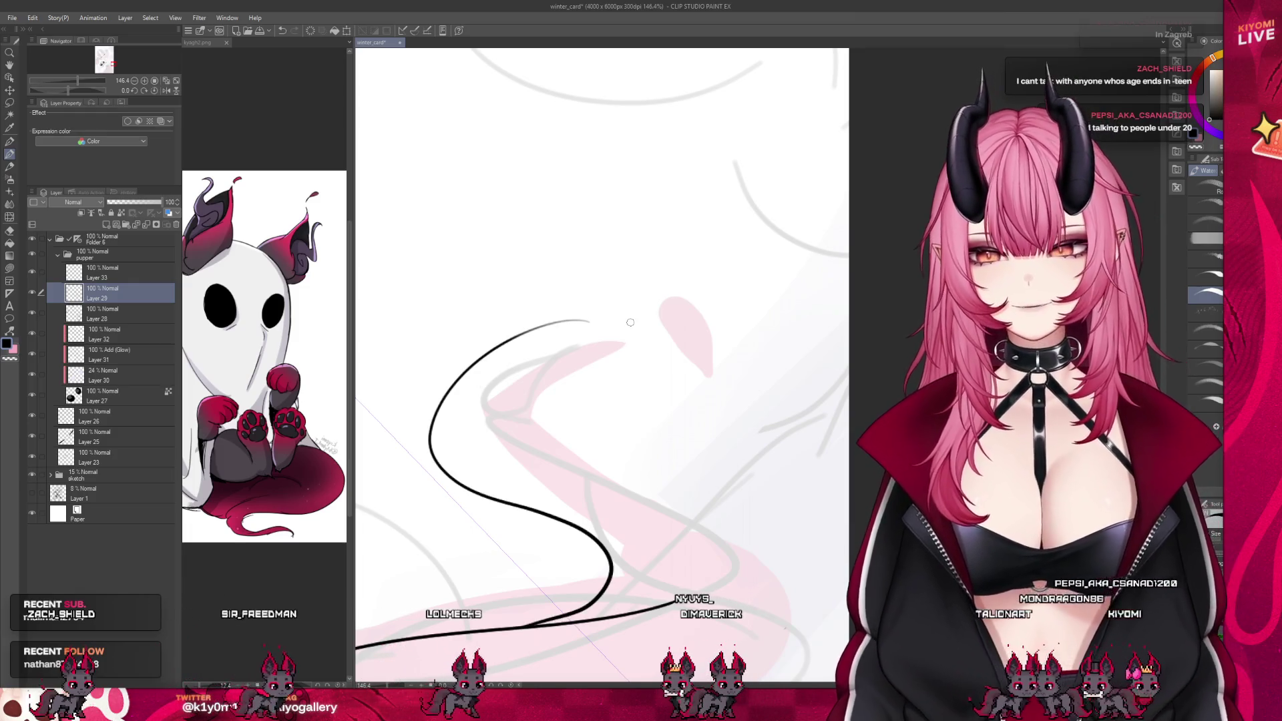
scroll(631, 322, "down", 3)
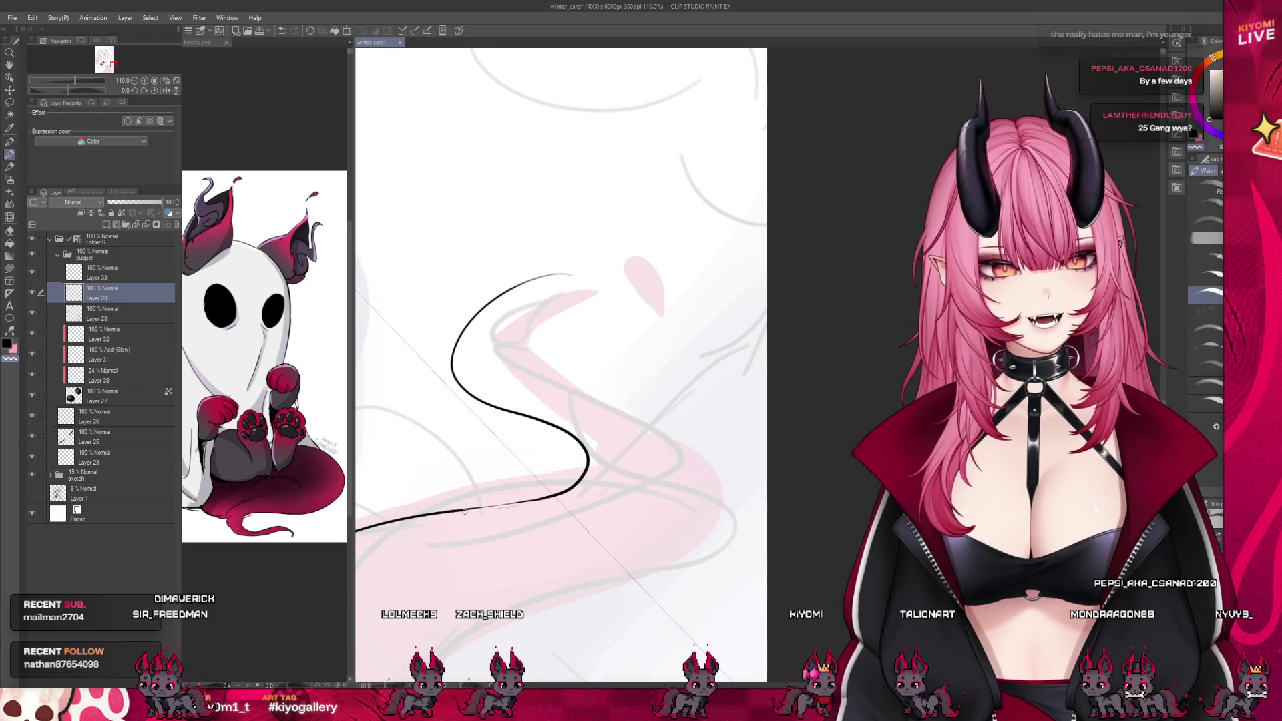
scroll(558, 355, "down", 4)
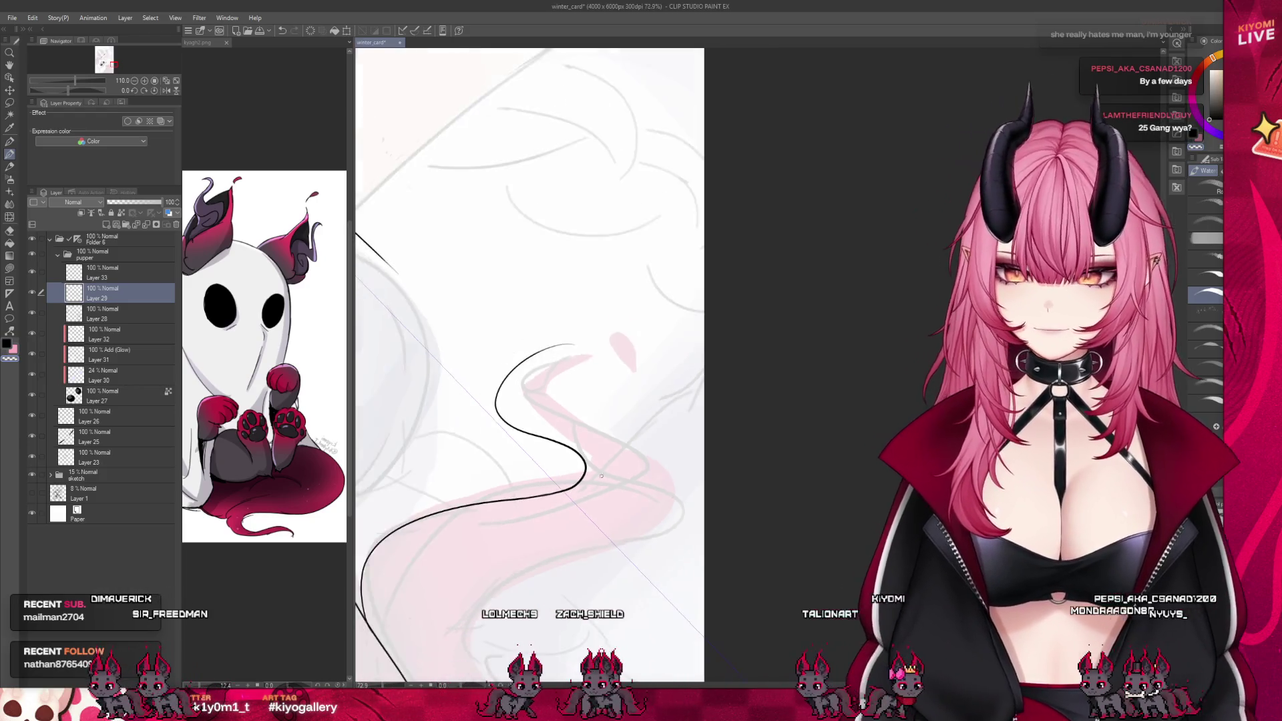
scroll(559, 355, "down", 3)
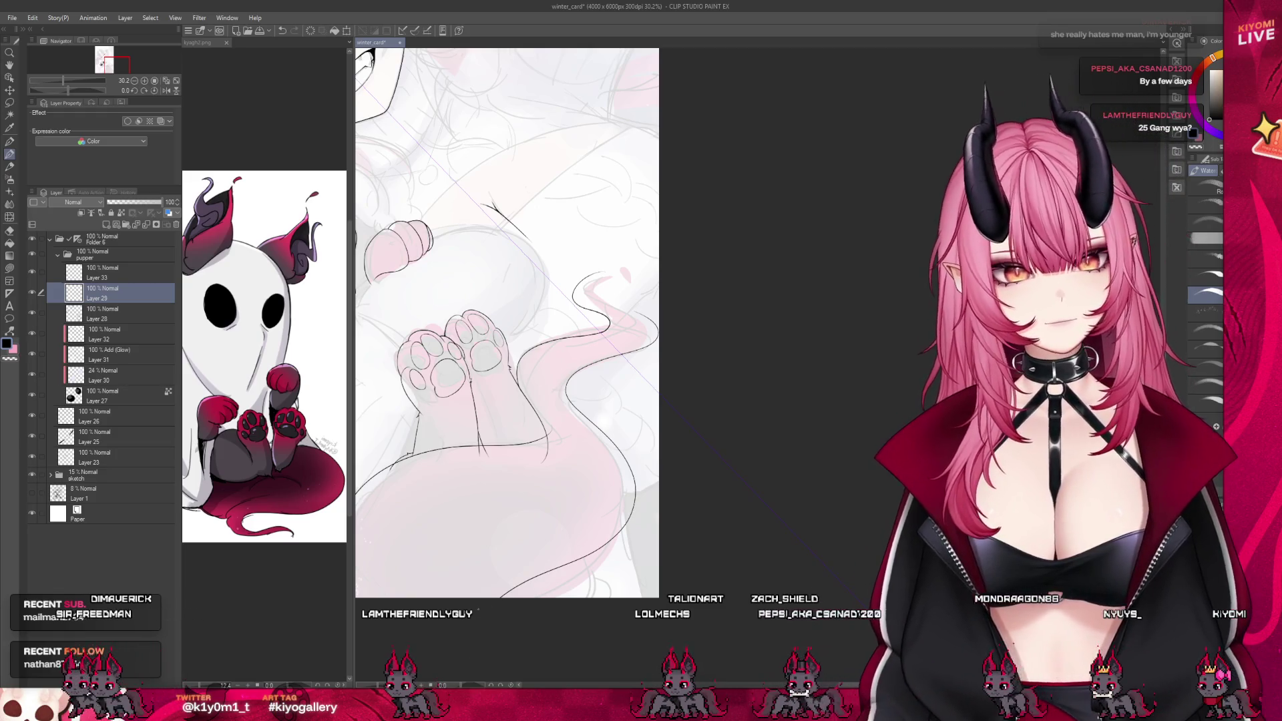
scroll(580, 547, "down", 3)
scroll(578, 551, "up", 1)
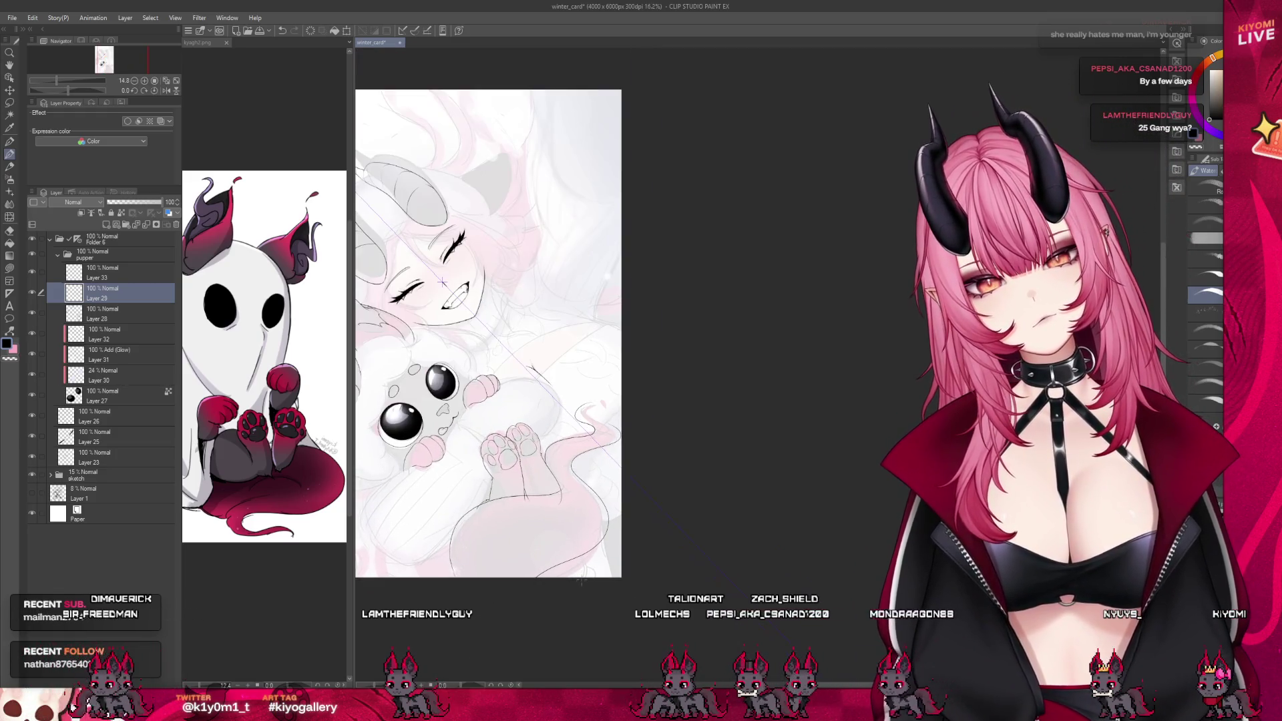
scroll(581, 580, "up", 2)
scroll(581, 571, "up", 1)
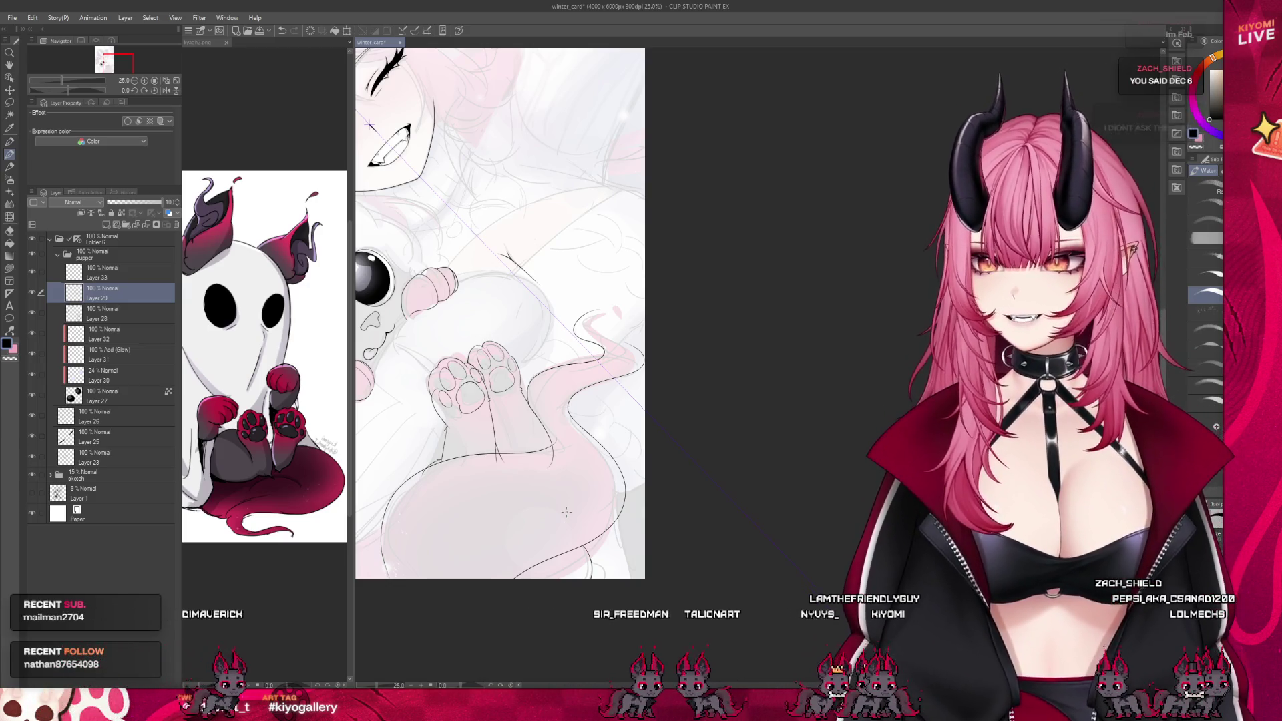
Zoom in and undo the inner tail curve and the stray short stroke near the tip
scroll(566, 512, "up", 1)
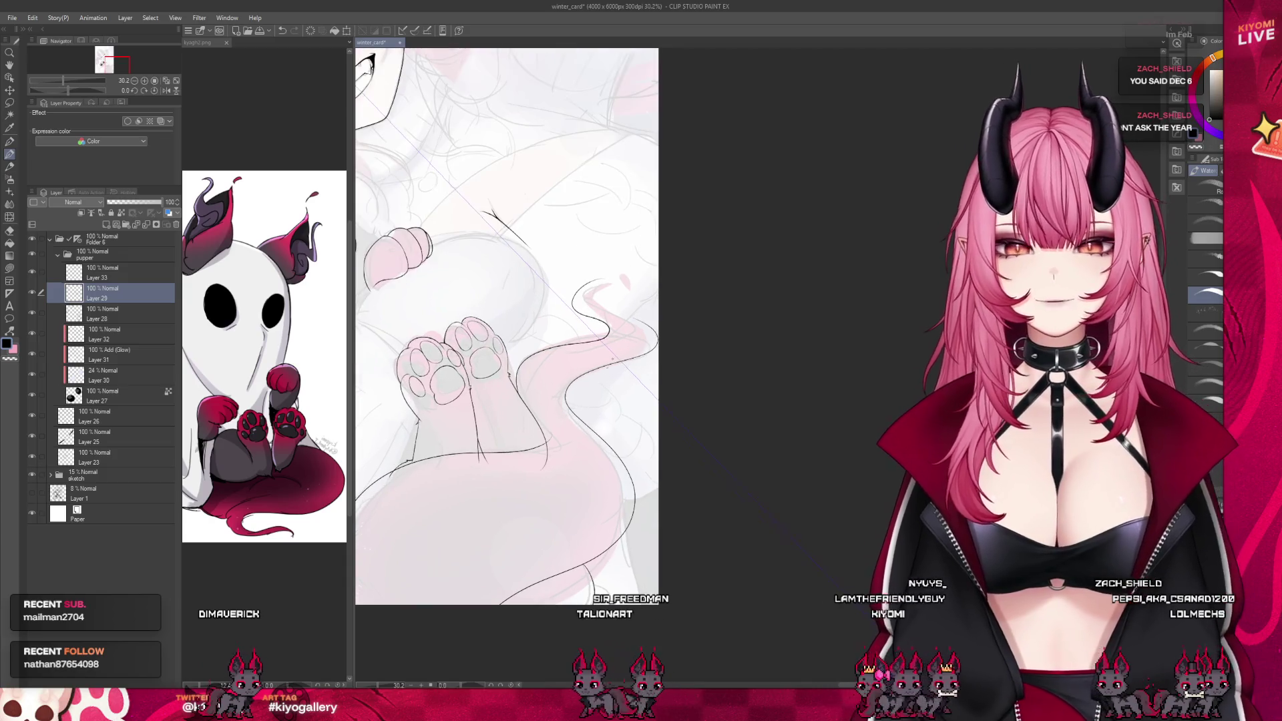
scroll(615, 322, "up", 3)
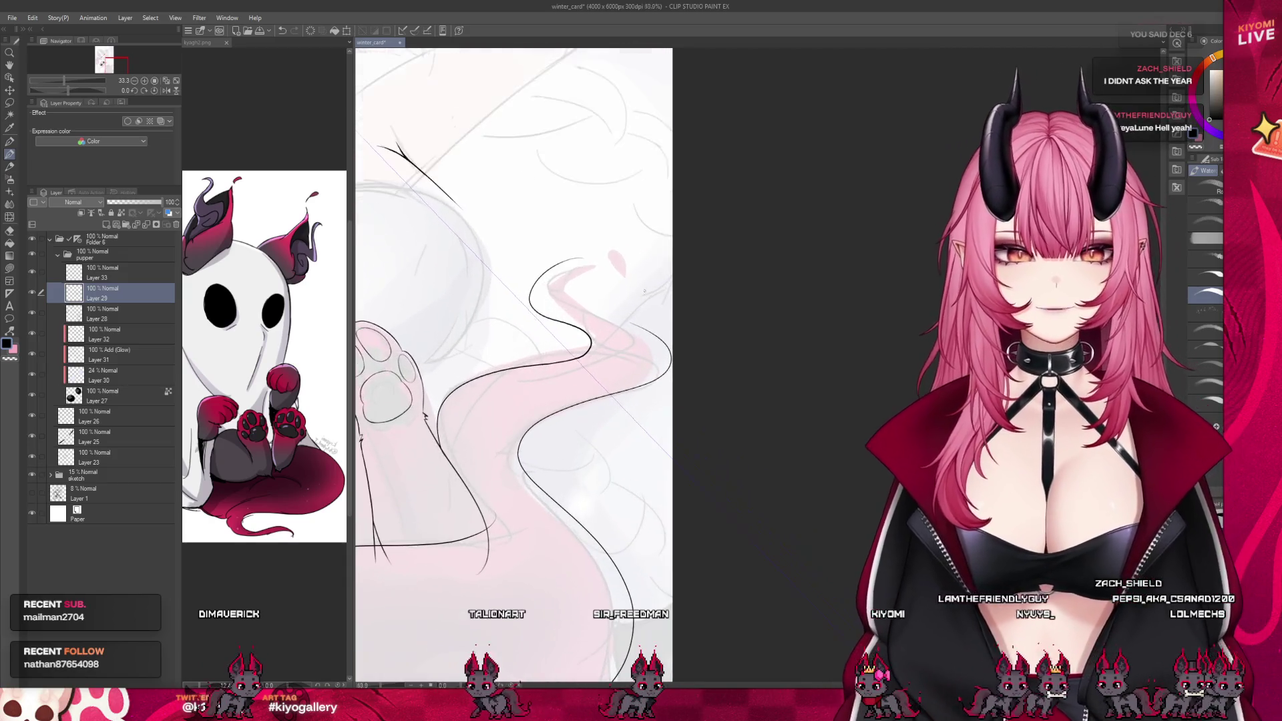
scroll(644, 275, "up", 6)
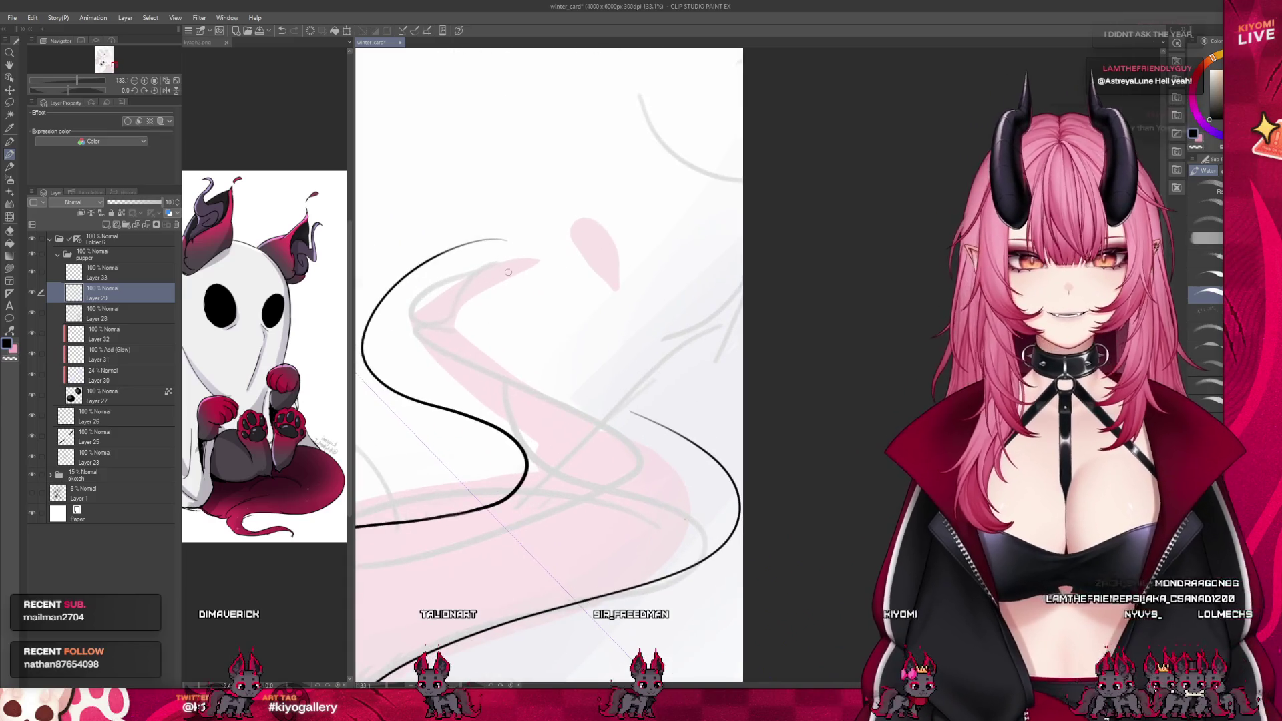
key("ctrl+z")
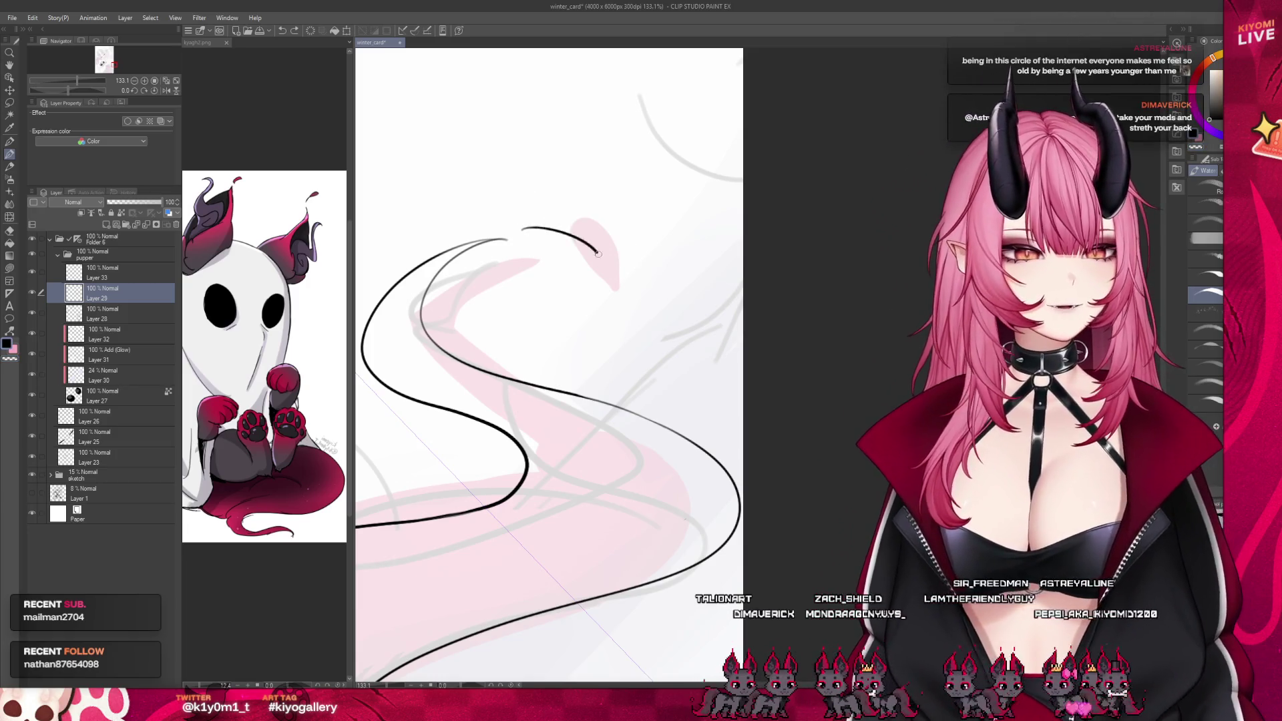
key("ctrl+z")
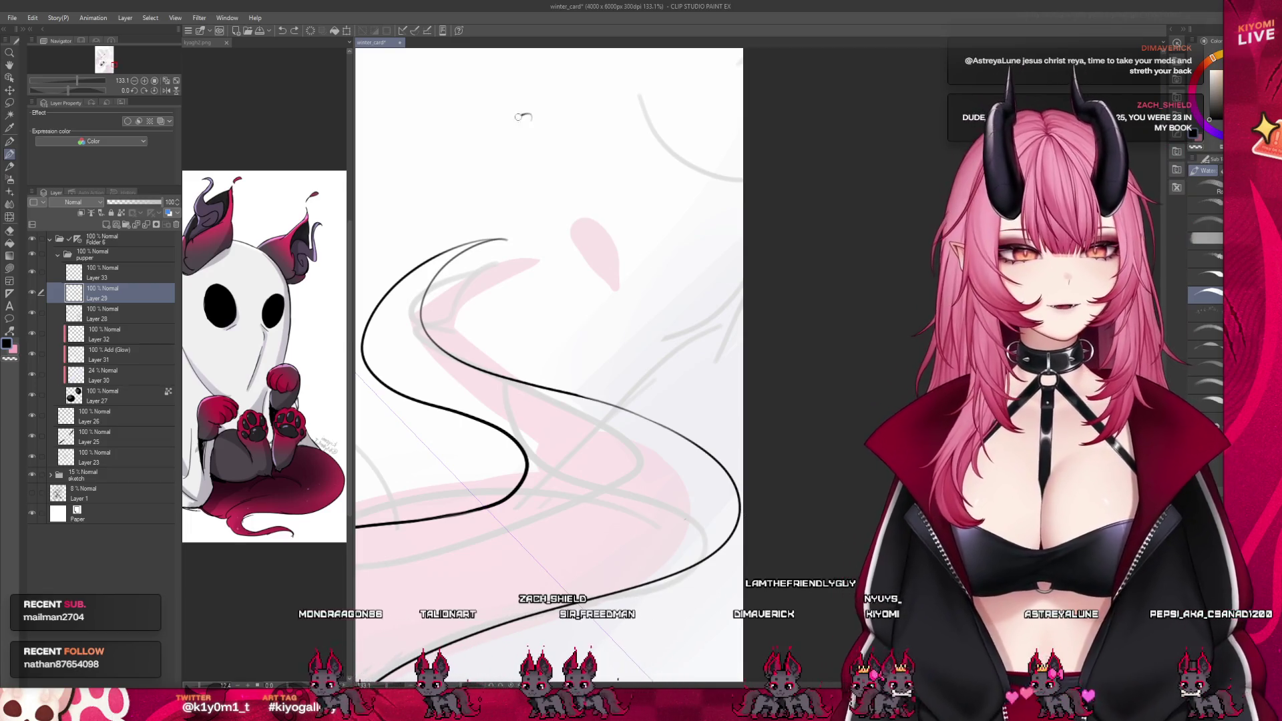
Handwrite '6th' and '7th' above the tail with a box line beside them, then undo the box
left_click_drag(531, 115, 484, 148)
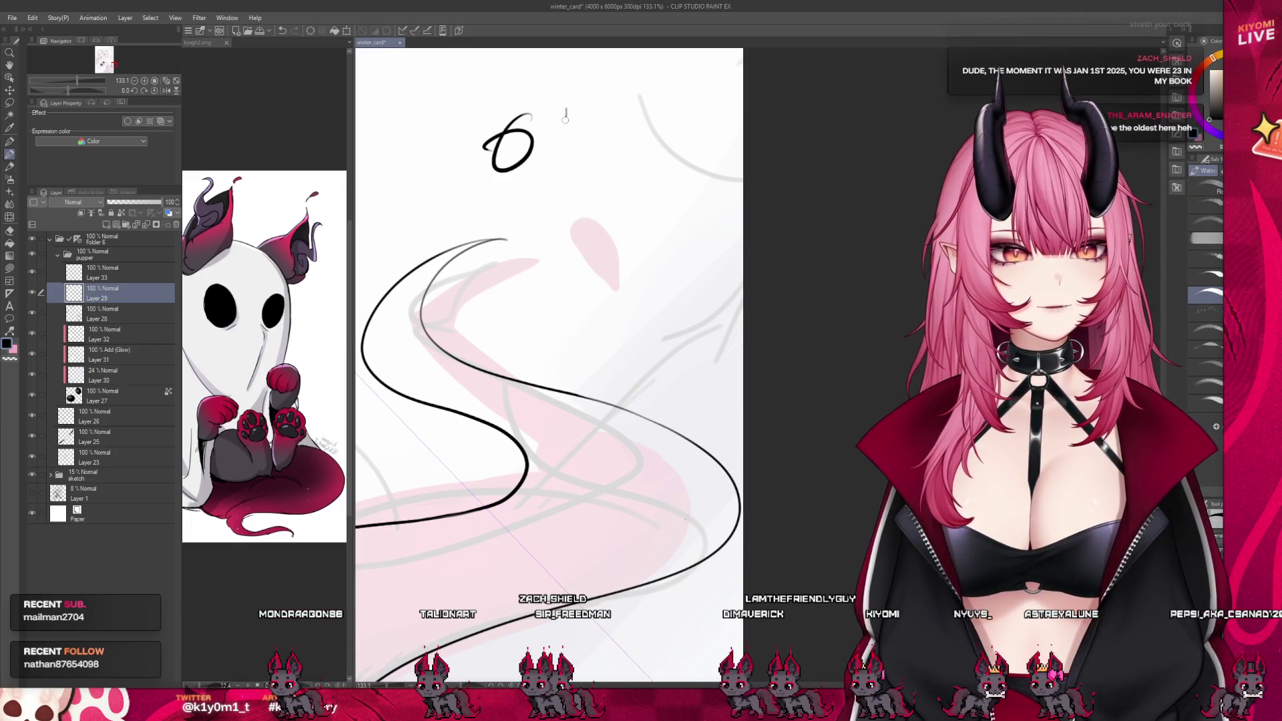
left_click_drag(480, 198, 506, 238)
mouse_move(538, 199)
left_mouse_down()
mouse_move(534, 235)
mouse_move(554, 212)
left_mouse_up()
left_click_drag(573, 215, 576, 220)
left_click_drag(604, 113, 658, 201)
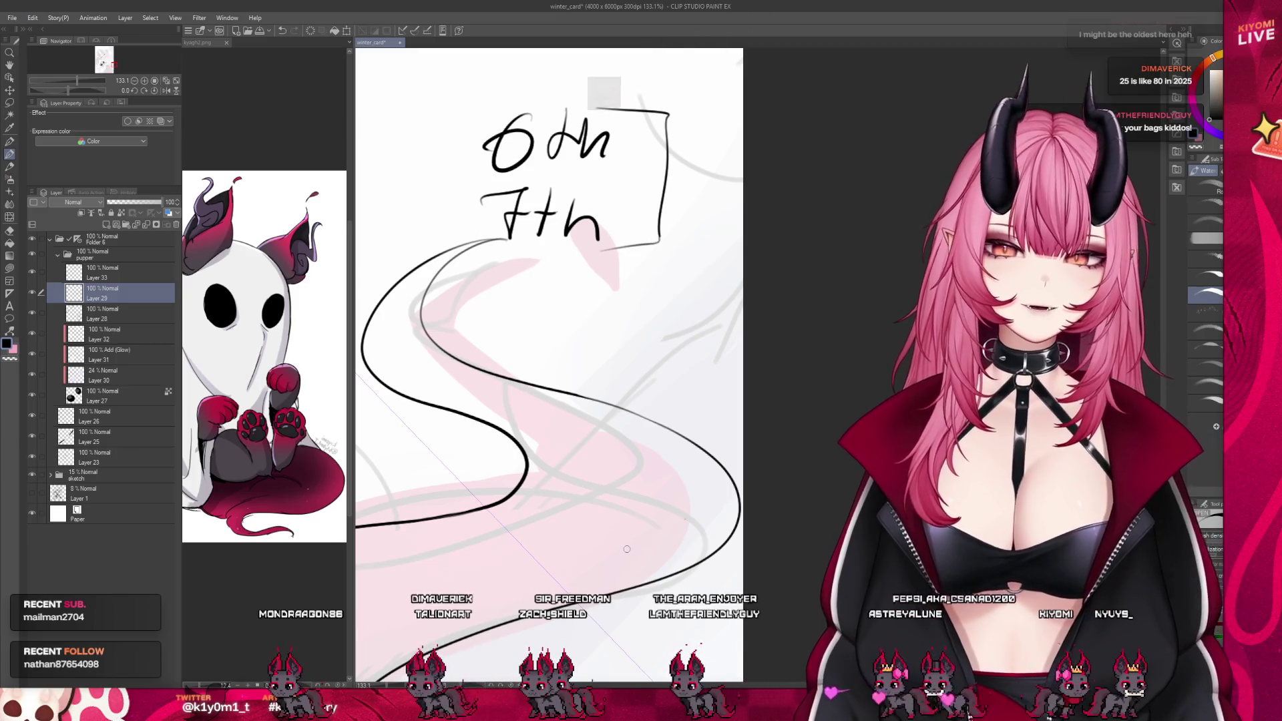
scroll(627, 549, "down", 4)
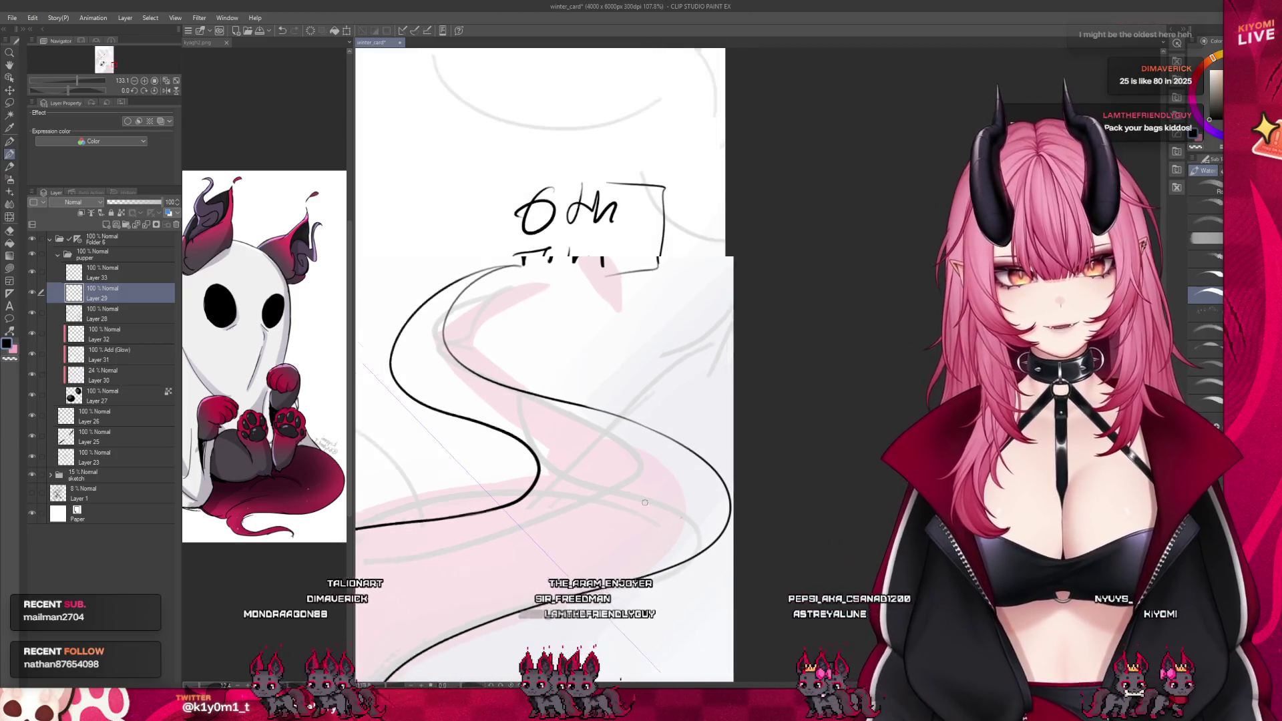
key("ctrl+z")
key("ctrl+z")
key("ctrl+z")
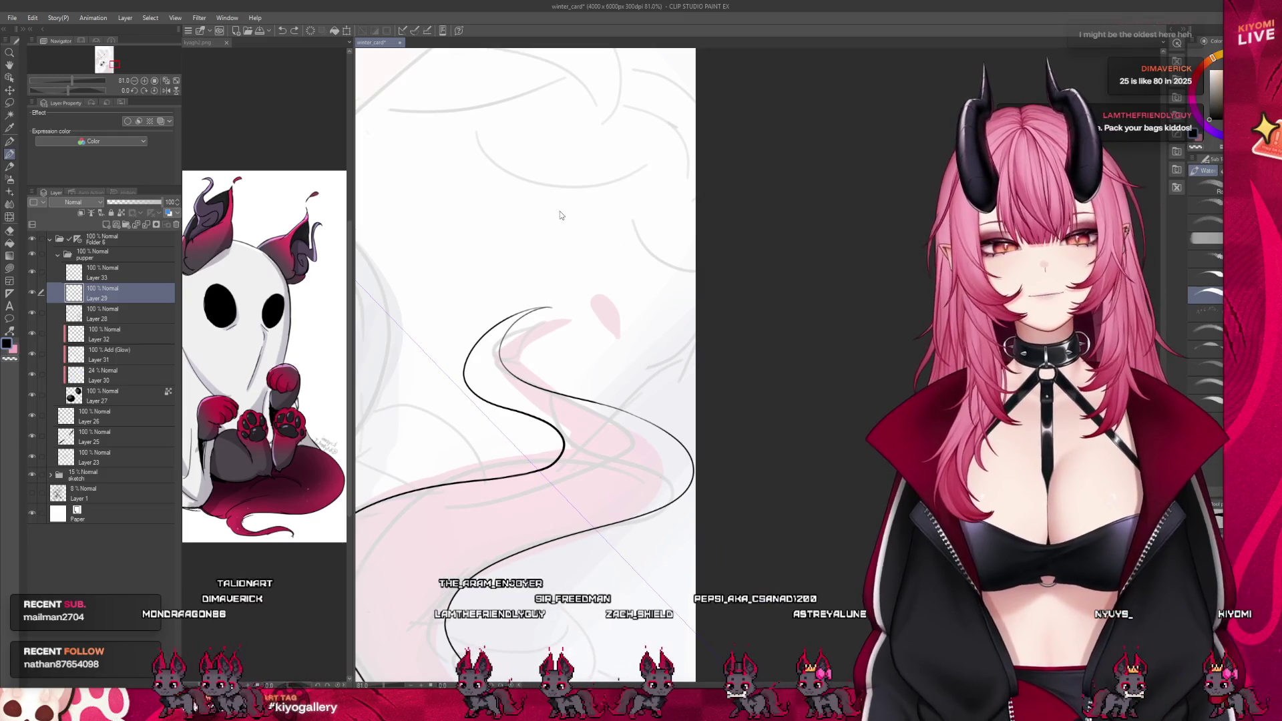
Undo the rest of the handwritten note and add a small curl at the tail tip
key("ctrl+z")
key("ctrl+z")
key("ctrl+z")
scroll(661, 293, "up", 3)
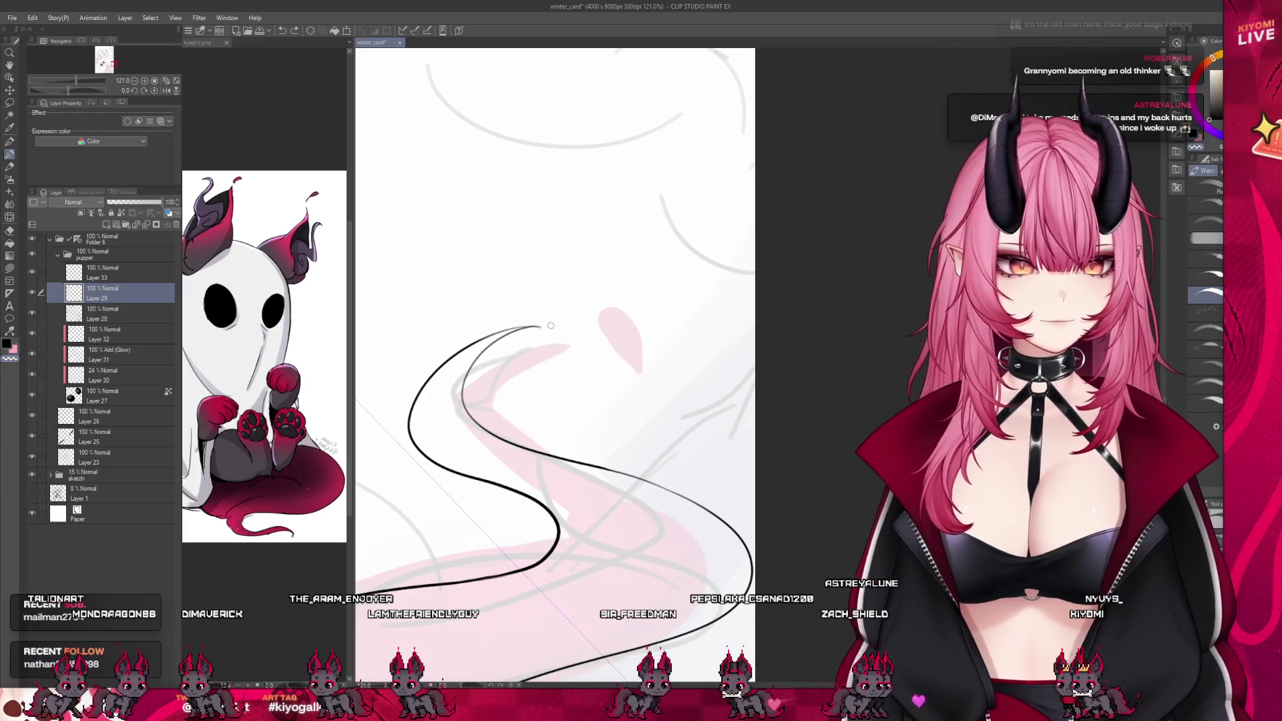
left_click_drag(563, 328, 608, 359)
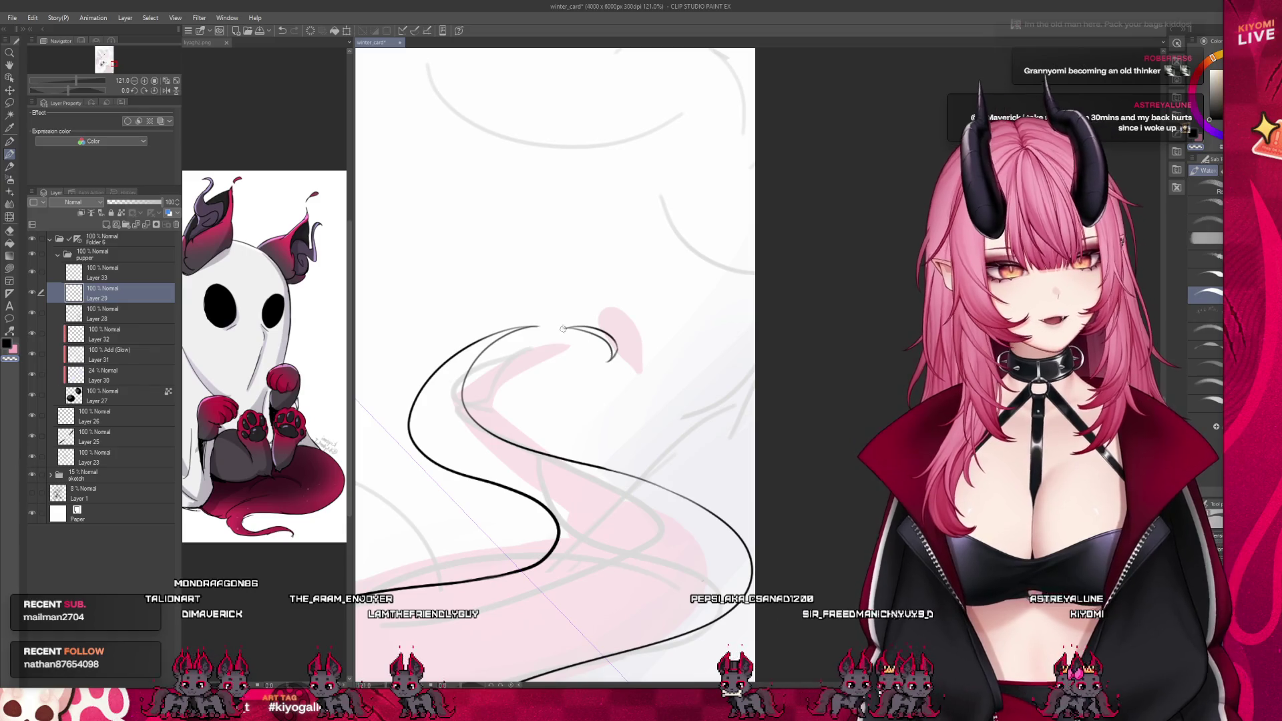
Recentre and zoom out on the illustration, then hide the coloured sketch folder
scroll(607, 354, "down", 8)
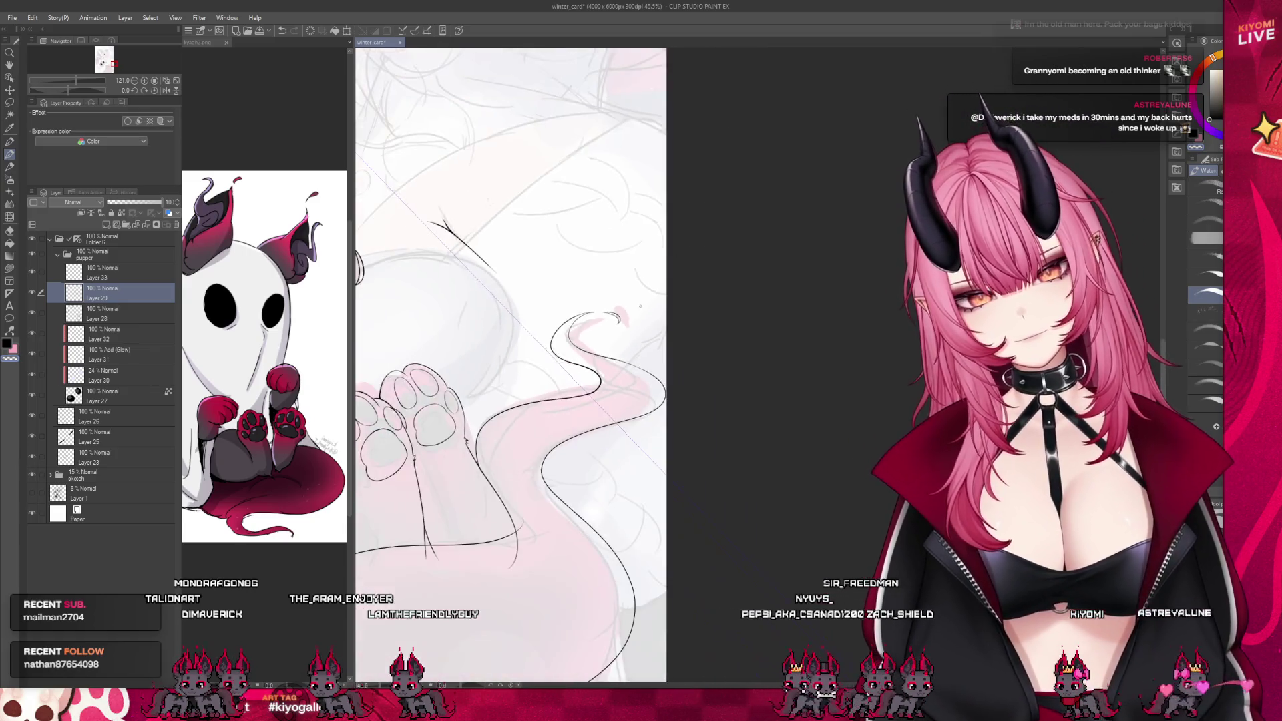
scroll(438, 169, "down", 2)
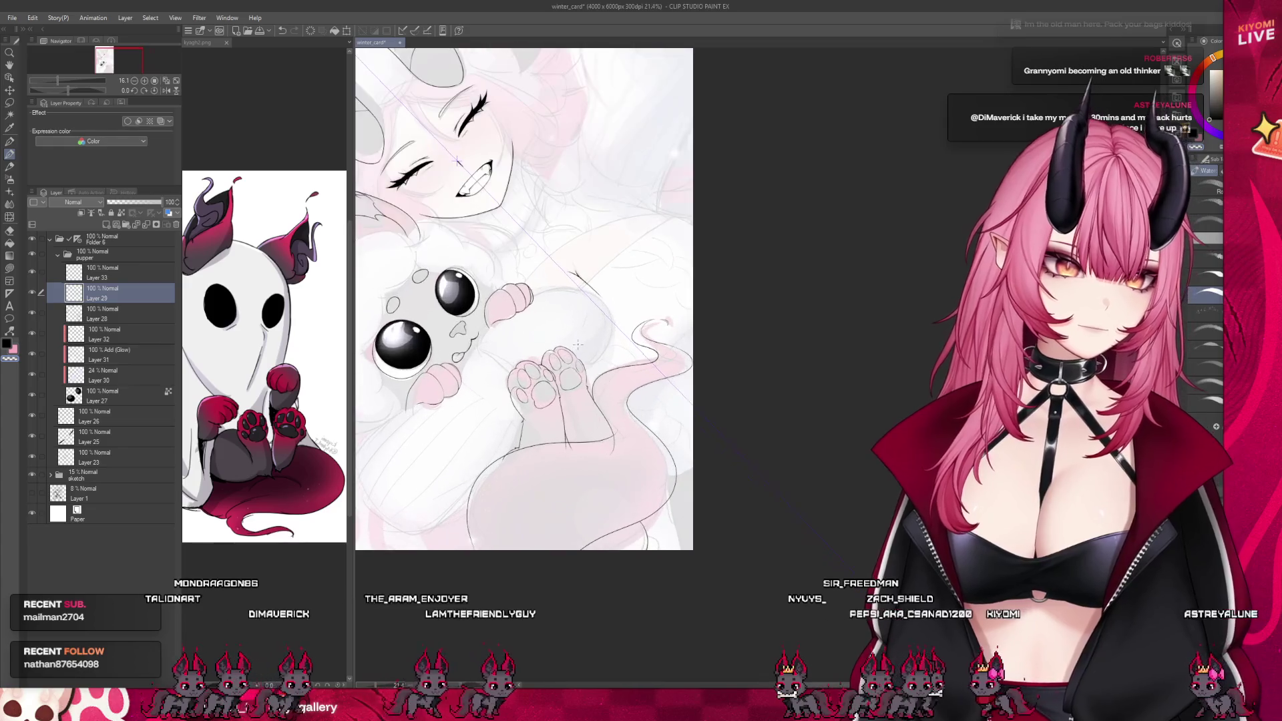
scroll(438, 599, "up", 3)
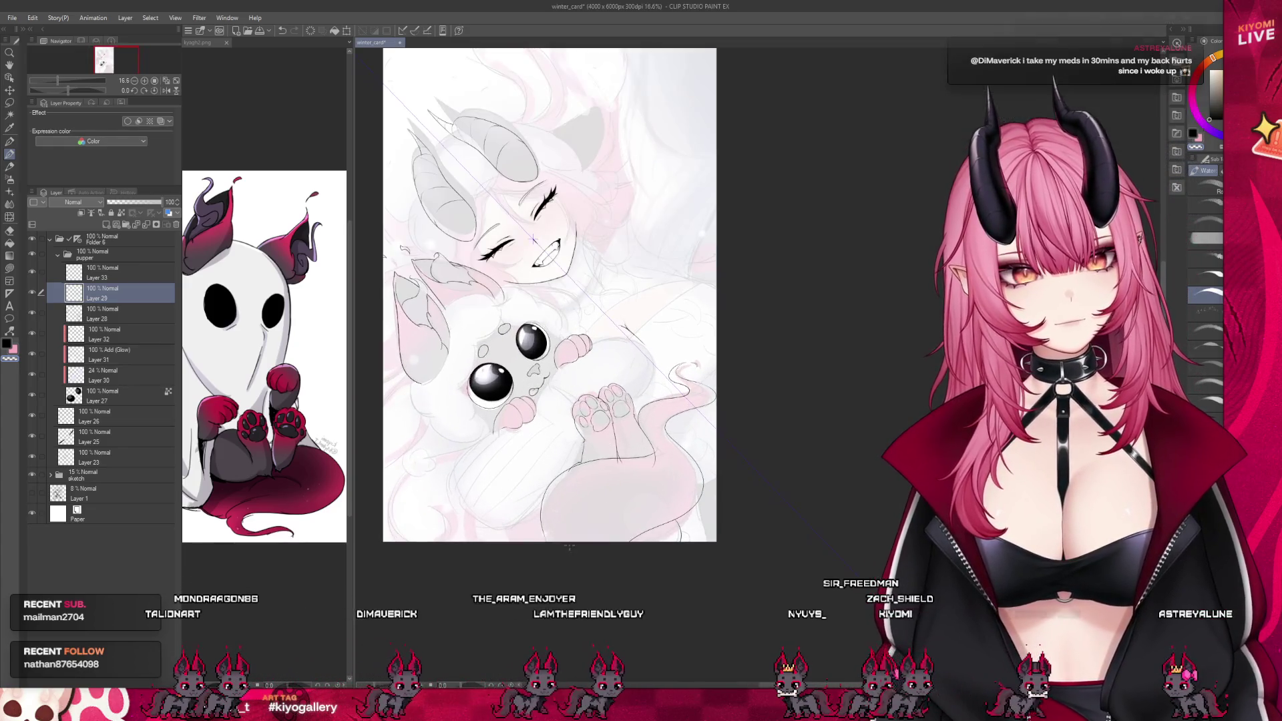
scroll(467, 634, "down", 2)
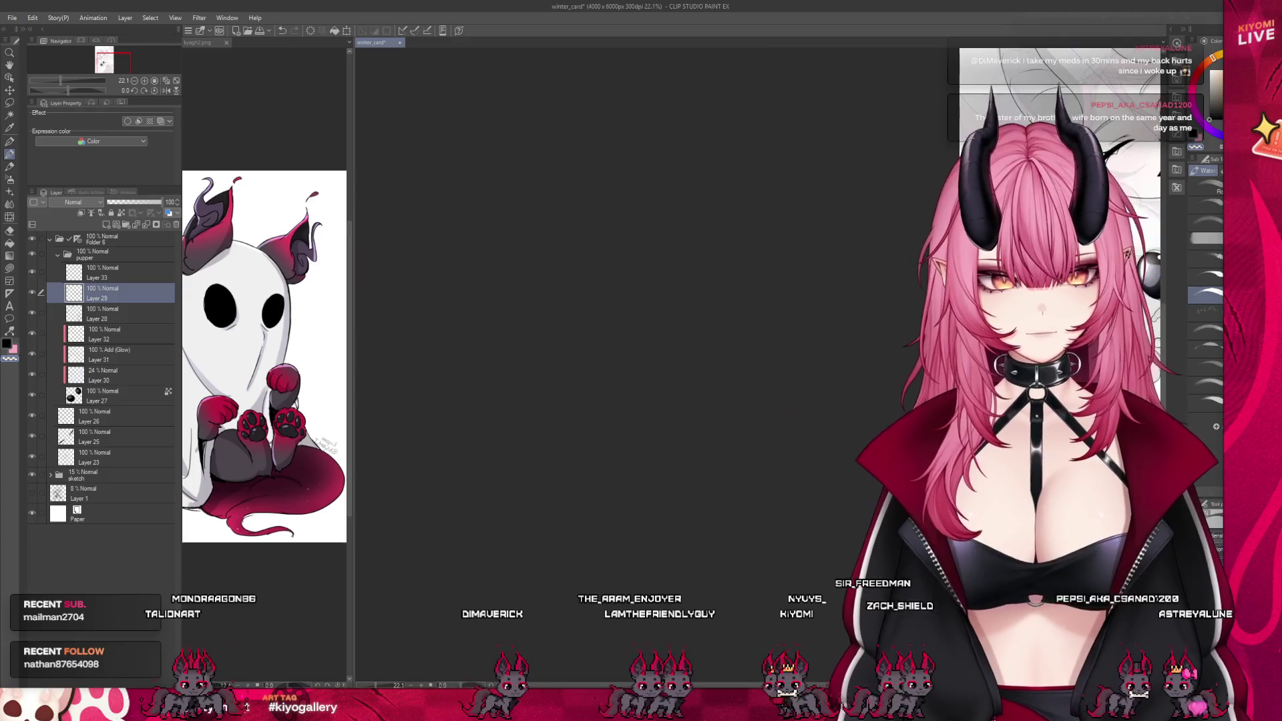
left_click_drag(1135, 193, 549, 193)
scroll(738, 451, "up", 3)
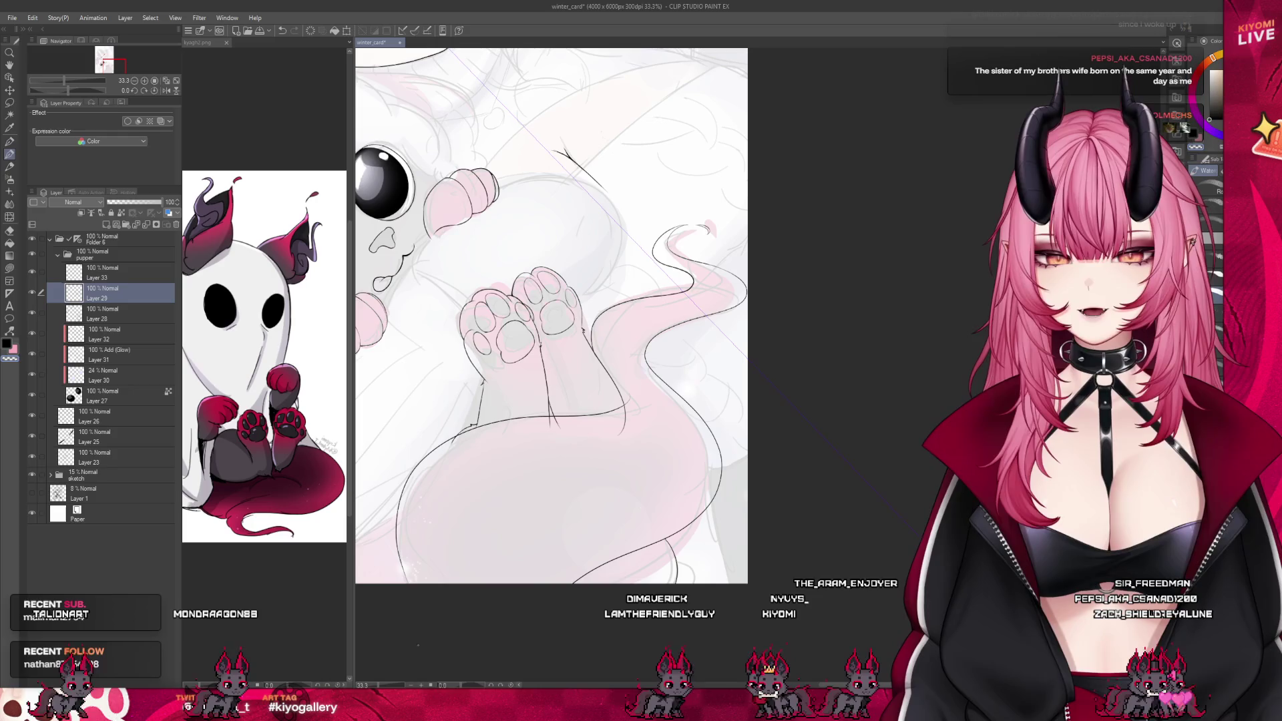
key("ctrl+minus")
key("ctrl+minus")
key("ctrl+minus")
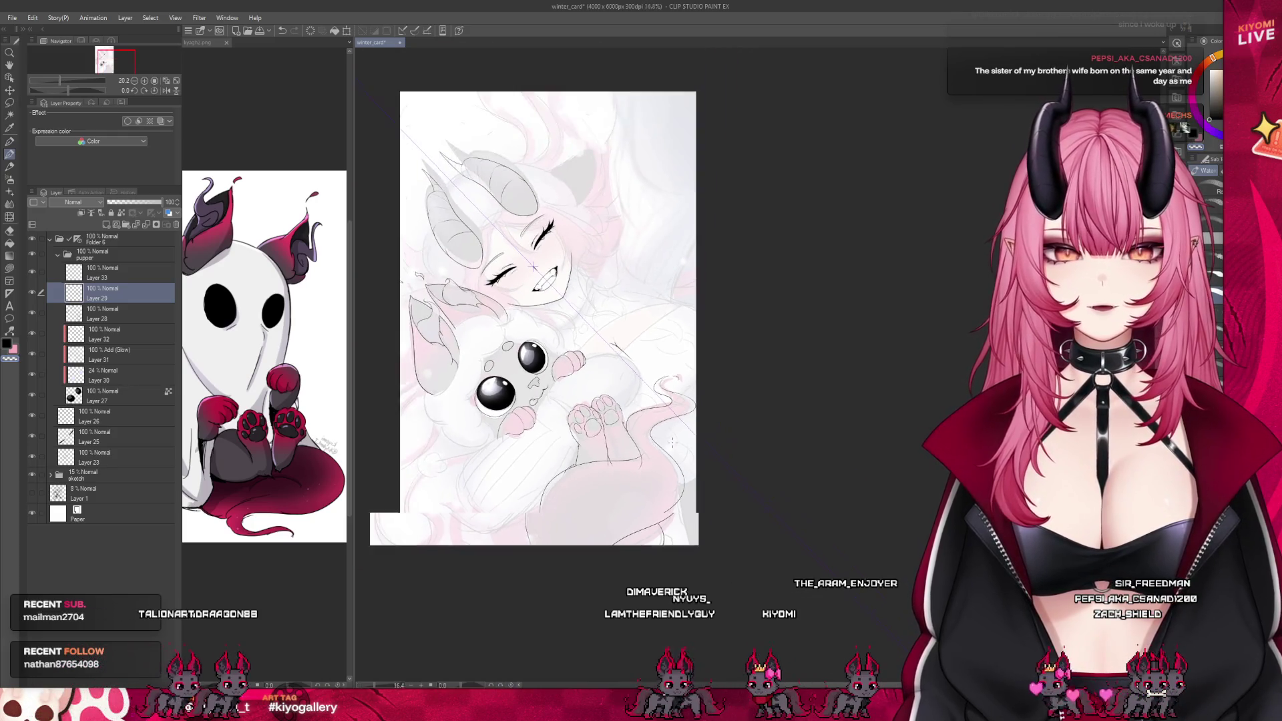
left_click(31, 478)
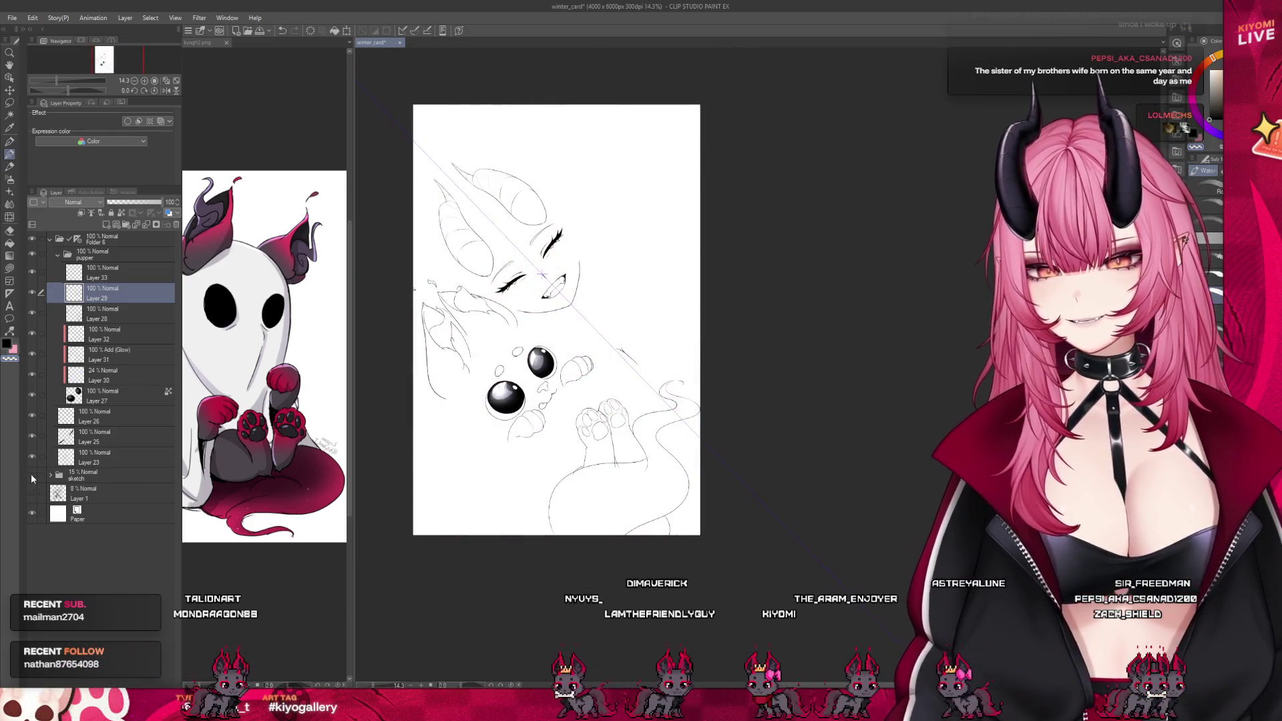
Widen the canvas area beside the reference image and save winter_card
left_click_drag(353, 385, 201, 385)
scroll(495, 430, "up", 3)
scroll(556, 399, "up", 3)
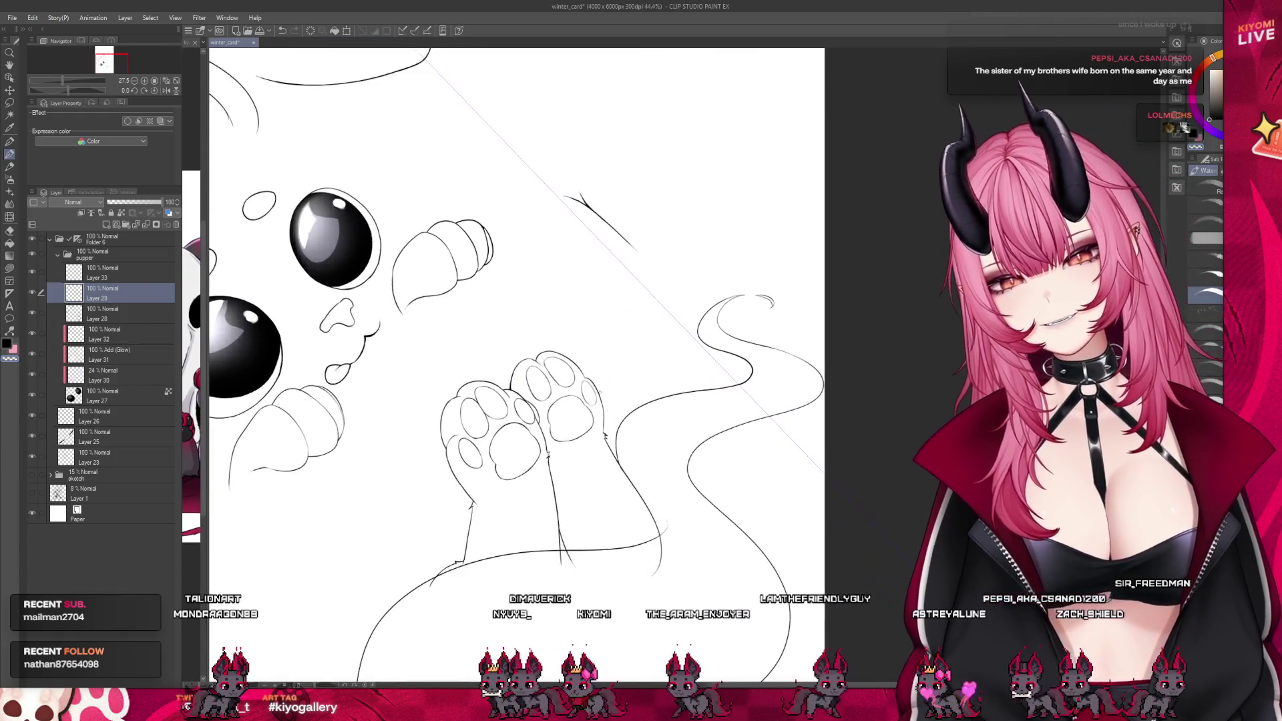
scroll(495, 407, "down", 4)
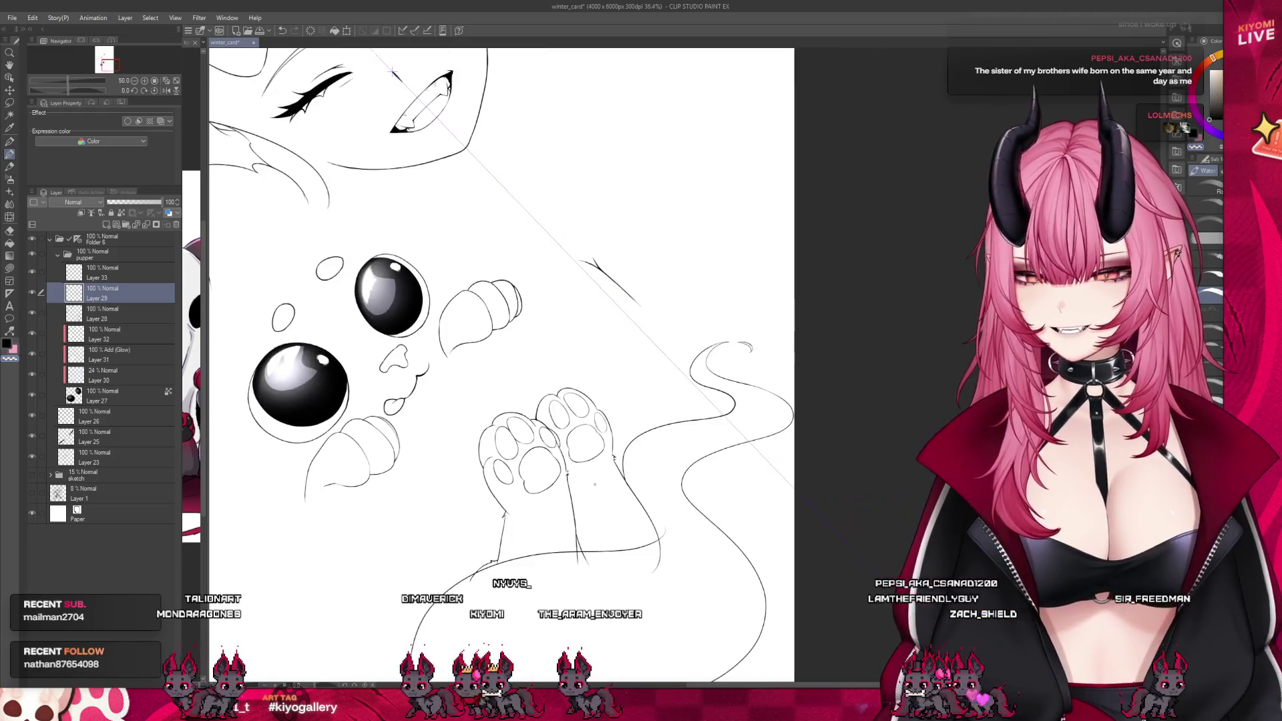
scroll(649, 448, "down", 2)
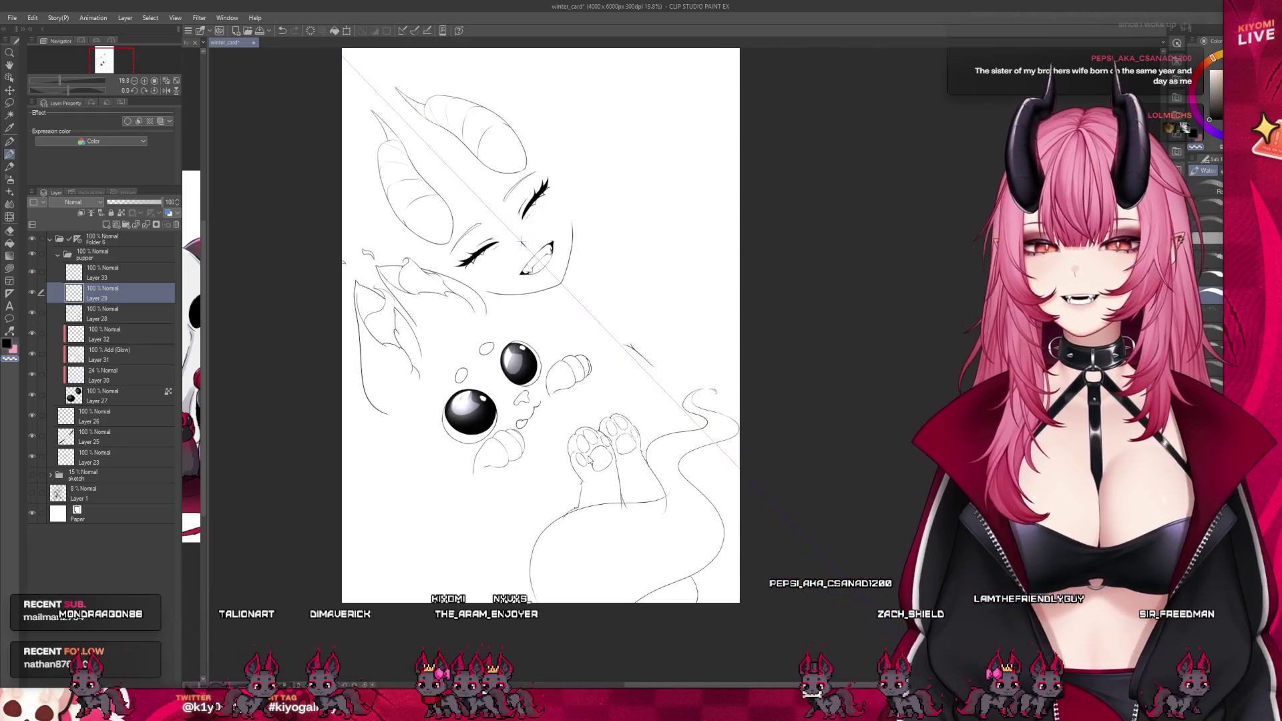
key("ctrl+s")
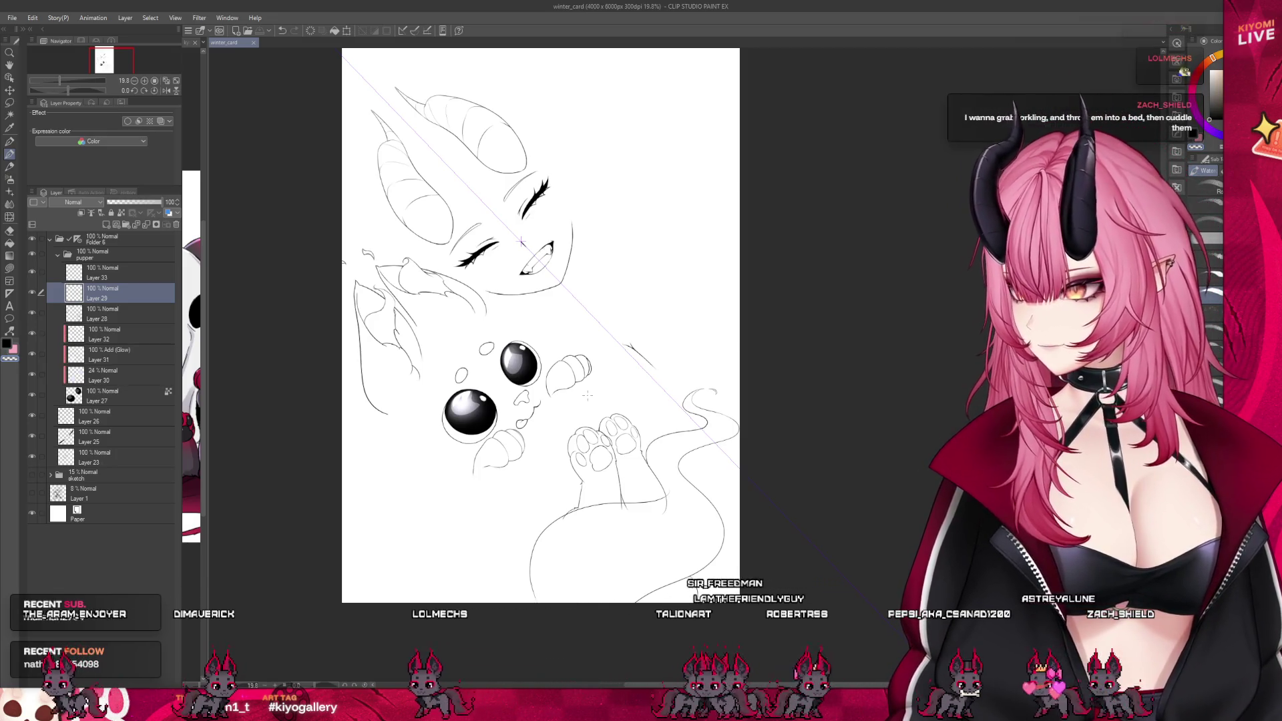
Zoom in on the creature's paws and body
scroll(492, 377, "down", 1)
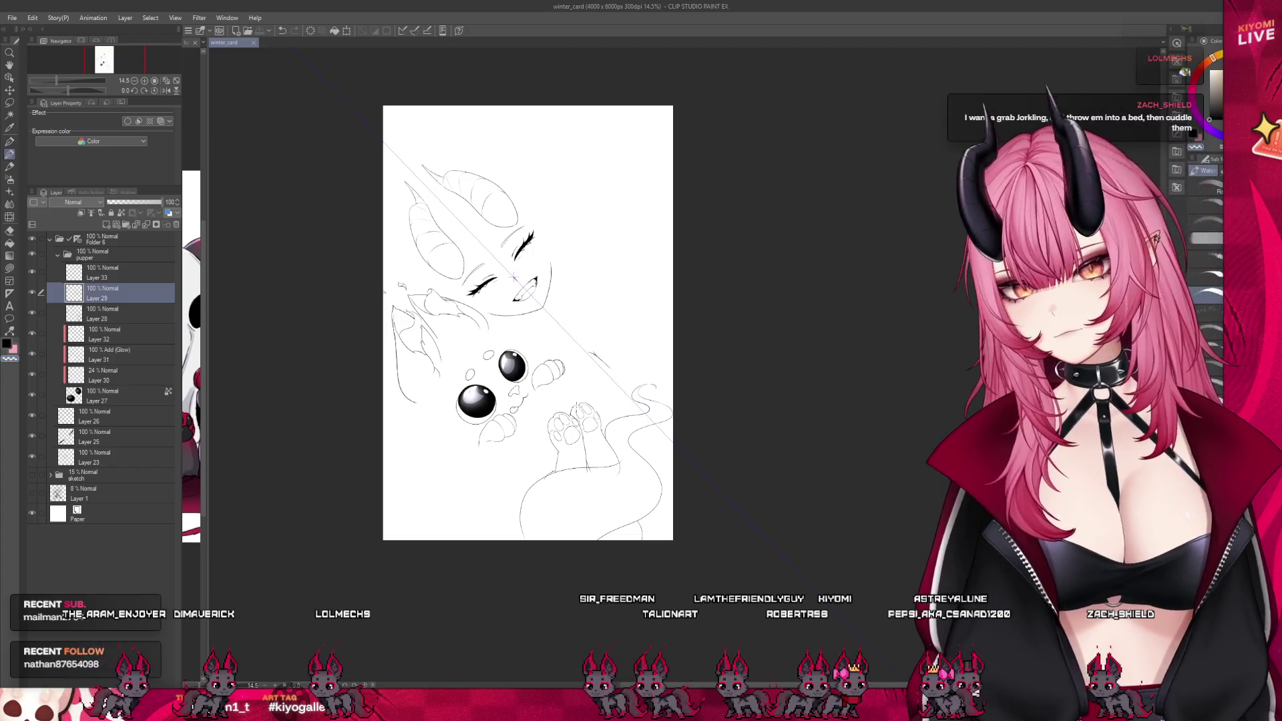
scroll(602, 512, "up", 8)
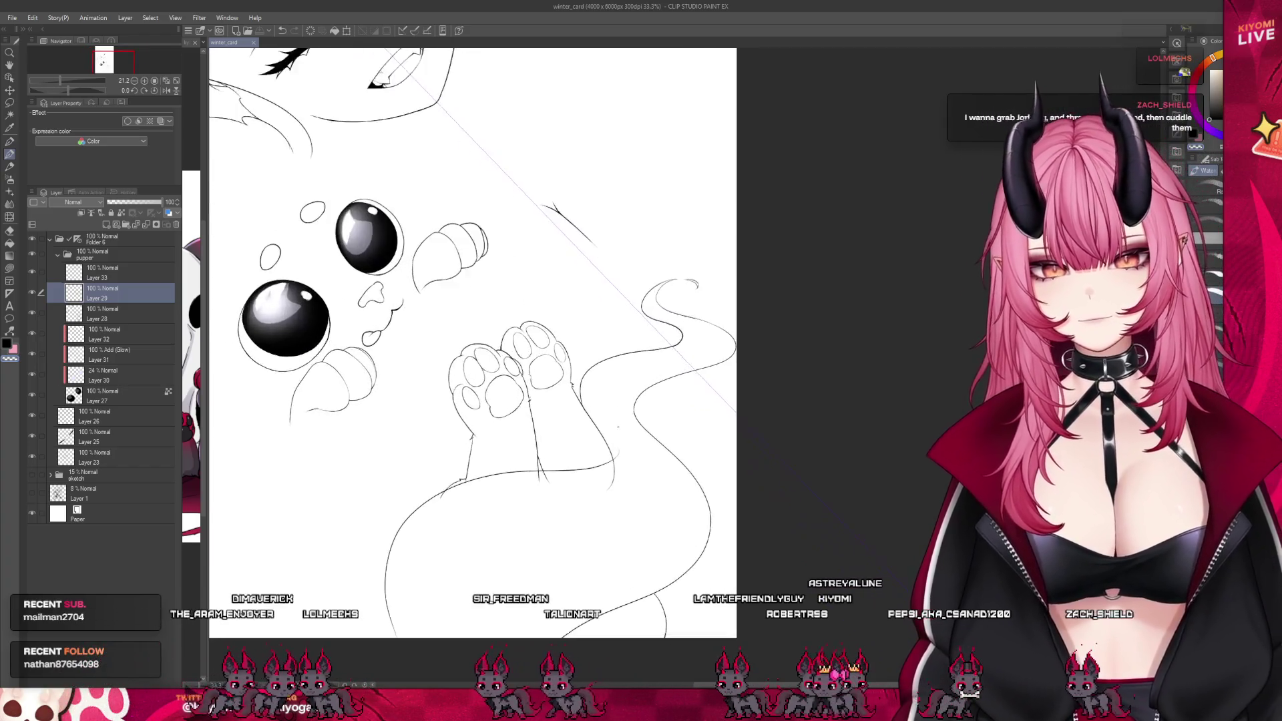
scroll(628, 464, "up", 1)
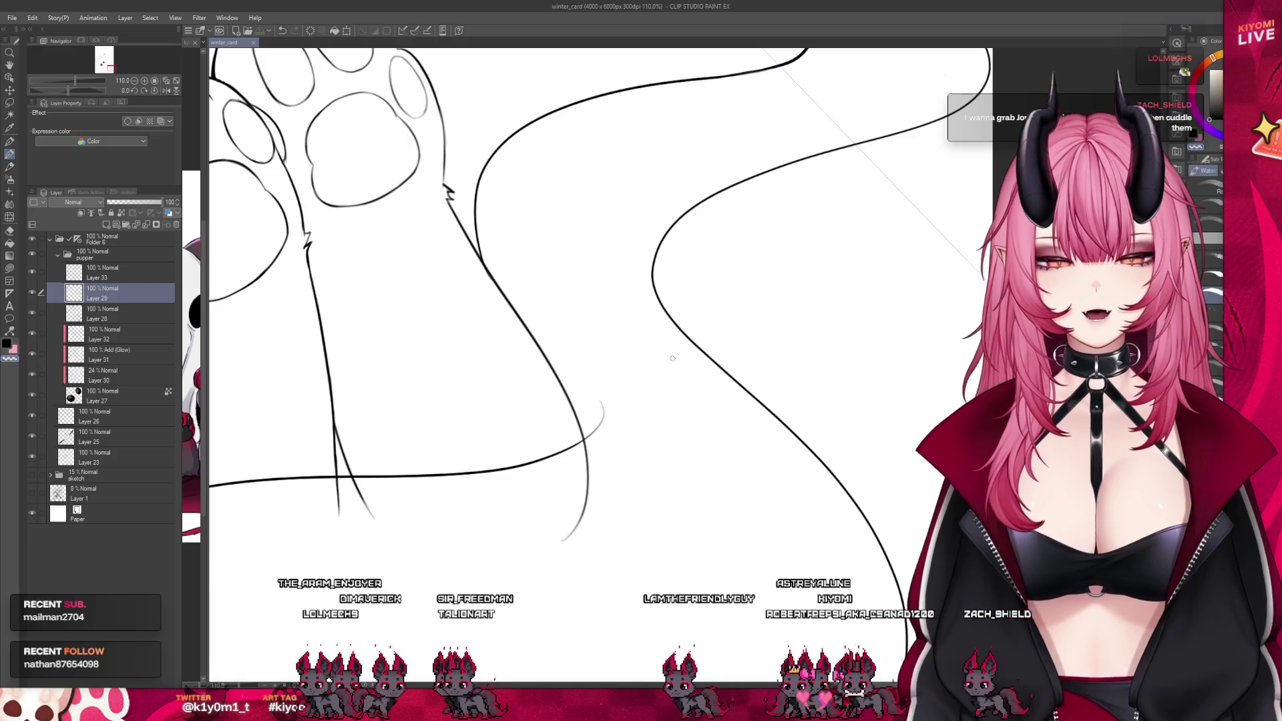
Rework the short stroke joining leg and belly lines on Layer 33, undoing the dark attempt
left_click_drag(592, 400, 600, 398)
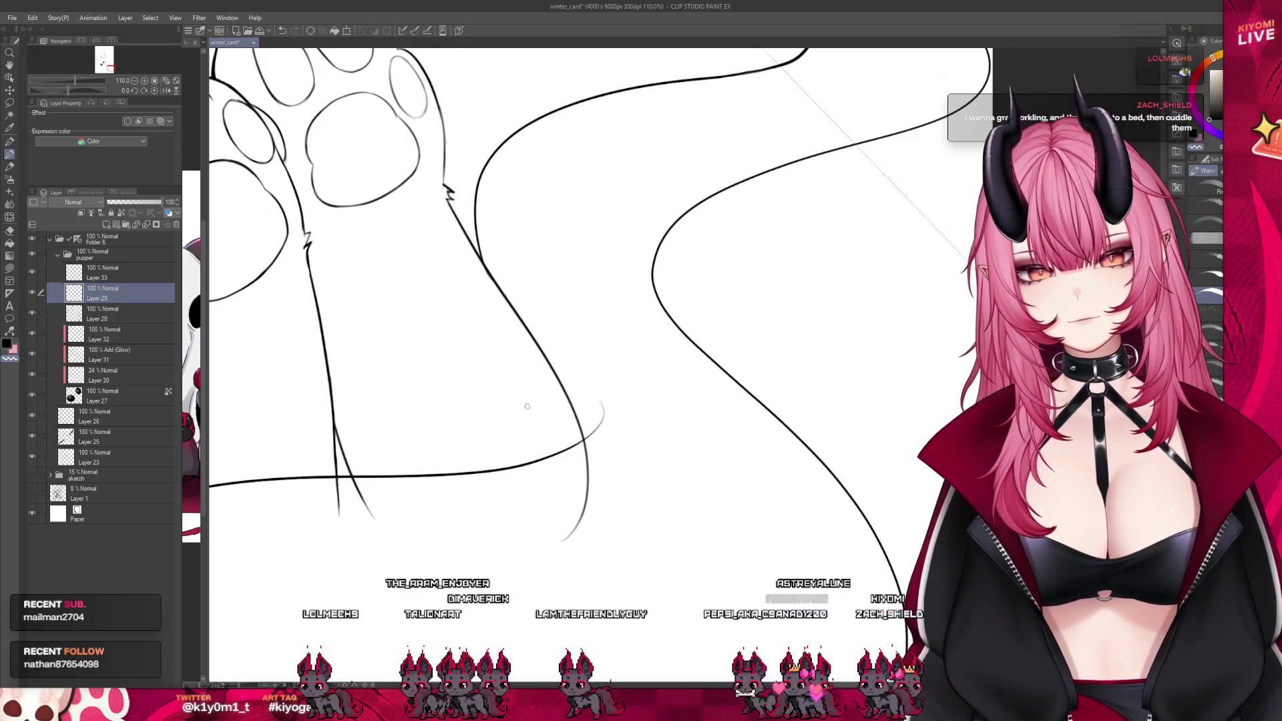
key("alt+bracketright")
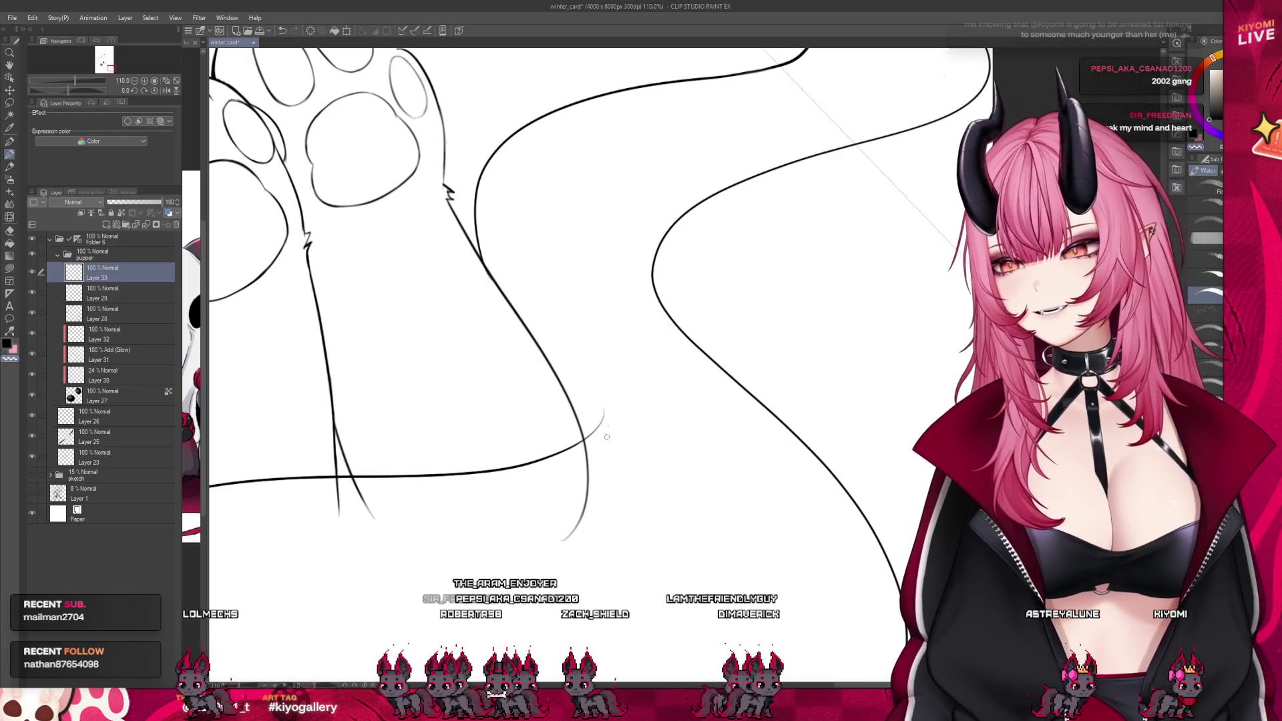
key("ctrl+z")
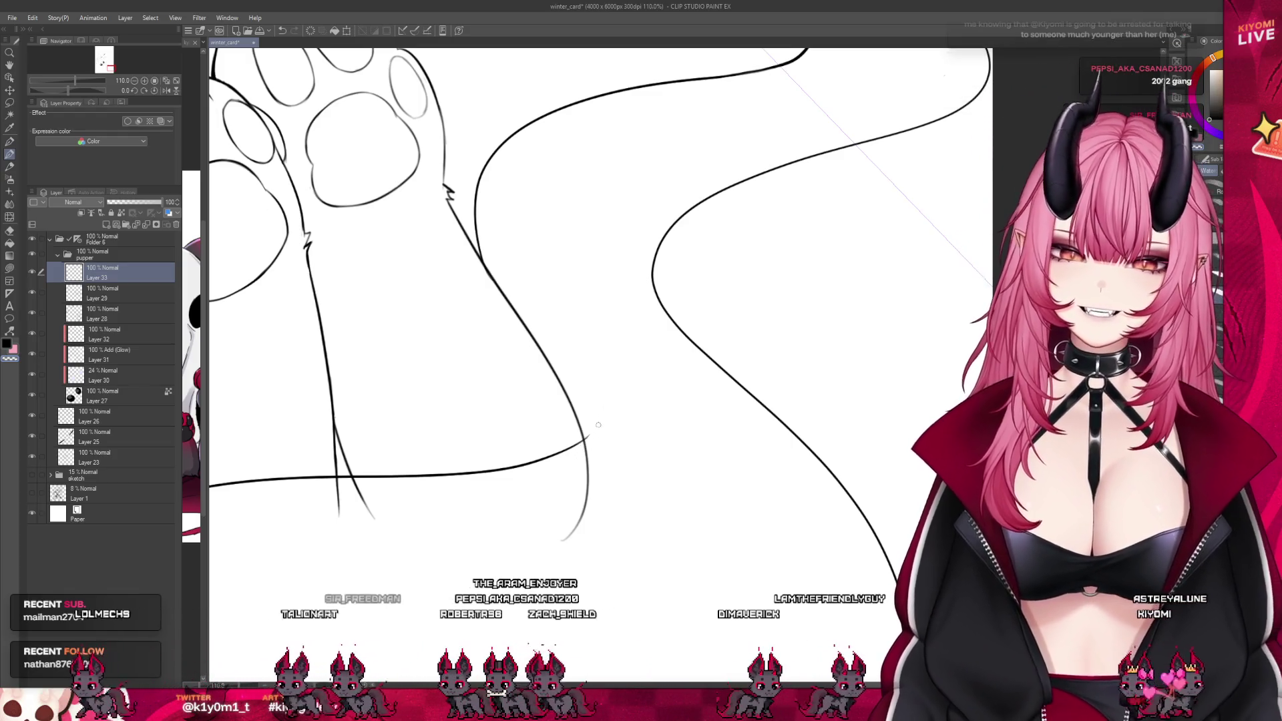
mouse_move(589, 411)
left_mouse_down()
mouse_move(566, 450)
mouse_move(589, 430)
left_mouse_up()
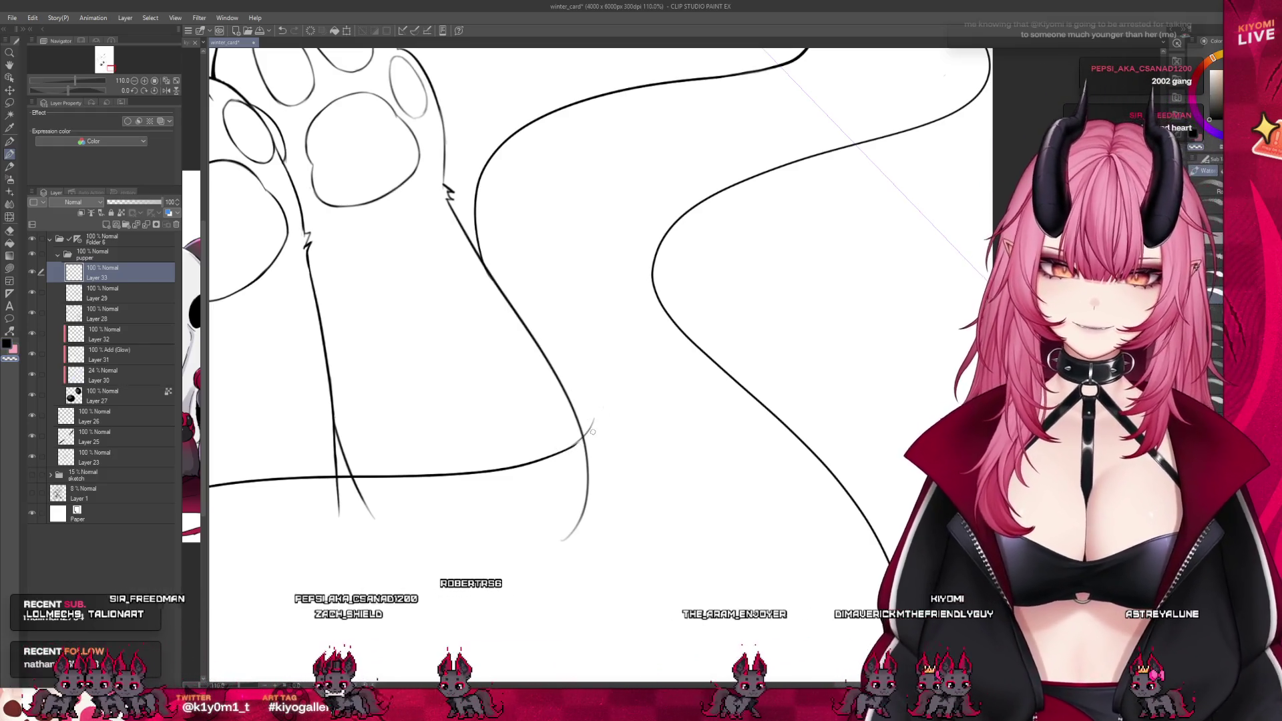
key("ctrl+z")
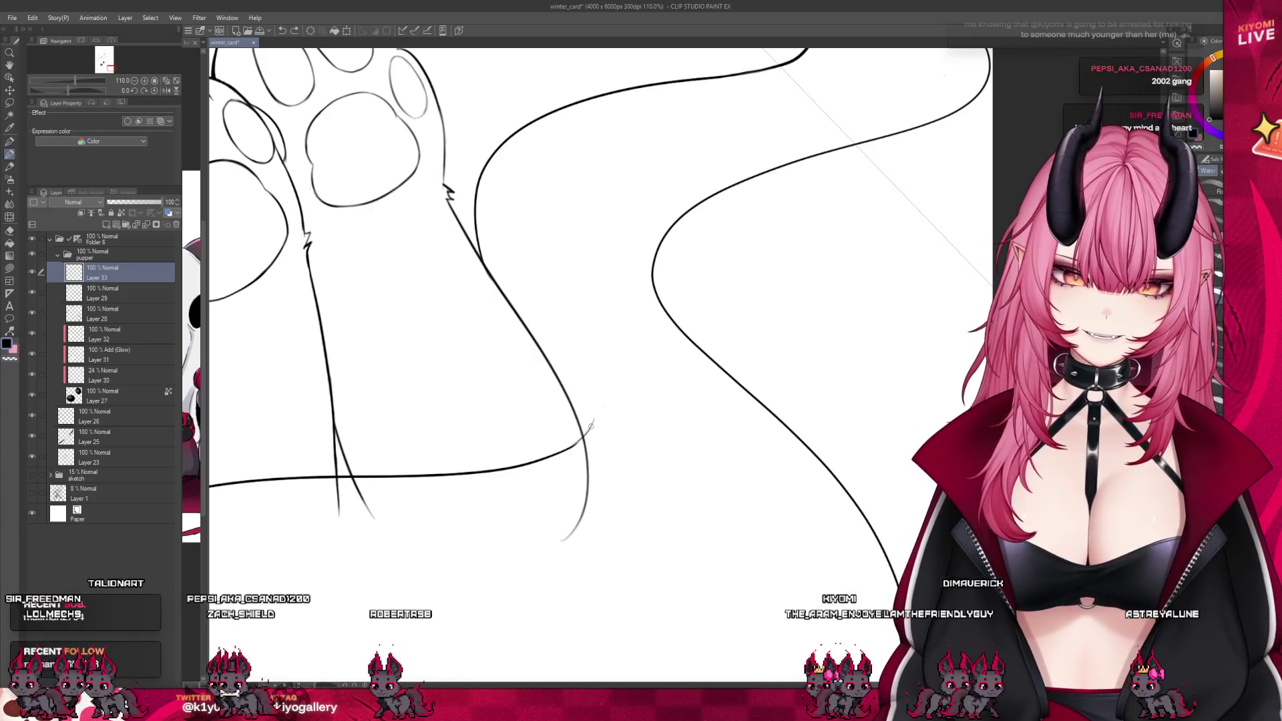
scroll(629, 408, "down", 5)
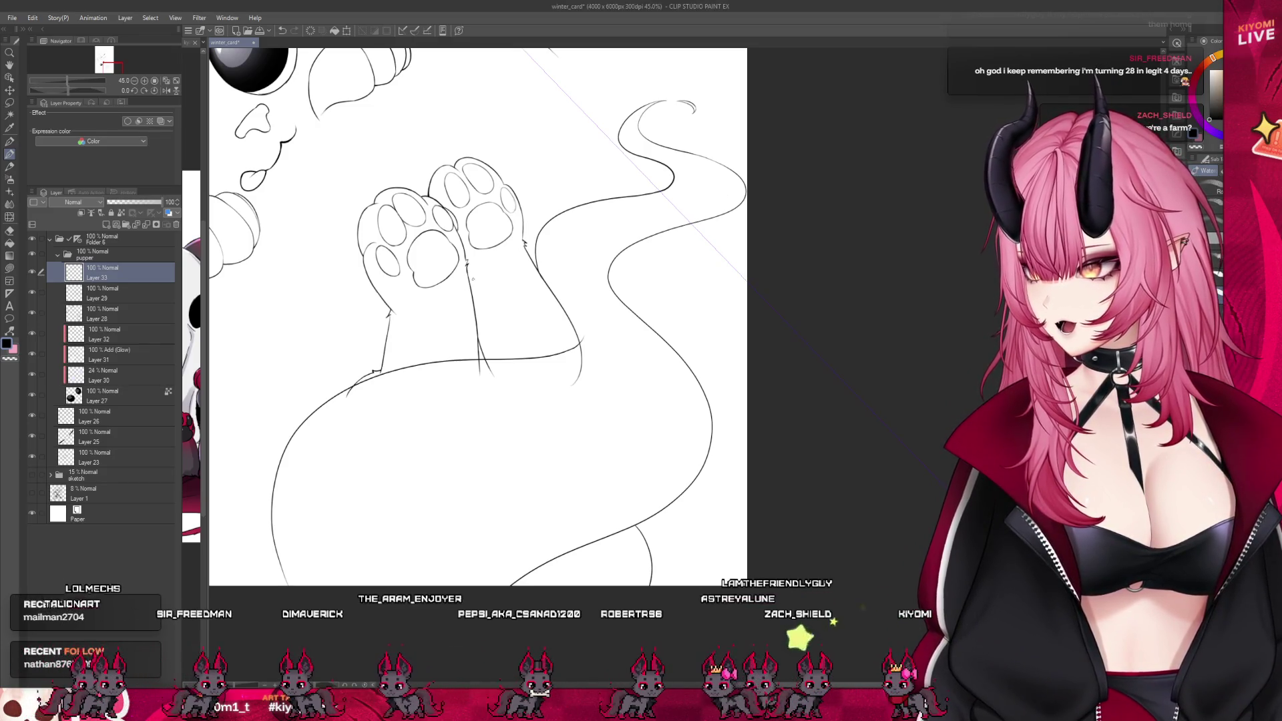
scroll(481, 198, "down", 2)
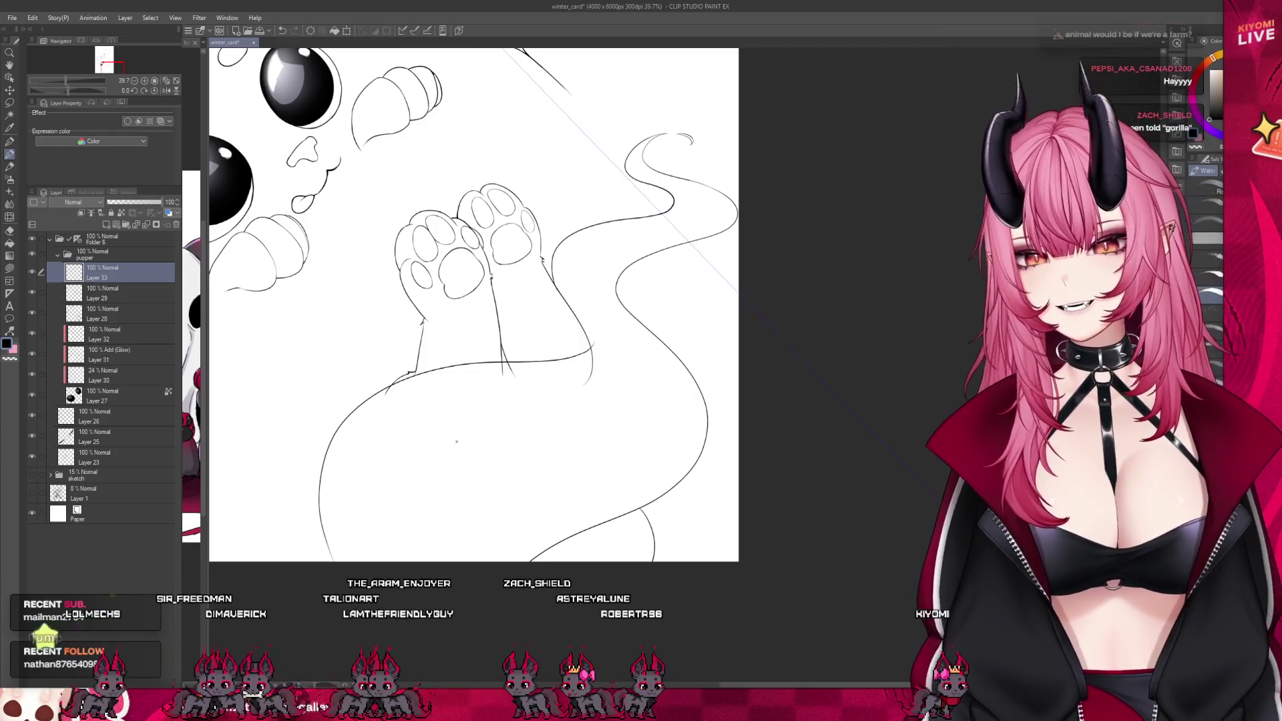
scroll(494, 468, "down", 5)
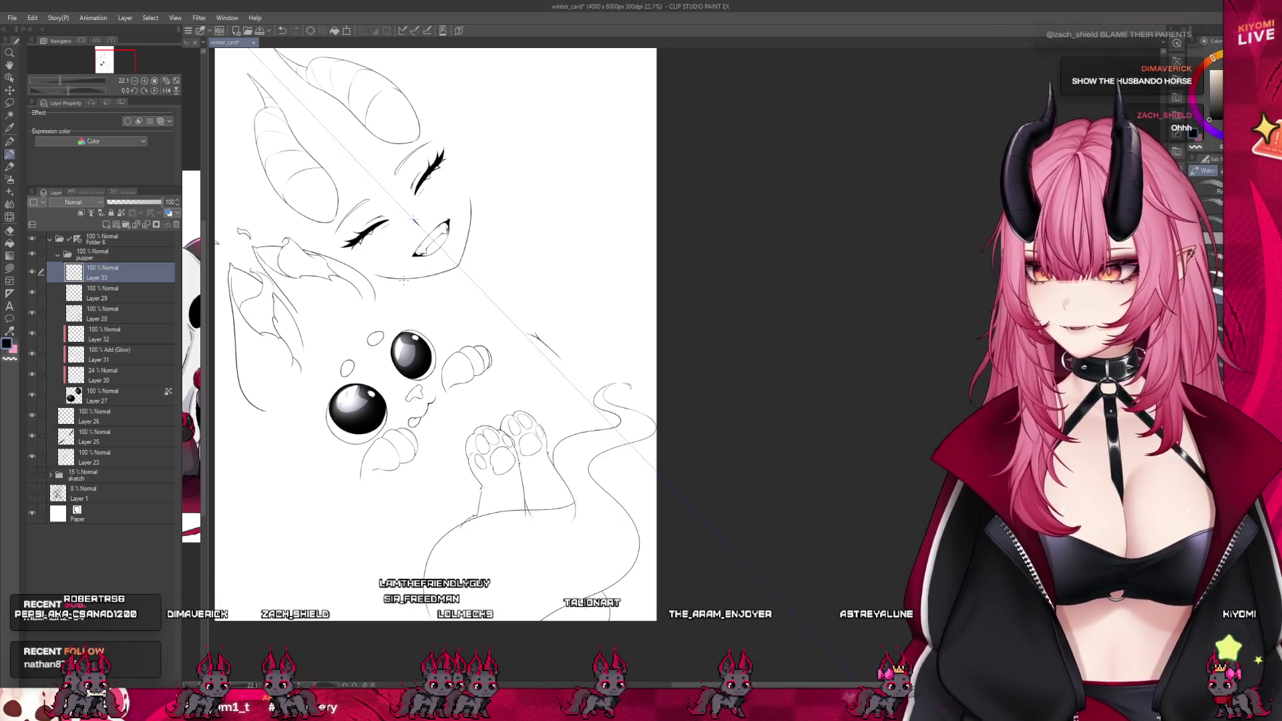
Select Layer 29 and toggle its visibility off and on to see which lines it holds
scroll(414, 221, "down", 2)
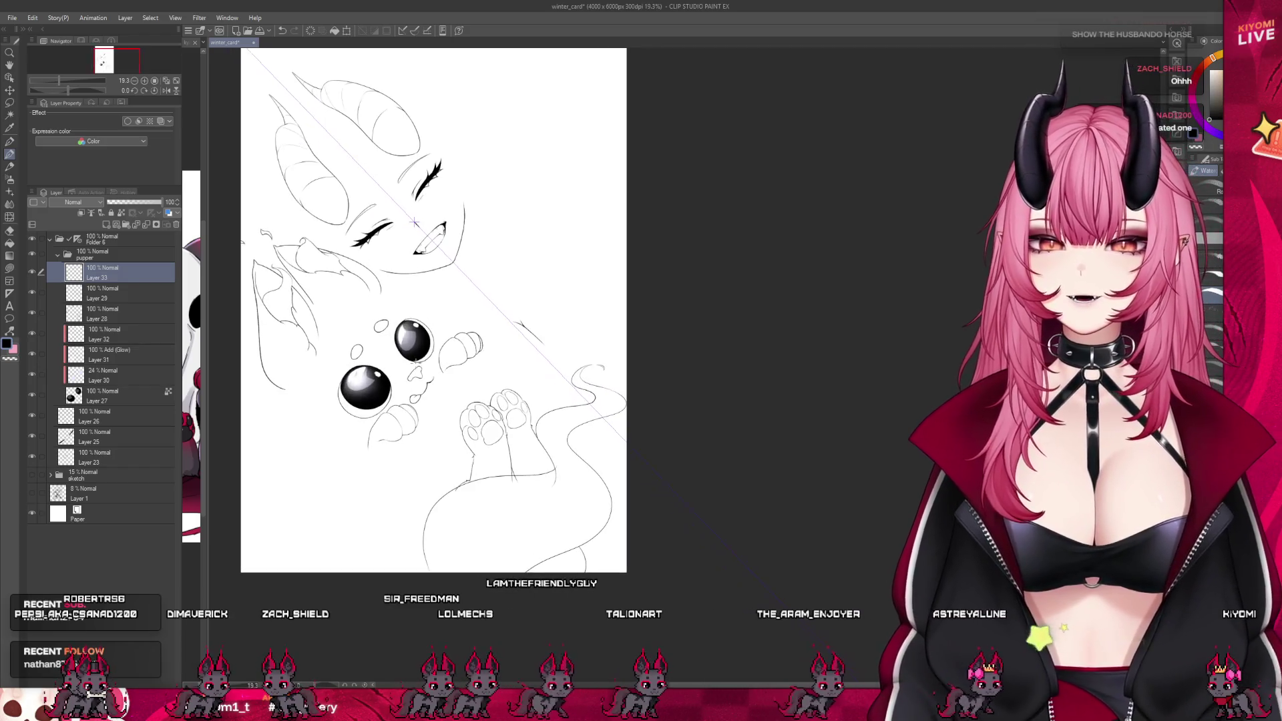
scroll(571, 552, "up", 2)
scroll(568, 294, "up", 2)
scroll(500, 425, "down", 1)
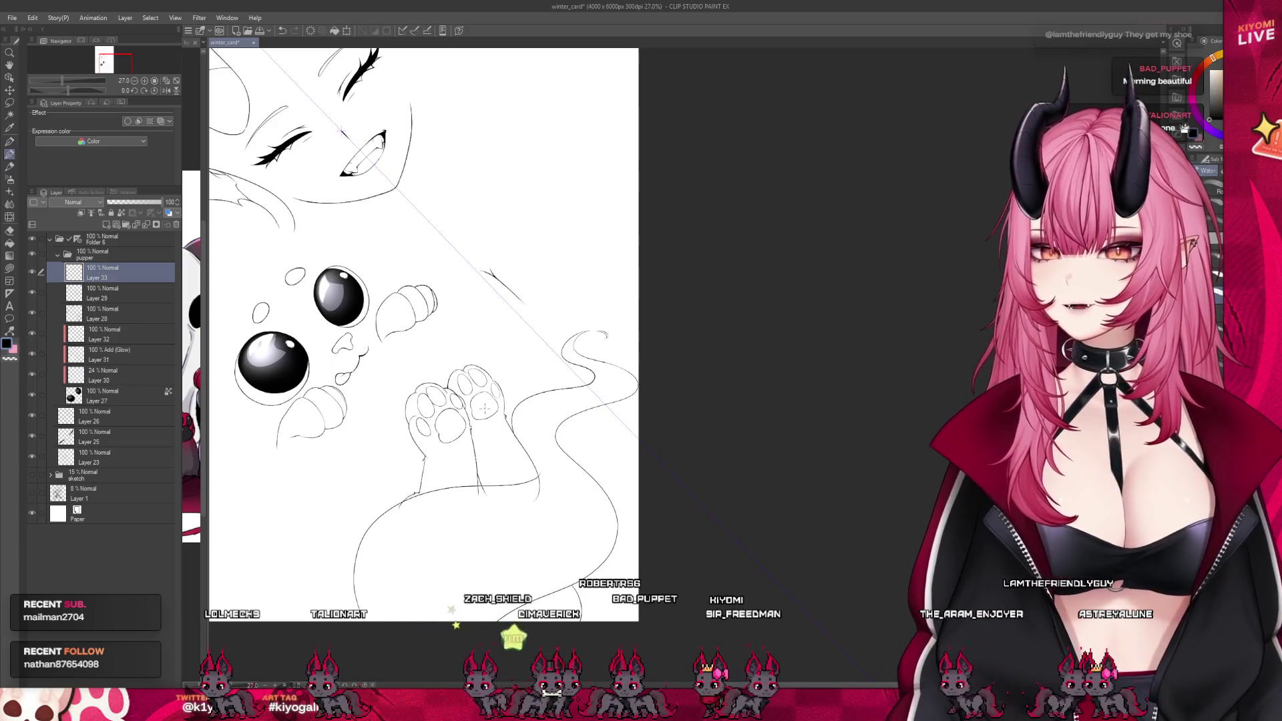
scroll(484, 407, "up", 2)
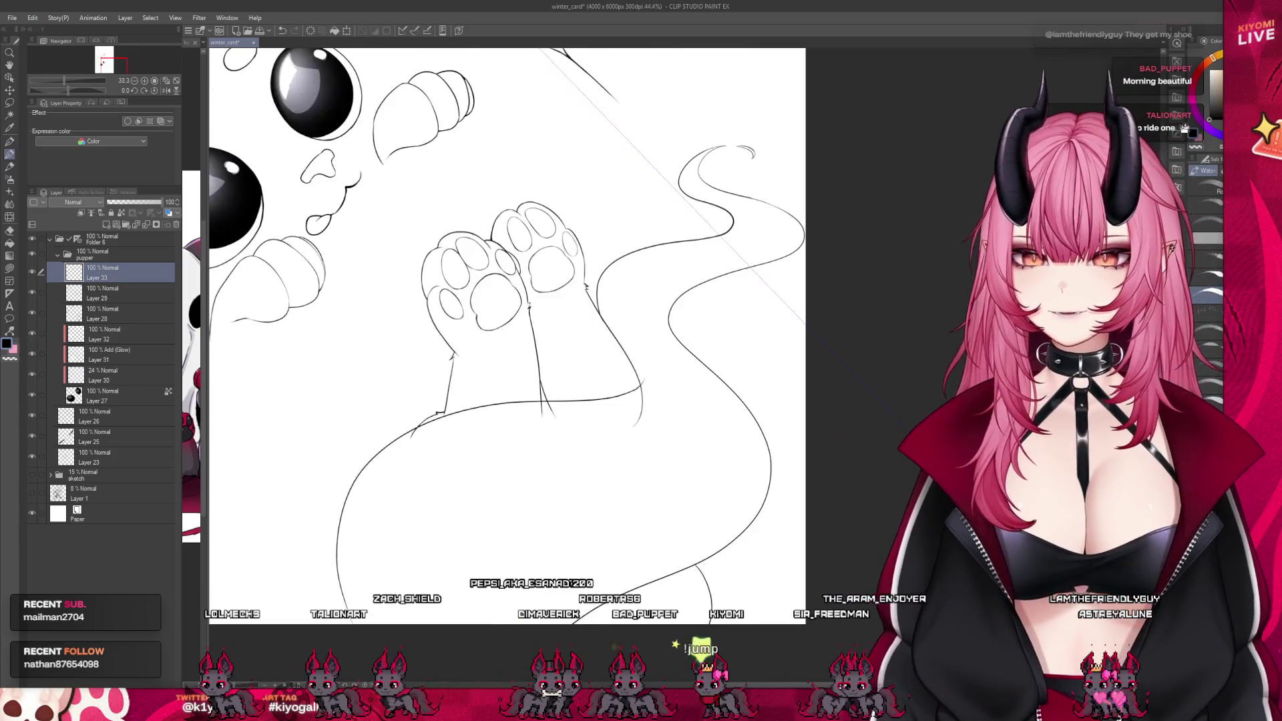
scroll(444, 474, "up", 1)
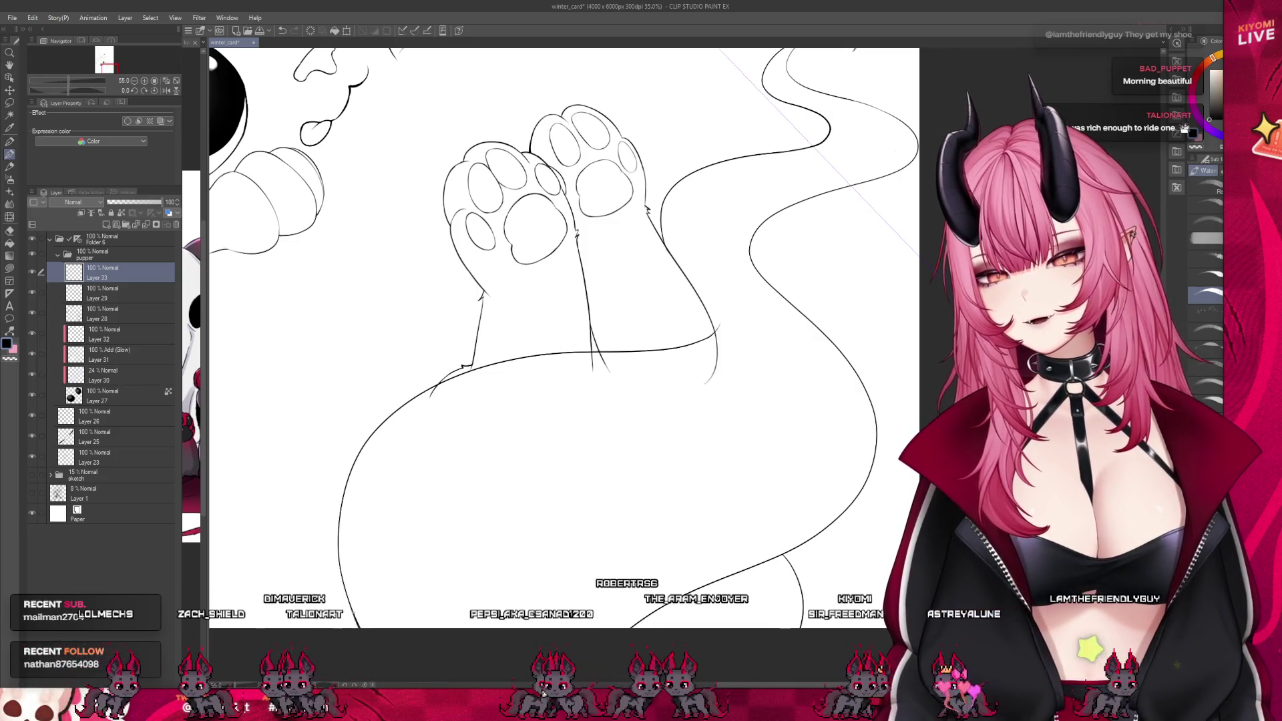
scroll(412, 469, "down", 2)
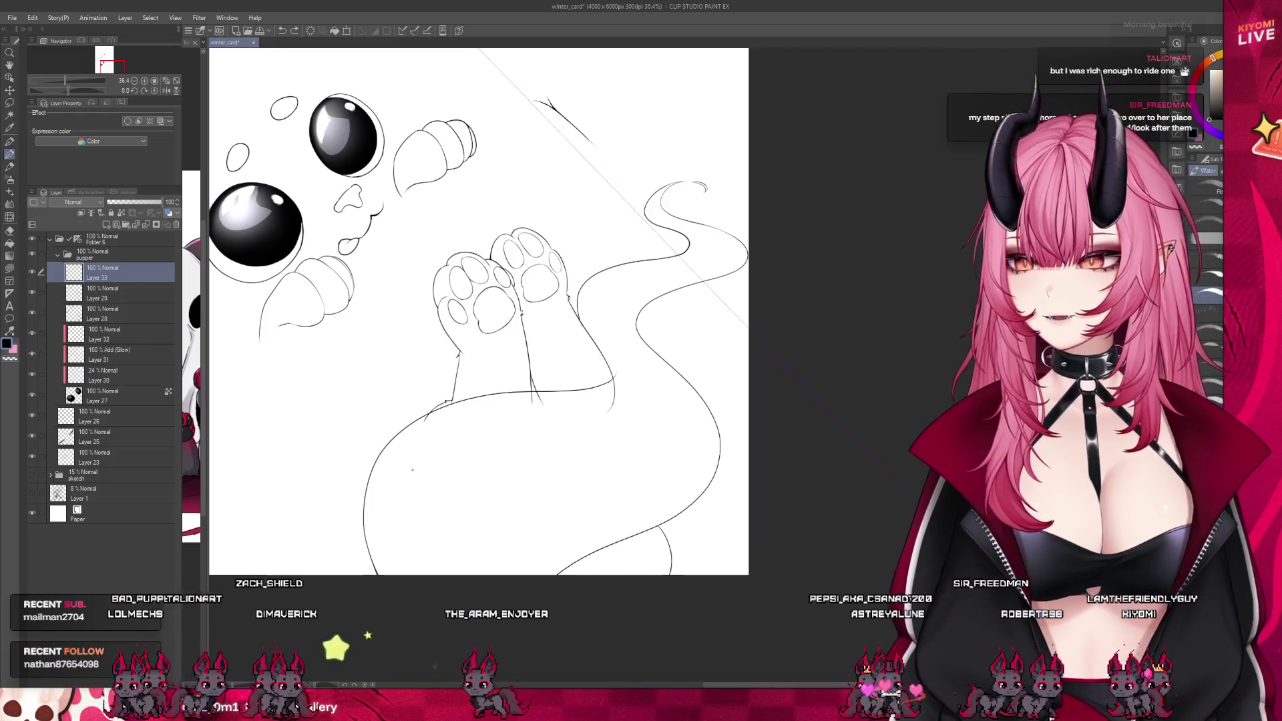
scroll(572, 371, "up", 2)
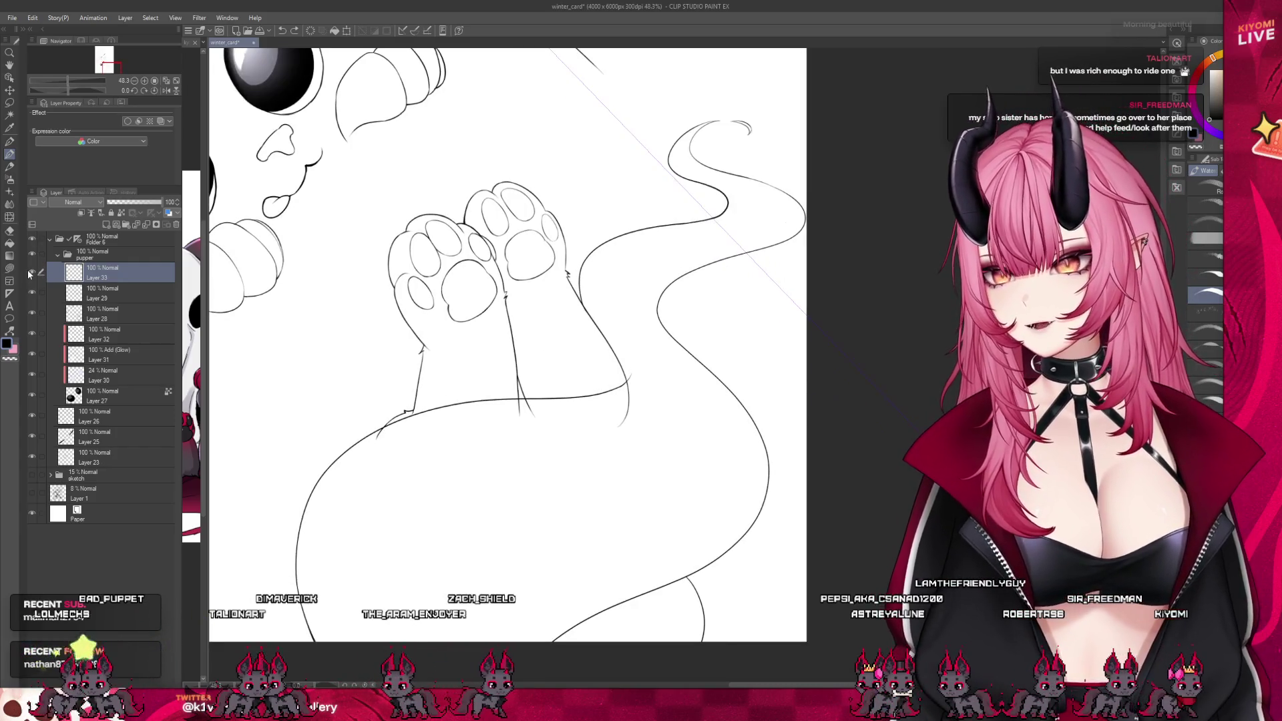
scroll(429, 333, "up", 2)
left_click(77, 300)
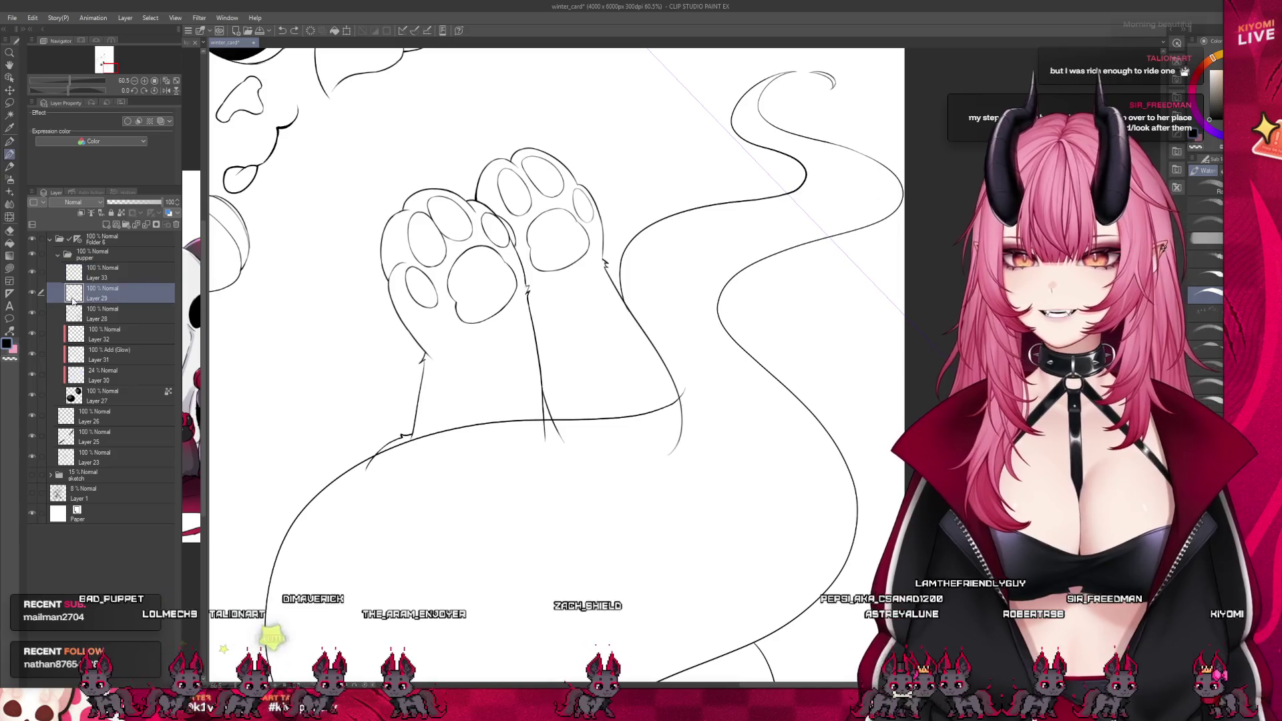
left_click(36, 294)
left_click(36, 293)
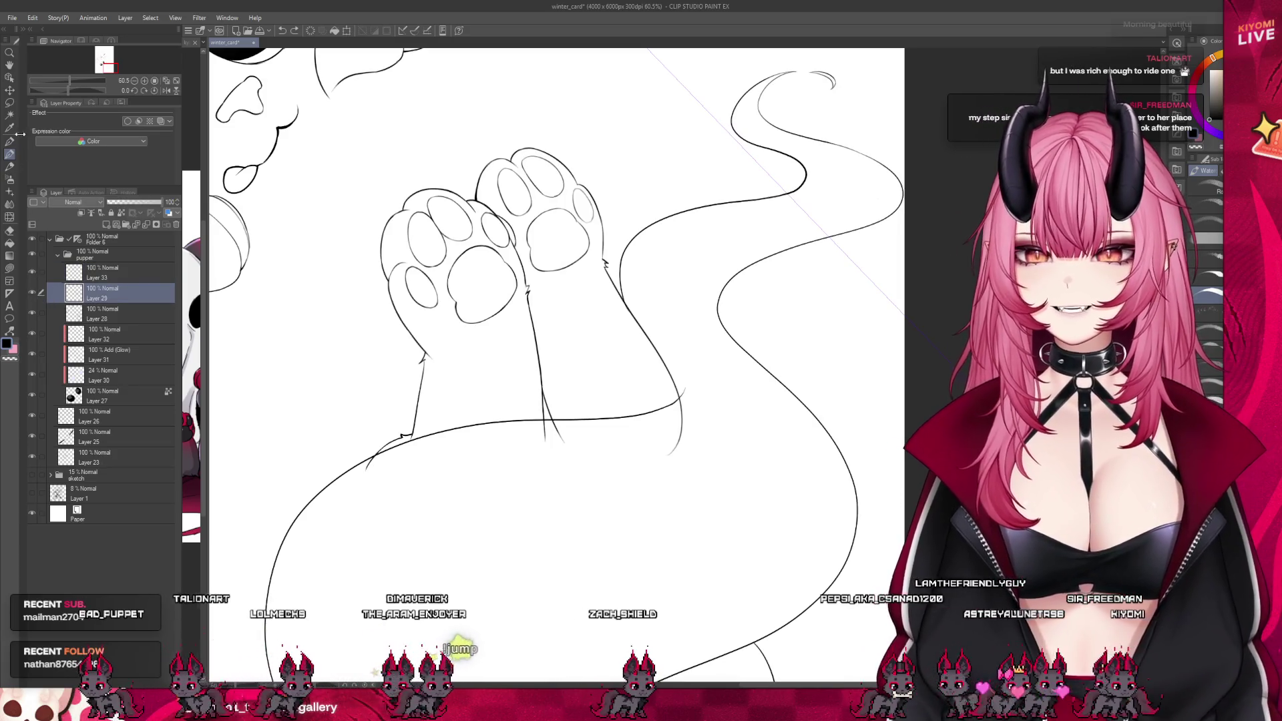
Switch to the freehand selection tool with the M shortcut
scroll(616, 323, "down", 2)
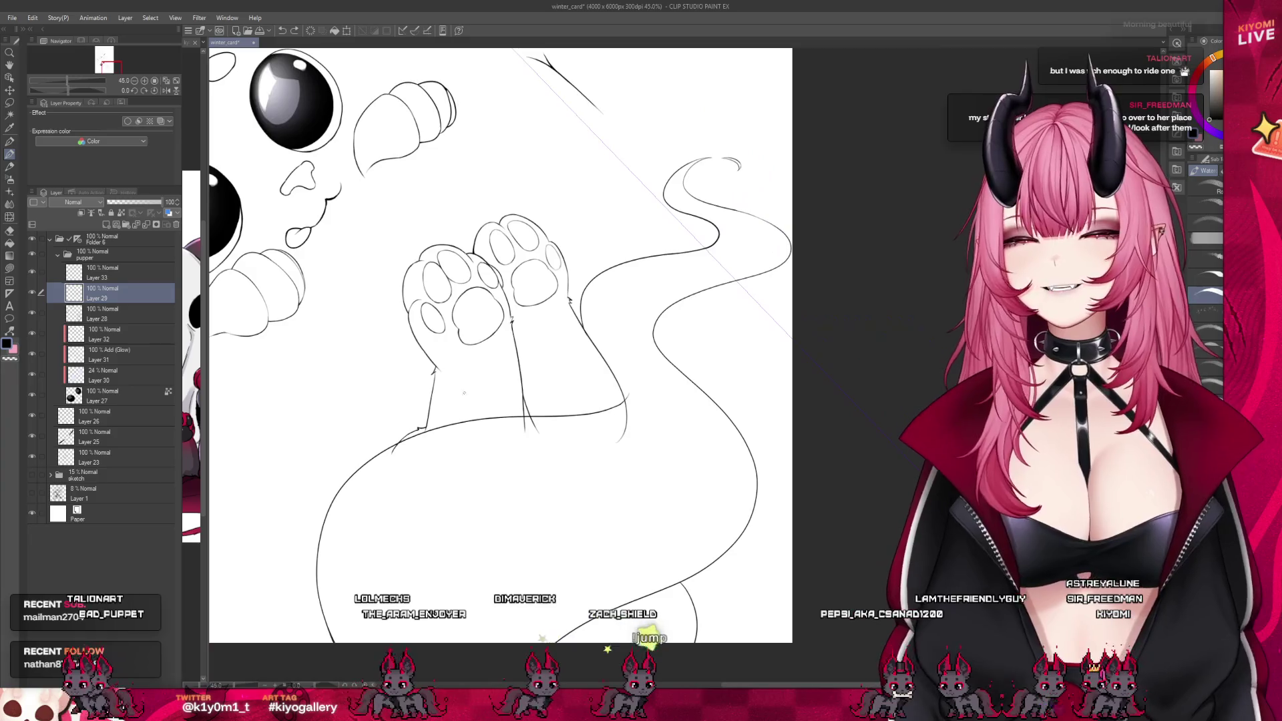
scroll(616, 323, "up", 1)
scroll(524, 393, "down", 2)
key("m")
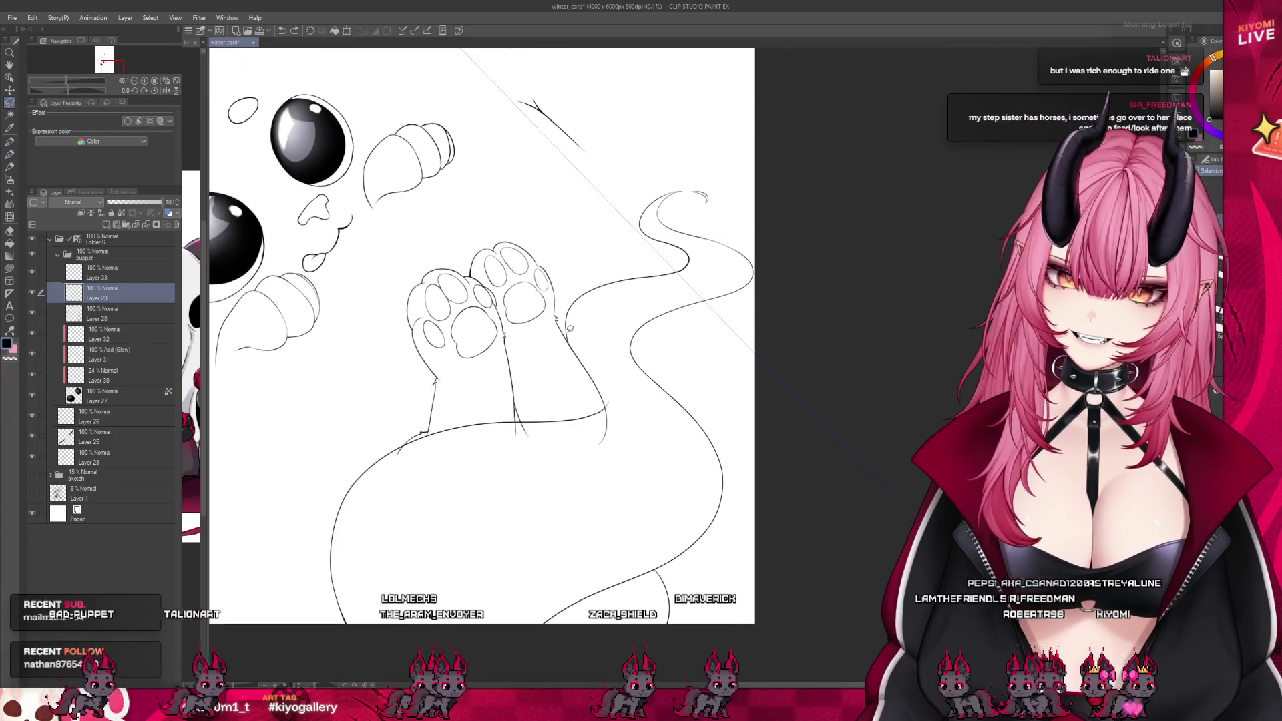
Lasso the tail and body lines and copy-paste them into a new Layer 29 Copy
mouse_move(568, 334)
left_mouse_down()
mouse_move(631, 414)
mouse_move(641, 507)
mouse_move(541, 601)
mouse_move(794, 177)
left_mouse_up()
left_click_drag(570, 251, 571, 257)
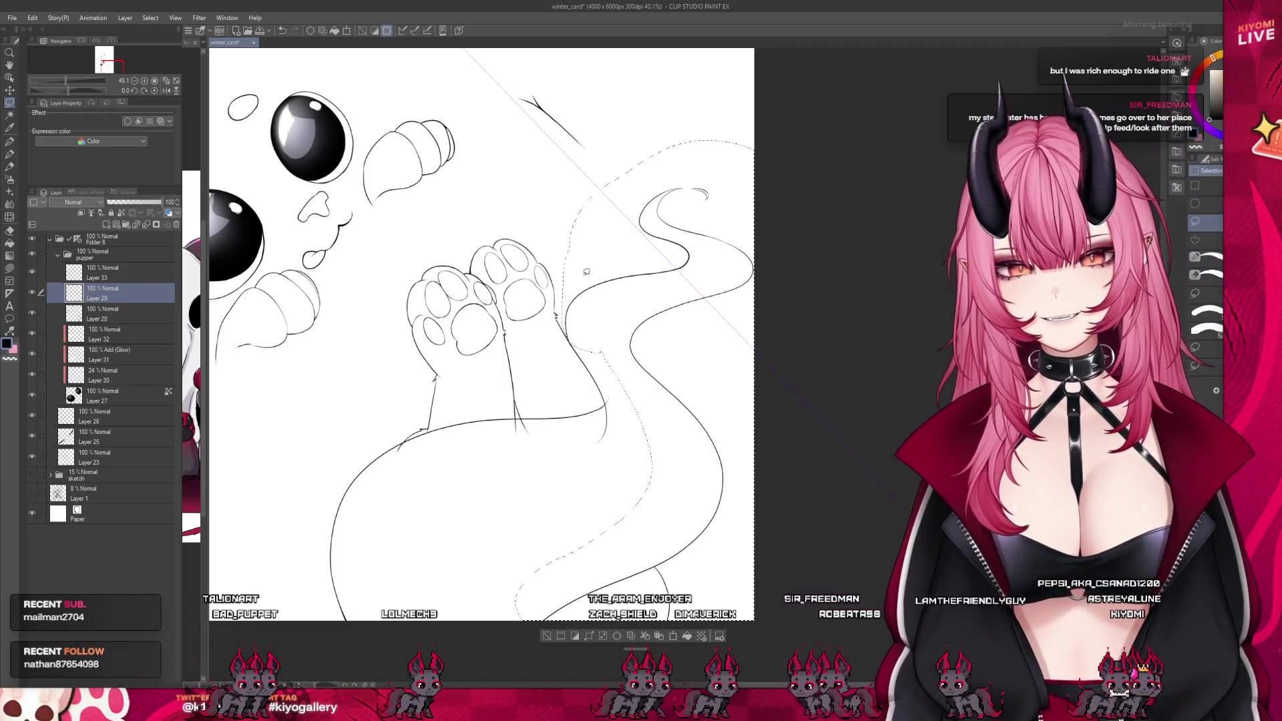
key("ctrl+c")
key("ctrl+v")
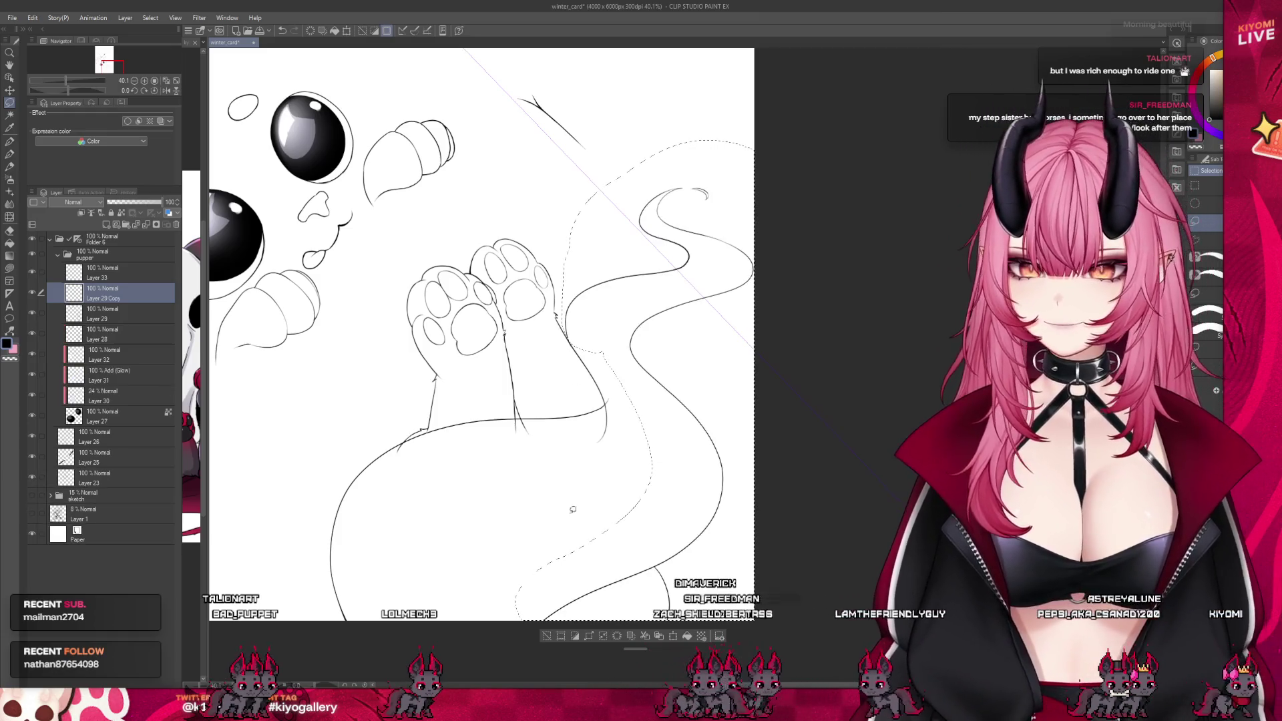
Remove the empty Layer 33, select Layer 26, and reveal the coloured sketch folder
key("ctrl+z")
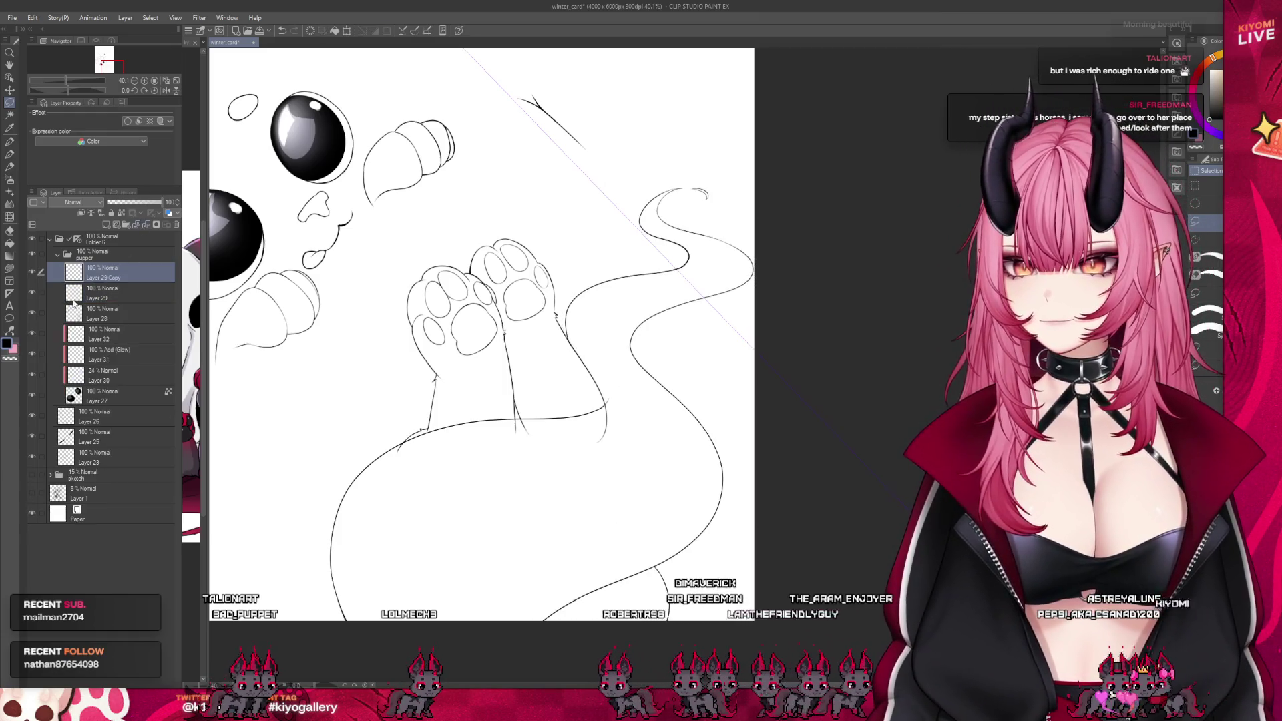
scroll(430, 199, "down", 3)
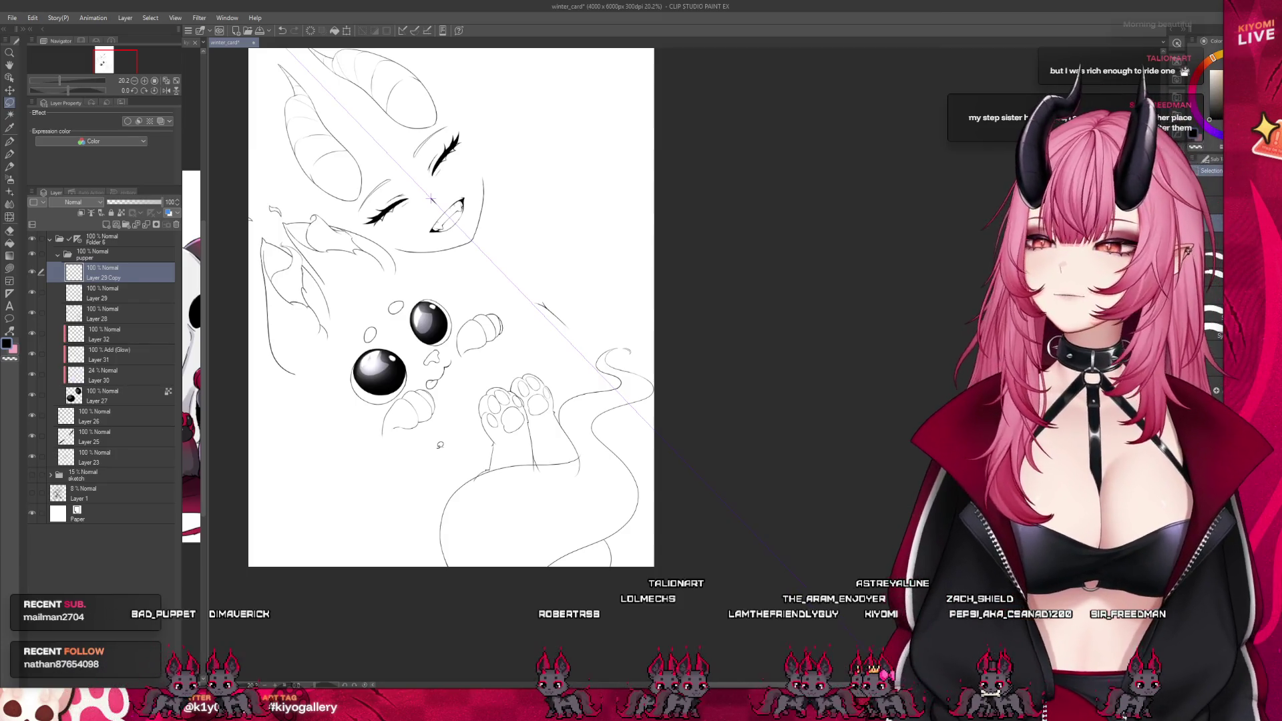
scroll(682, 367, "down", 2)
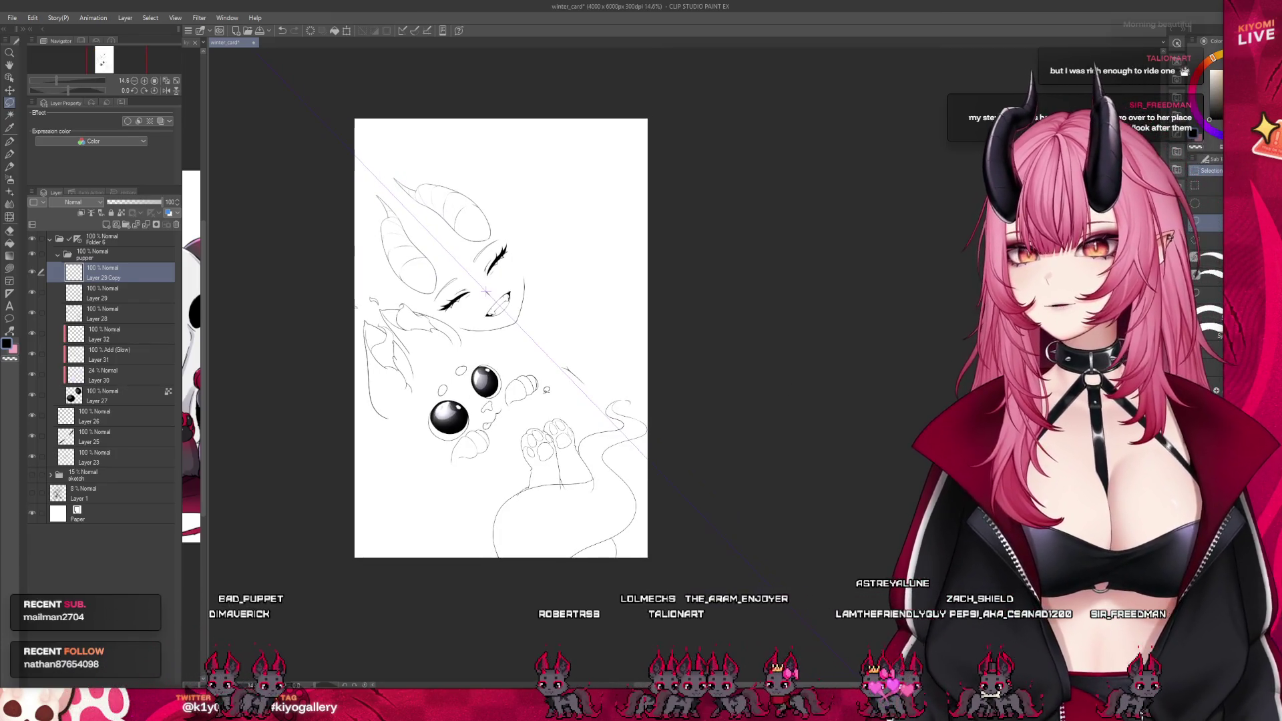
left_click(85, 420)
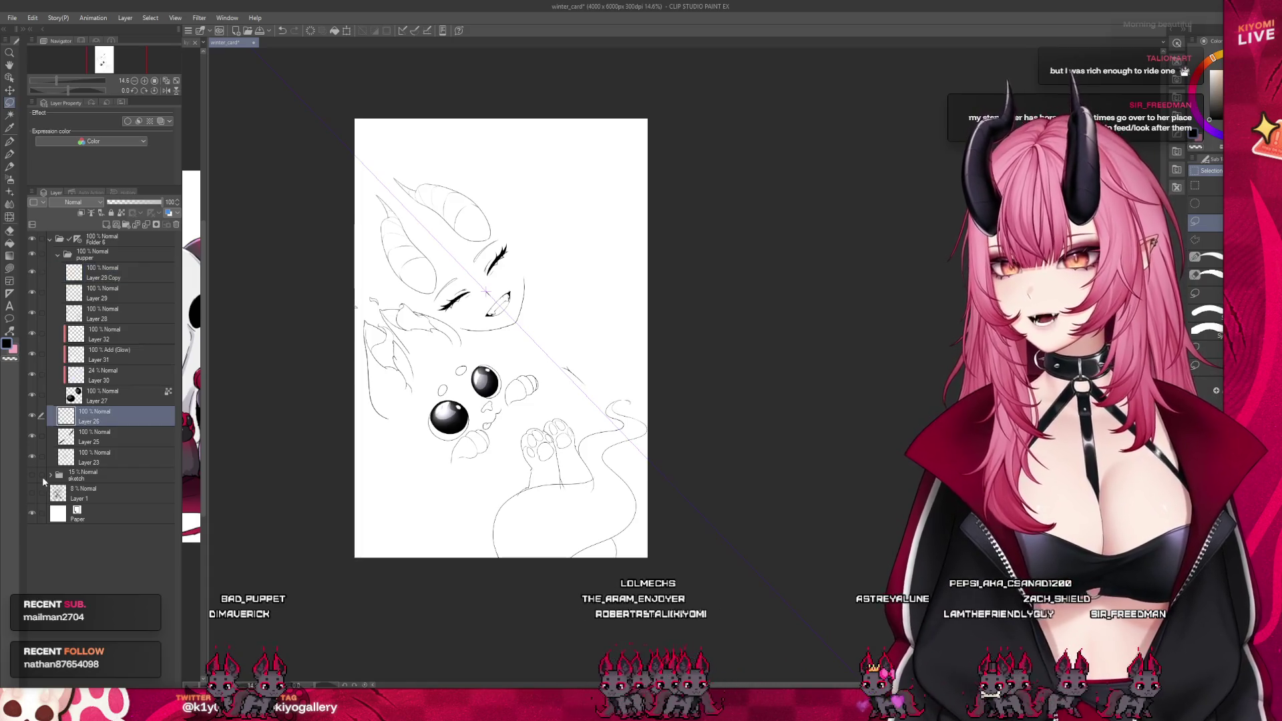
left_click(32, 474)
Add a new raster layer above Layer 29 Copy and group it into a new folder
scroll(573, 346, "up", 3)
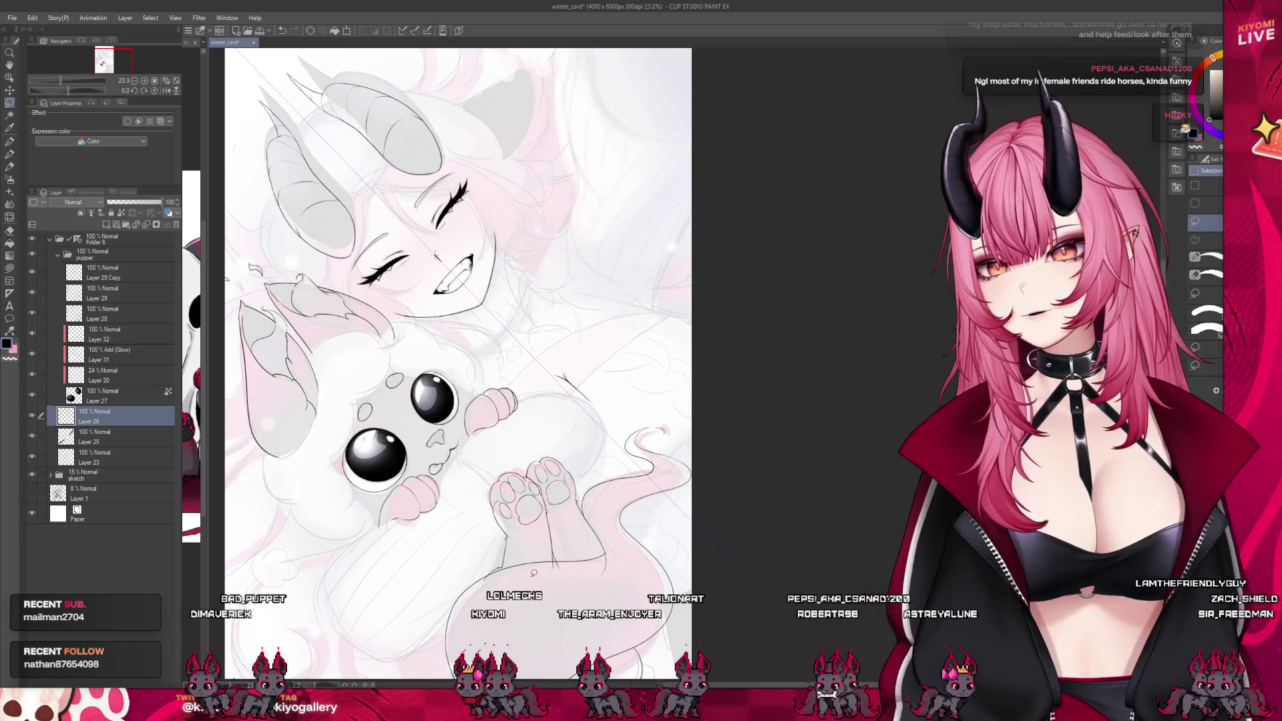
key("asciicircum")
scroll(579, 575, "down", 3)
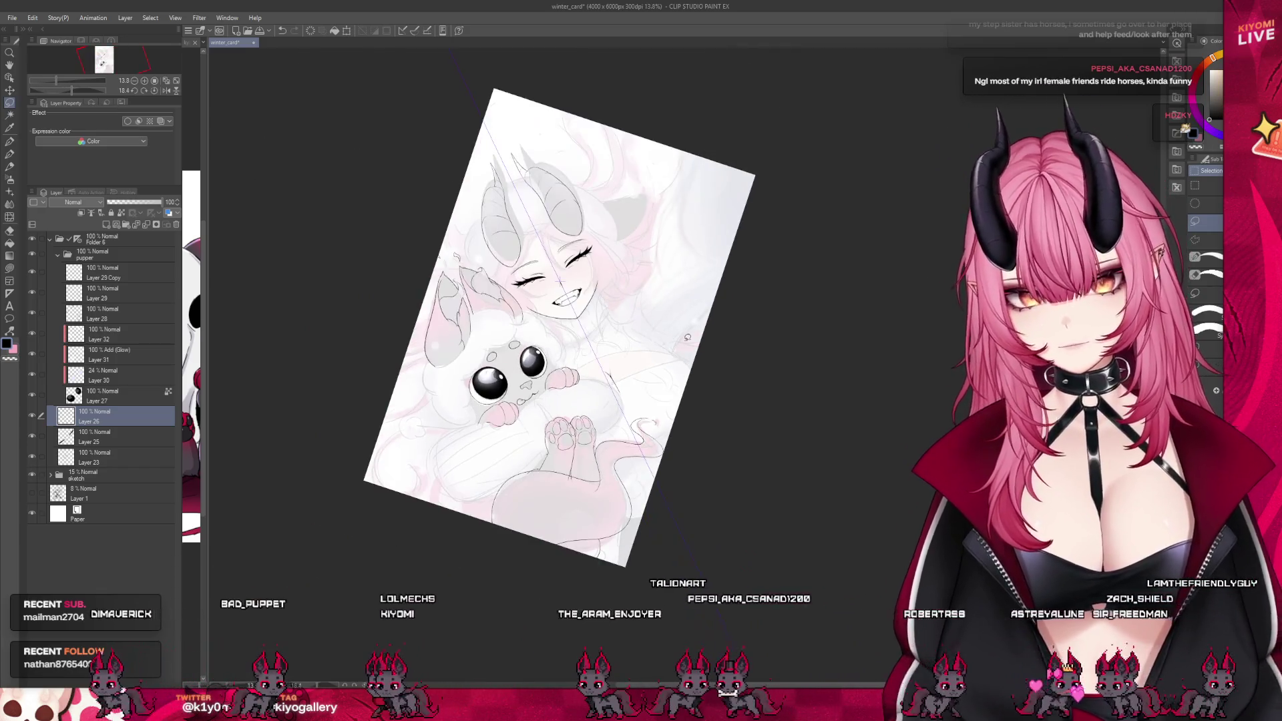
scroll(578, 576, "up", 2)
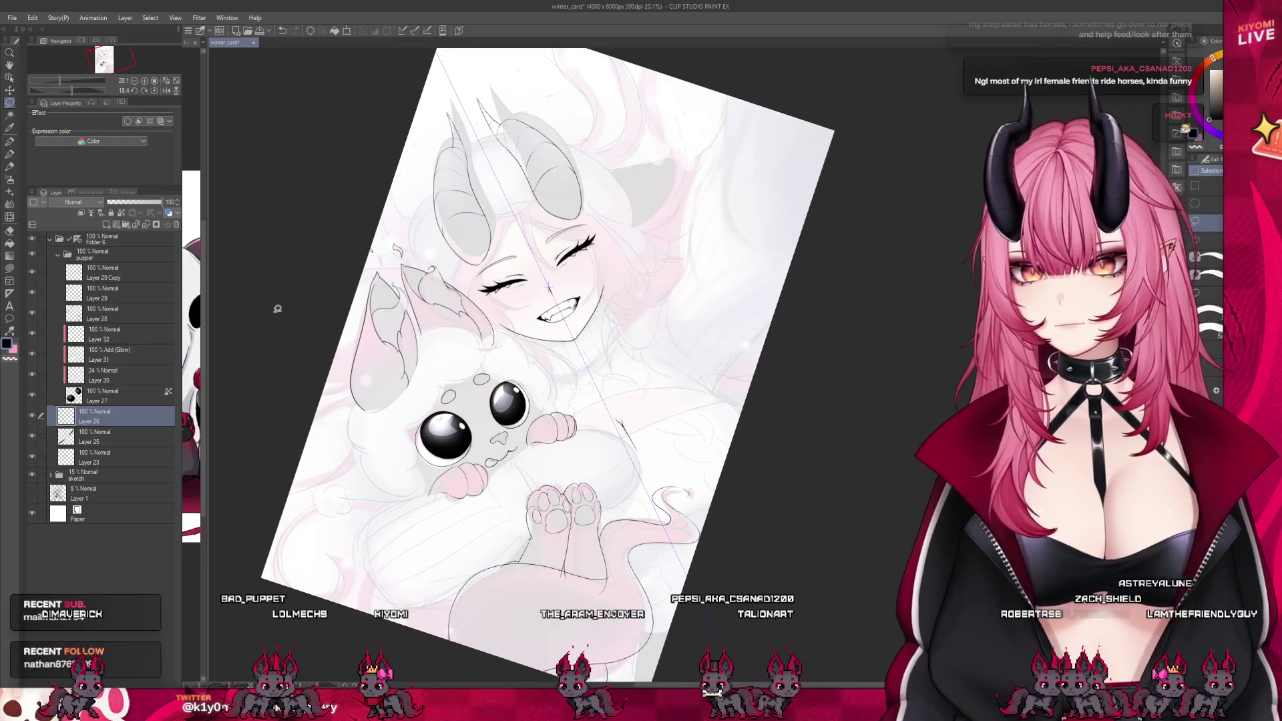
left_click(120, 273)
left_click(132, 231)
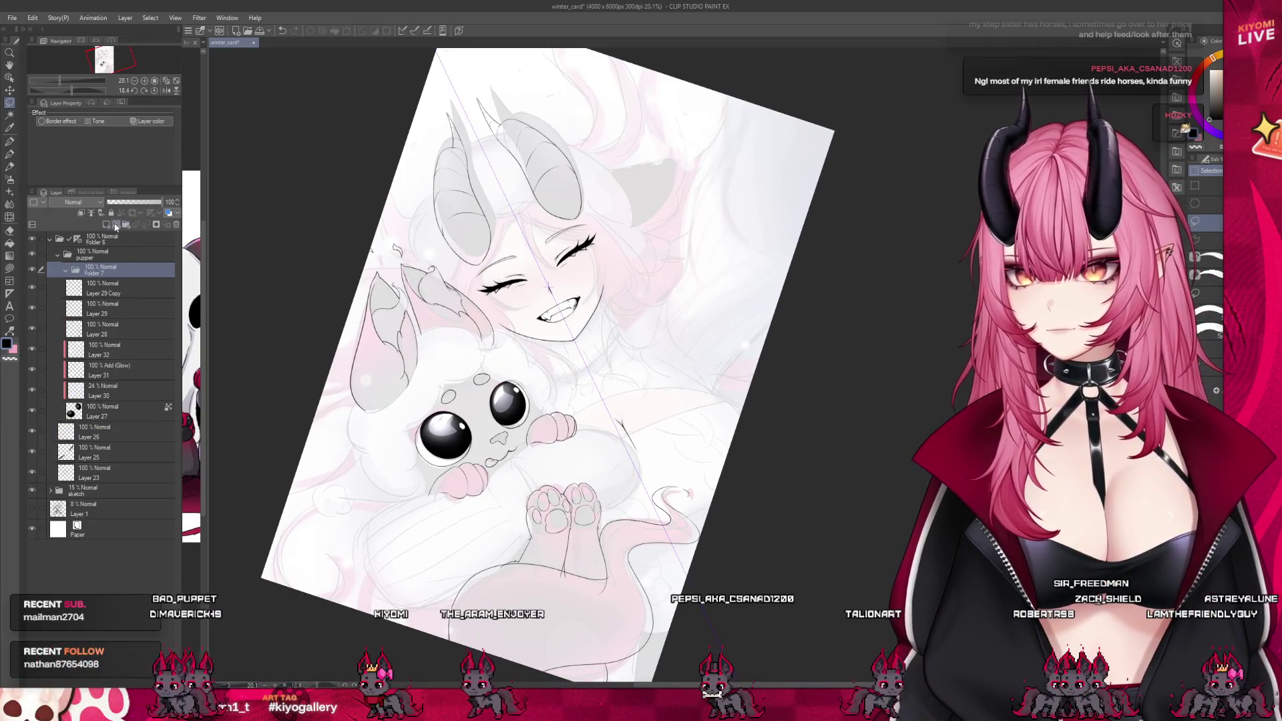
key("ctrl+g")
key("b")
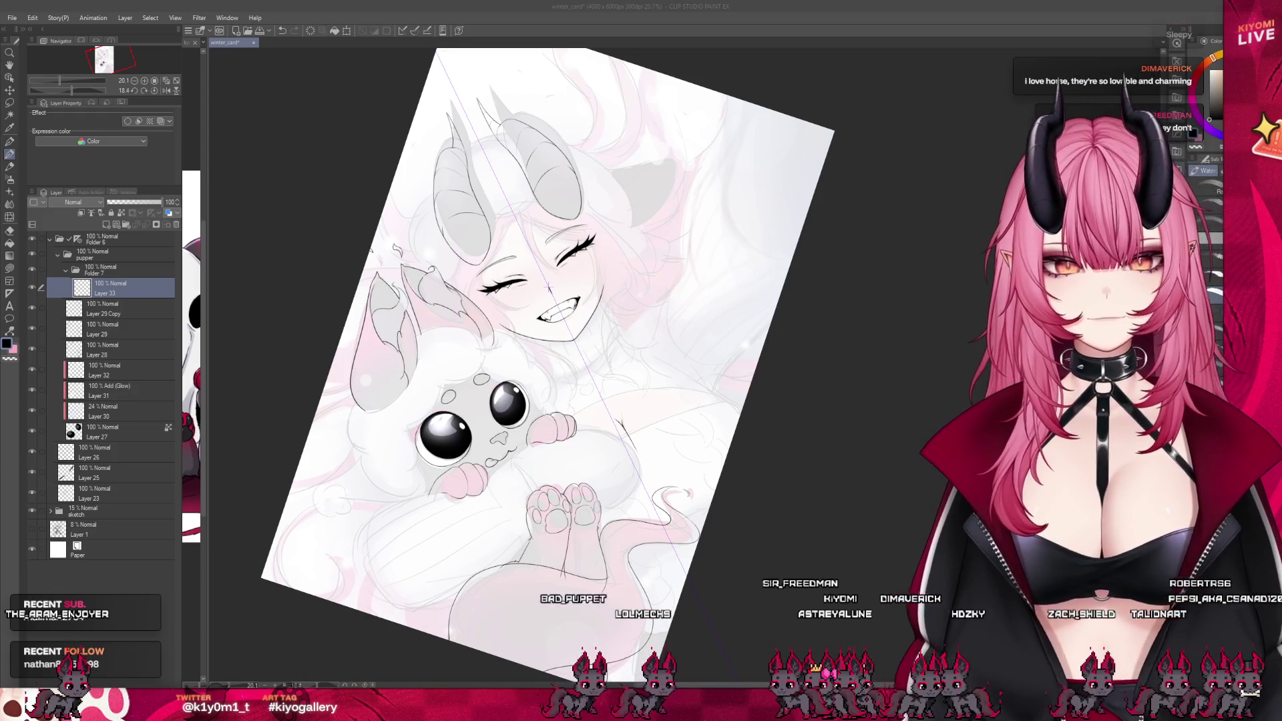
Select the new folder and rename it 'clothing'
scroll(463, 152, "up", 3)
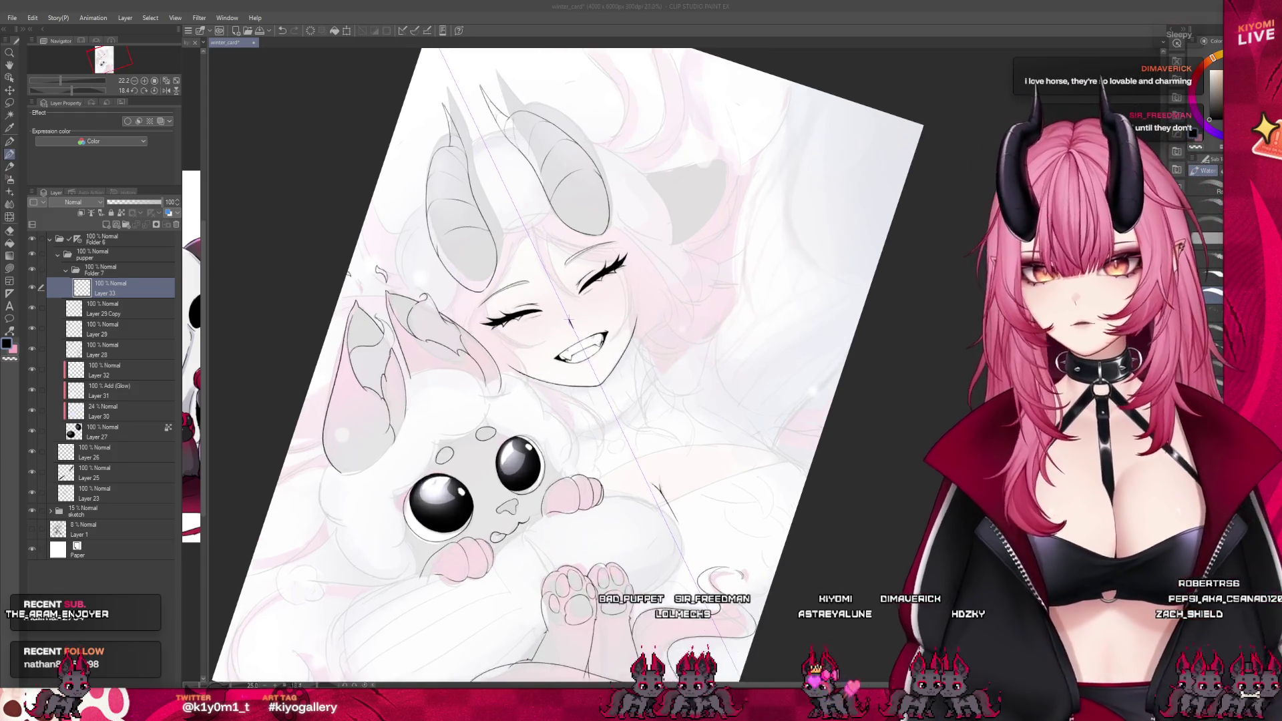
left_click(108, 273)
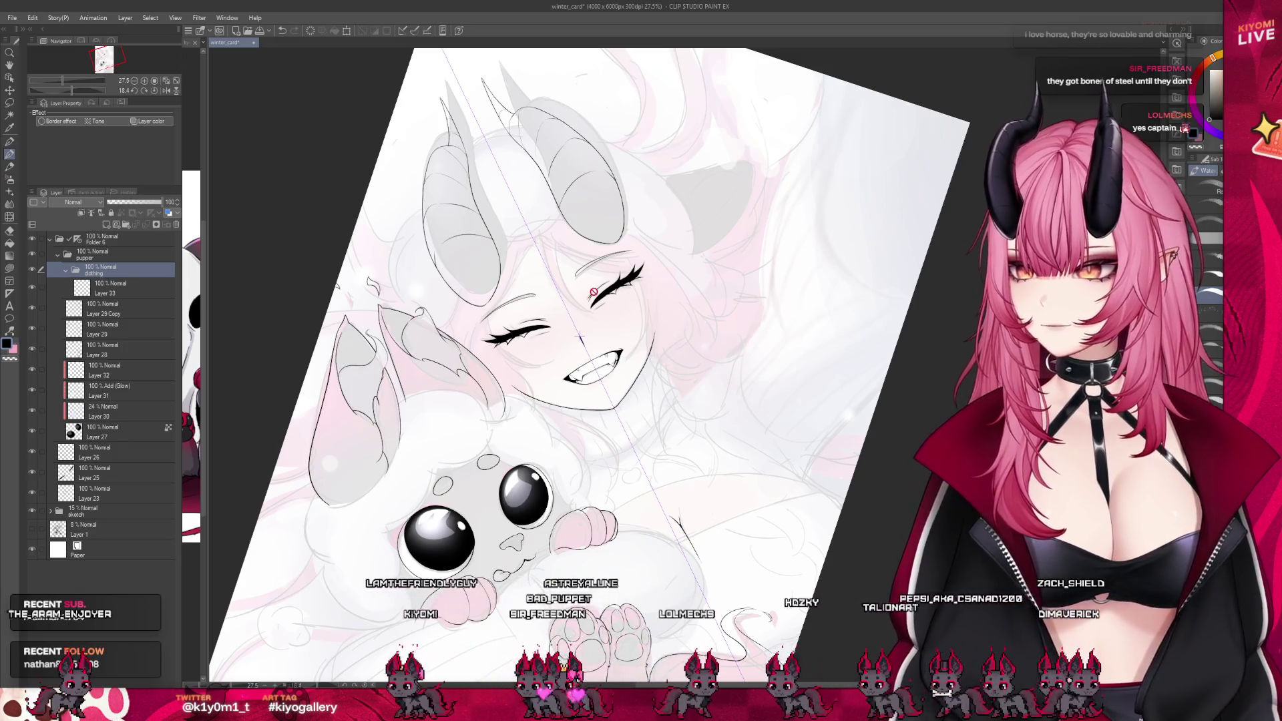
scroll(619, 256, "down", 2)
scroll(619, 257, "up", 2)
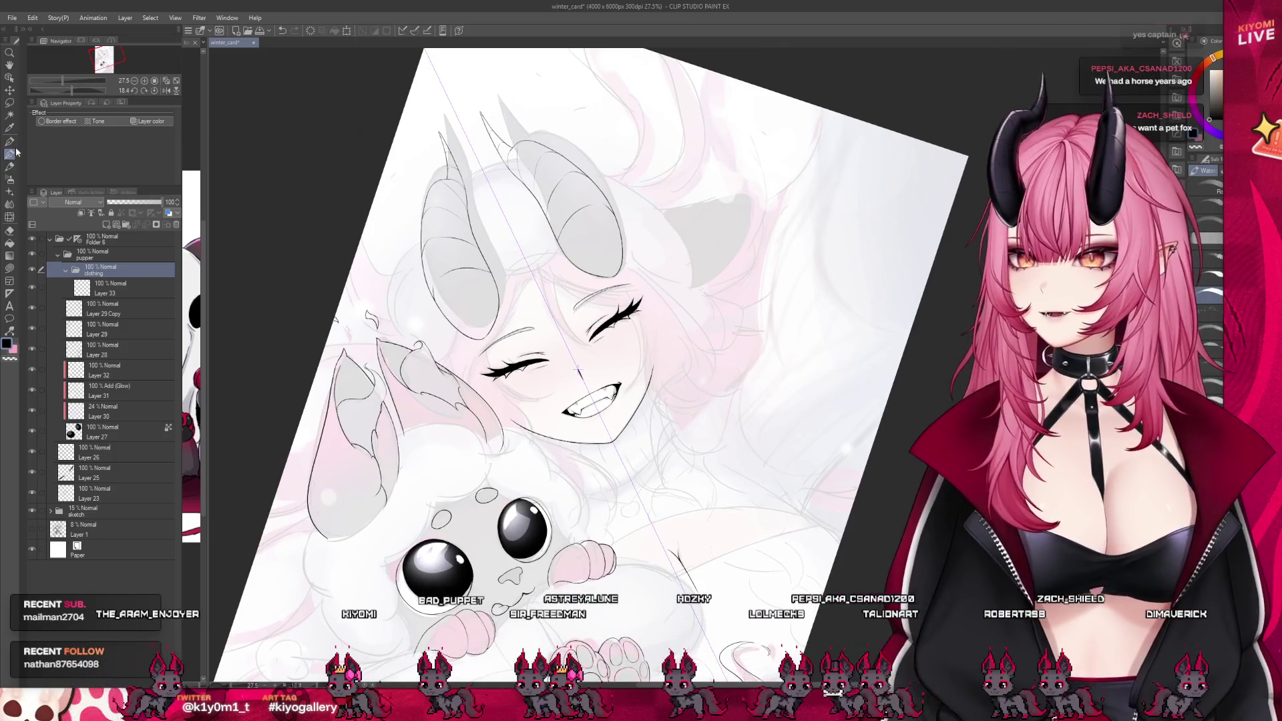
On Layer 33, rotate the view and ink a line joining the two horn bases, redrawing it once
scroll(534, 181, "up", 4)
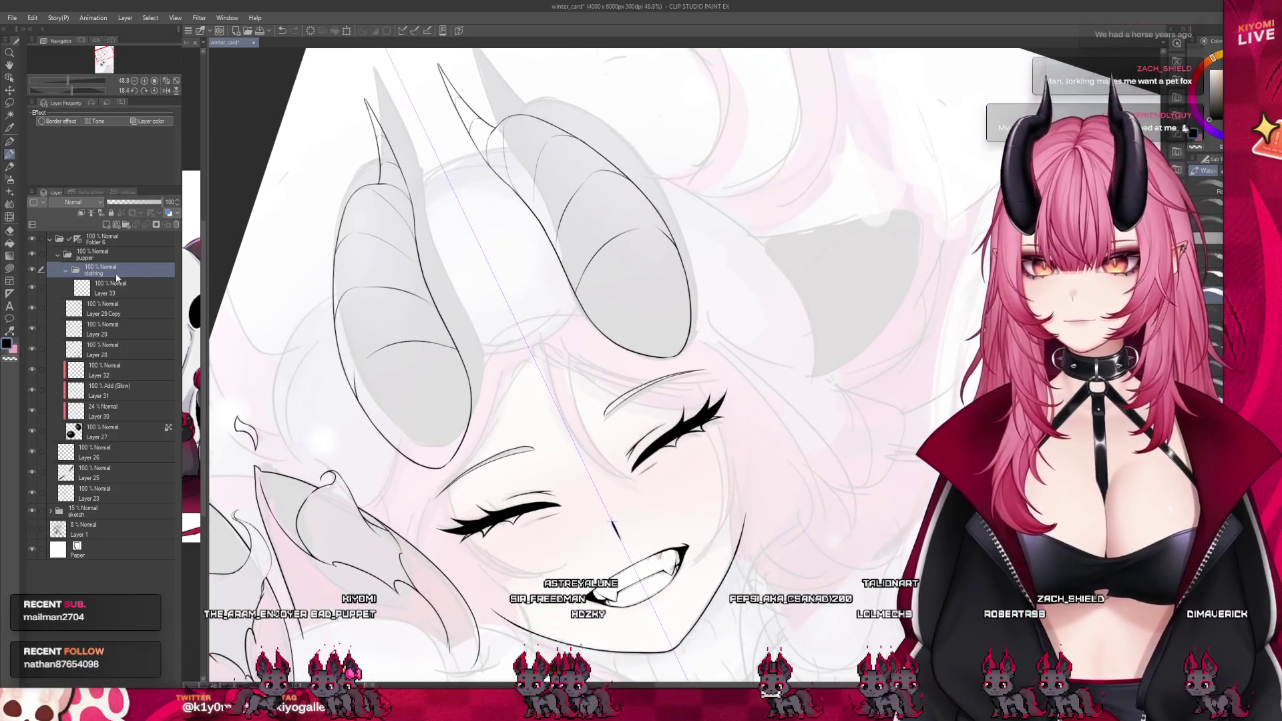
left_click(115, 290)
left_click_drag(67, 91, 69, 81)
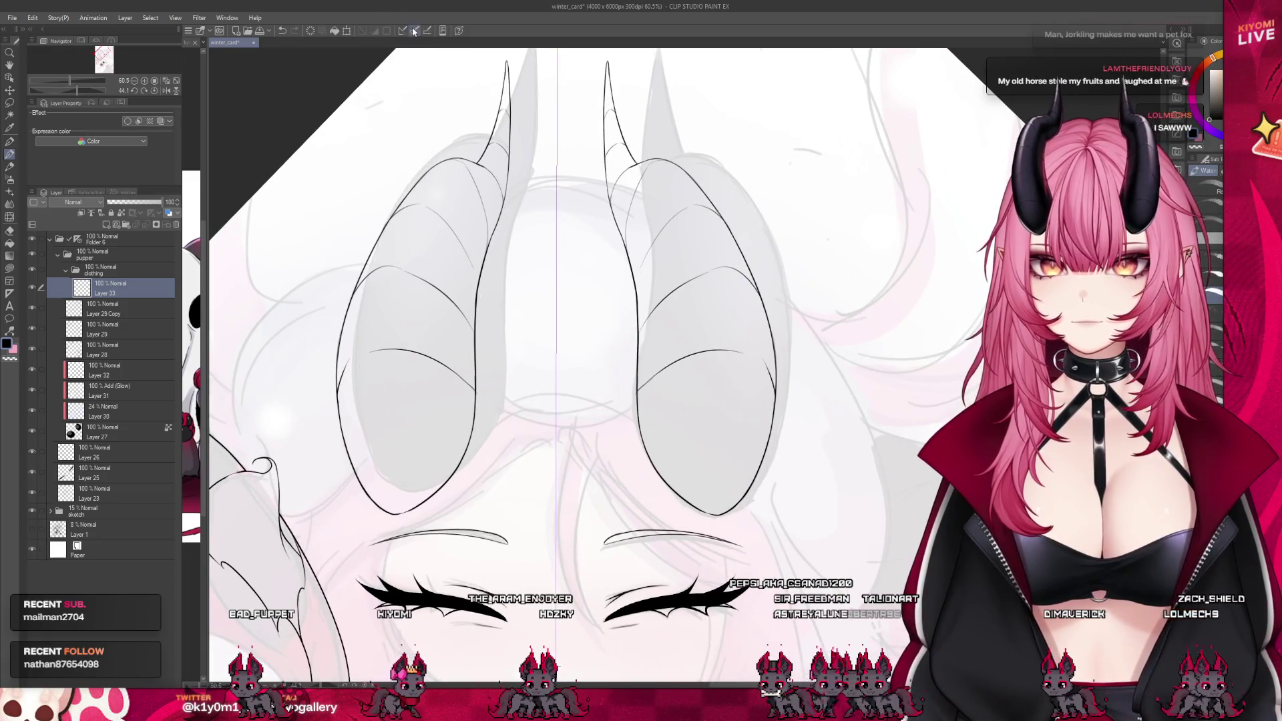
scroll(550, 409, "up", 1)
left_click_drag(466, 399, 637, 400)
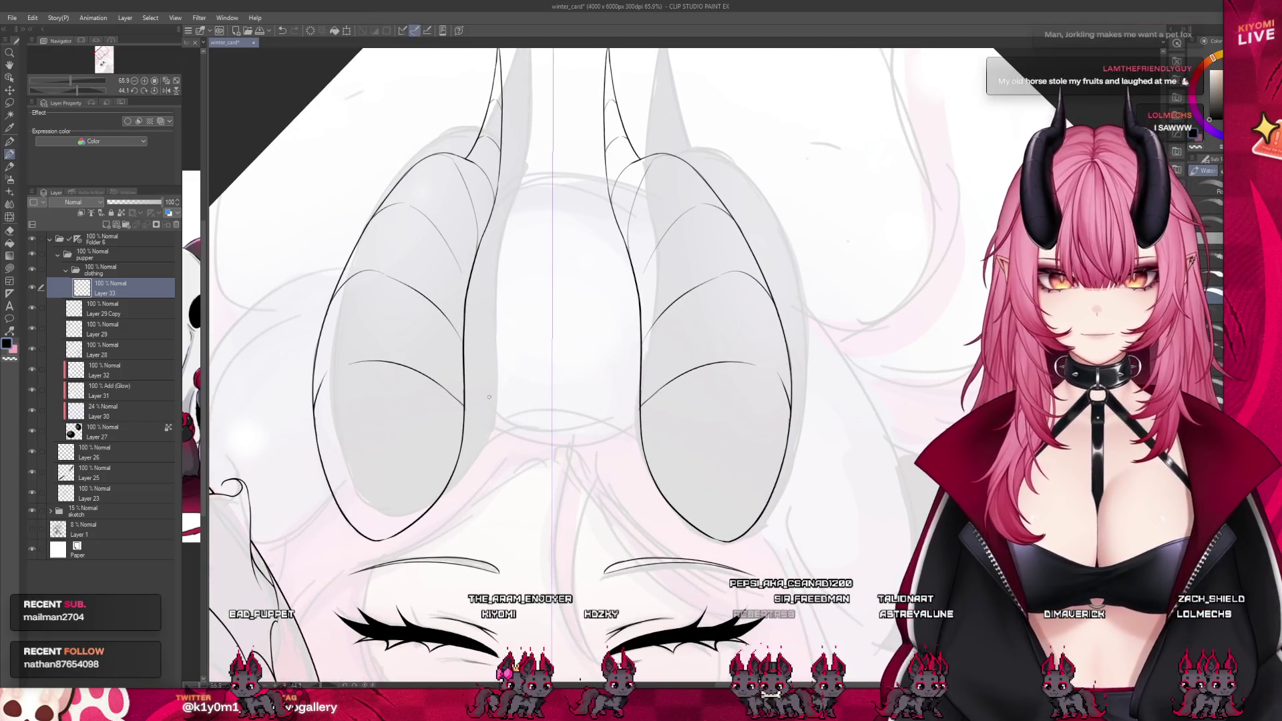
key("ctrl+z")
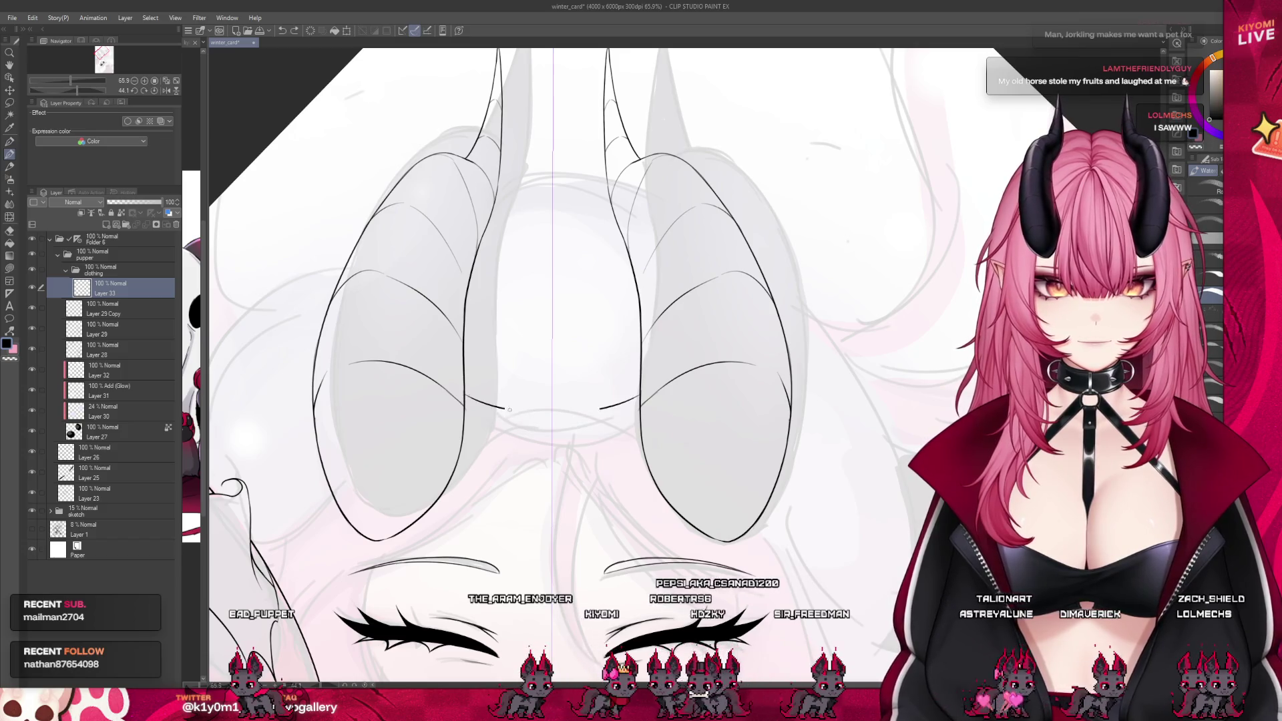
left_click_drag(467, 400, 638, 395)
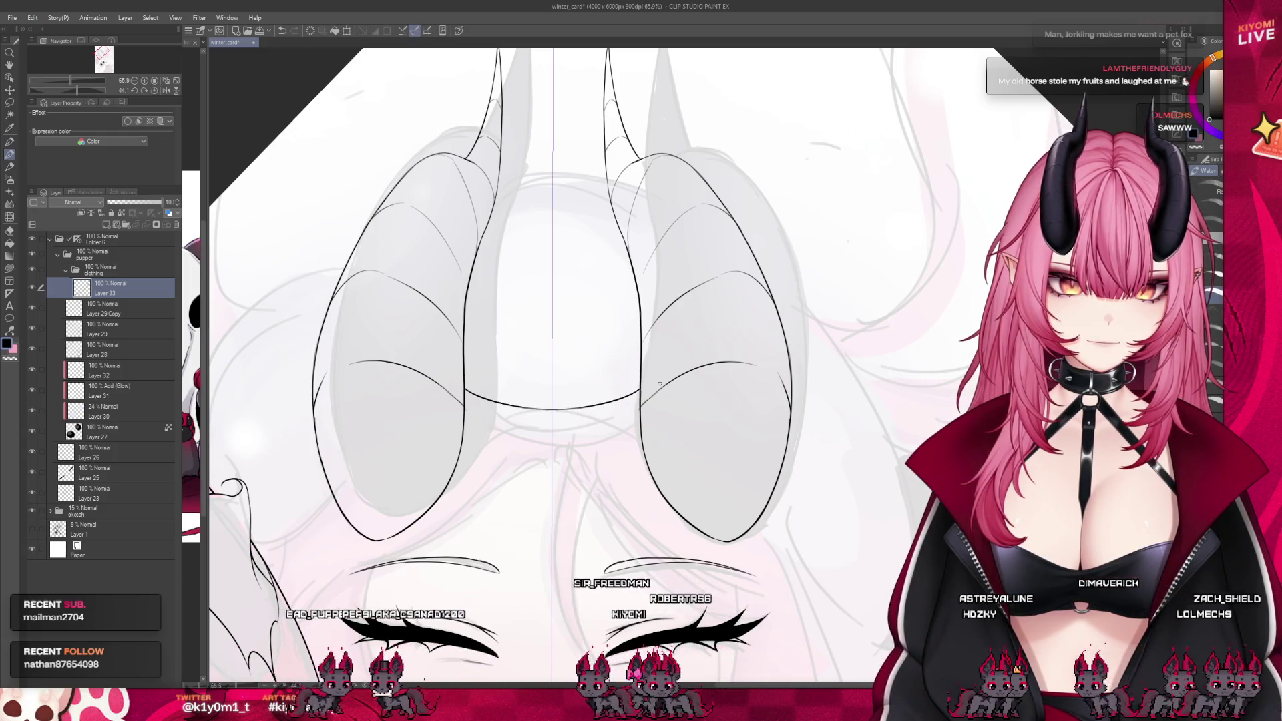
Ink a mirrored hair strand beside the horns using the symmetry ruler
scroll(659, 383, "down", 1)
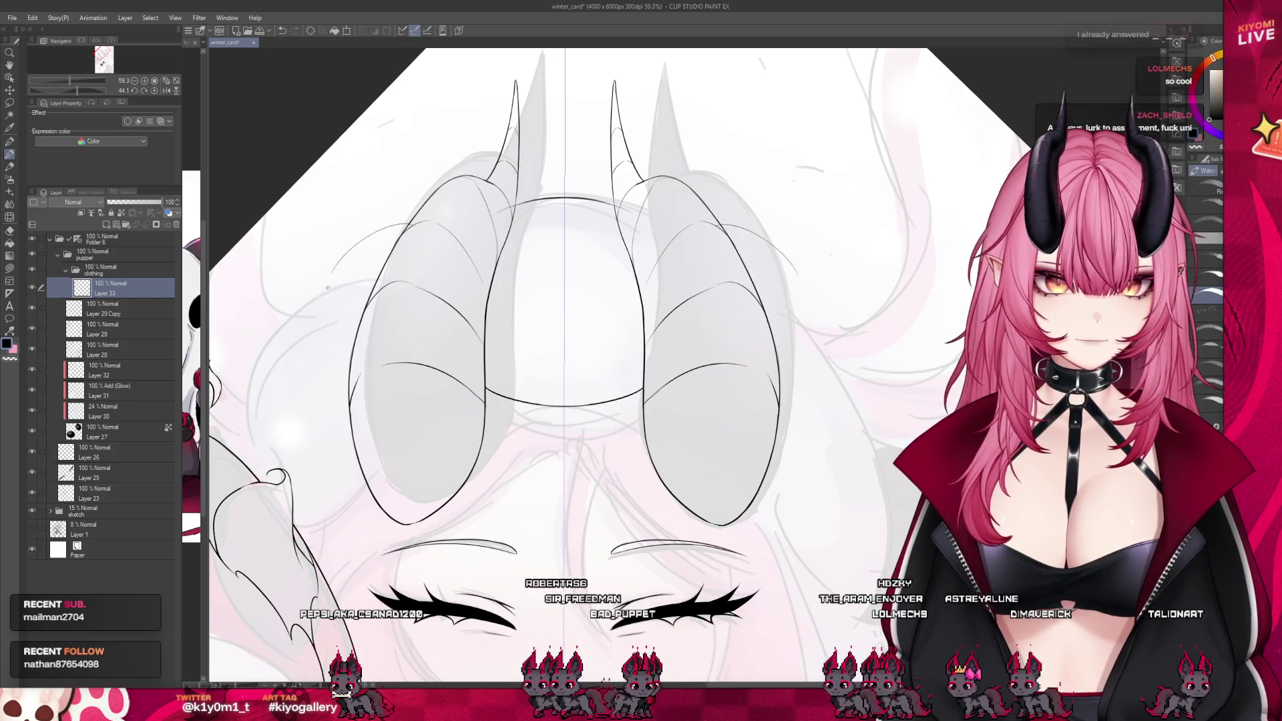
left_click_drag(402, 231, 313, 319)
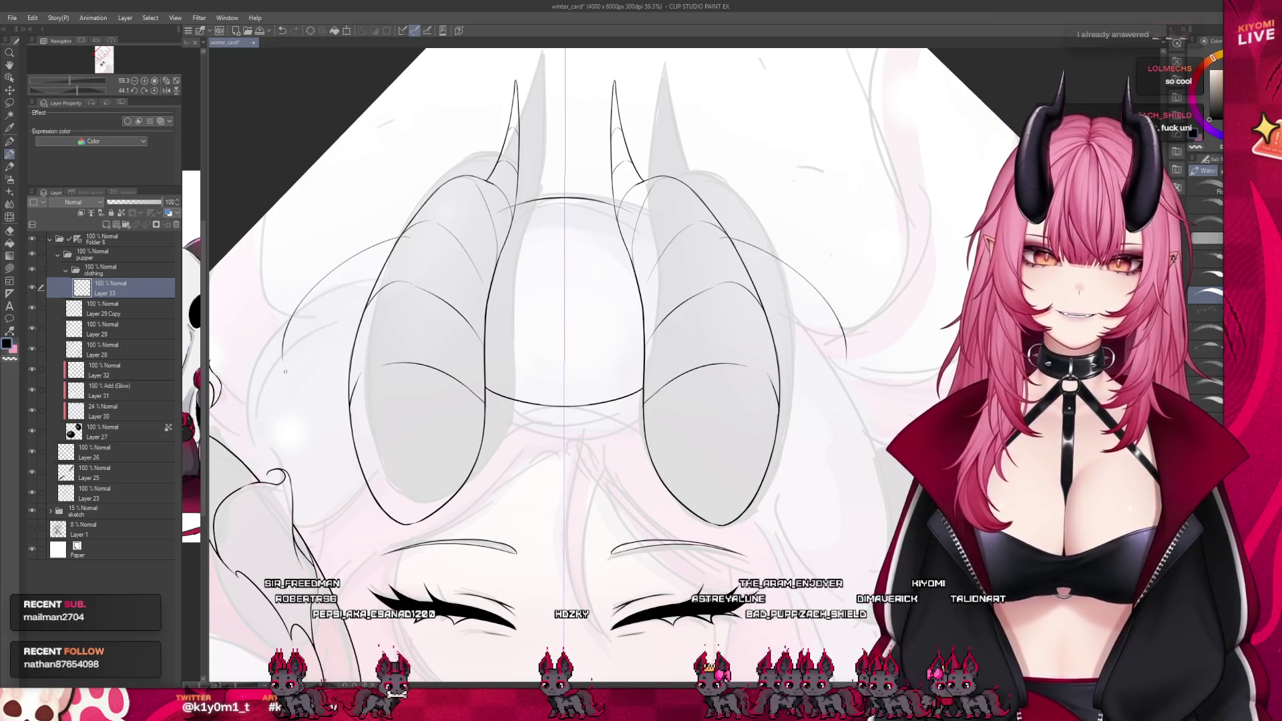
scroll(472, 204, "down", 3)
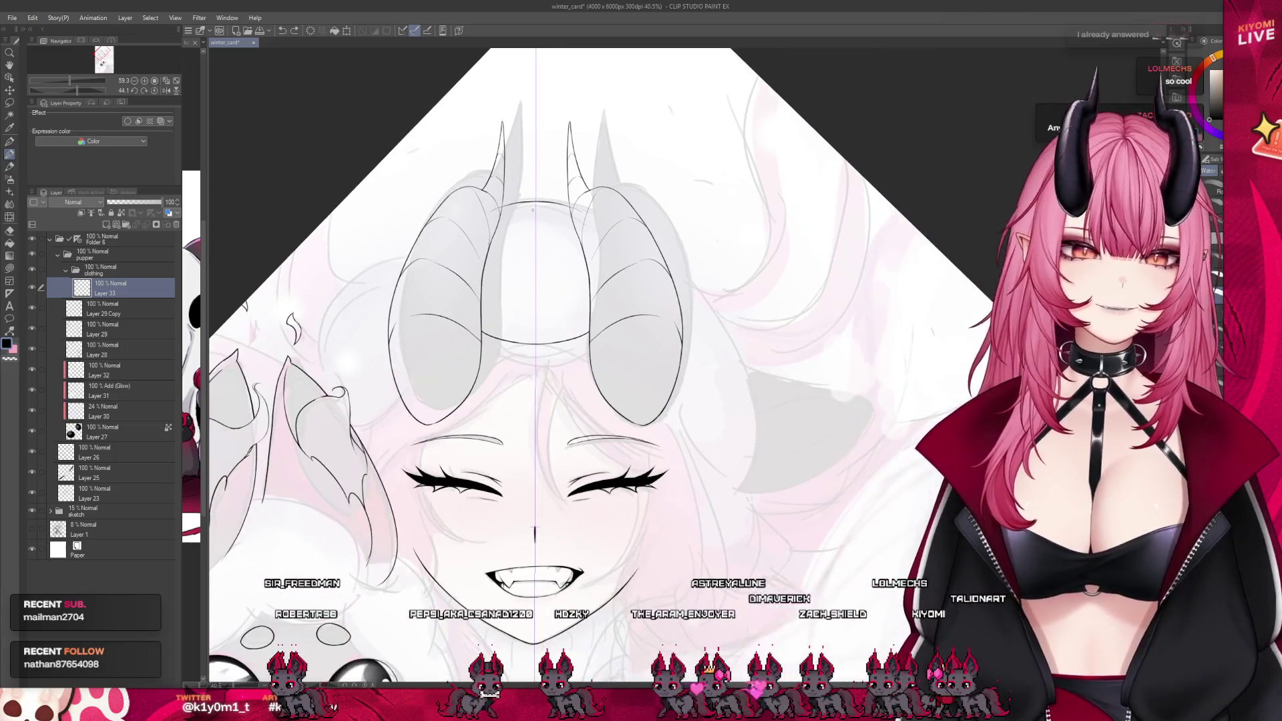
scroll(524, 307, "up", 6)
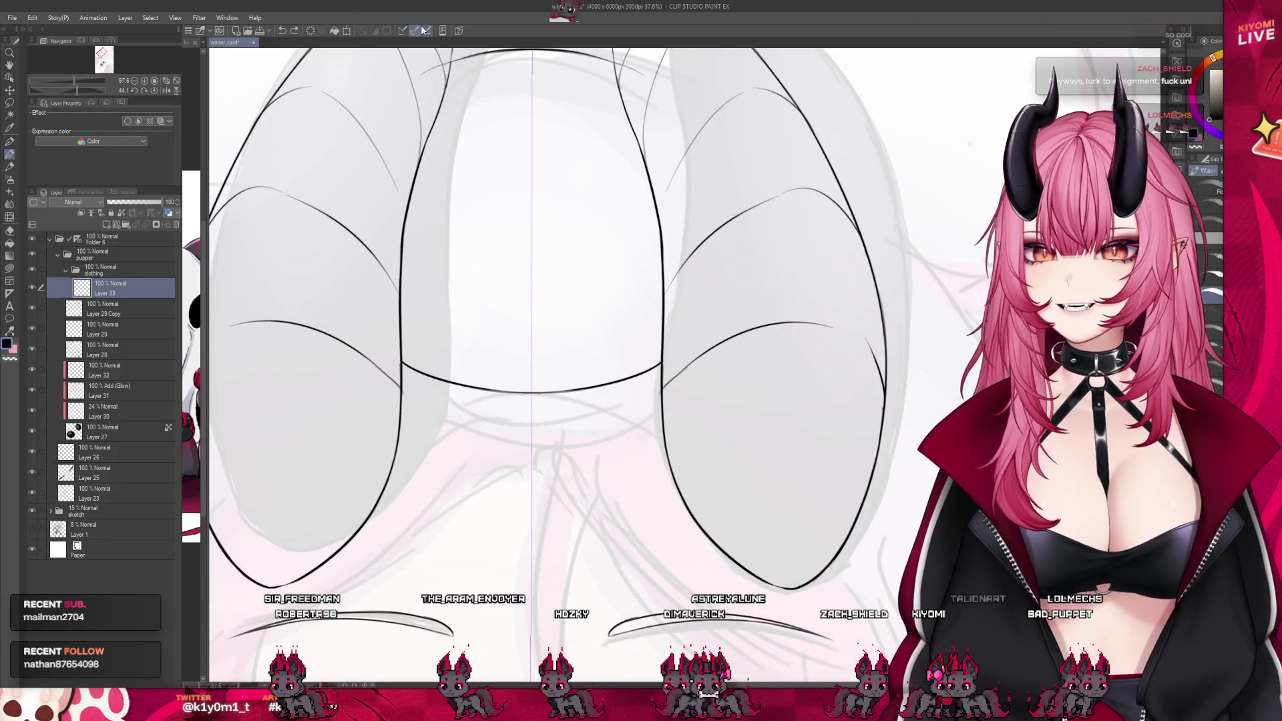
Discard a misplaced extension stroke, then add two strokes continuing and closing the lower curve toward the right horn
scroll(514, 304, "up", 2)
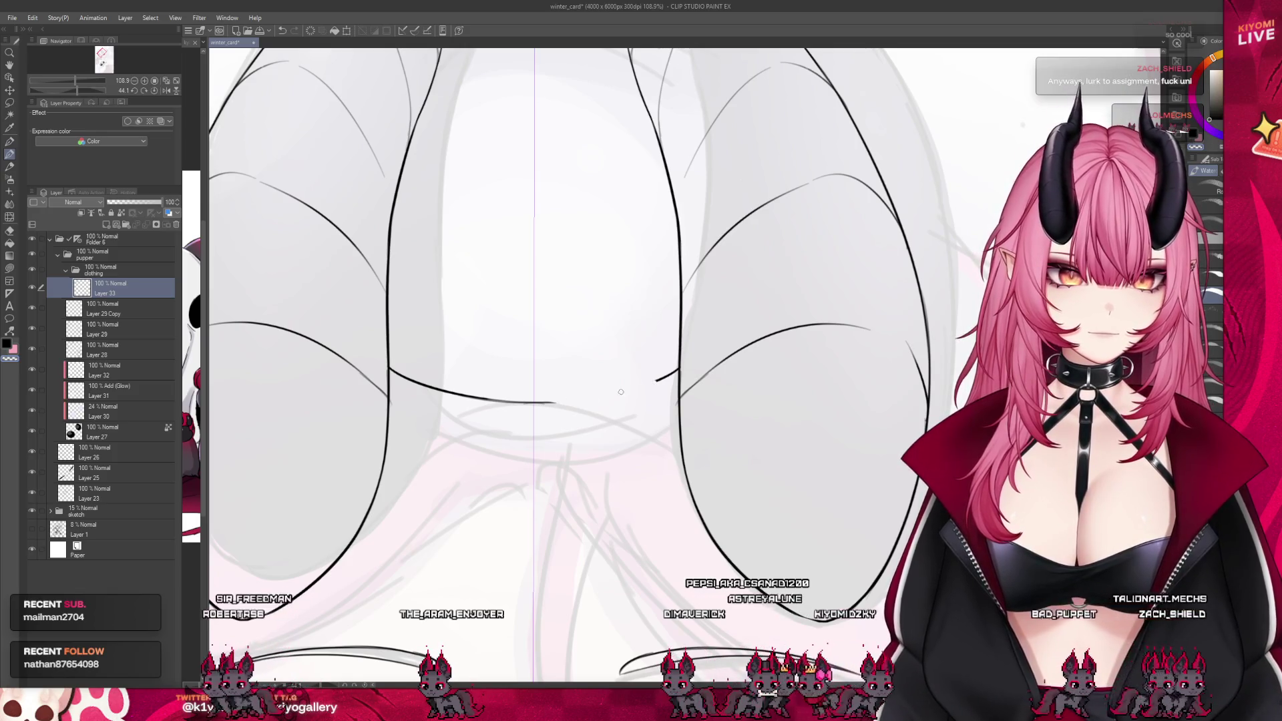
left_click_drag(658, 379, 628, 400)
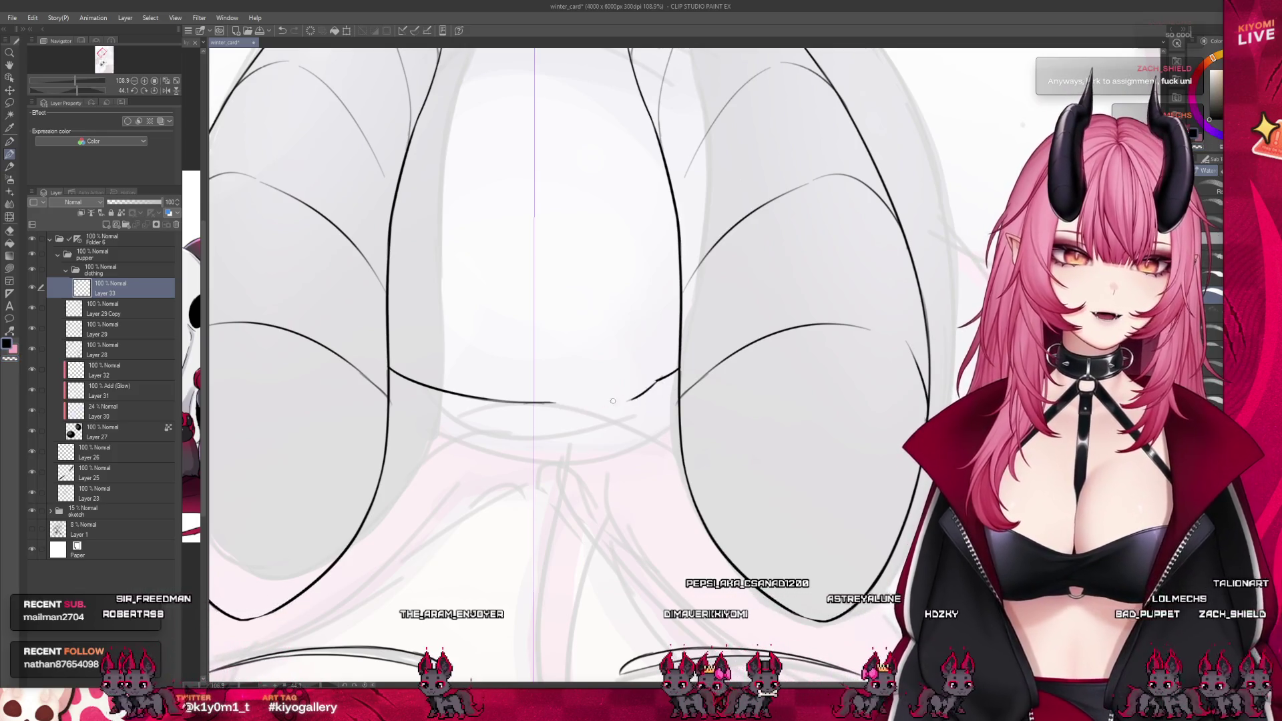
key("ctrl+z")
mouse_move(534, 404)
left_mouse_down()
mouse_move(651, 401)
mouse_move(576, 411)
left_mouse_up()
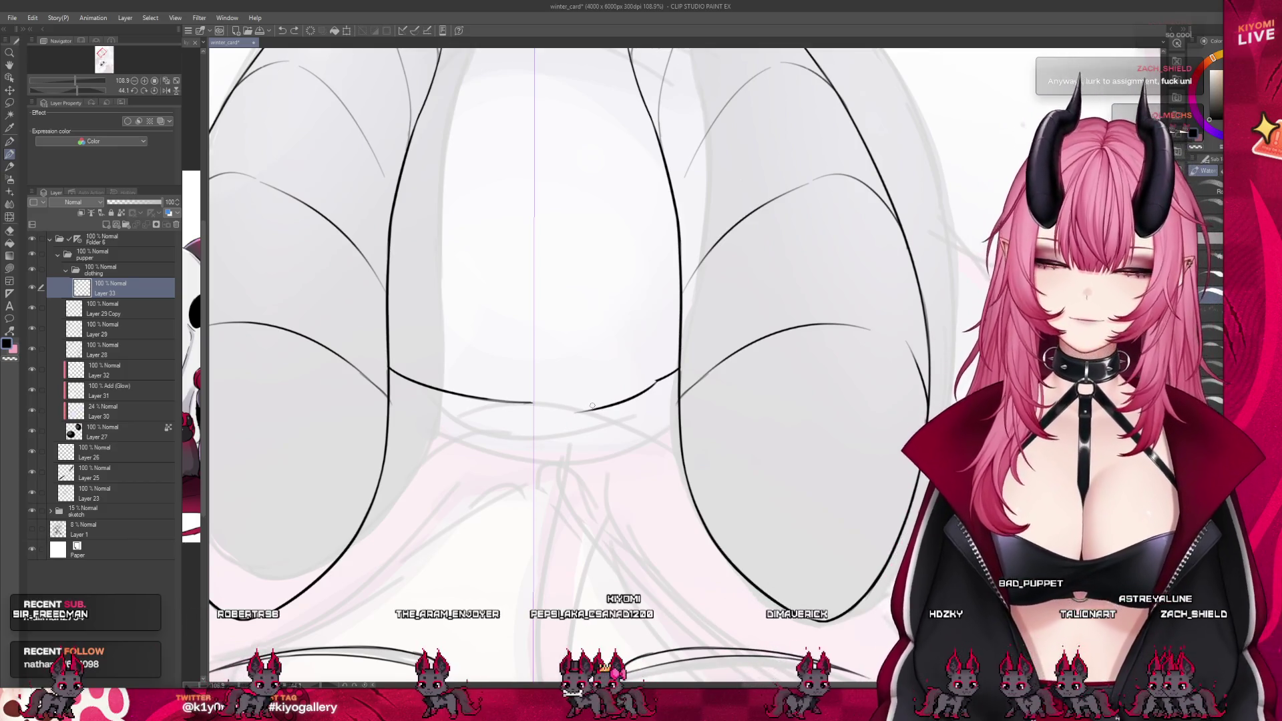
left_click_drag(576, 412, 526, 400)
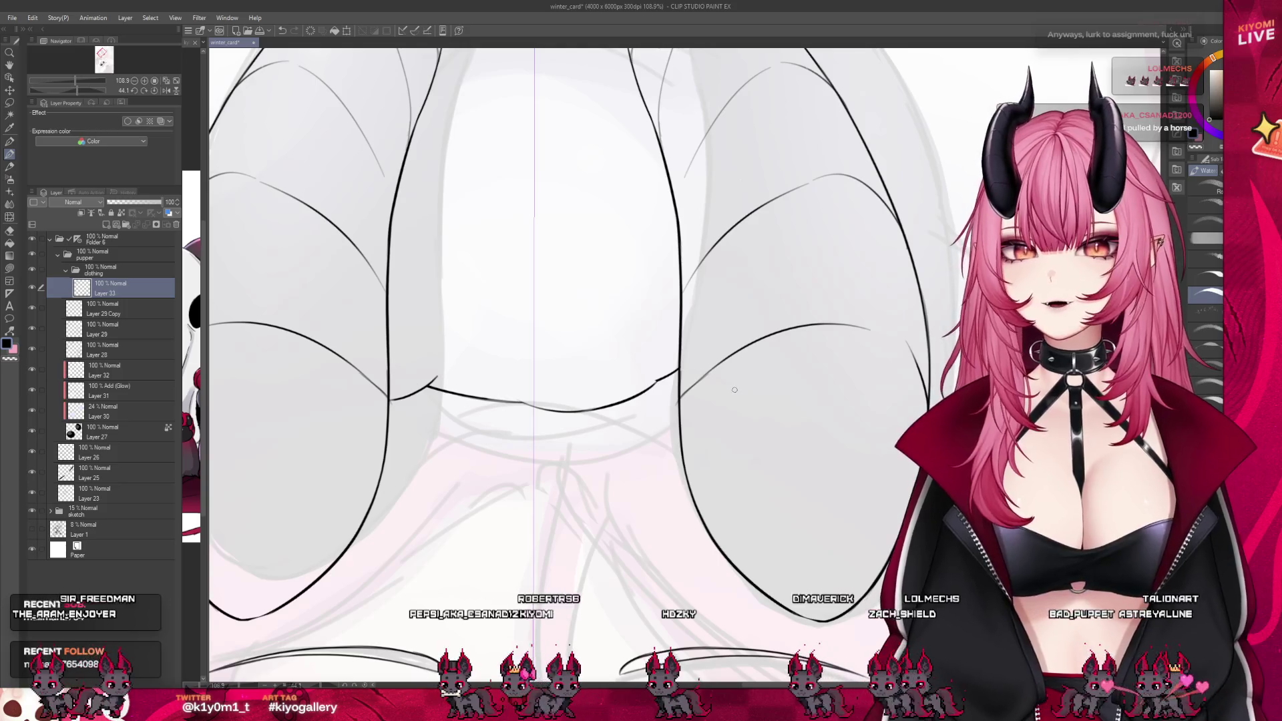
scroll(551, 508, "down", 3)
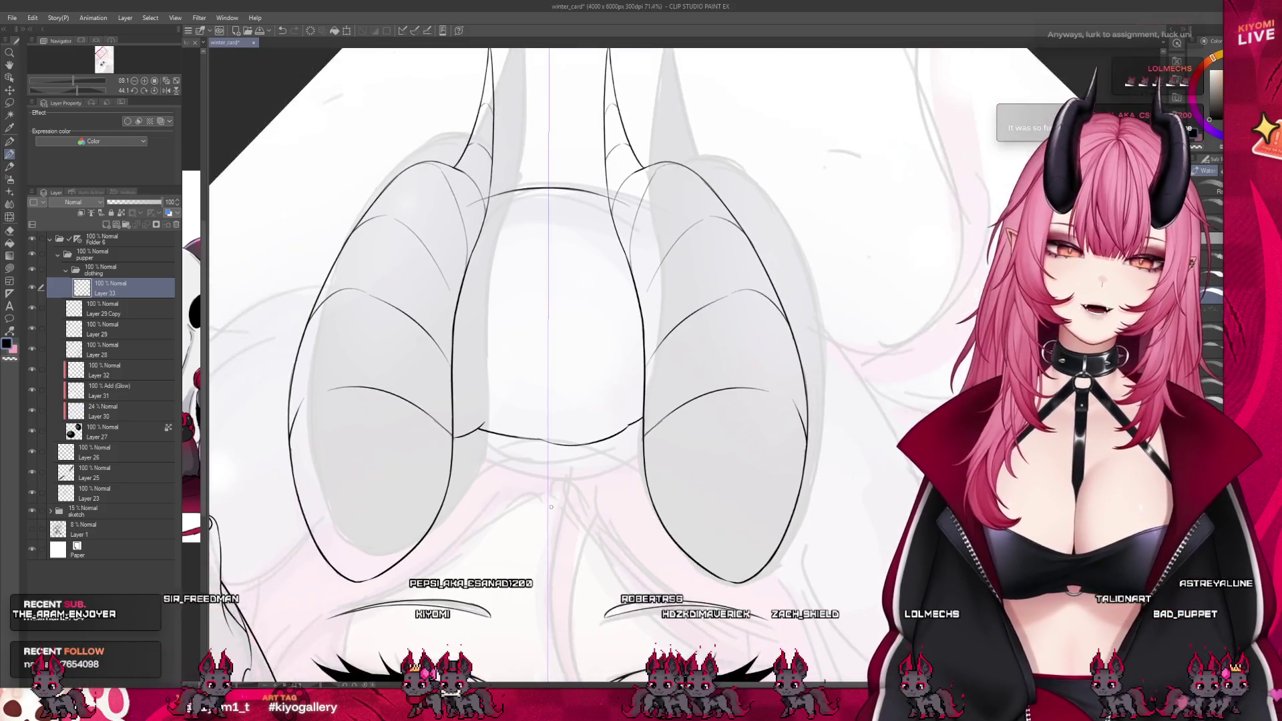
scroll(551, 508, "down", 2)
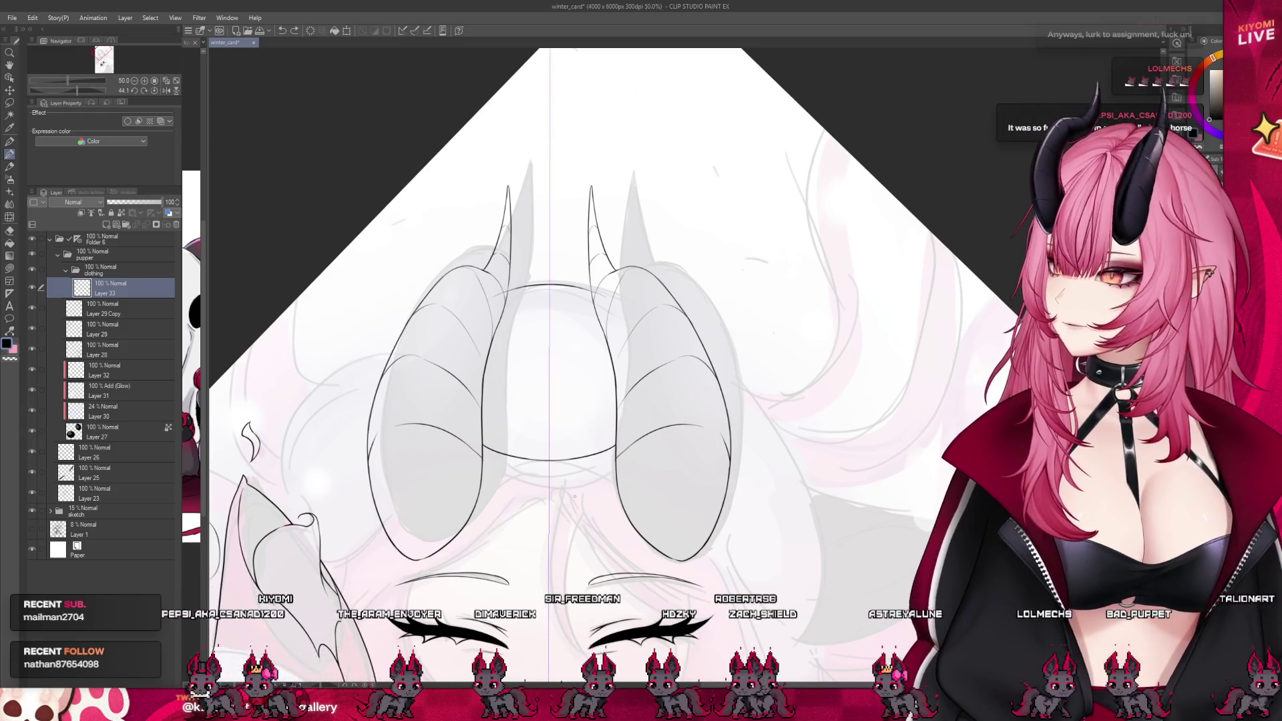
scroll(584, 457, "up", 4)
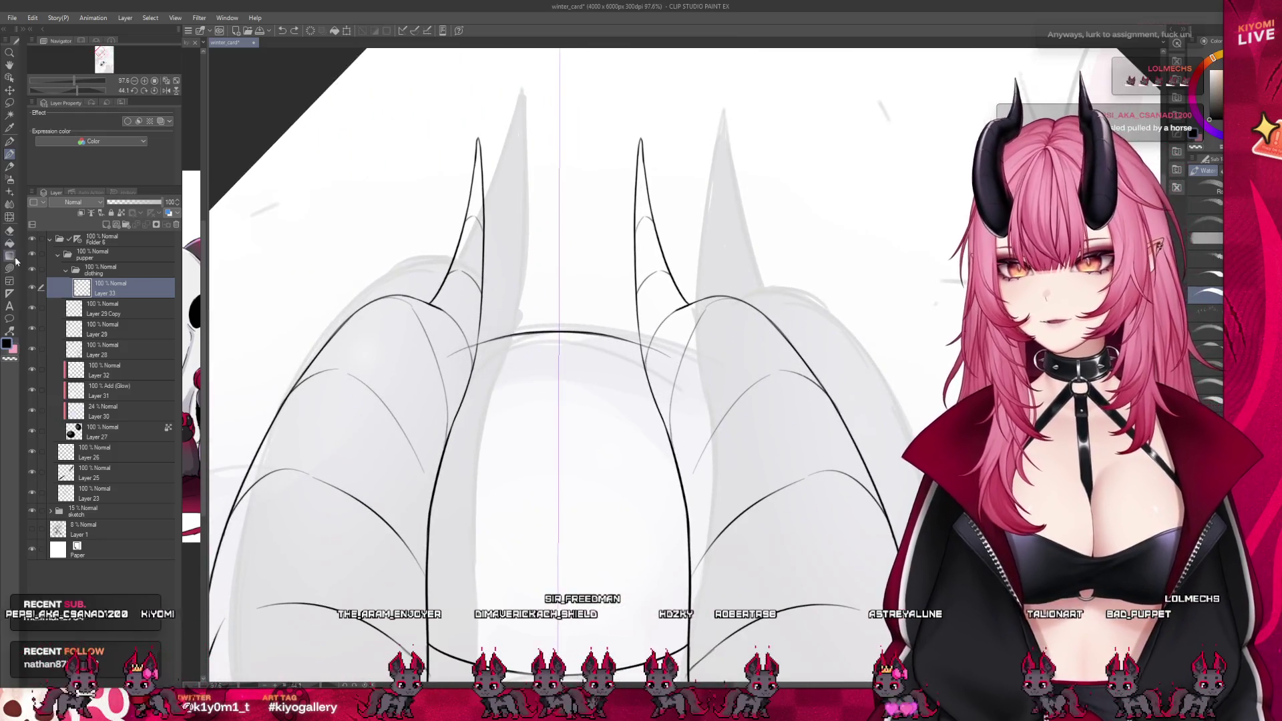
After briefly picking Liquify, return to the brush and ink a hair strand curving around the left horn
left_click(9, 217)
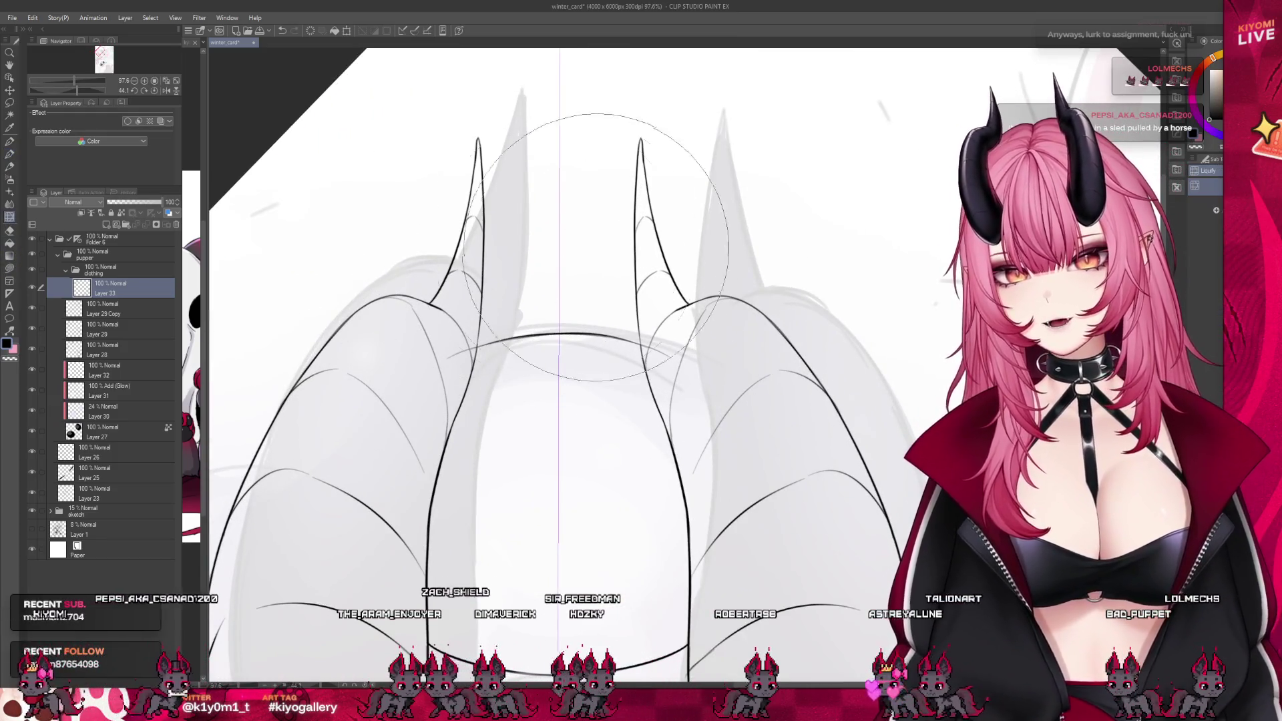
left_click(415, 30)
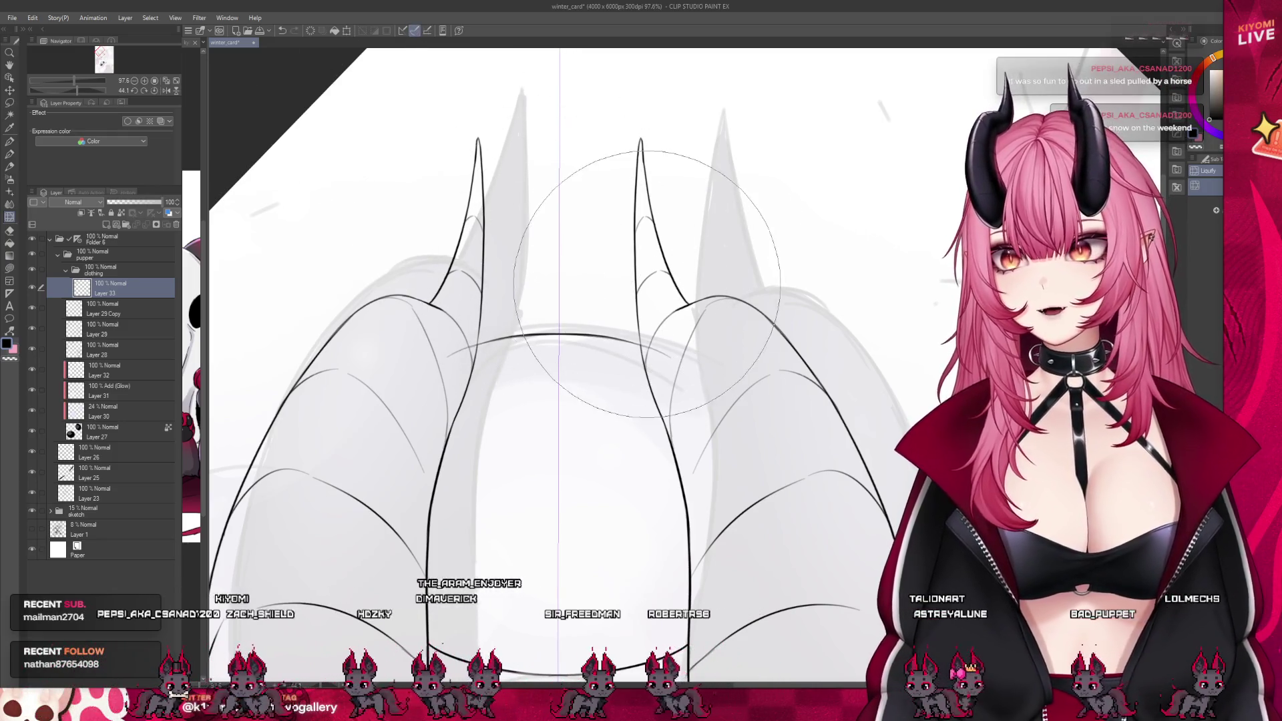
scroll(547, 258, "down", 3)
key("b")
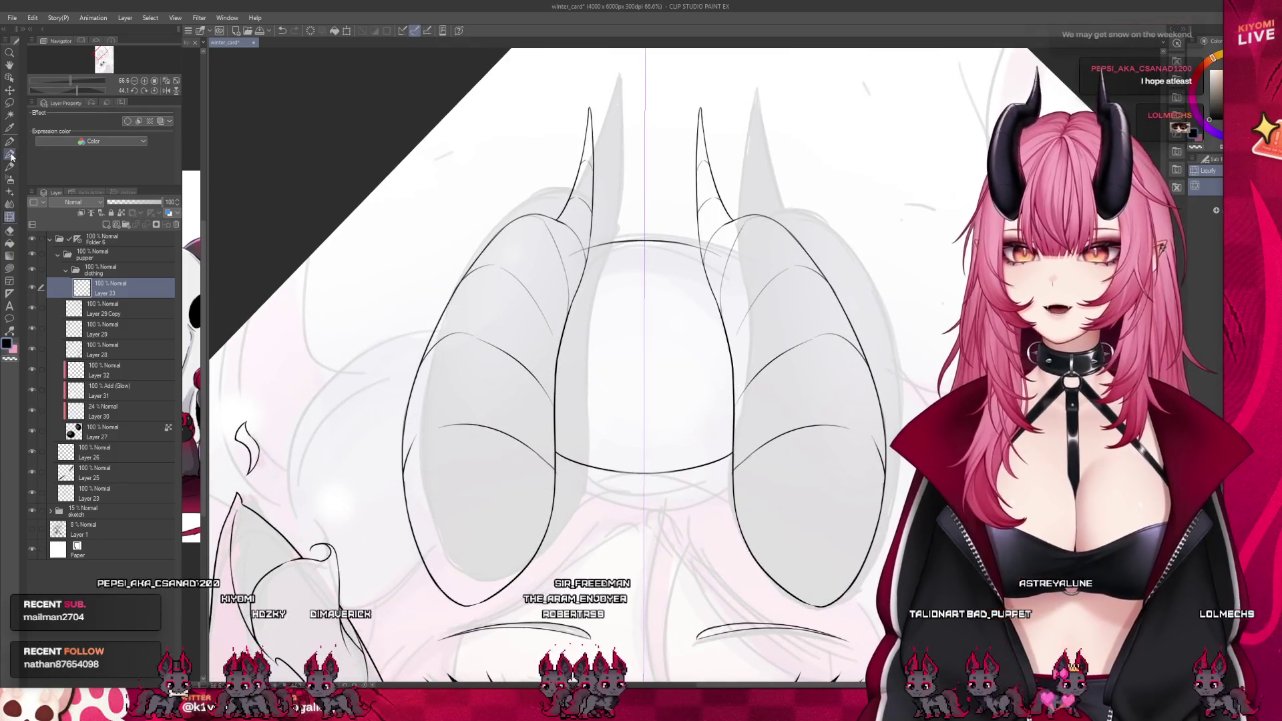
scroll(436, 277, "up", 1)
scroll(435, 277, "up", 1)
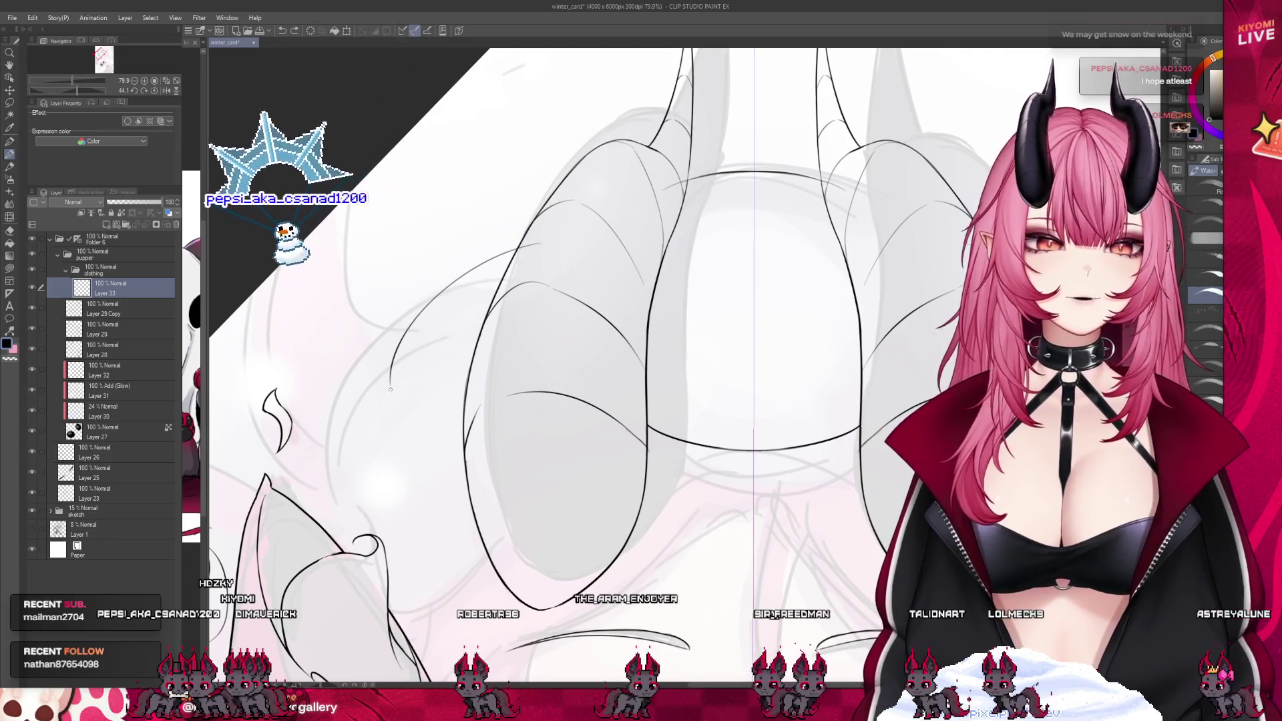
left_click_drag(537, 225, 423, 347)
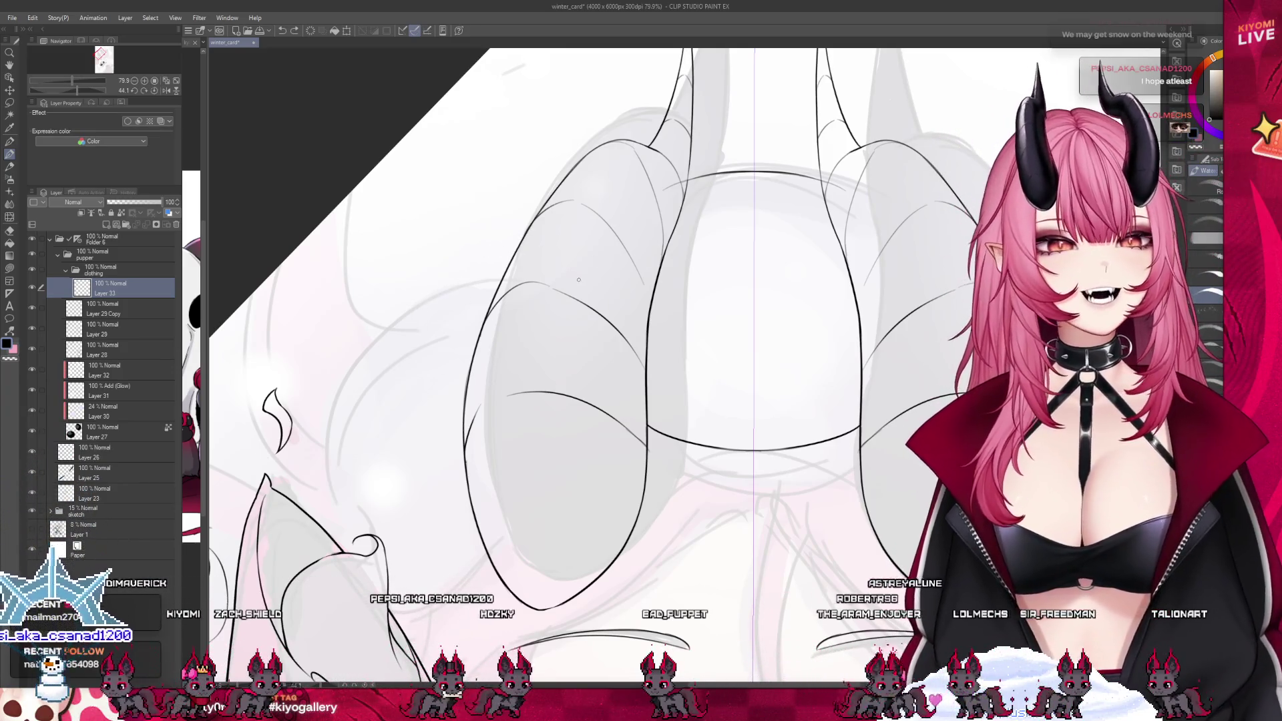
scroll(538, 246, "down", 1)
scroll(538, 246, "down", 1)
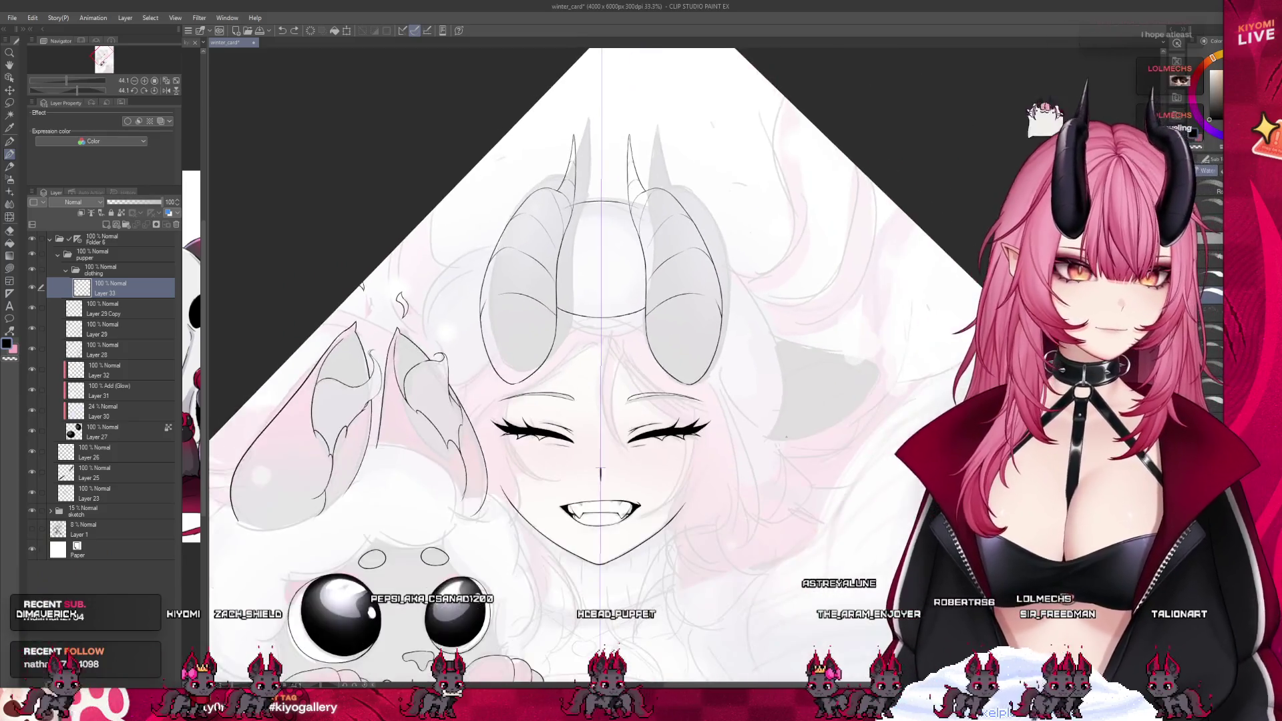
Ink a hair line running down beside the cheek, redrawing it to end lower
scroll(809, 396, "up", 1)
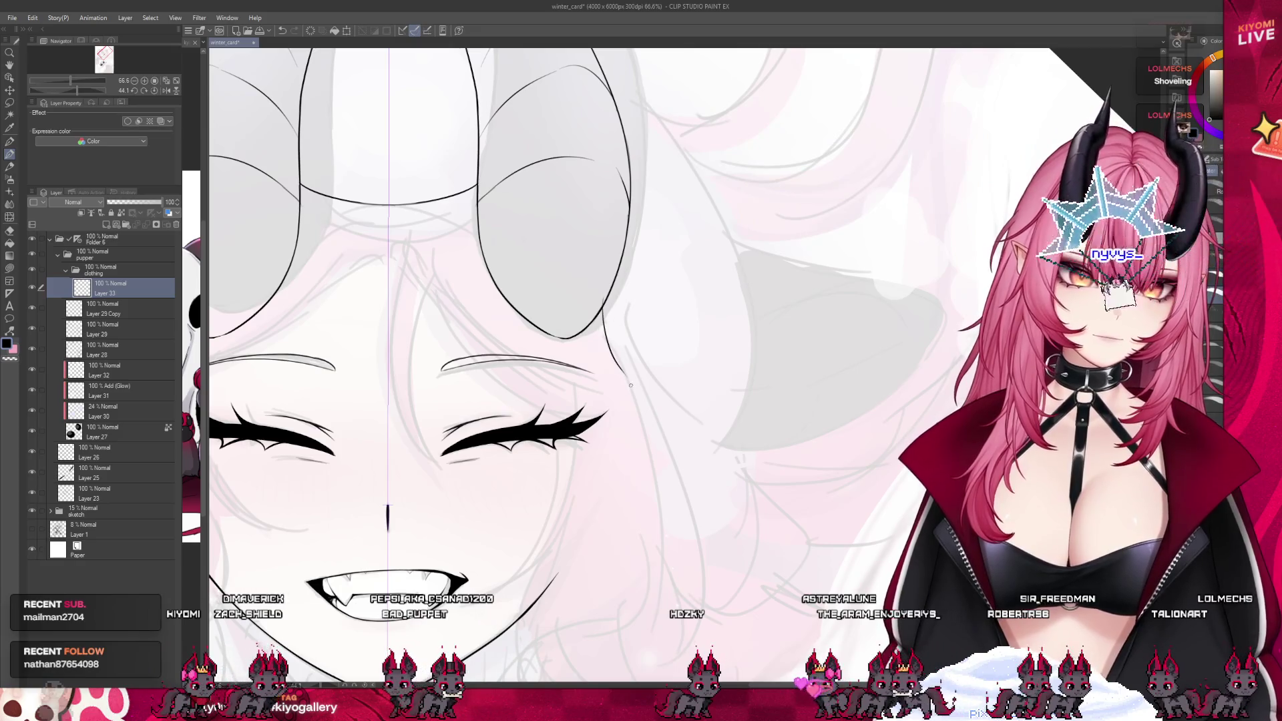
left_click_drag(628, 379, 671, 549)
key("ctrl+z")
mouse_move(621, 370)
left_mouse_down()
mouse_move(676, 541)
mouse_move(671, 564)
left_mouse_up()
key("ctrl+z")
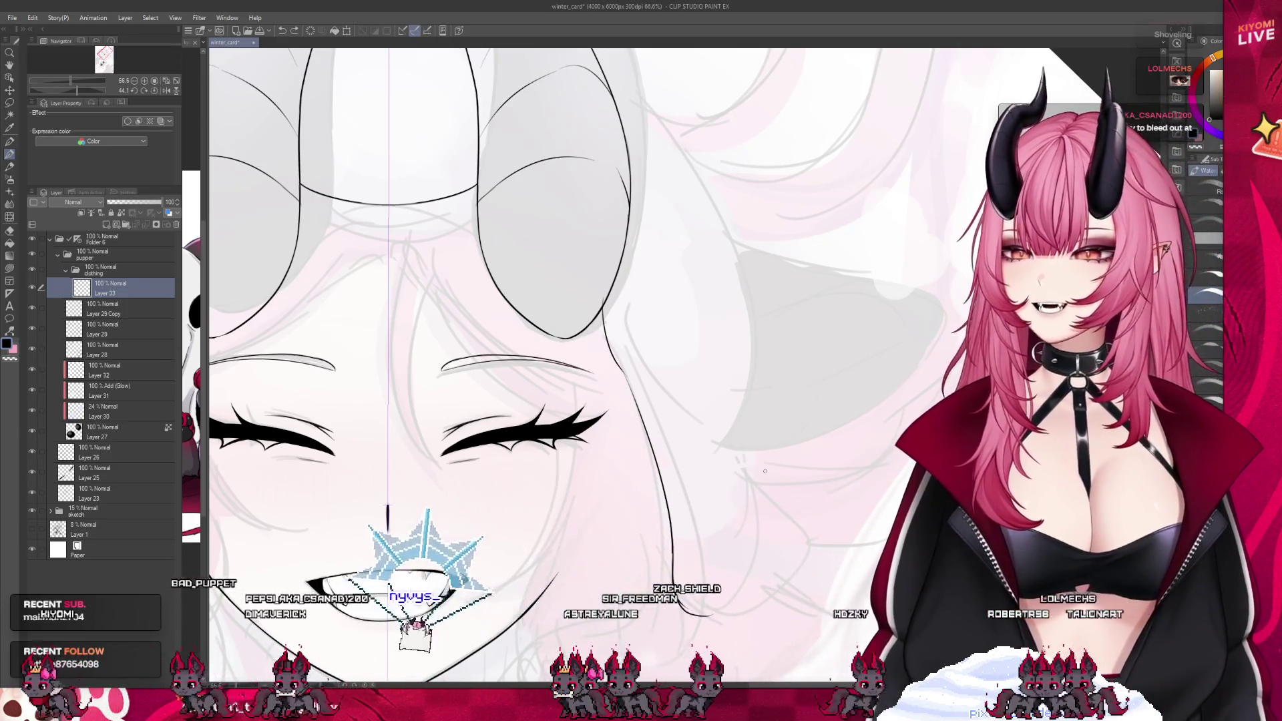
Create a new canvas from the clipboard holding the snowy cabin and aurora photo
scroll(422, 525, "down", 5)
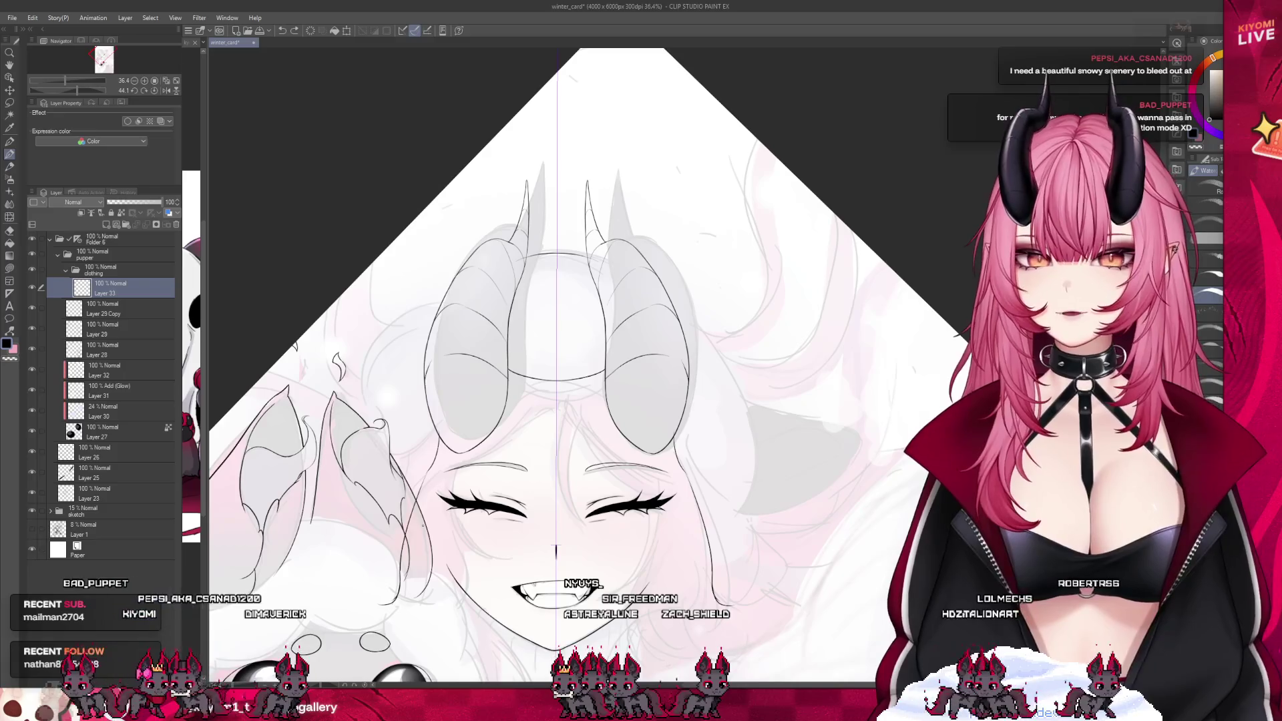
scroll(427, 312, "up", 5)
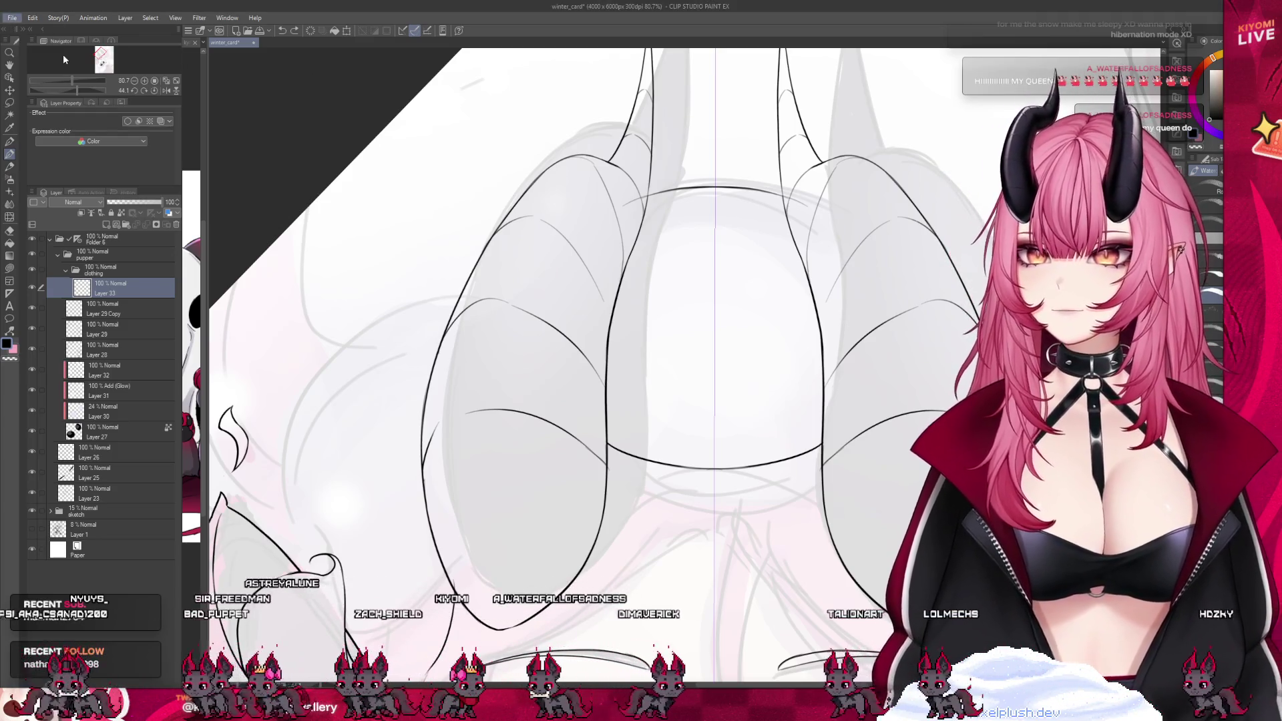
key("ctrl+v")
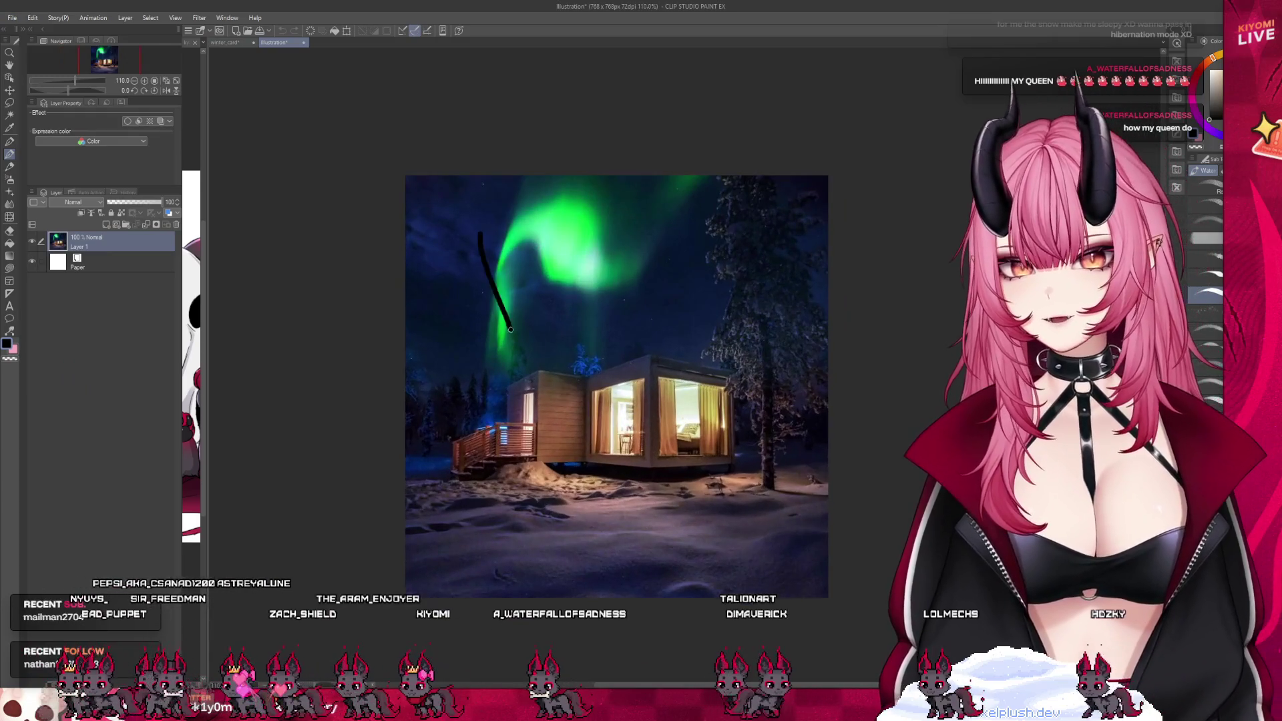
Draw an arrow pointing at the cabin on the aurora photo, then close that canvas
left_click_drag(501, 304, 540, 315)
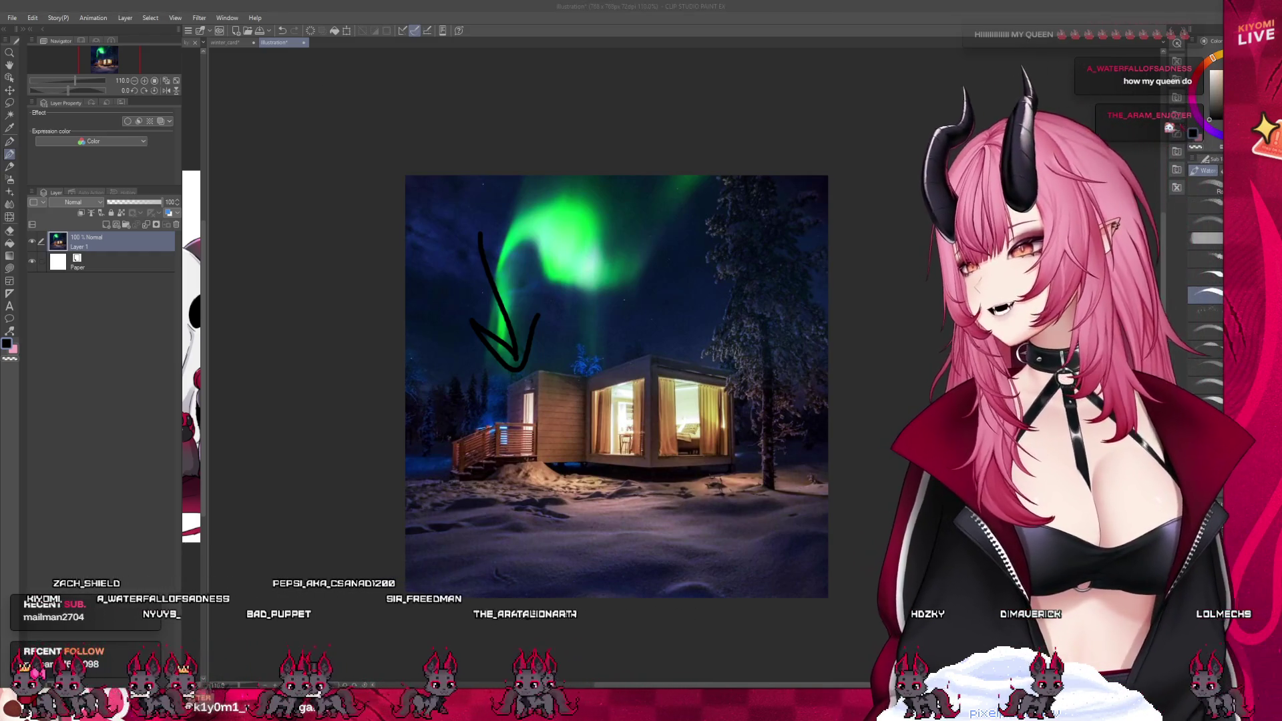
scroll(598, 387, "up", 1)
scroll(423, 356, "down", 2)
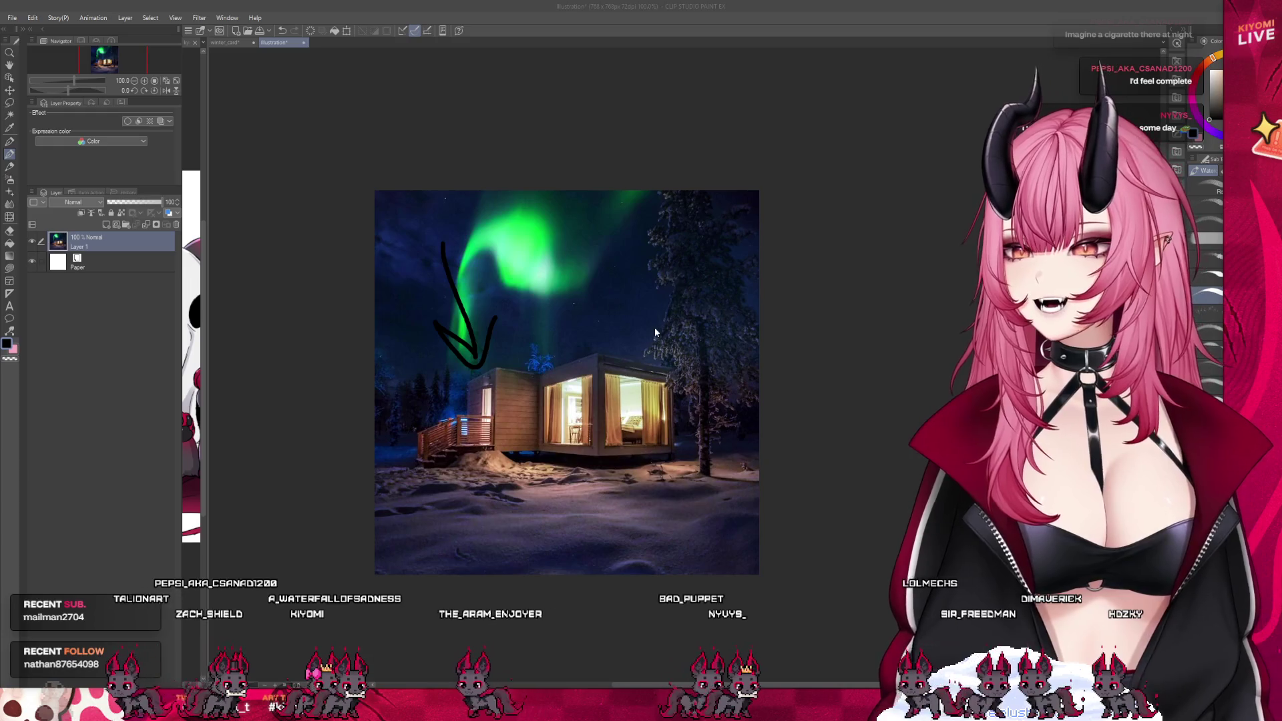
left_click(304, 42)
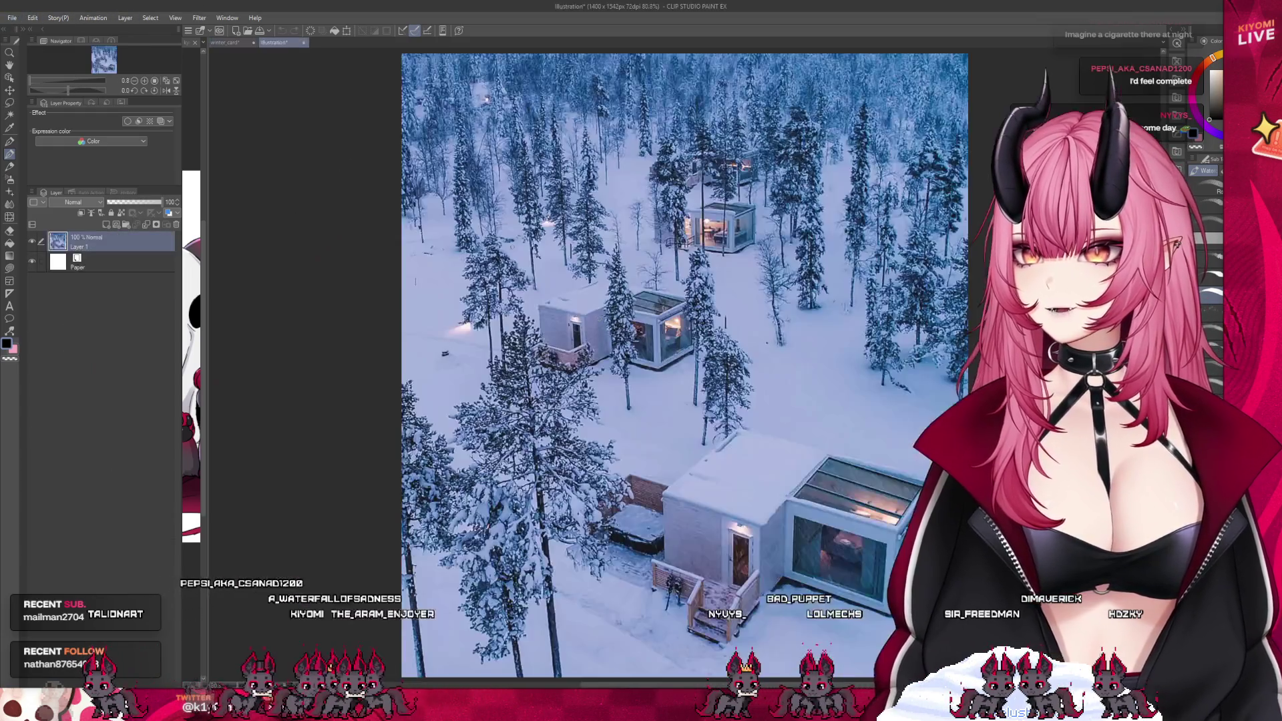
Zoom the aerial forest-cabin photo out and back in, then close it with Ctrl+W
key("ctrl+z")
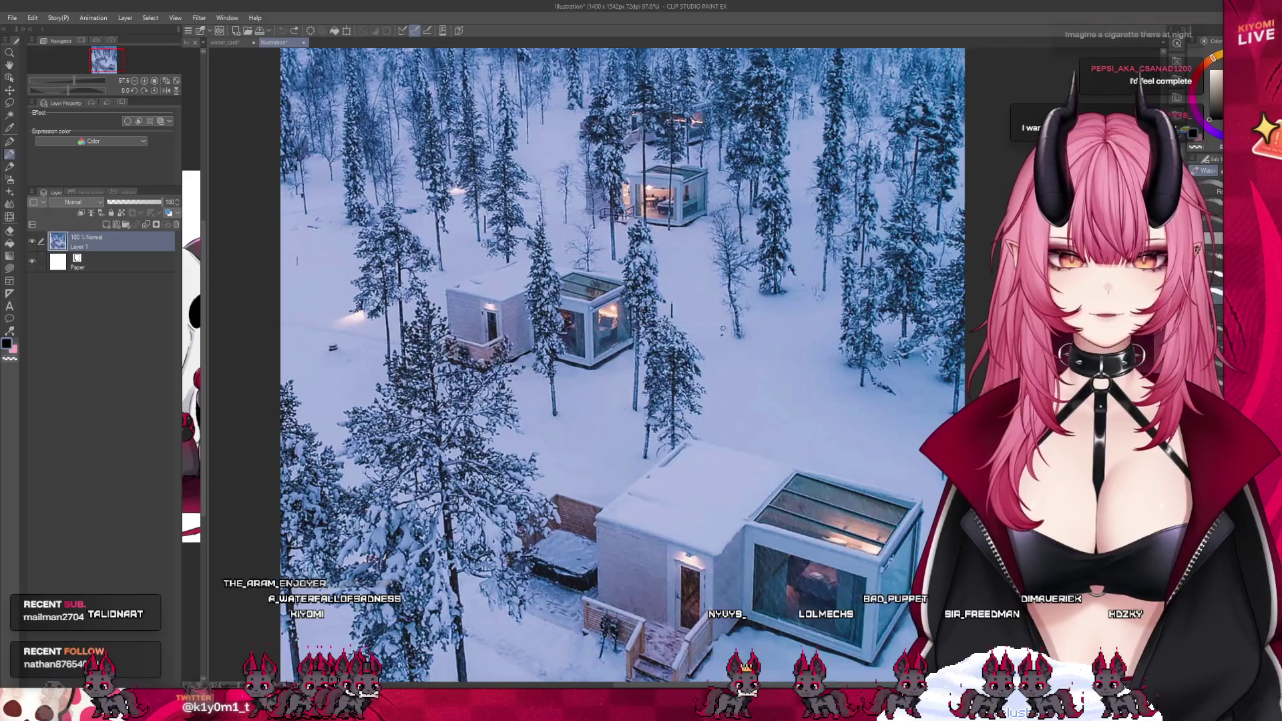
key("ctrl+minus")
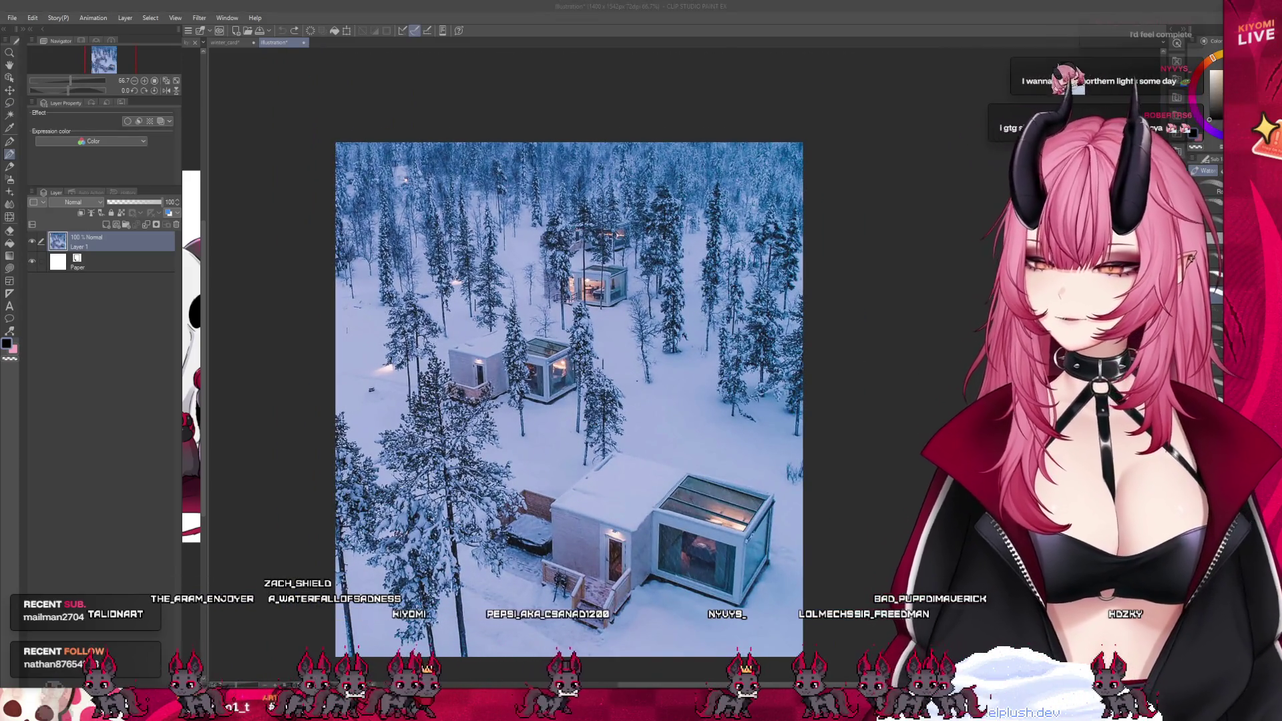
key("ctrl+minus")
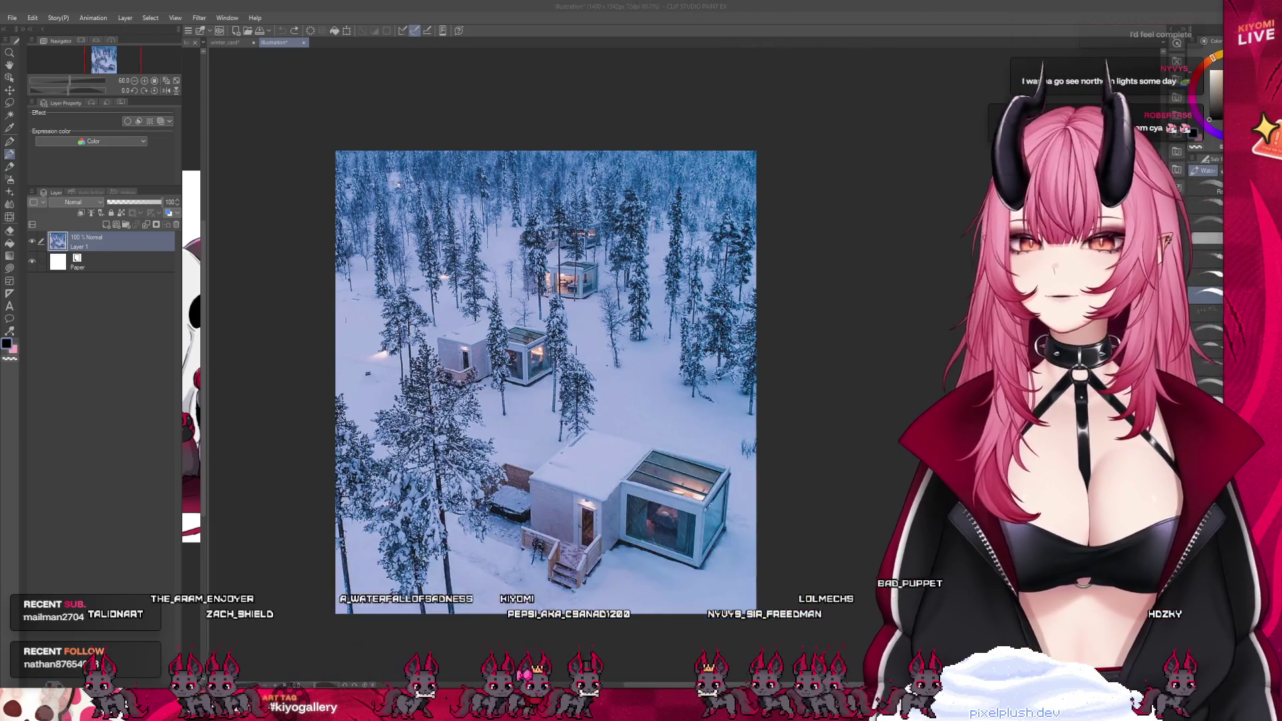
key("ctrl+plus")
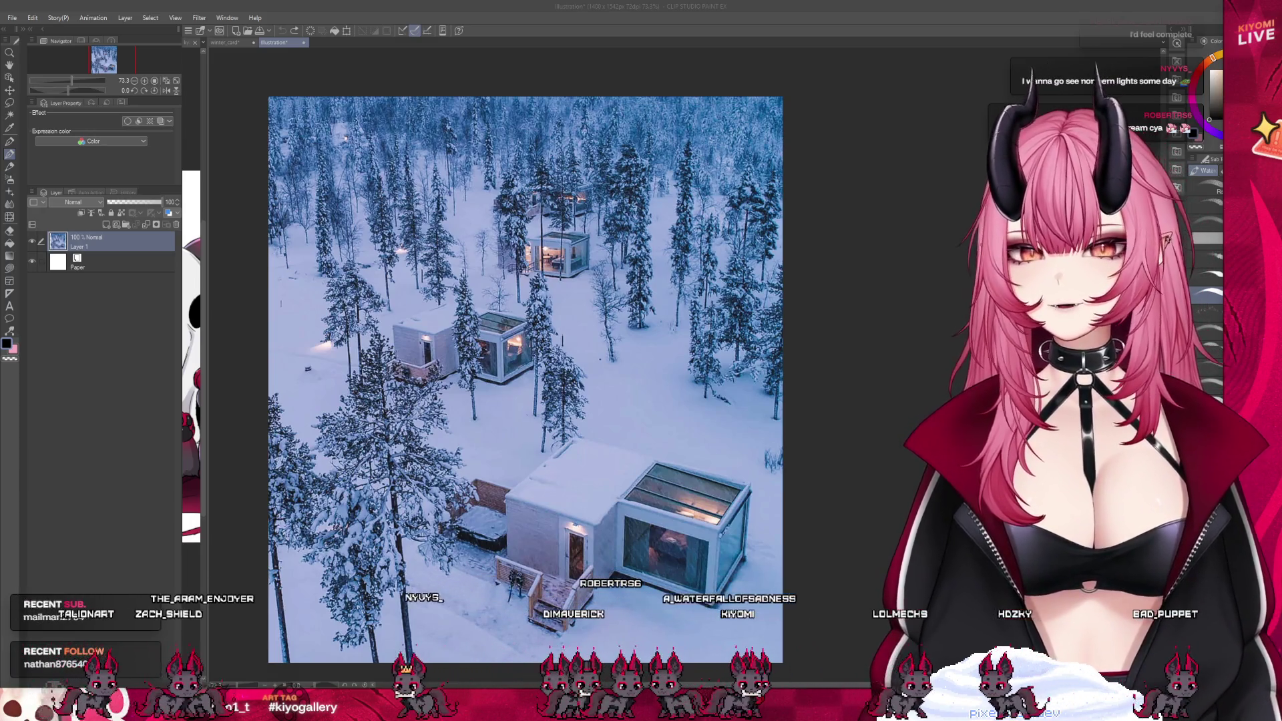
key("ctrl+plus")
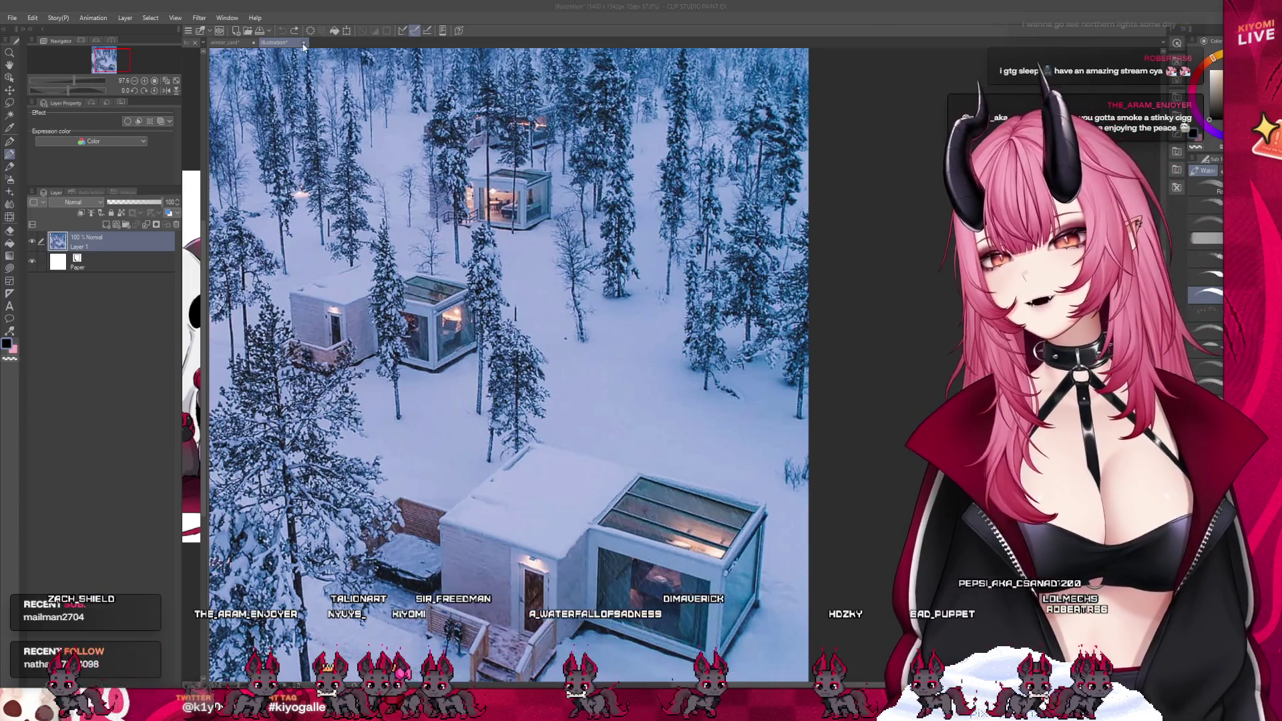
key("ctrl+w")
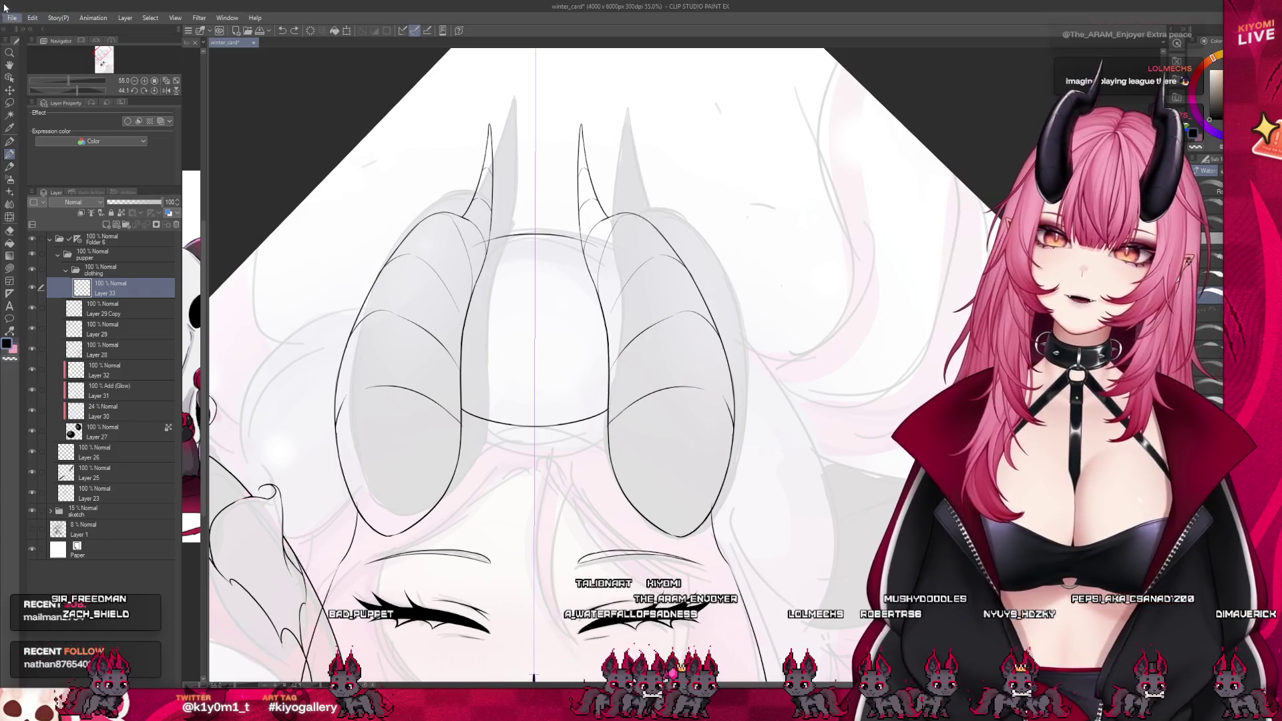
key("ctrl+shift+alt+n")
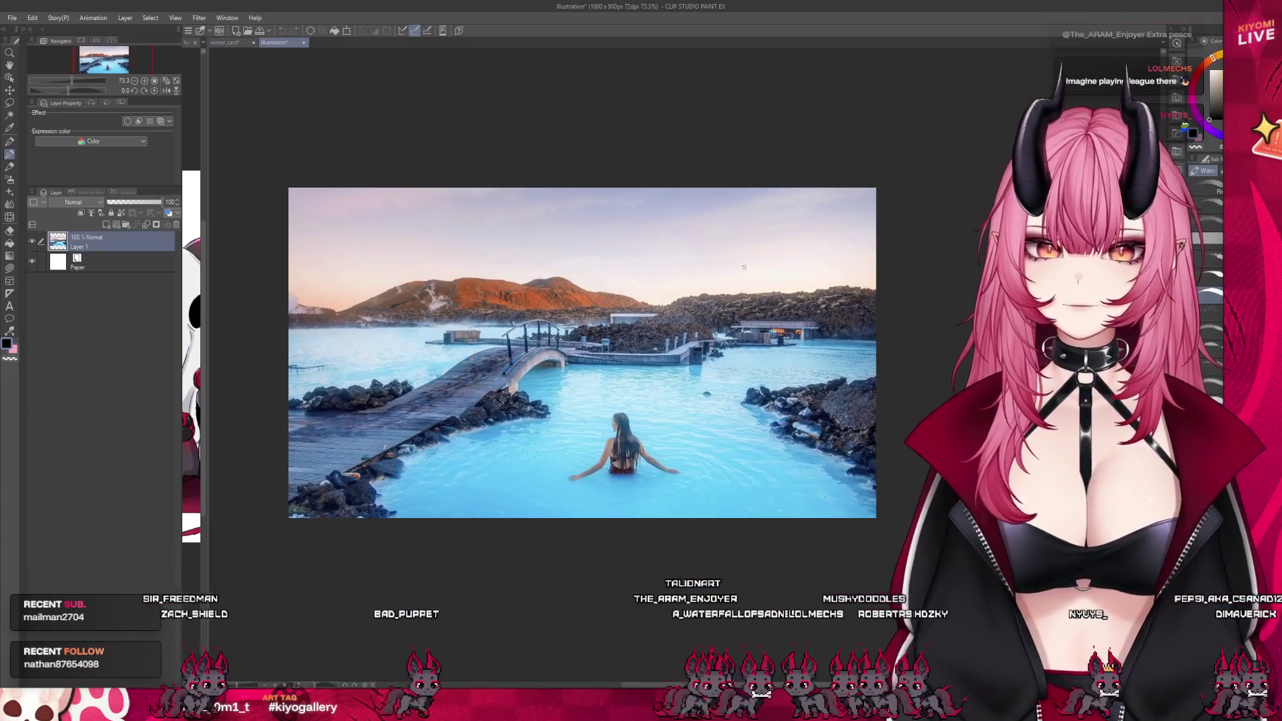
scroll(644, 241, "up", 2)
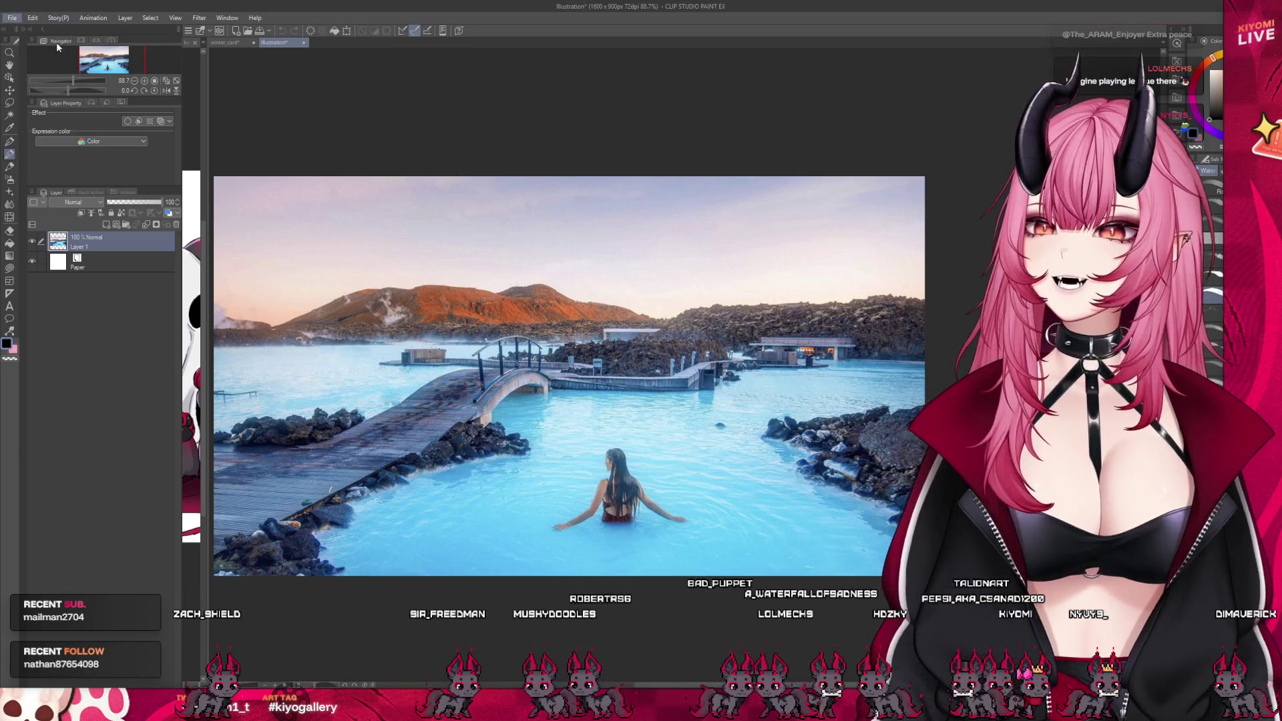
scroll(522, 382, "up", 3)
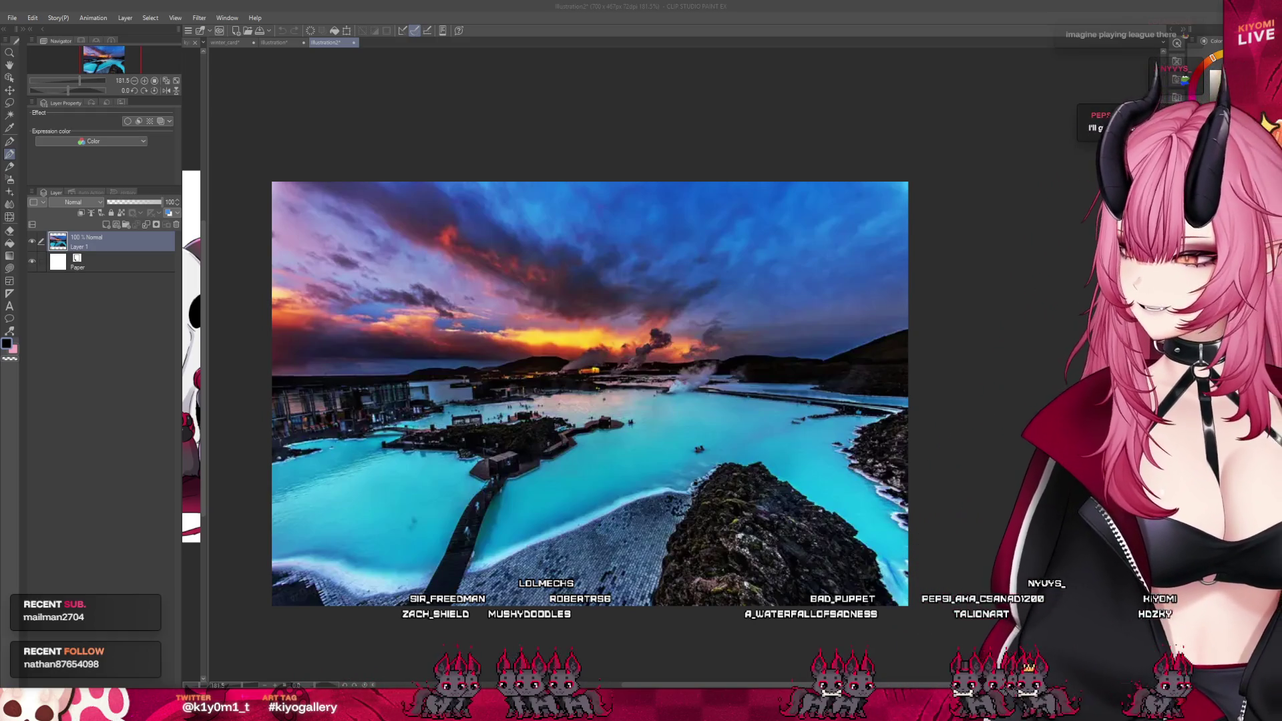
scroll(776, 399, "down", 1)
scroll(678, 441, "up", 1)
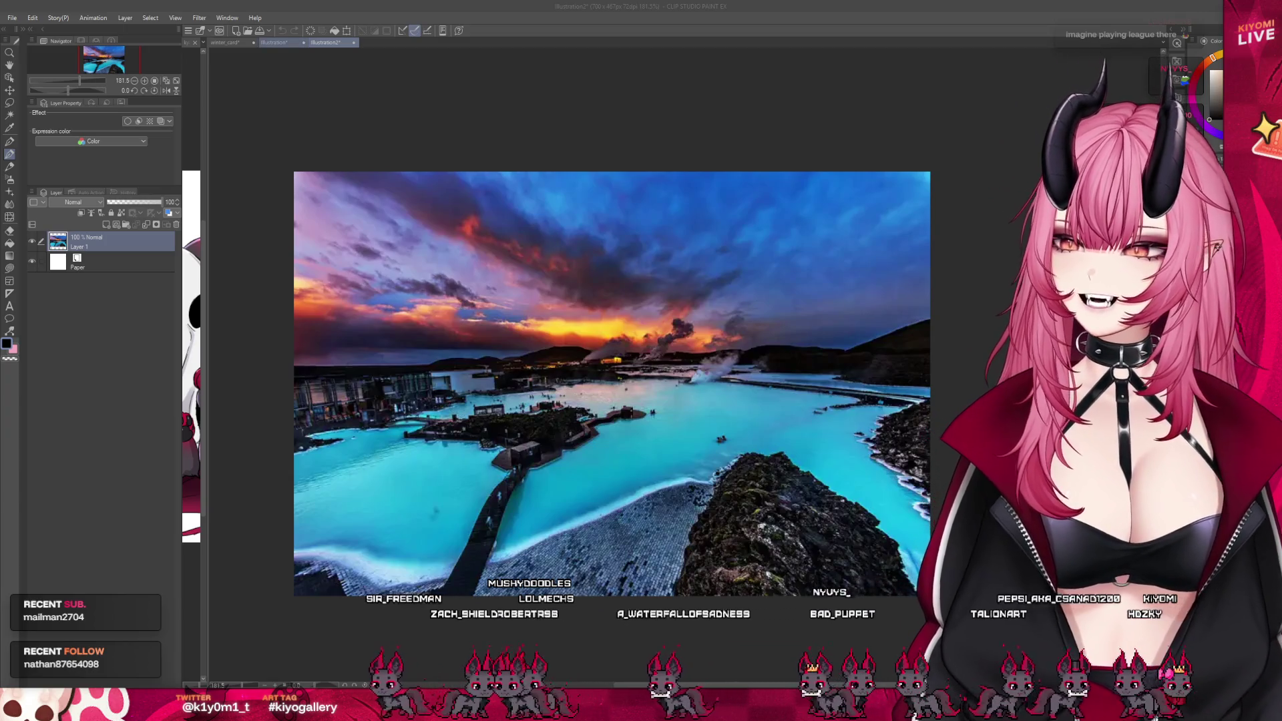
left_click(273, 42)
scroll(542, 438, "down", 1)
scroll(554, 407, "up", 2)
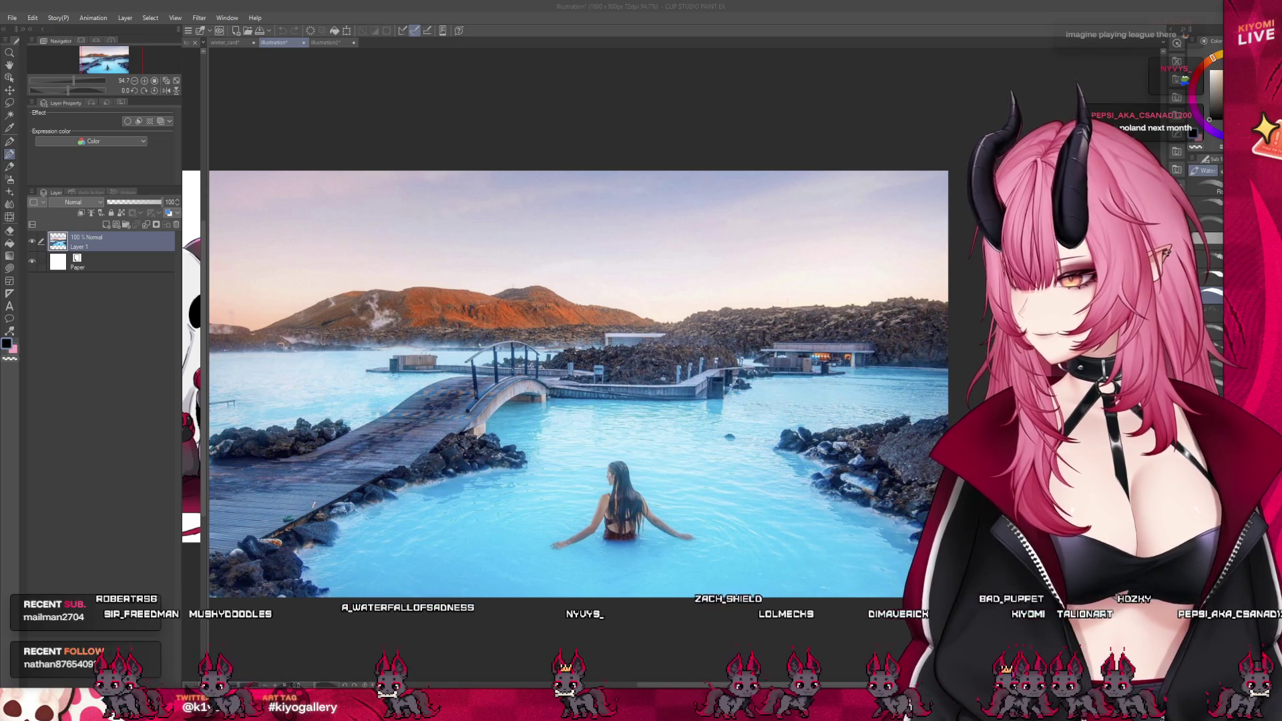
left_click(18, 26)
key("ctrl+shift+alt+v")
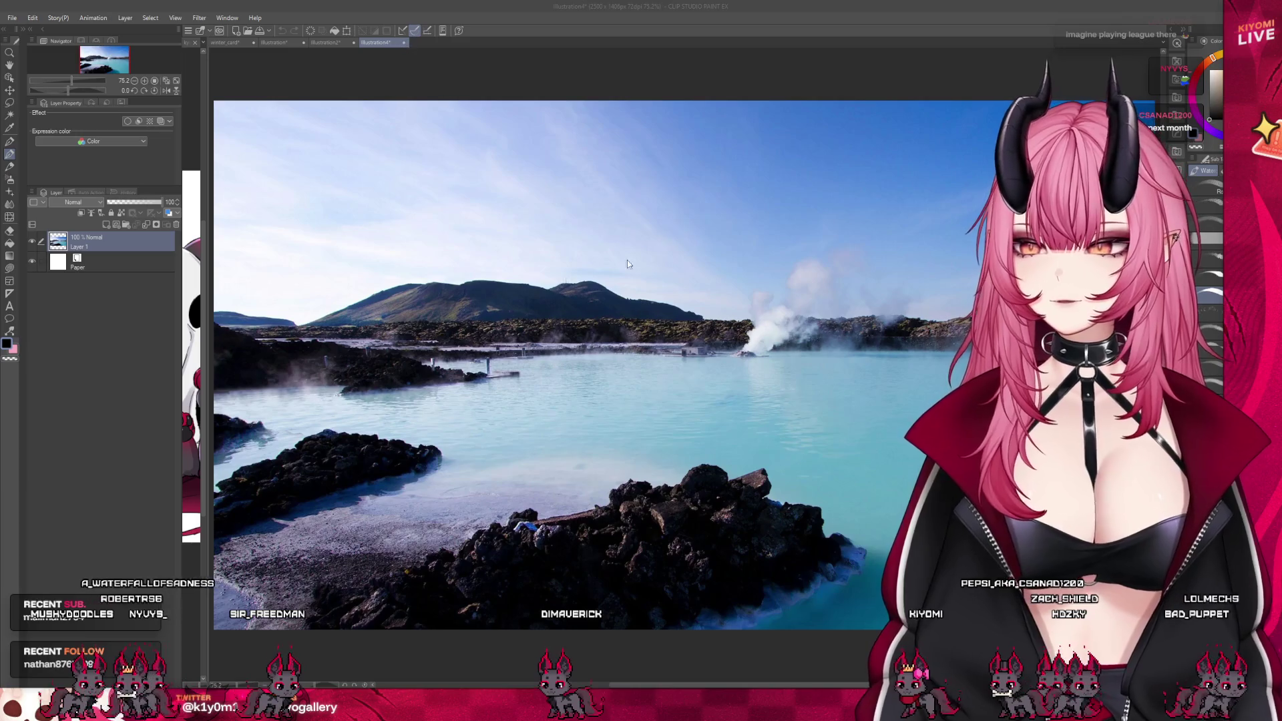
left_click(403, 42)
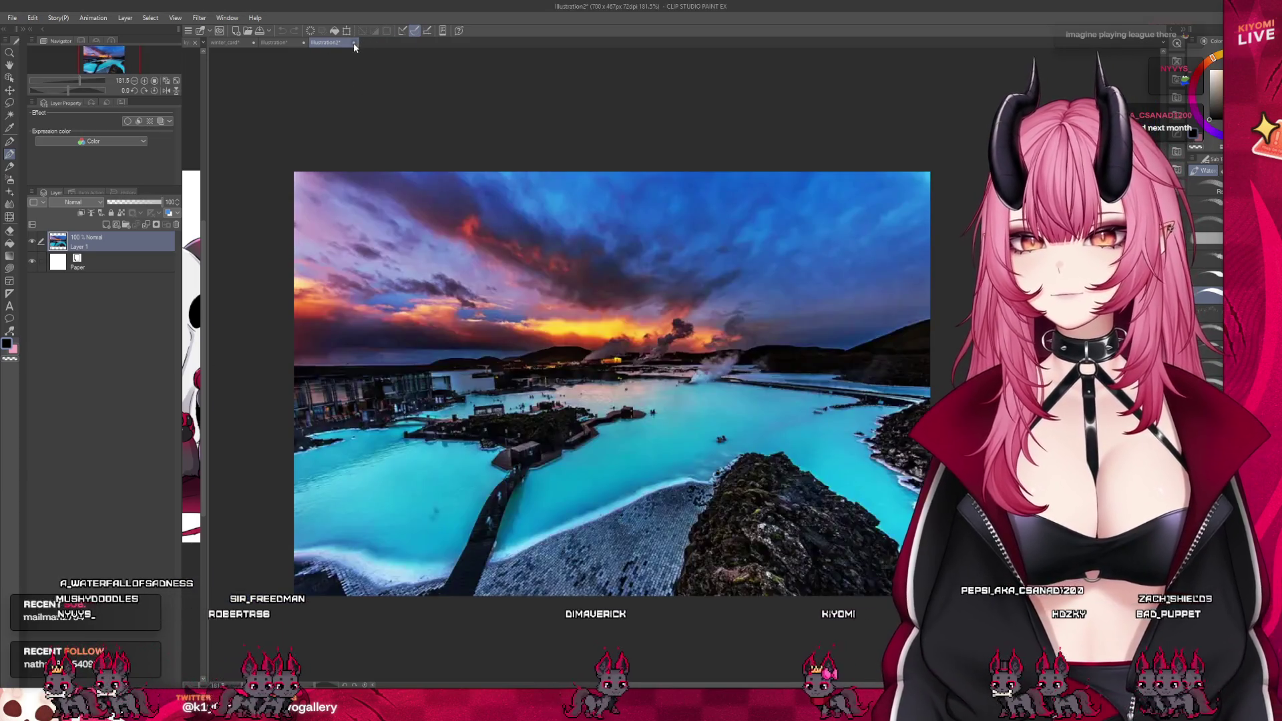
left_click(354, 42)
left_click(303, 42)
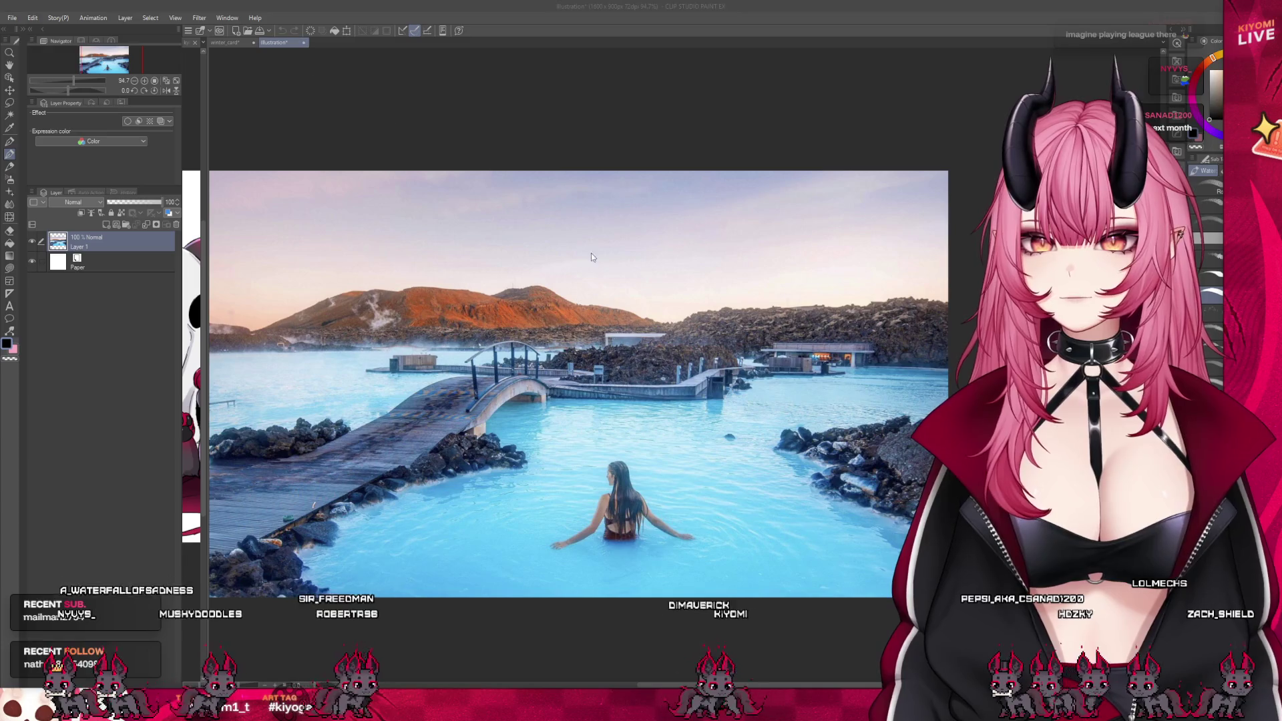
scroll(577, 425, "down", 5)
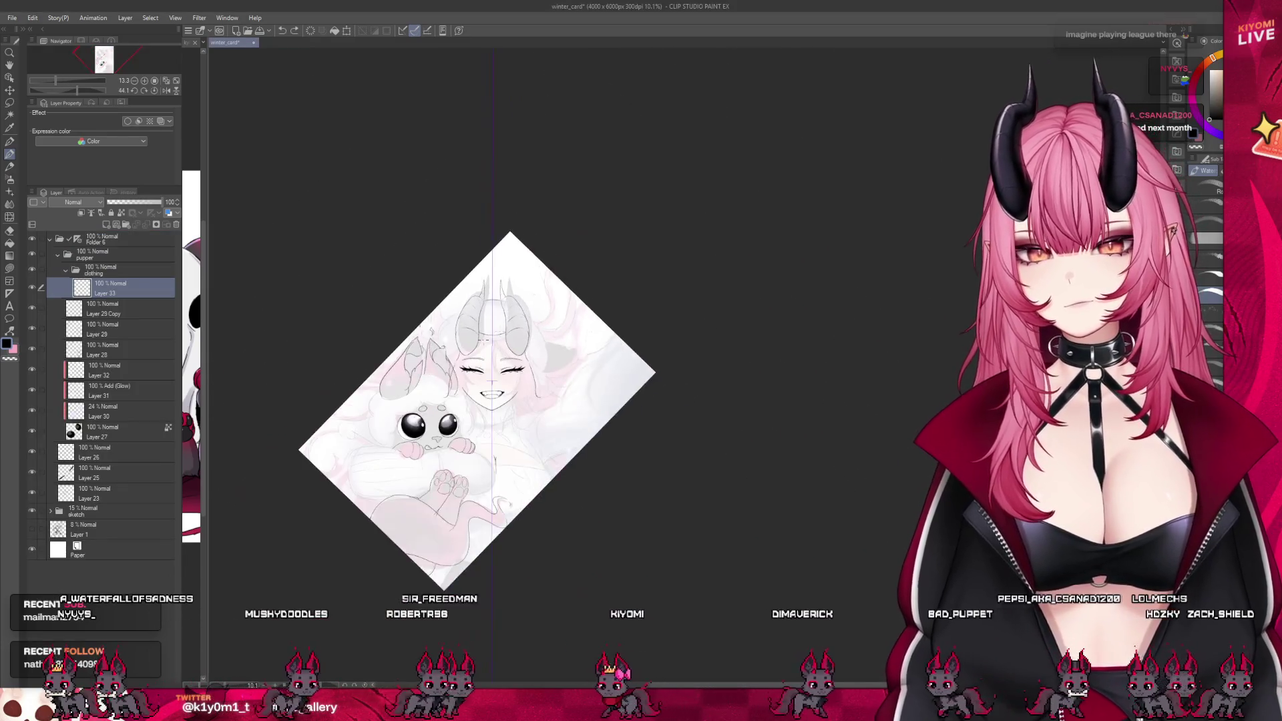
Zoom in on the cheek outline and undo the stray tail at its bottom end
scroll(578, 424, "up", 3)
scroll(578, 424, "up", 5)
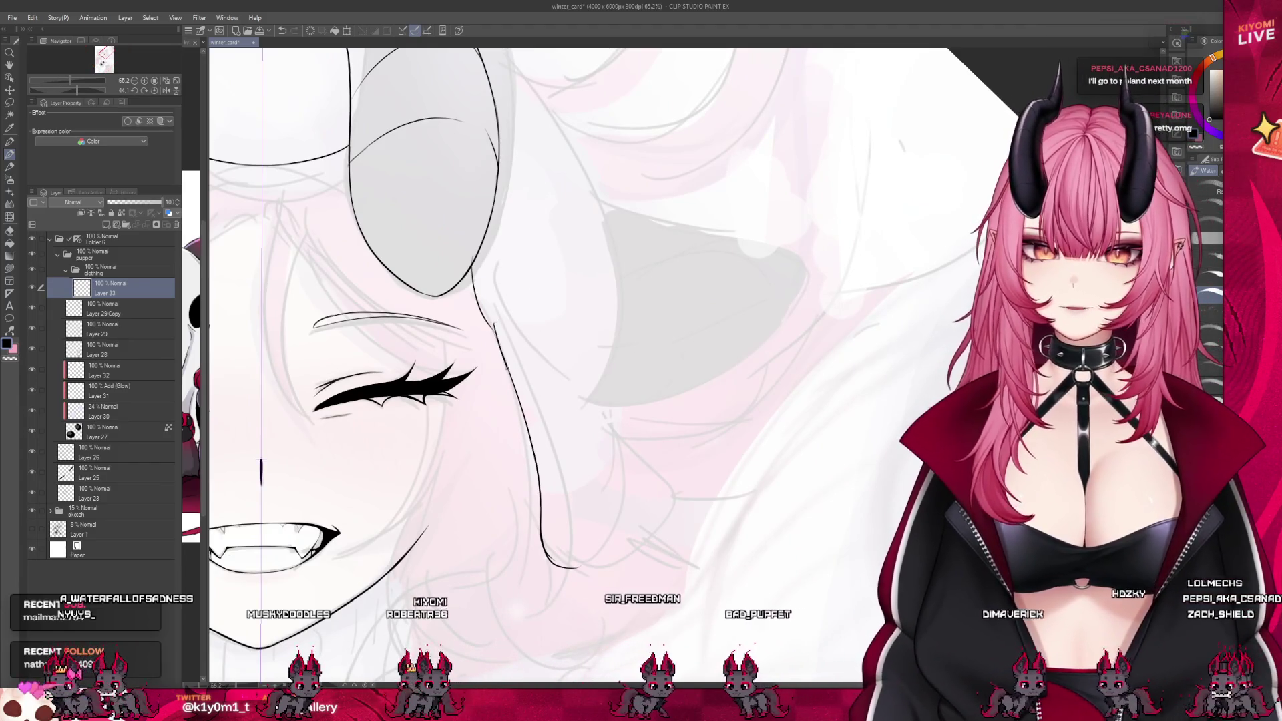
scroll(521, 395, "up", 3)
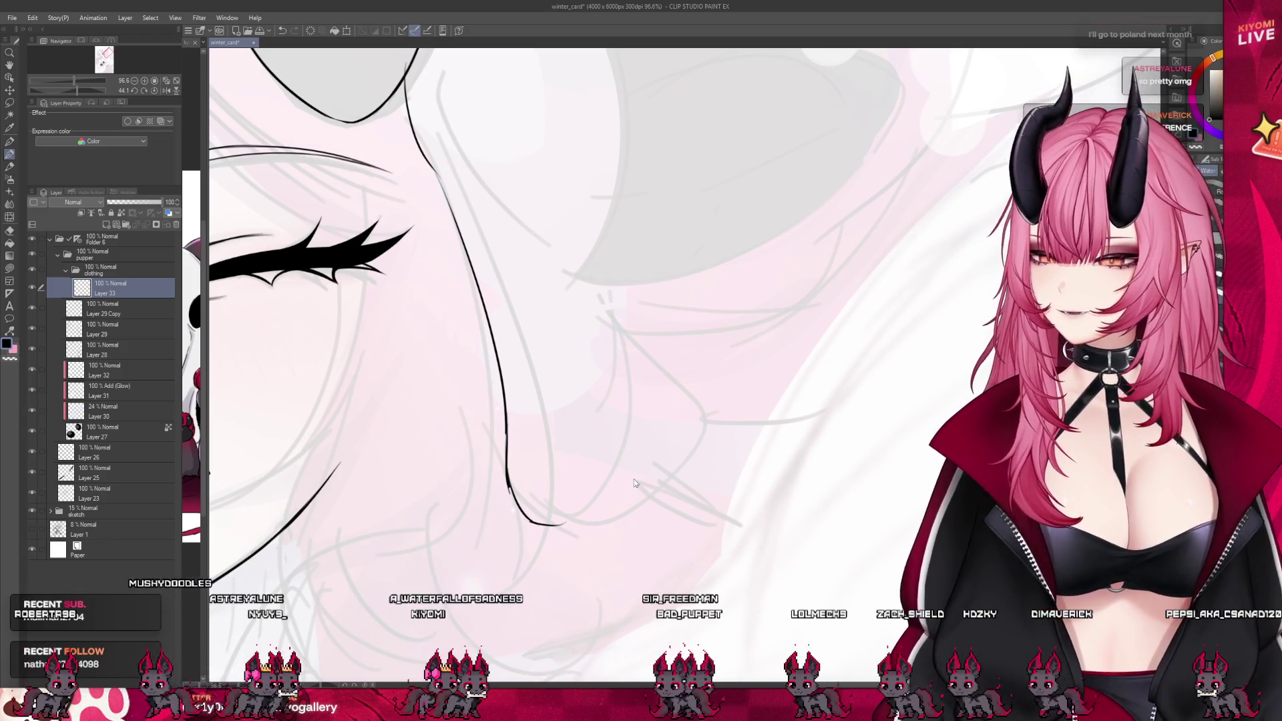
key("ctrl+z")
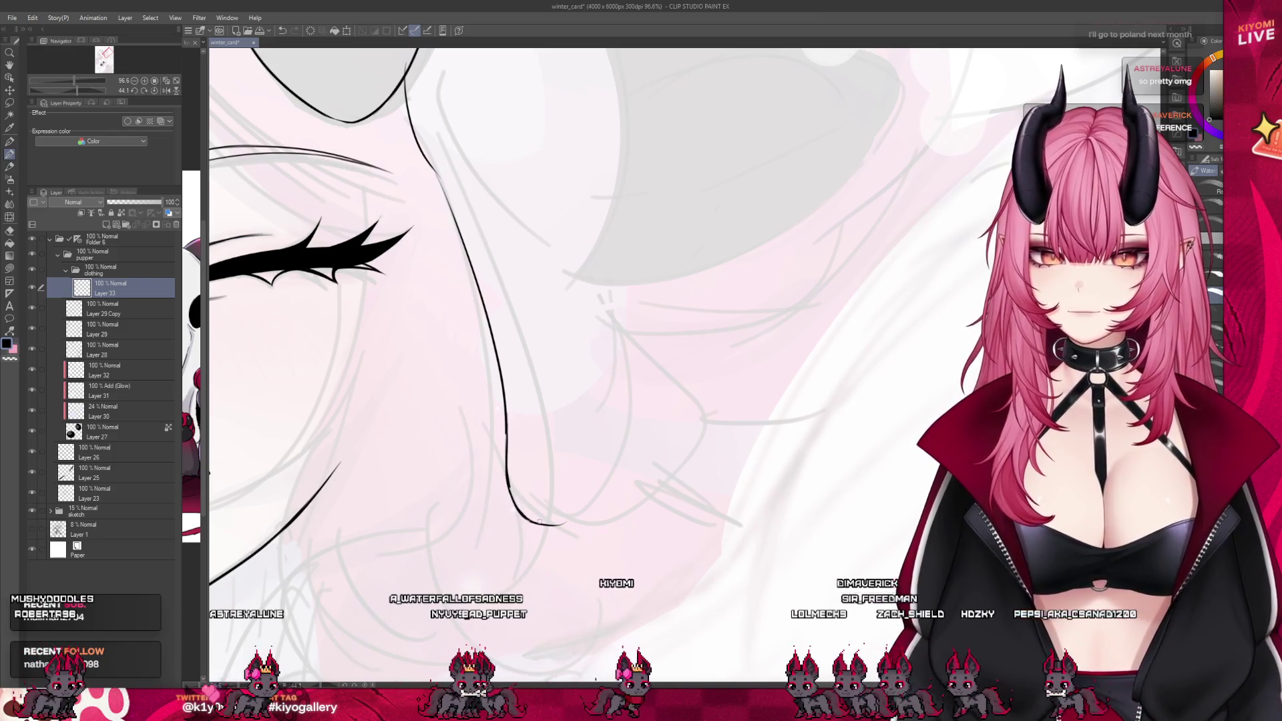
scroll(530, 474, "down", 4)
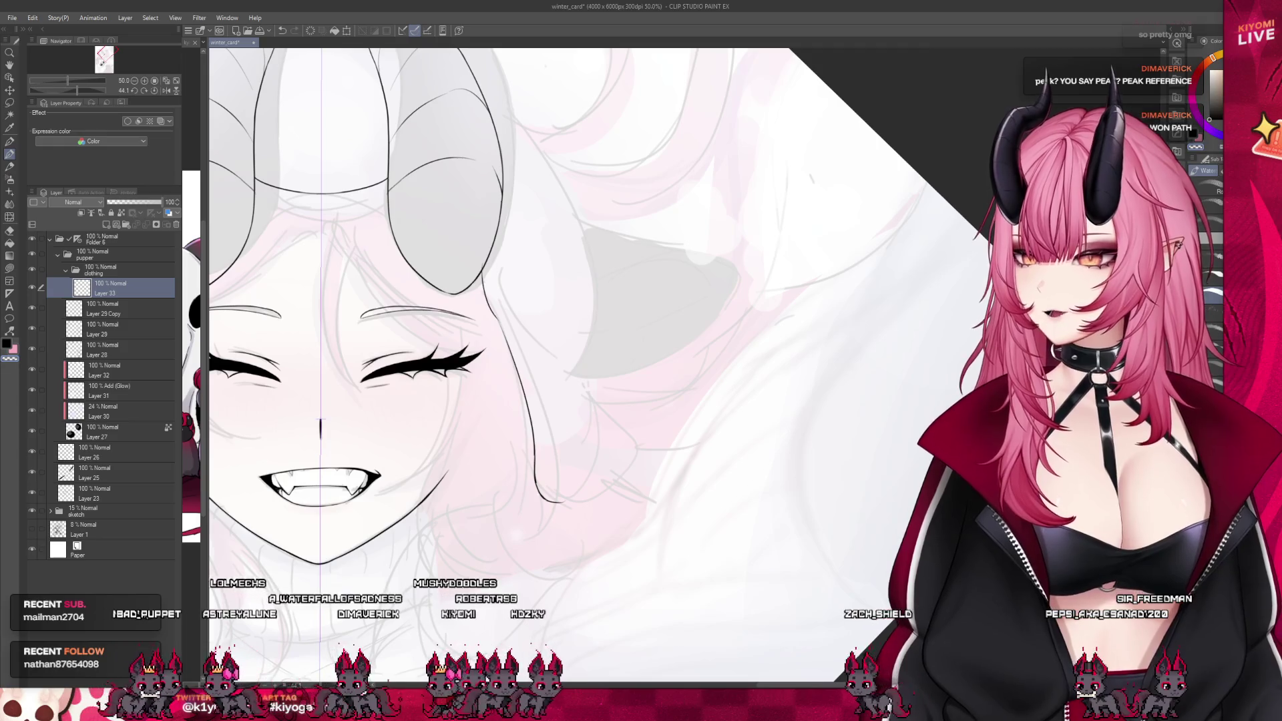
Ink two rising strokes along the hairline, then undo them to keep the flatter curve
scroll(530, 232, "down", 2)
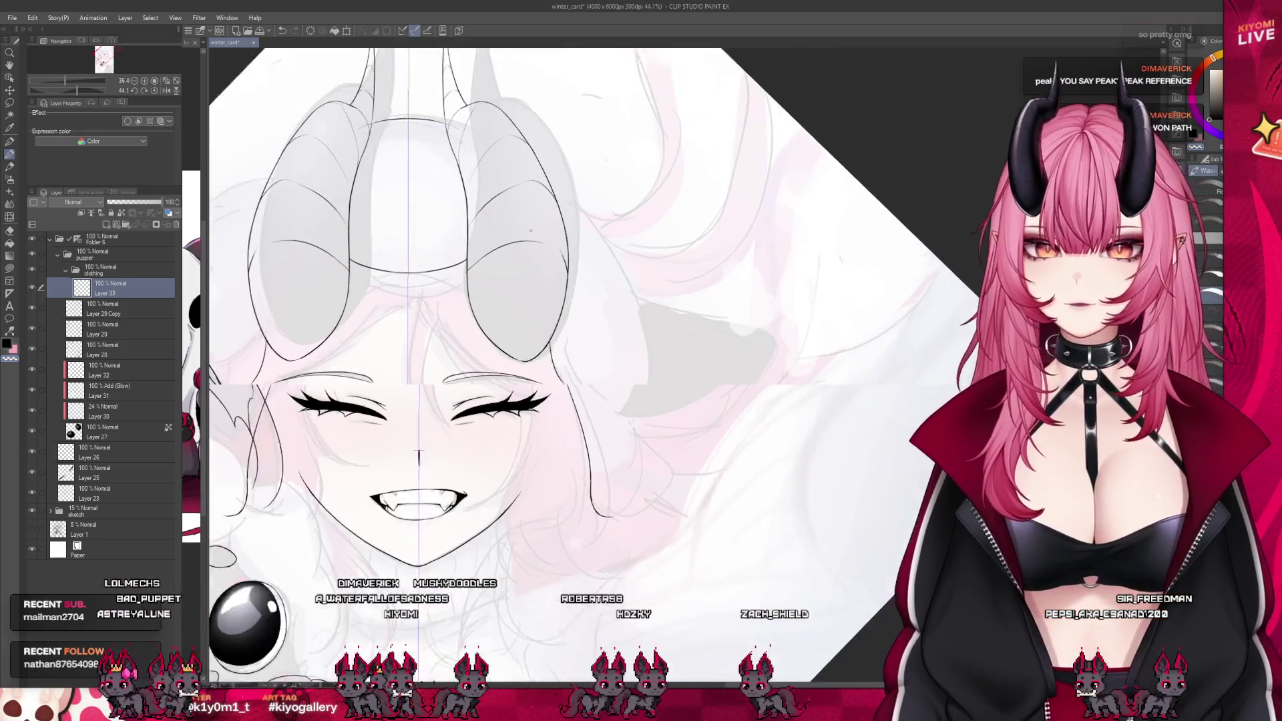
scroll(531, 232, "up", 6)
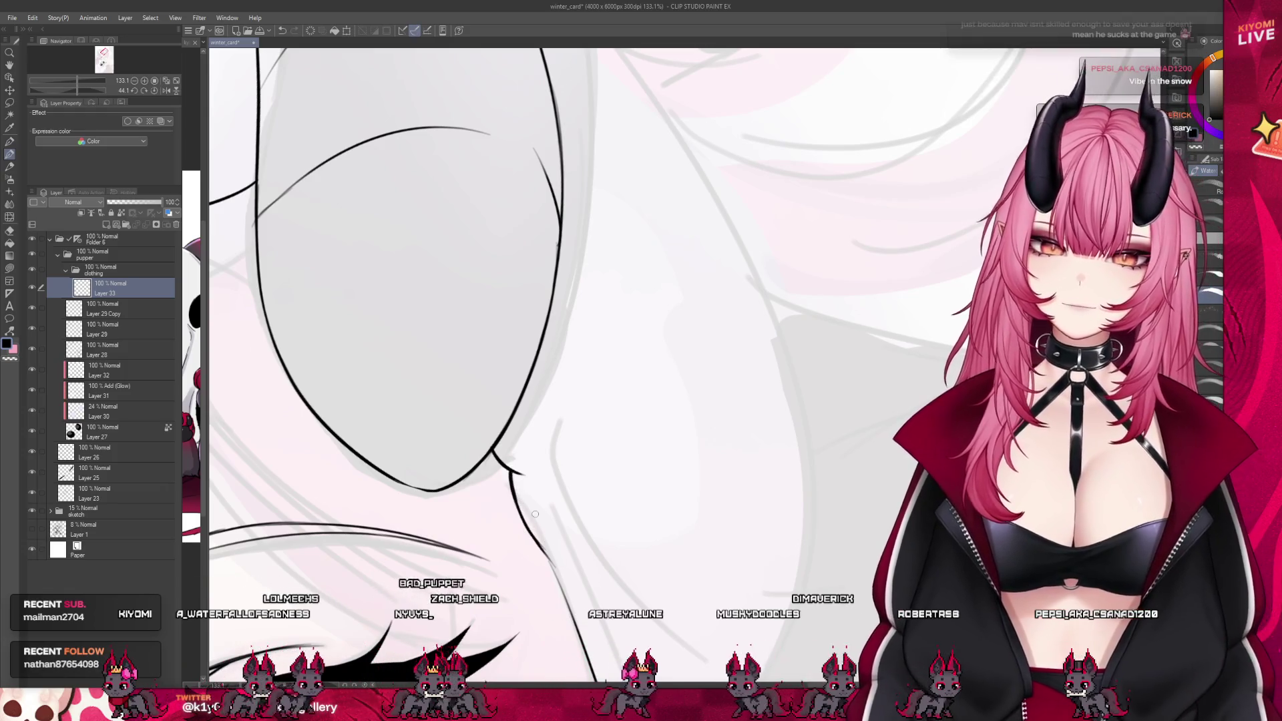
scroll(535, 512, "down", 6)
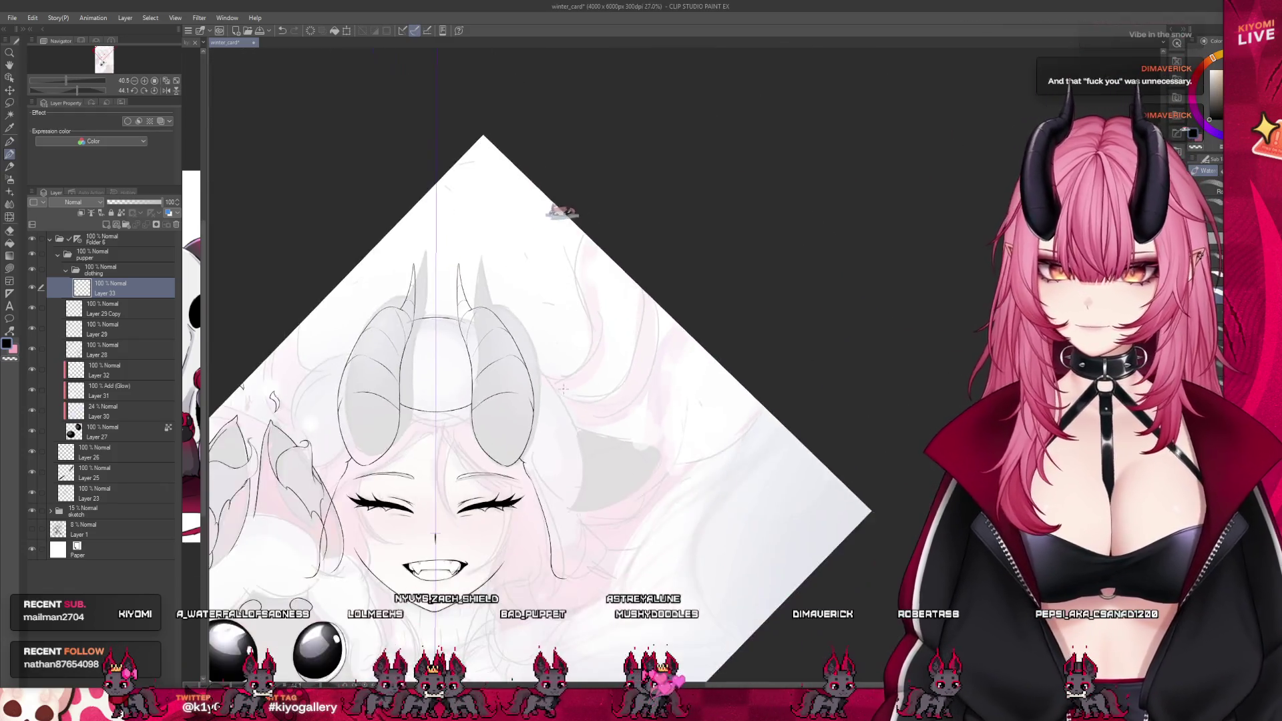
scroll(489, 434, "up", 5)
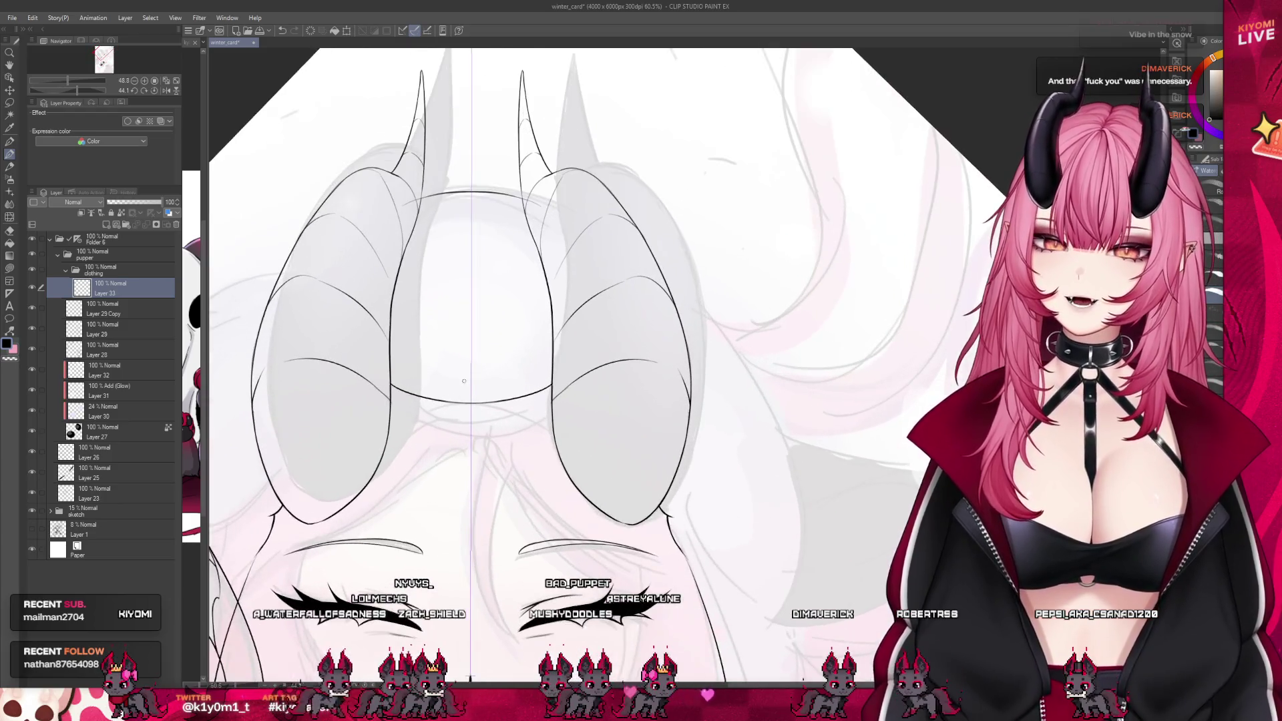
scroll(416, 367, "up", 4)
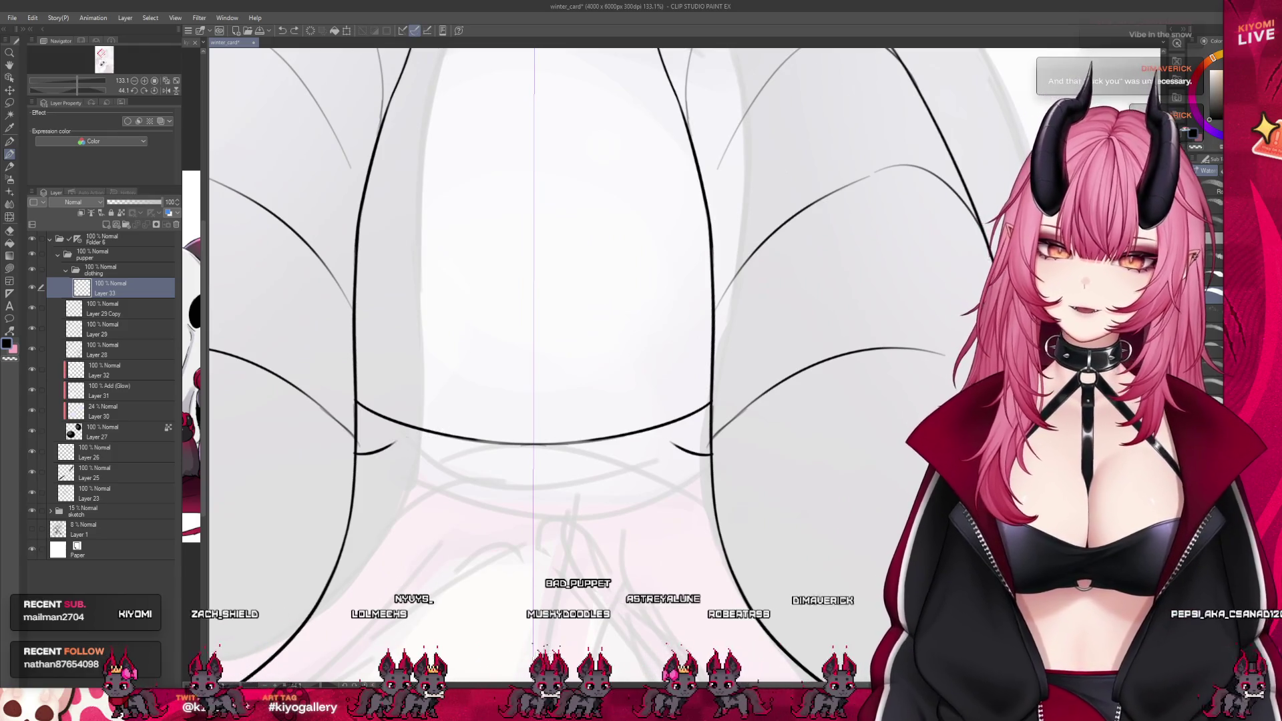
left_click_drag(664, 424, 580, 438)
left_click_drag(484, 440, 400, 424)
key("ctrl+z")
key("ctrl+z")
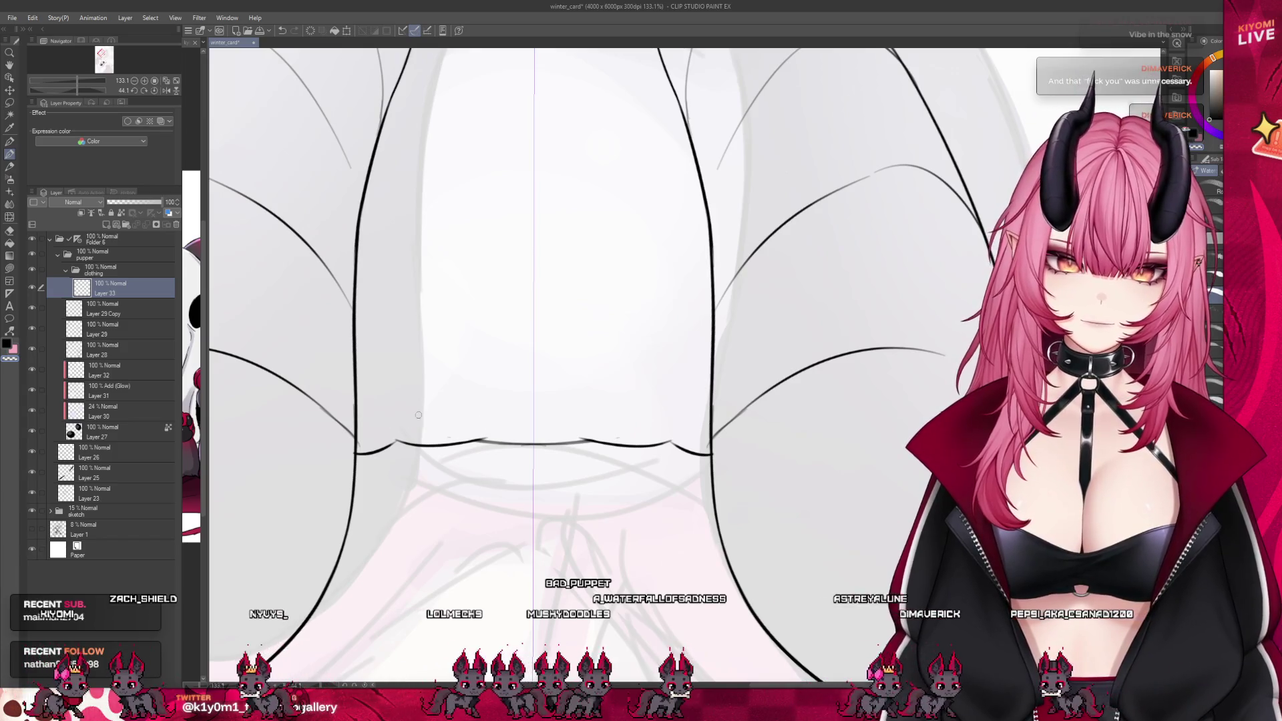
Zoom out and paste the copied mountain-town photo as a new canvas
scroll(594, 406, "down", 6)
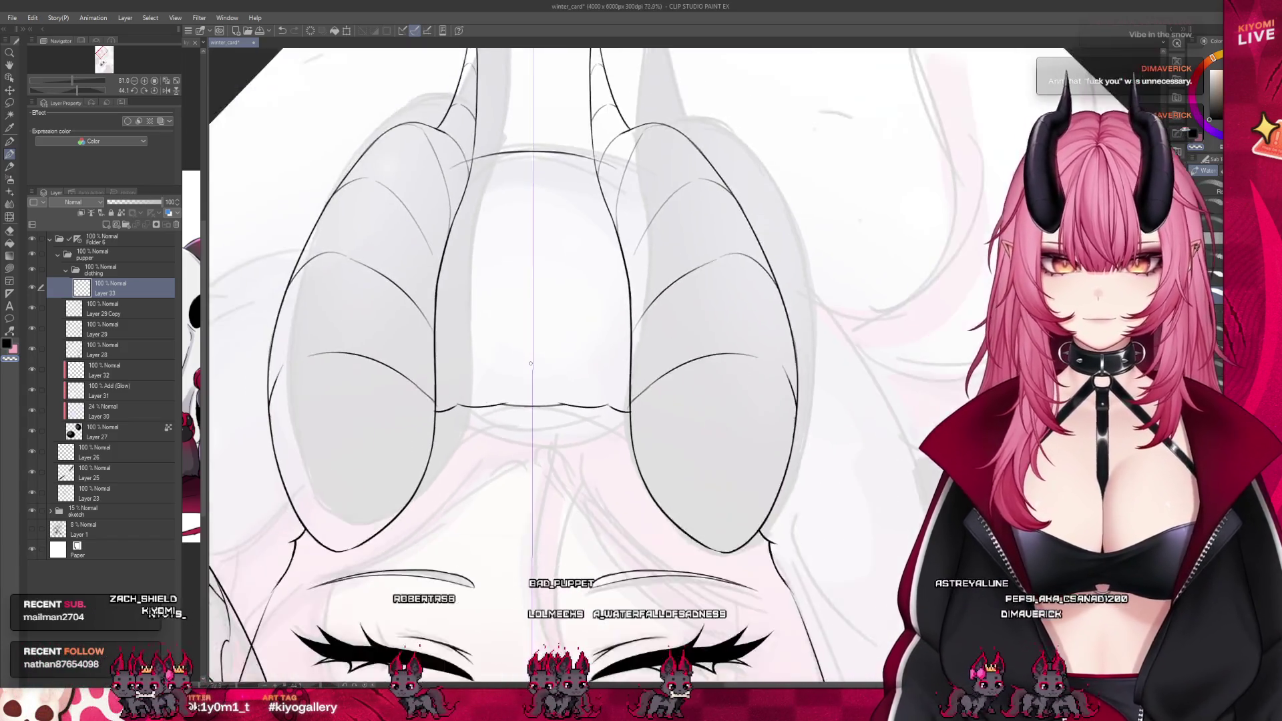
scroll(512, 367, "down", 2)
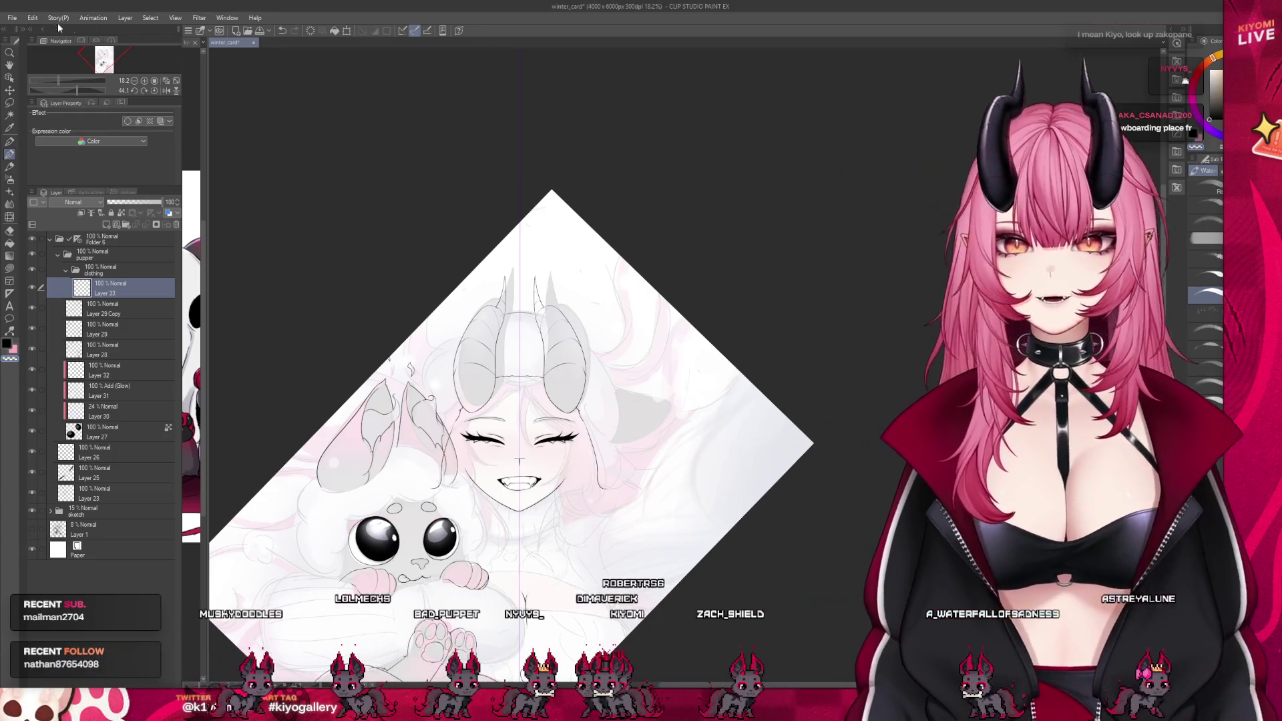
key("ctrl+shift+v")
Zoom into the newly opened snowy mountain photo canvas
scroll(733, 323, "up", 1)
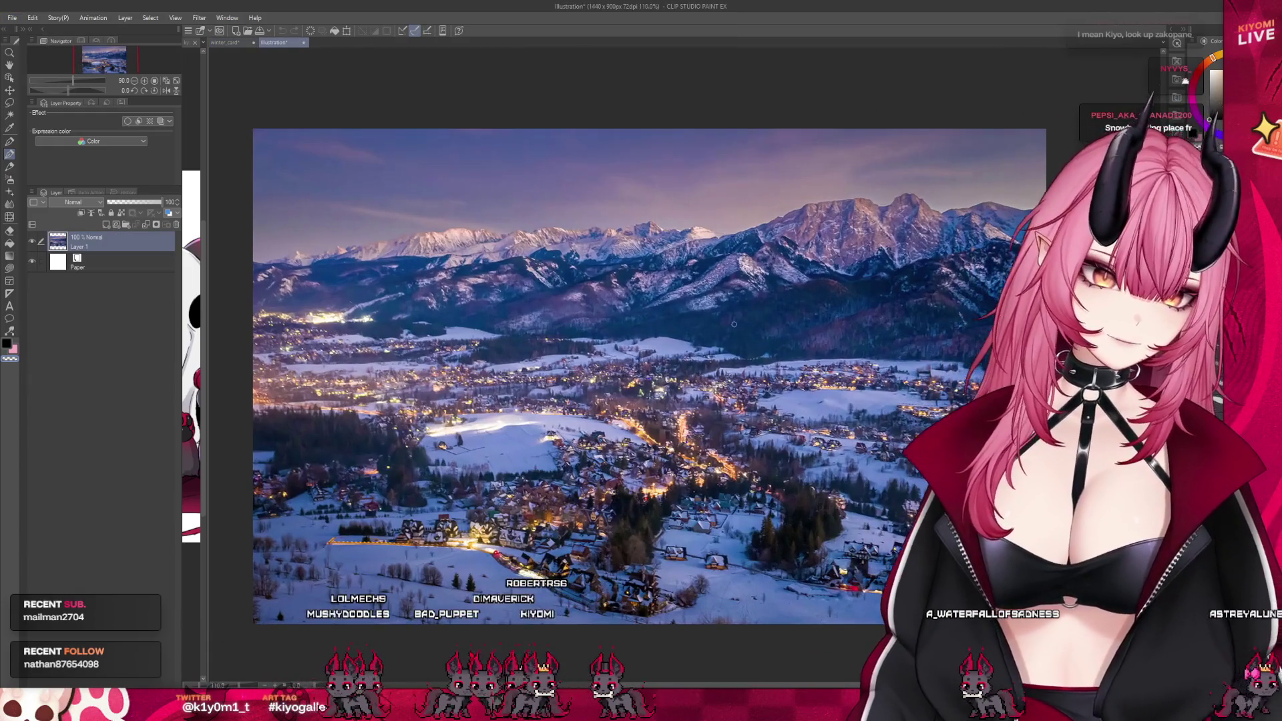
scroll(674, 140, "up", 1)
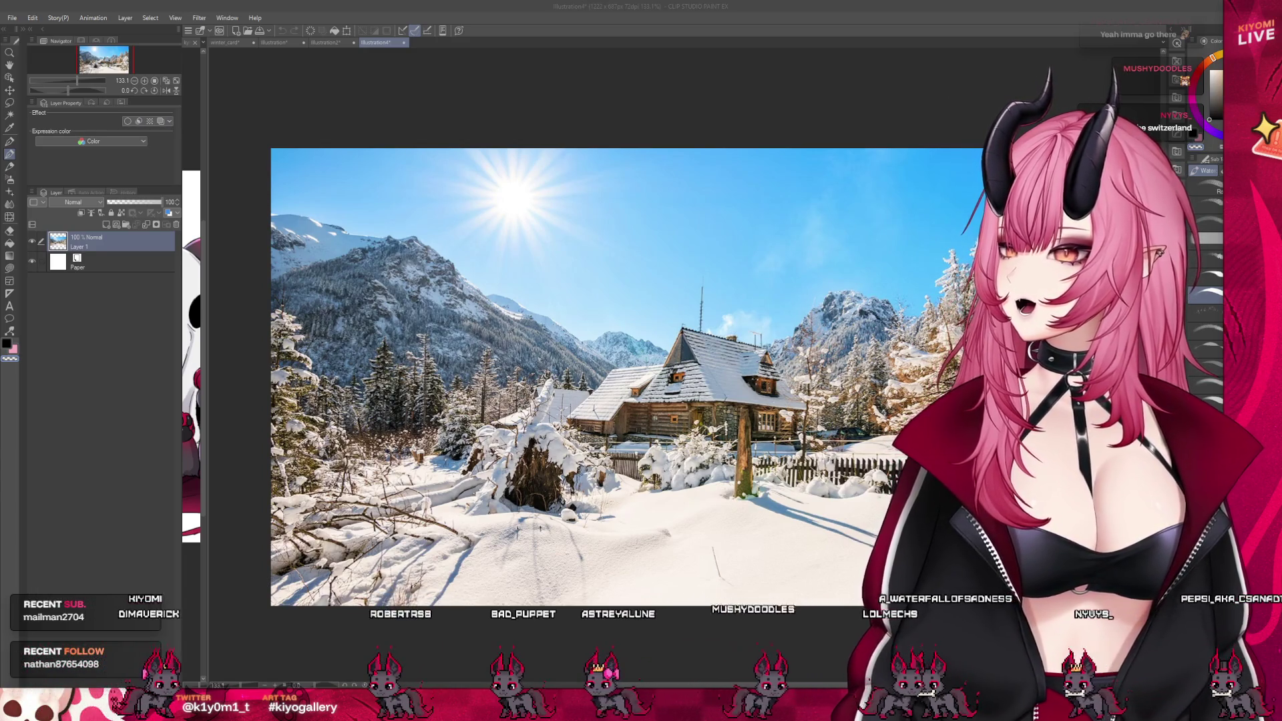
Open the copied summer meadow and blue mountain village photos as new canvases
left_click(51, 48)
key("ctrl+shift+alt+n")
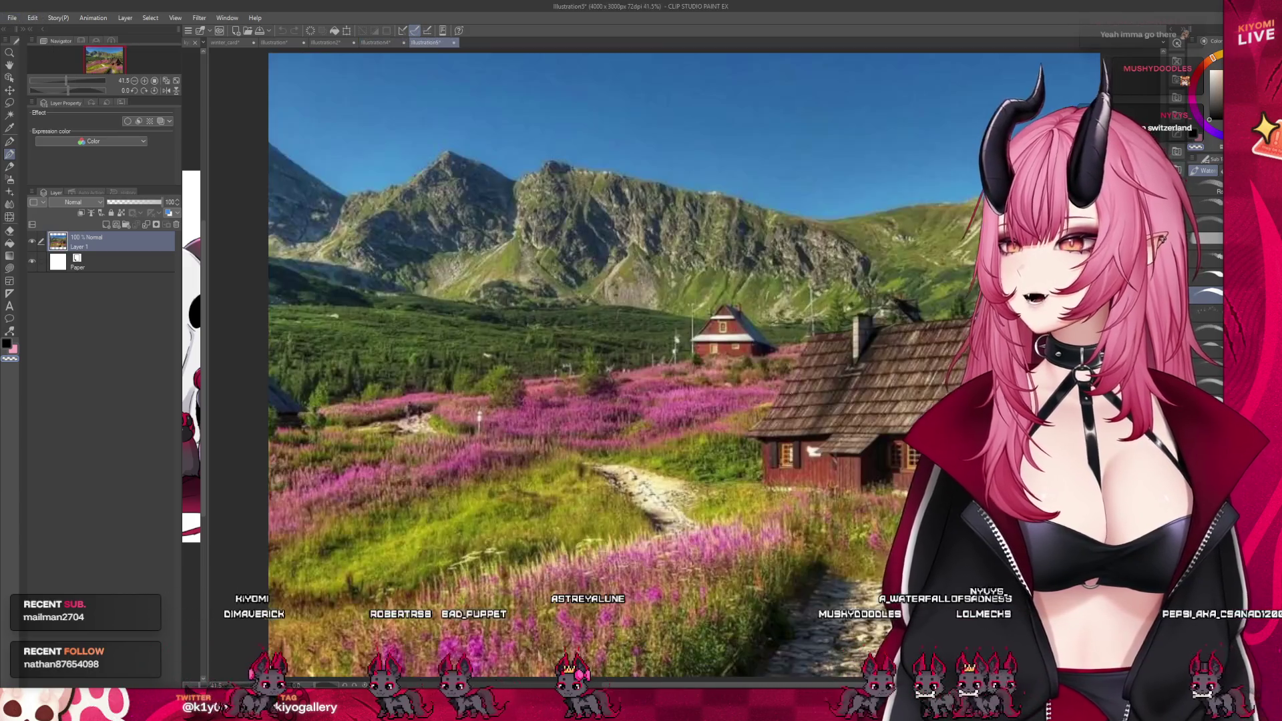
scroll(416, 157, "down", 5)
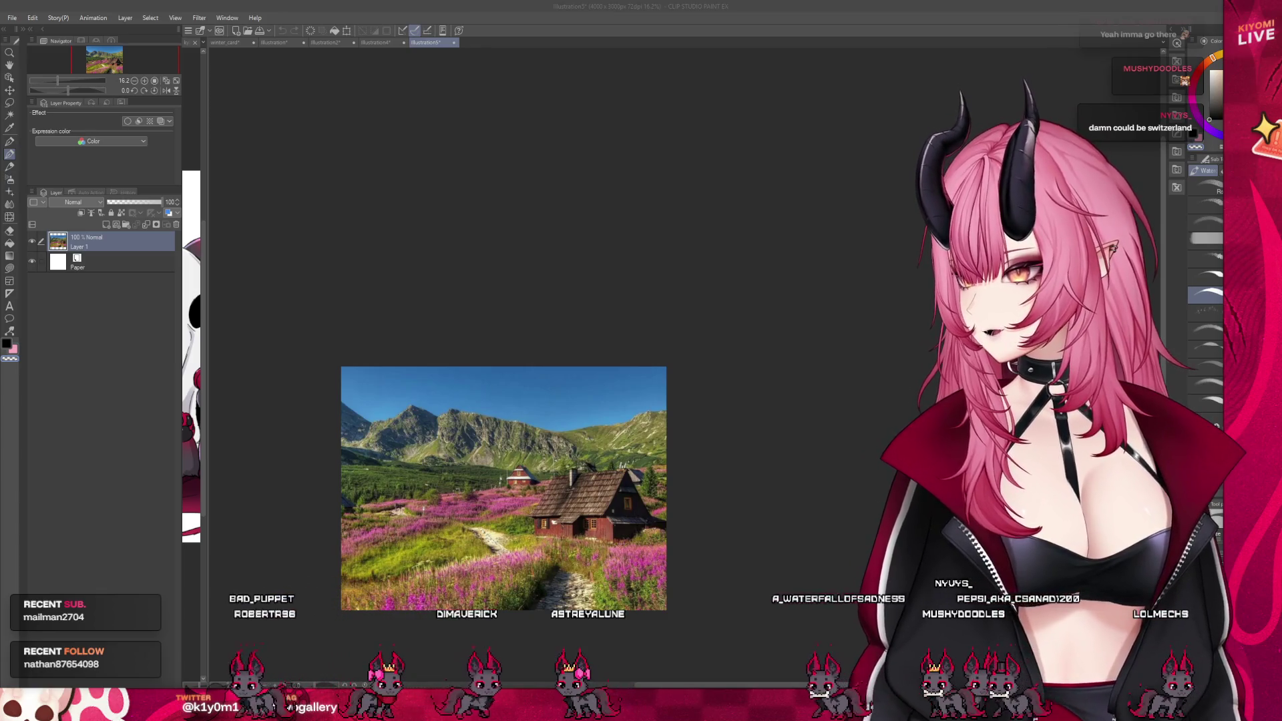
left_click(64, 55)
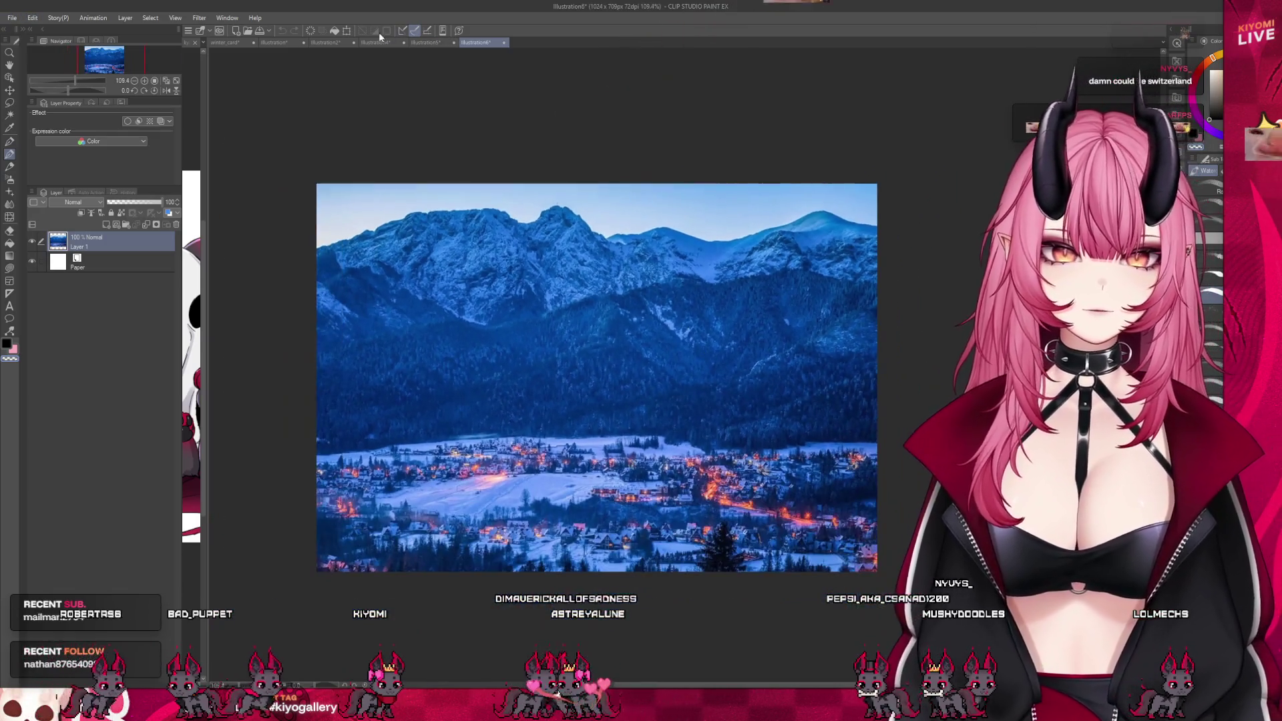
left_click(380, 44)
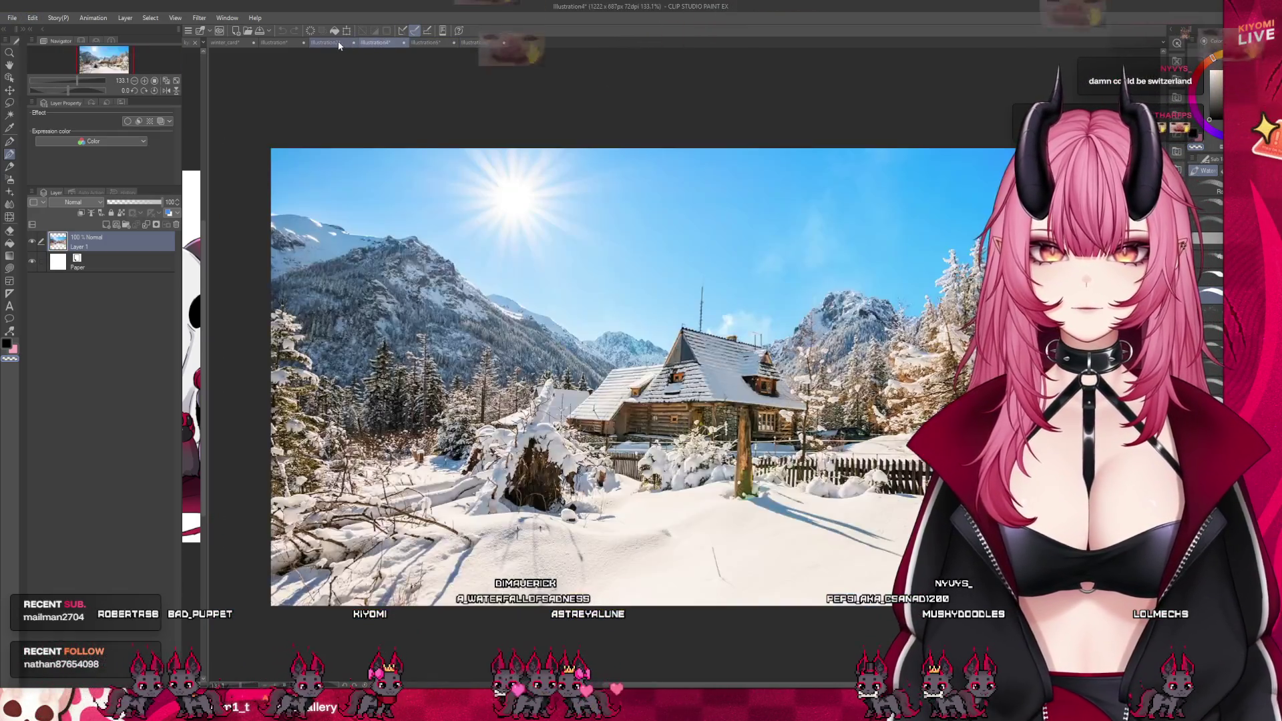
Compare the mountain-lake and snowy village canvases at different zooms, ending on the snowy cabin
left_click(327, 42)
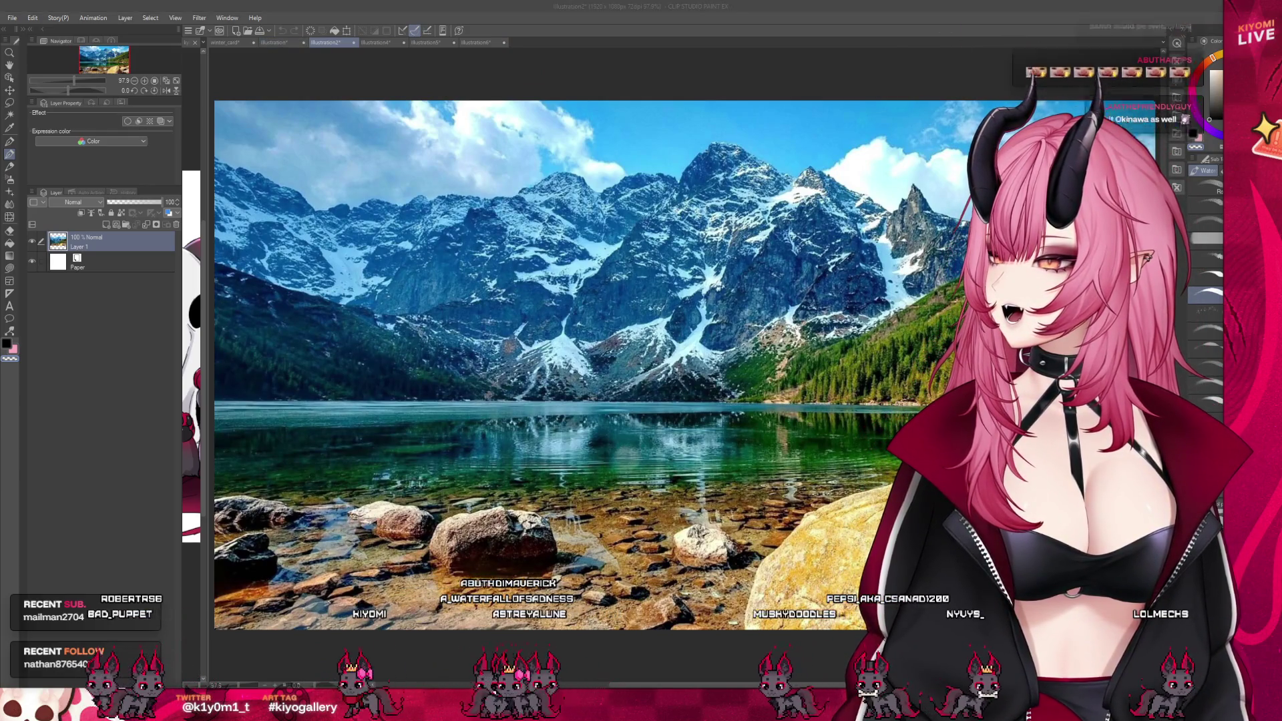
key("ctrl+minus")
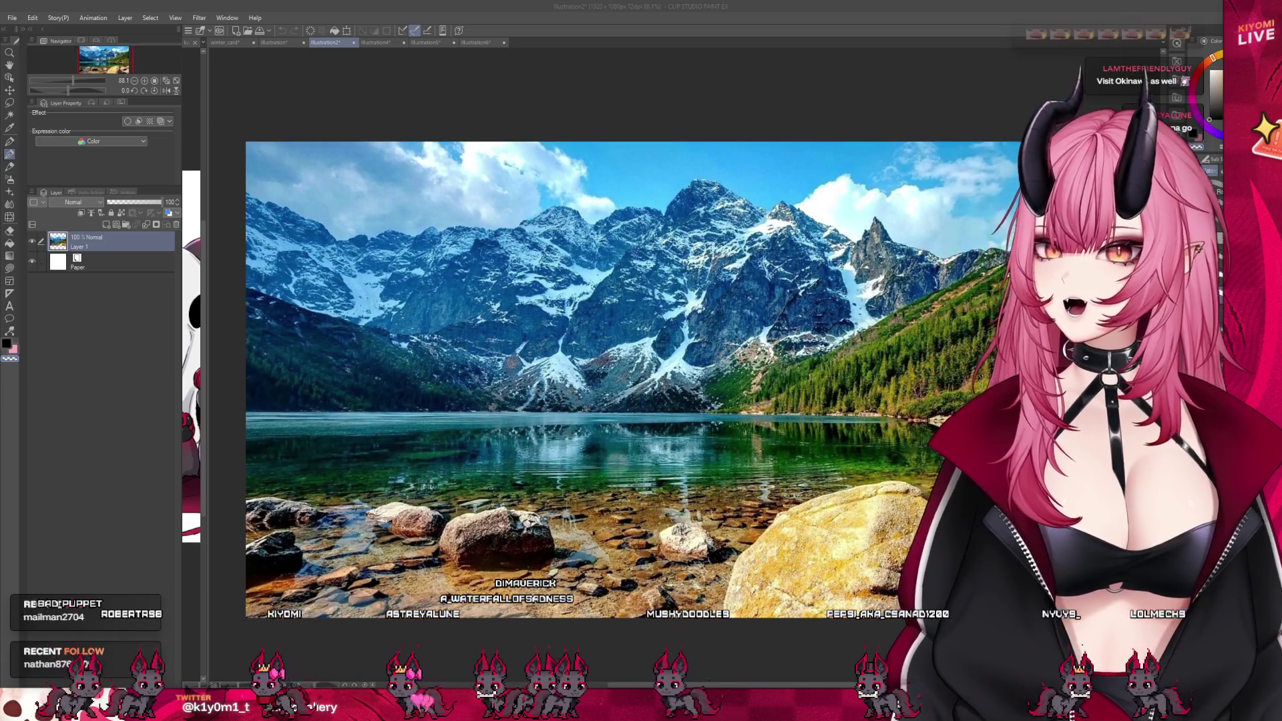
key("ctrl+minus")
key("ctrl+plus")
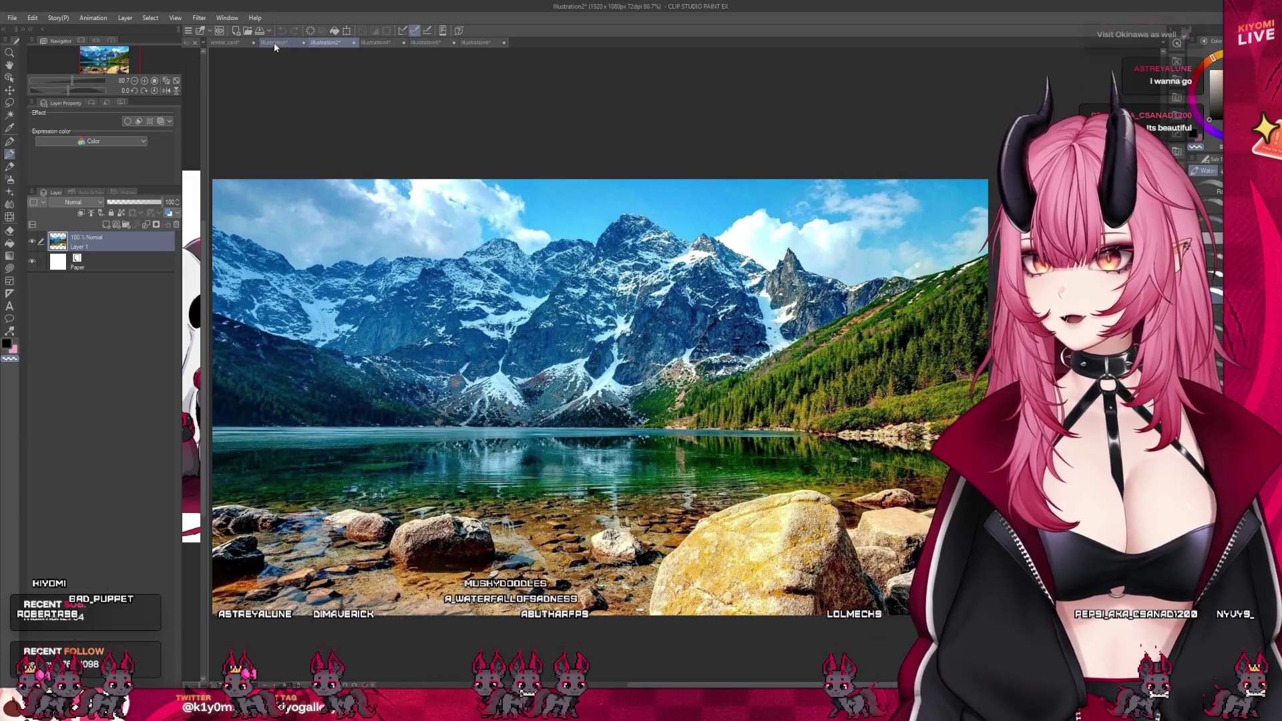
key("ctrl+shift+Tab")
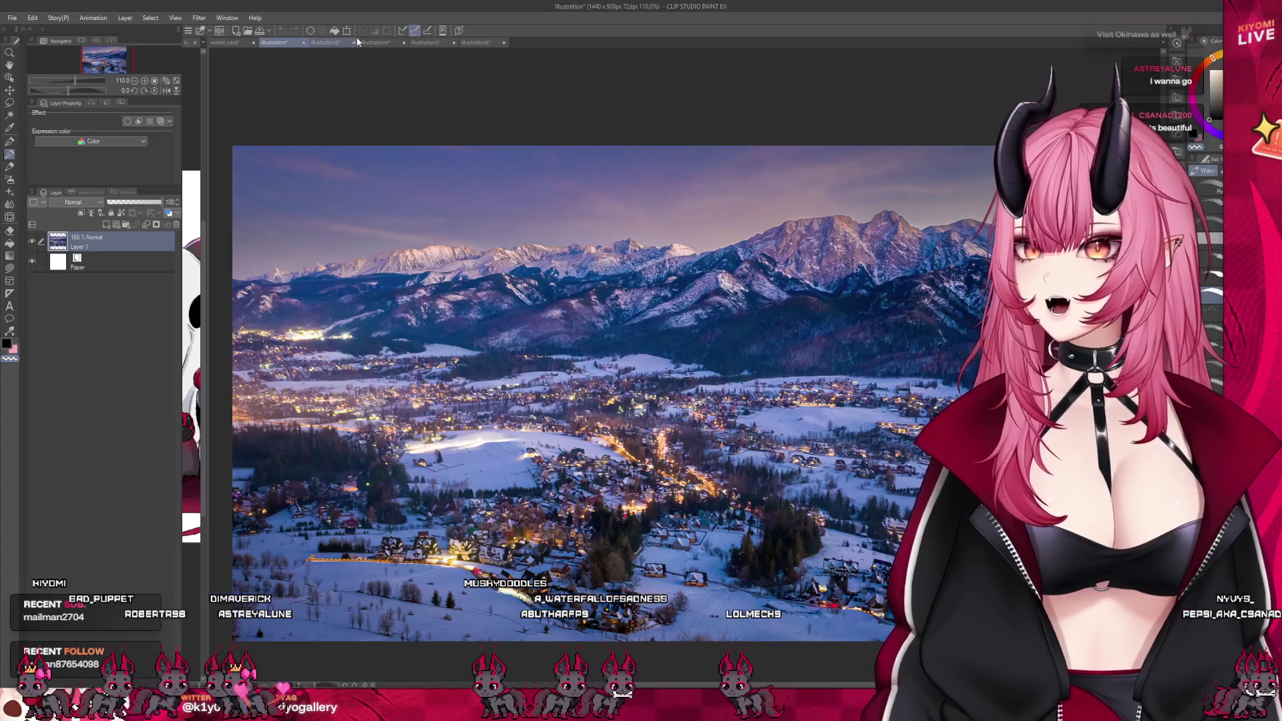
key("ctrl+Tab")
left_click(376, 44)
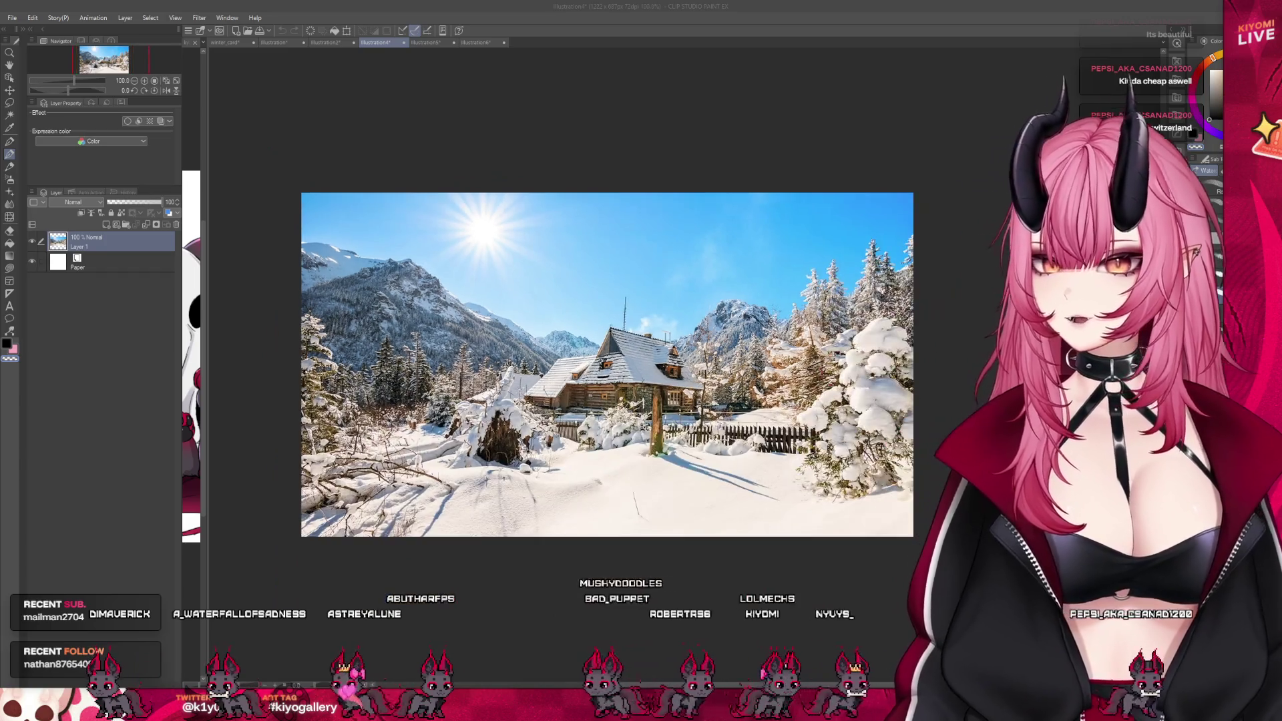
Flip through the winter village, cabin, meadow and blue village photo canvases
key("ctrl+shift+Tab")
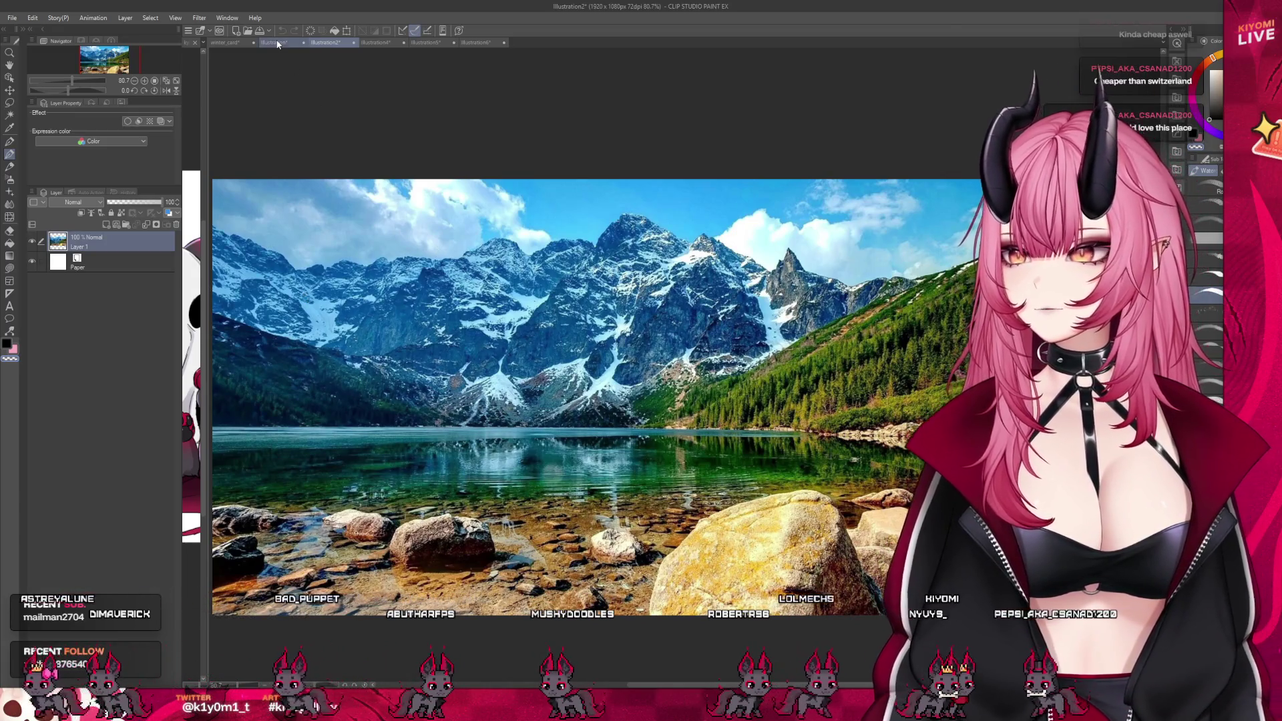
left_click(278, 44)
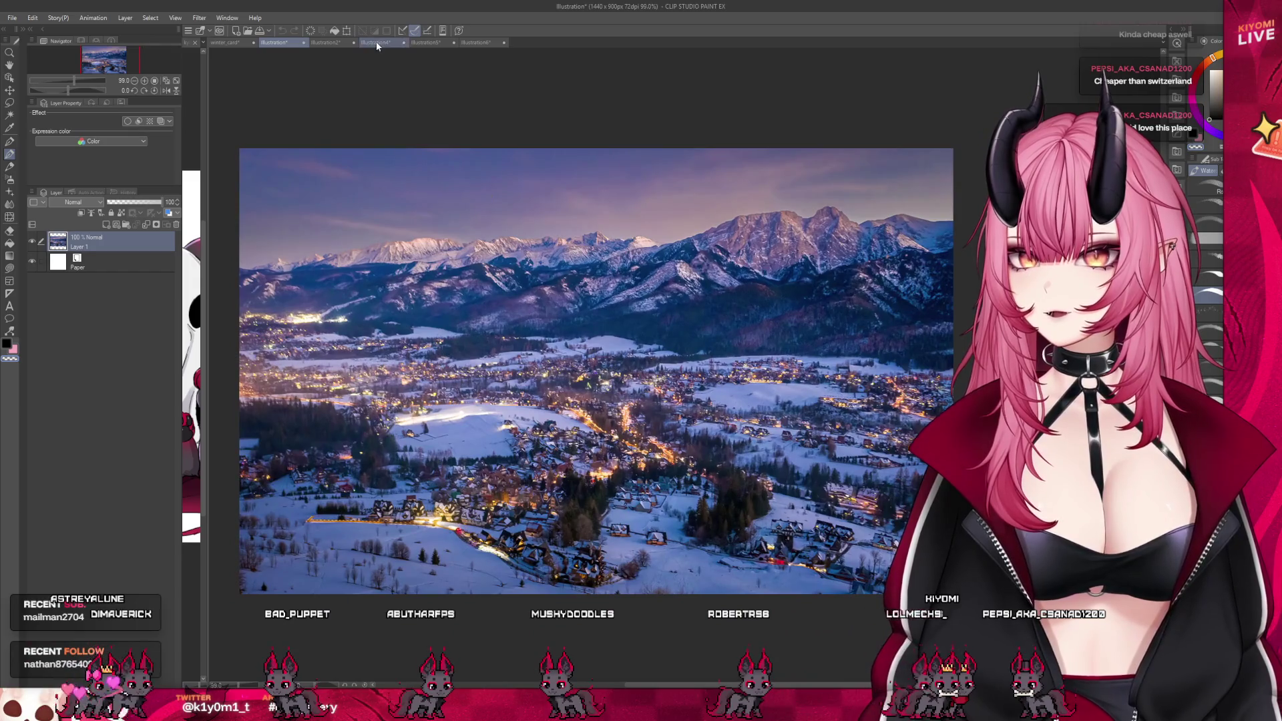
left_click(377, 44)
left_click(431, 42)
left_click(459, 42)
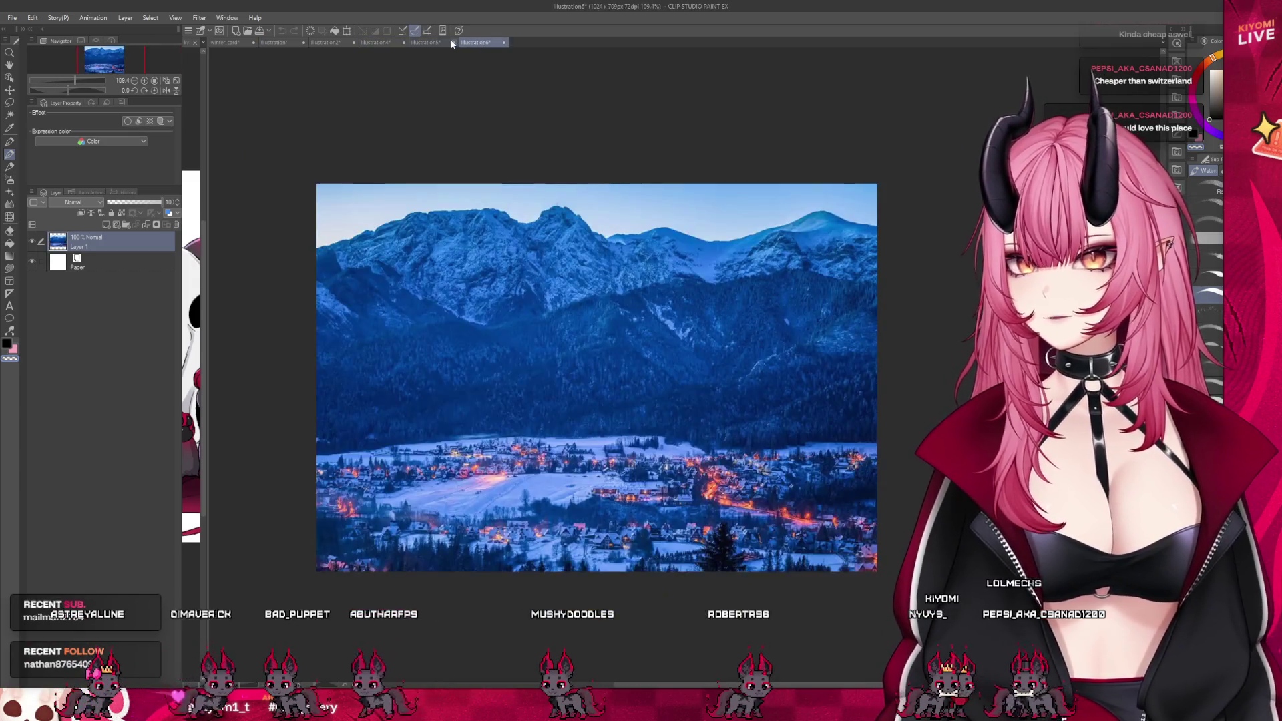
left_click(432, 43)
left_click(361, 44)
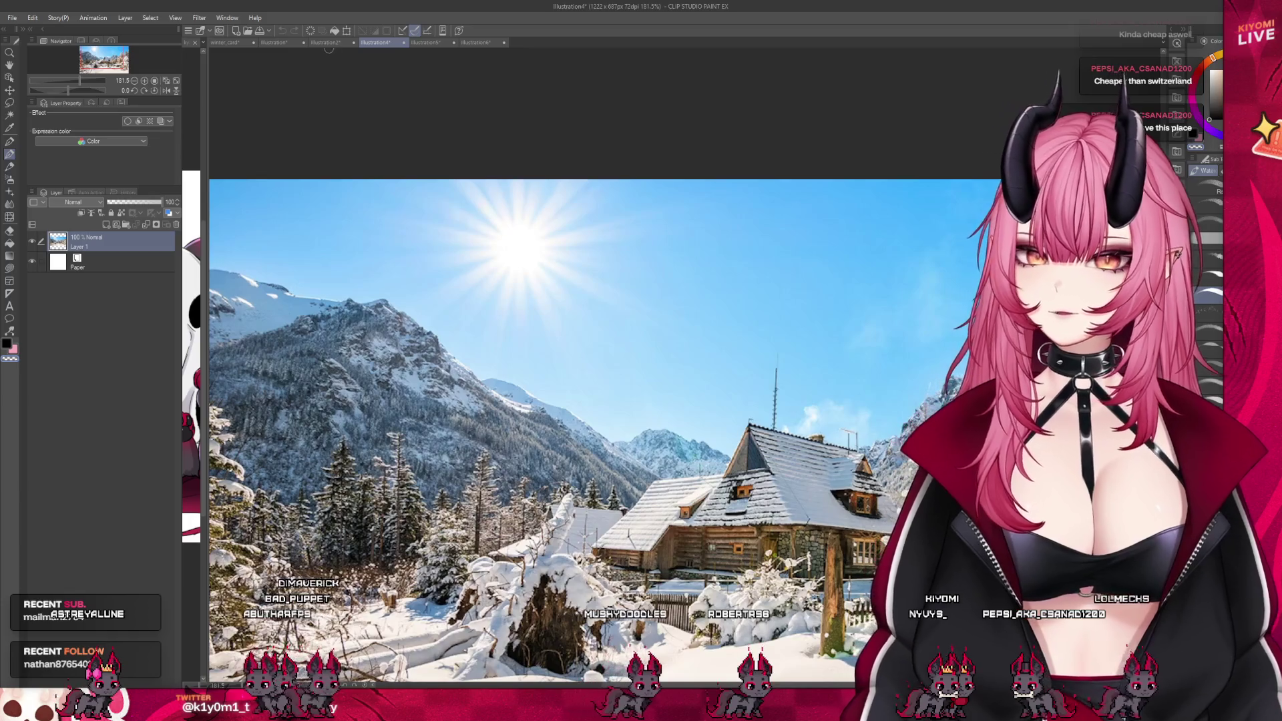
left_click(277, 42)
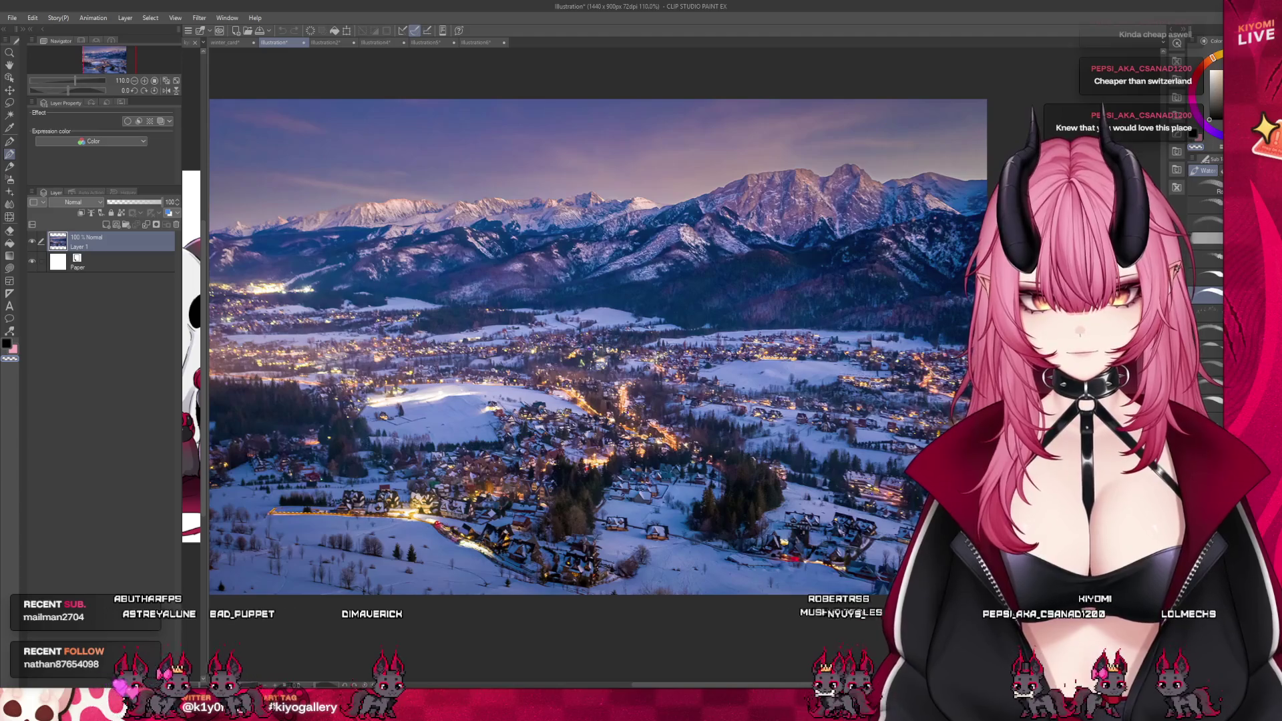
scroll(597, 346, "down", 1)
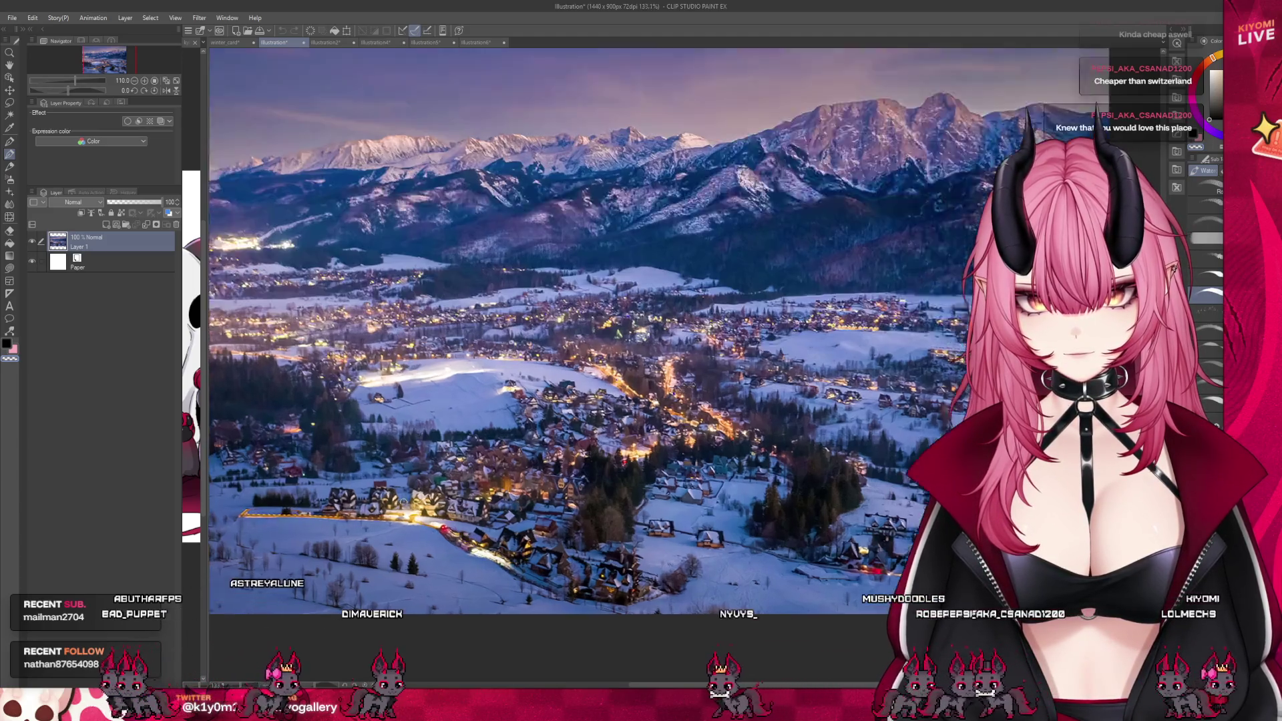
scroll(639, 298, "down", 3)
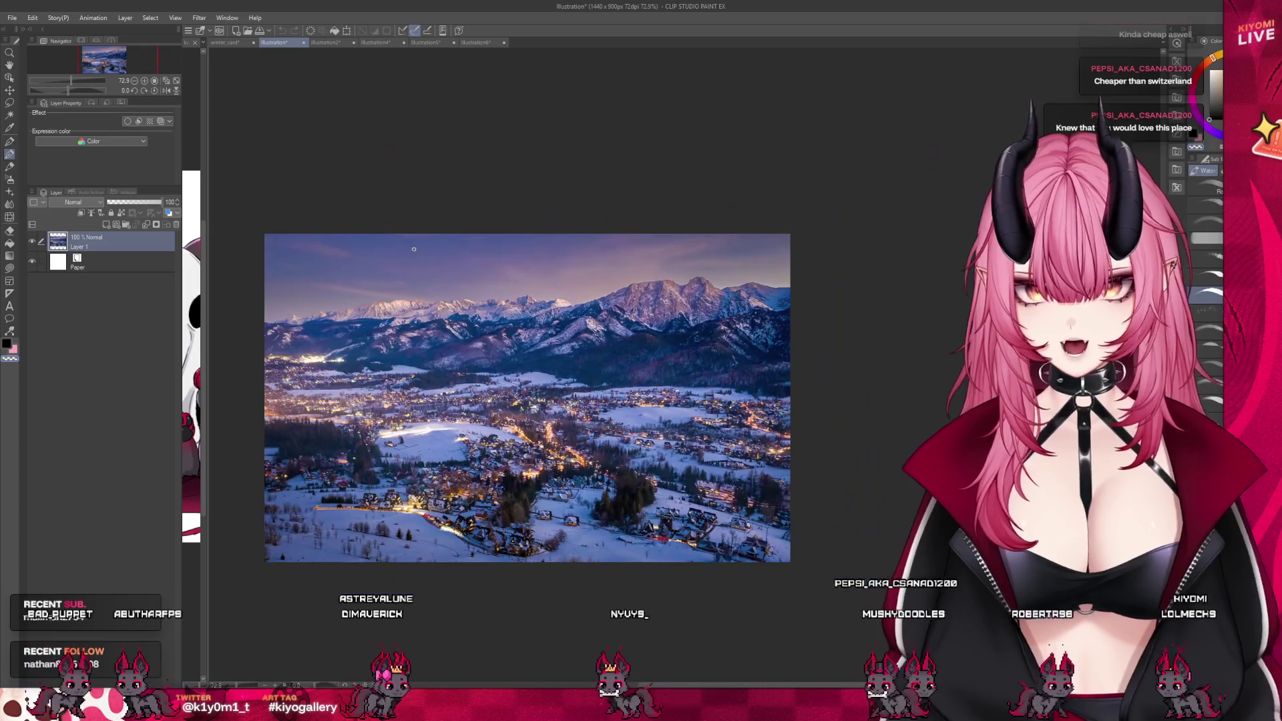
scroll(639, 298, "up", 1)
Zoom around the mountain-lake photo, then return to the snowy cabin photo
left_click(325, 42)
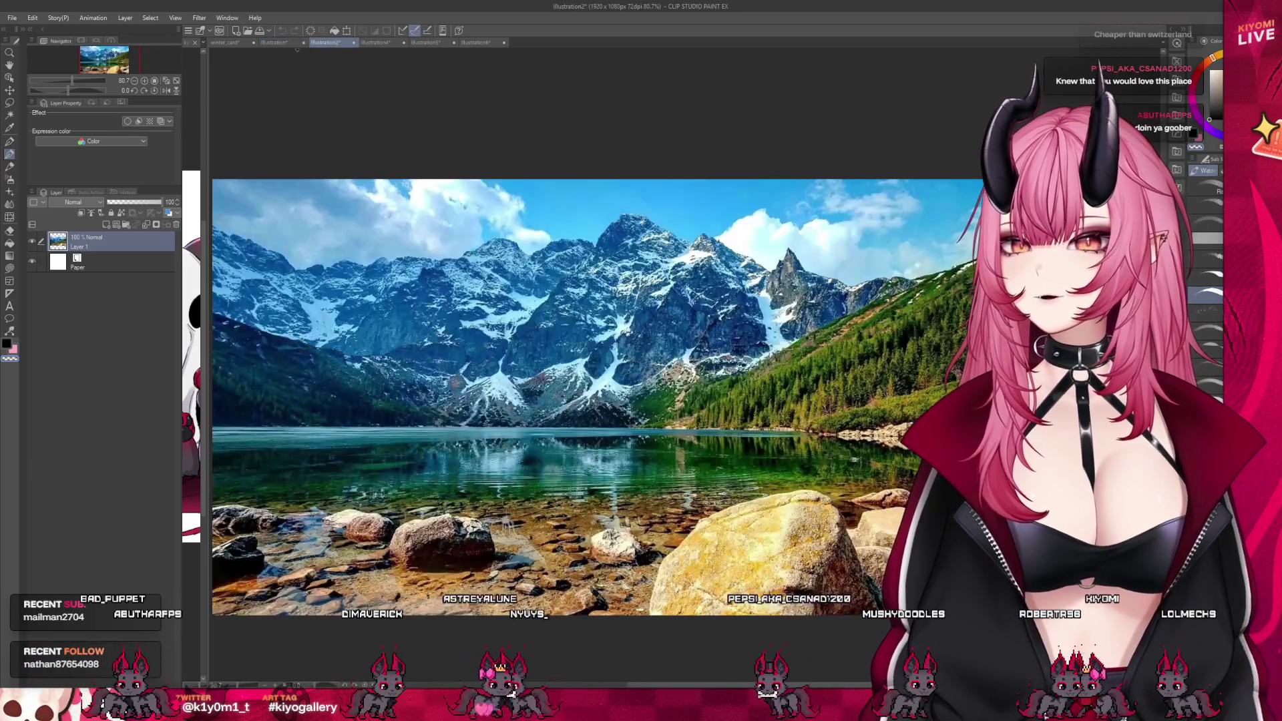
scroll(587, 247, "up", 2)
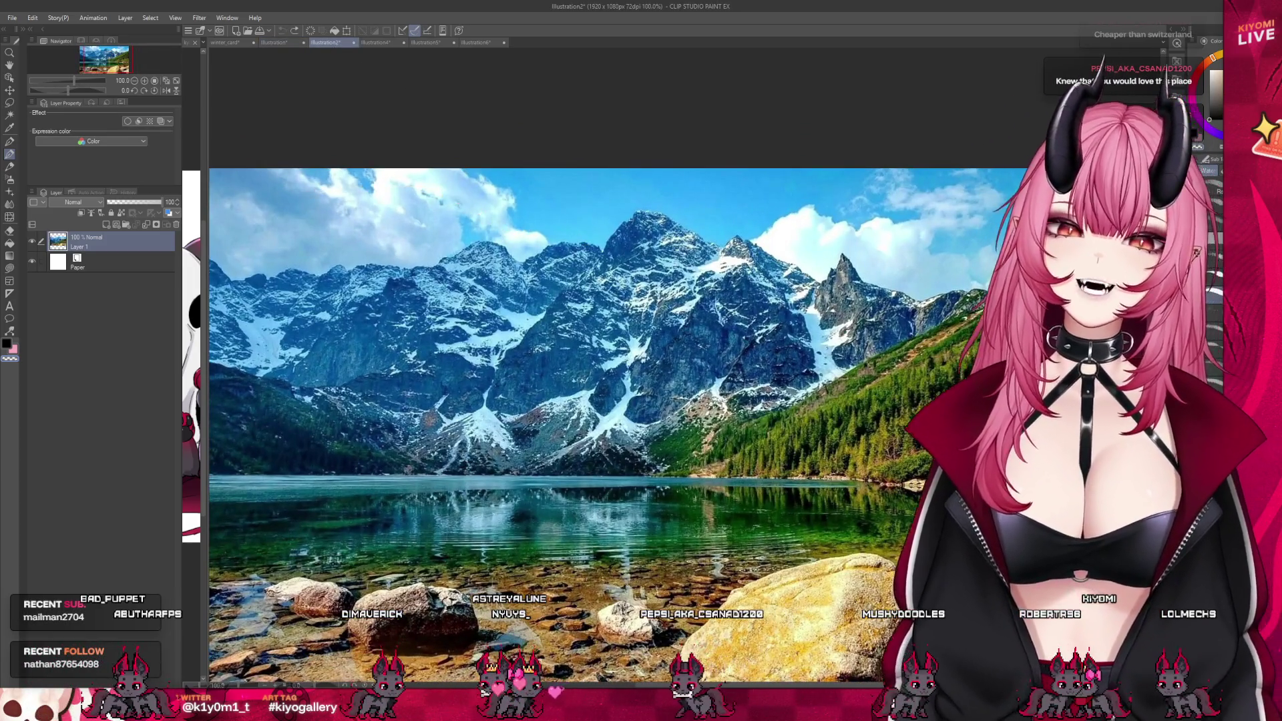
scroll(569, 369, "down", 1)
scroll(761, 368, "down", 2)
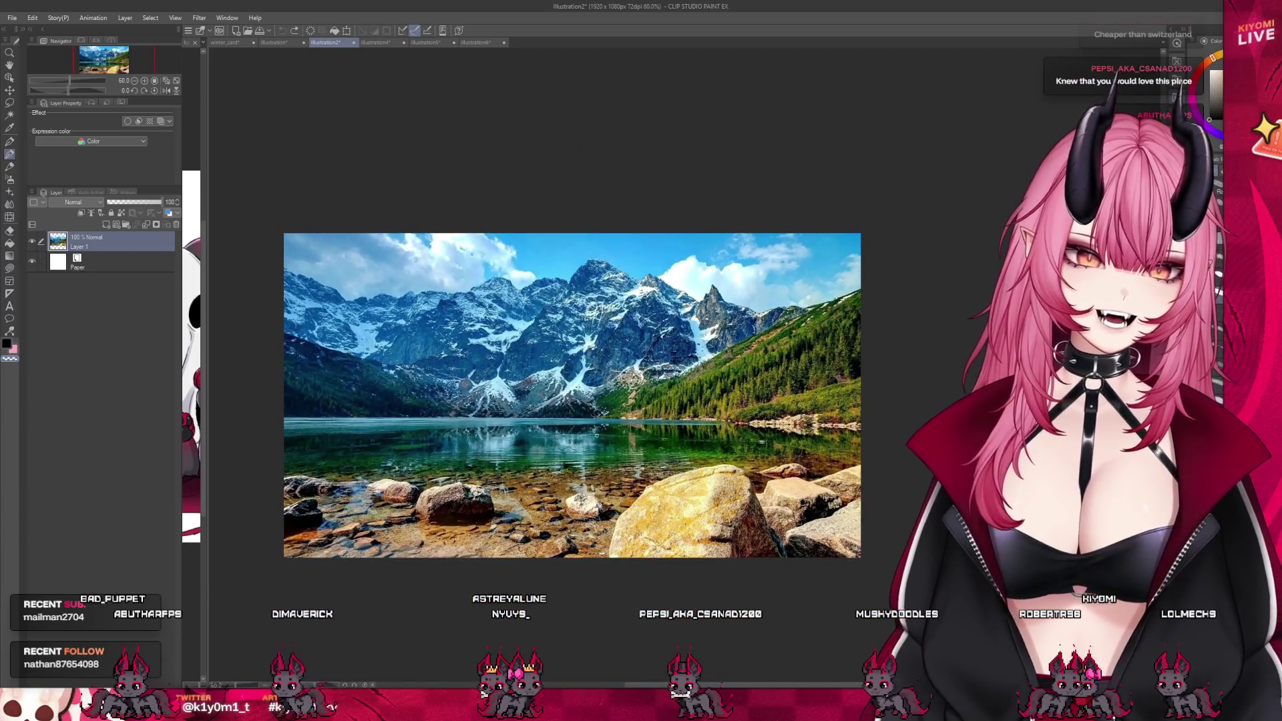
scroll(580, 433, "up", 3)
scroll(581, 433, "up", 1)
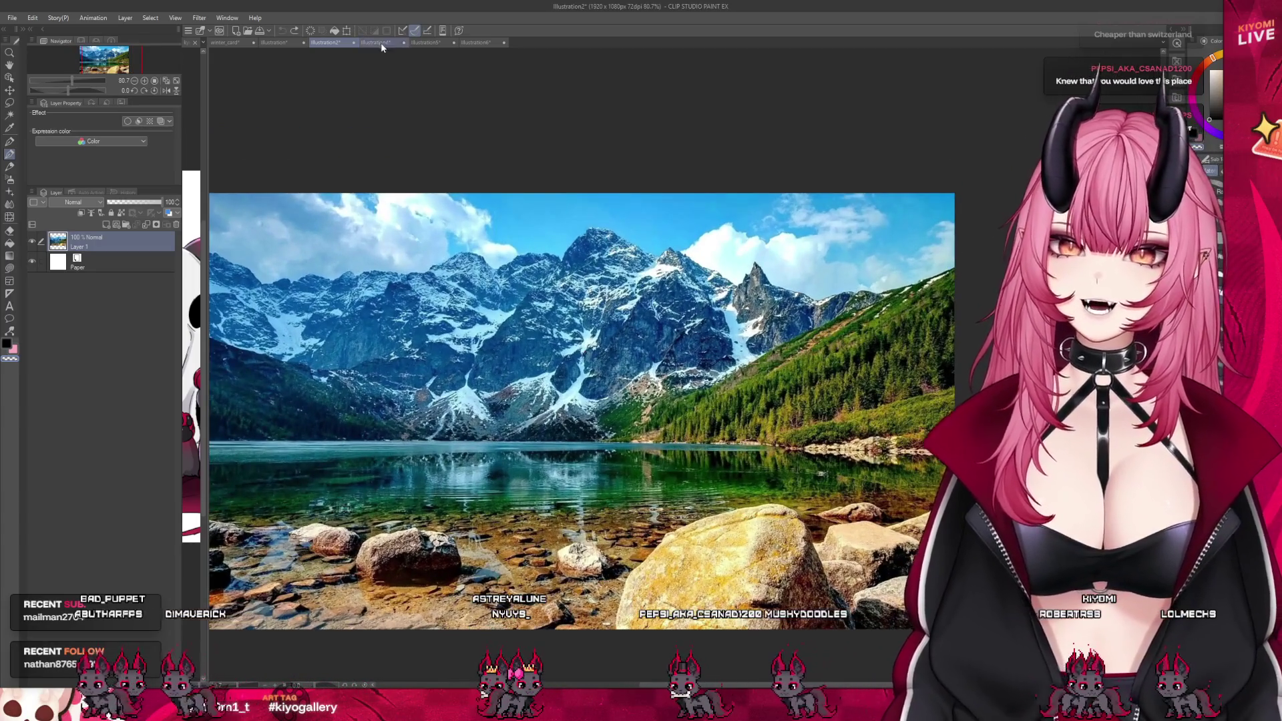
left_click(382, 43)
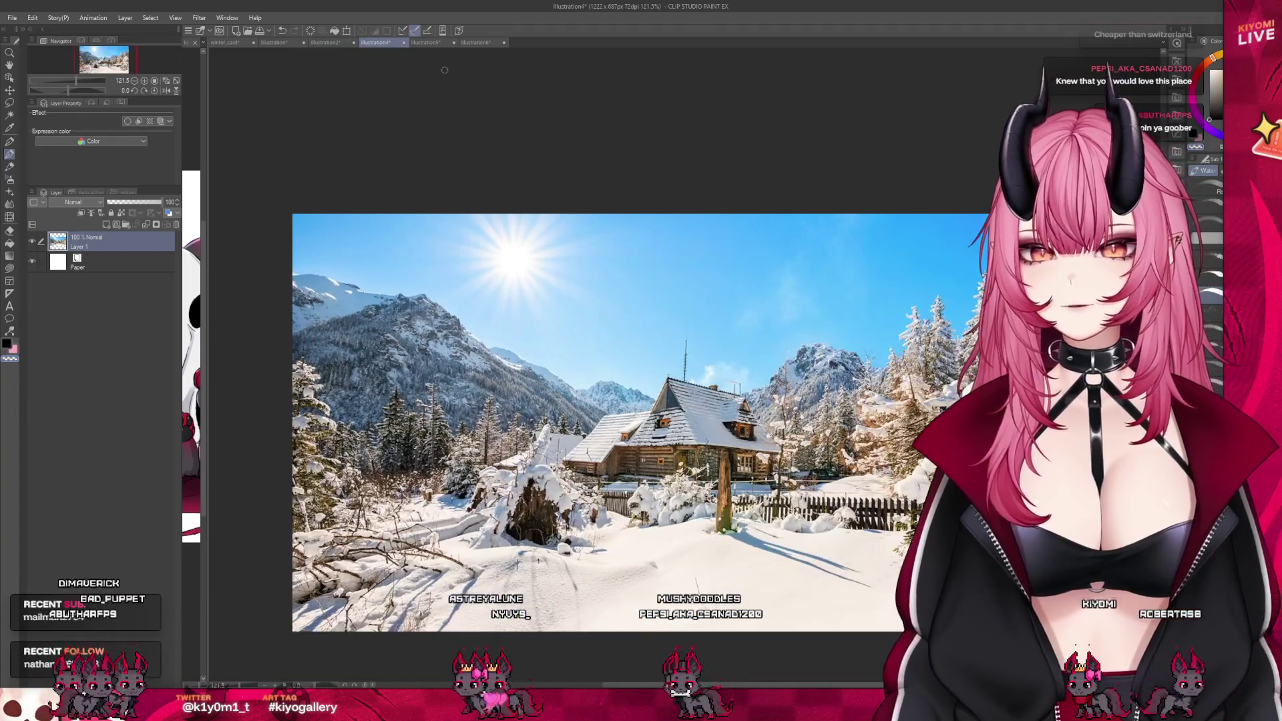
Close the cabin, meadow, village and mountain-lake canvases, keep winter_card, and zoom in slightly
left_click(404, 43)
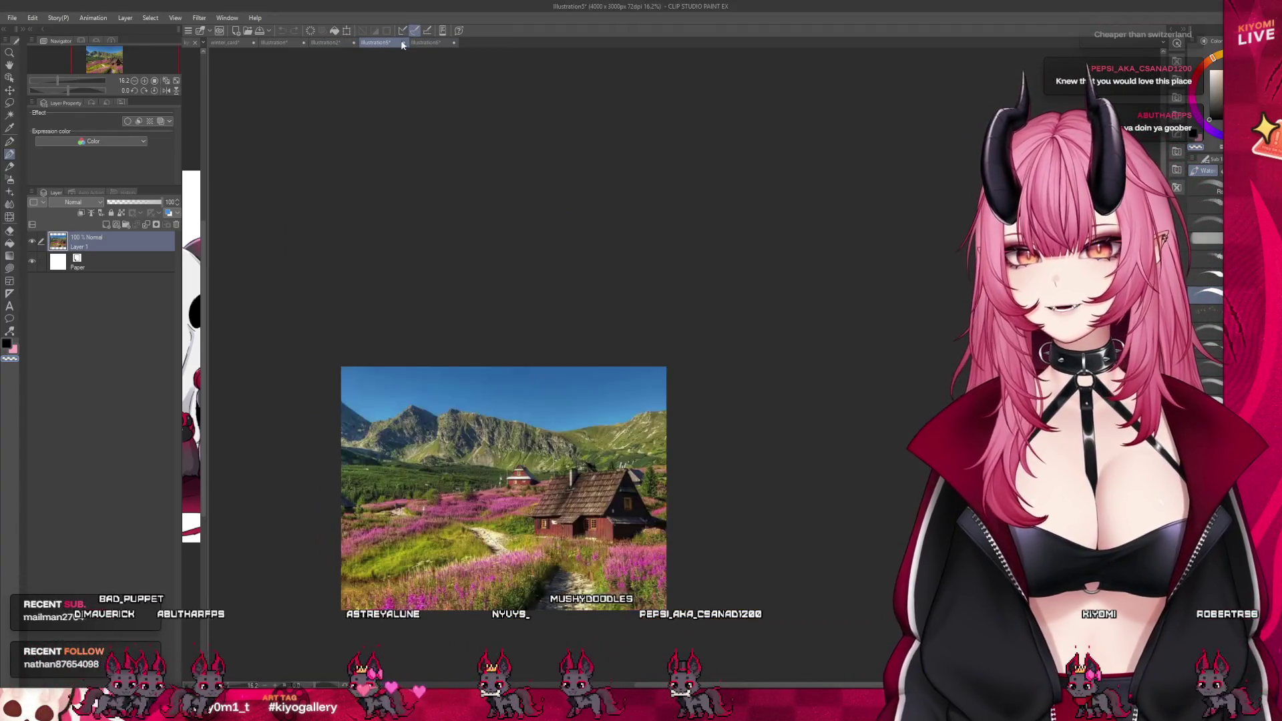
left_click(404, 43)
left_click(647, 273)
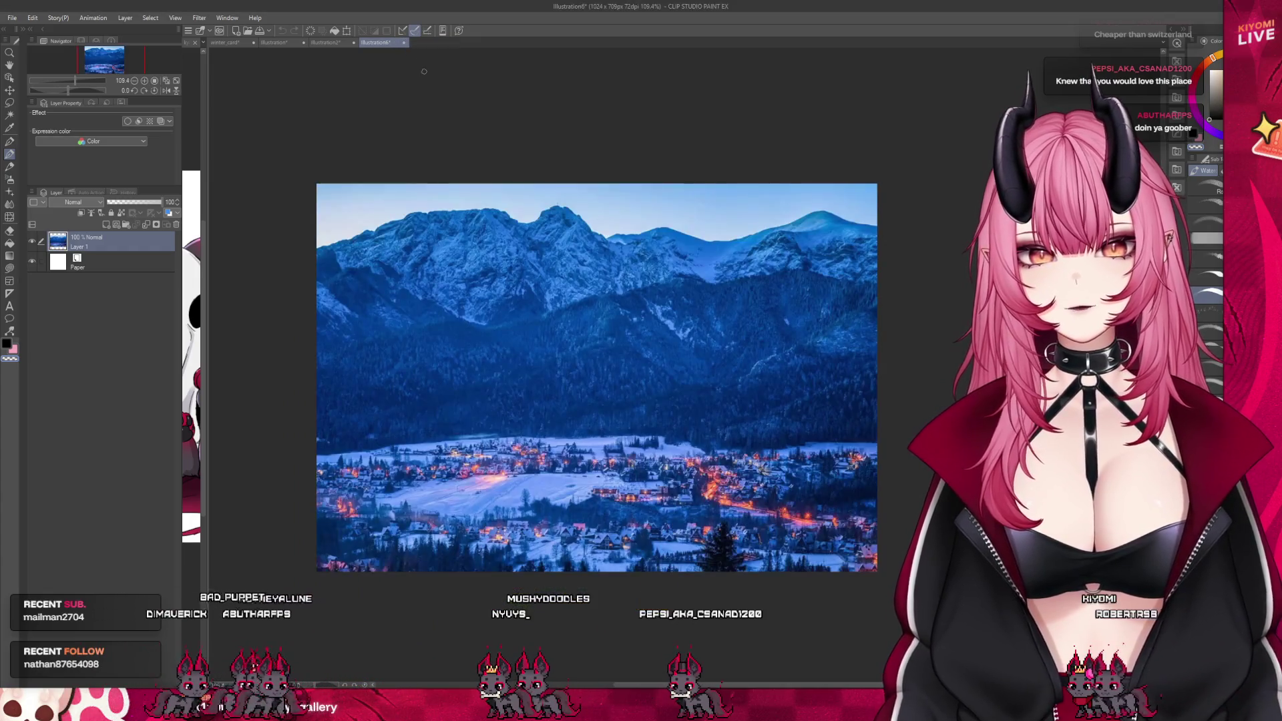
left_click(404, 42)
left_click(658, 257)
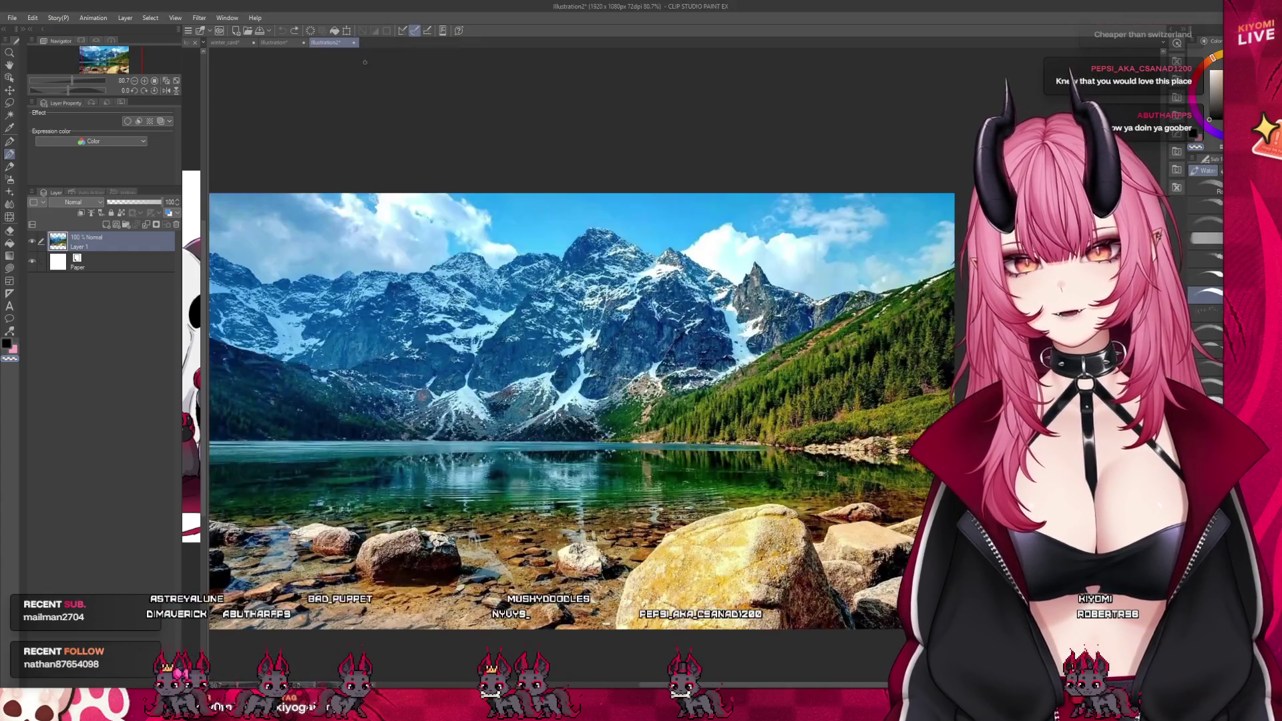
left_click(355, 43)
left_click(638, 258)
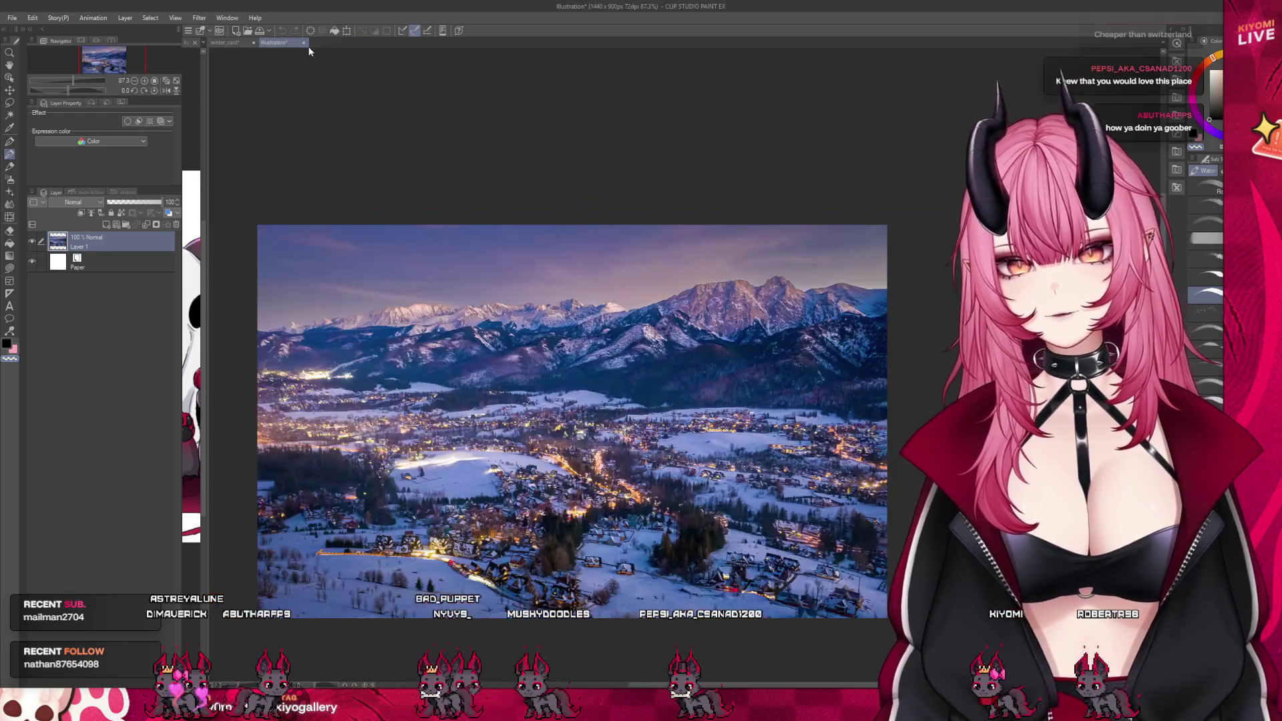
left_click(305, 42)
left_click(638, 258)
key("ctrl+plus")
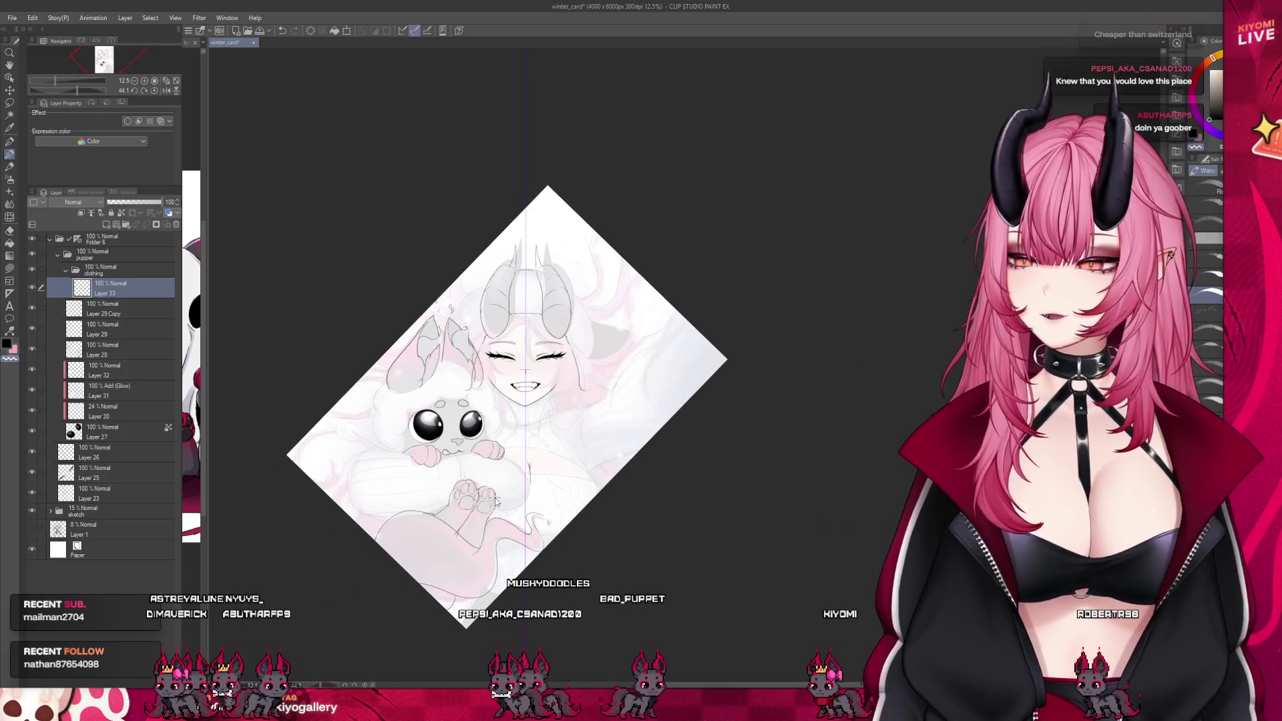
Save winter_card, then try pushing the line between the horns upward with Liquify and revert it
key("ctrl+s")
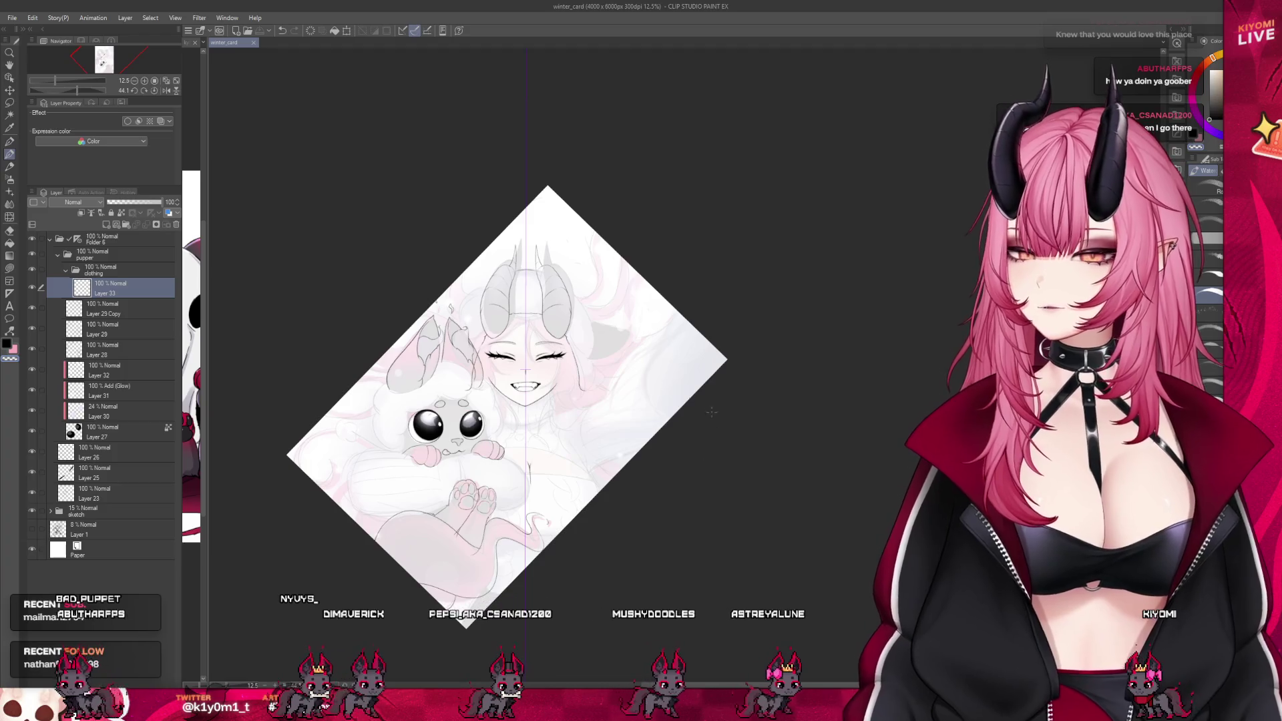
scroll(703, 402, "up", 5)
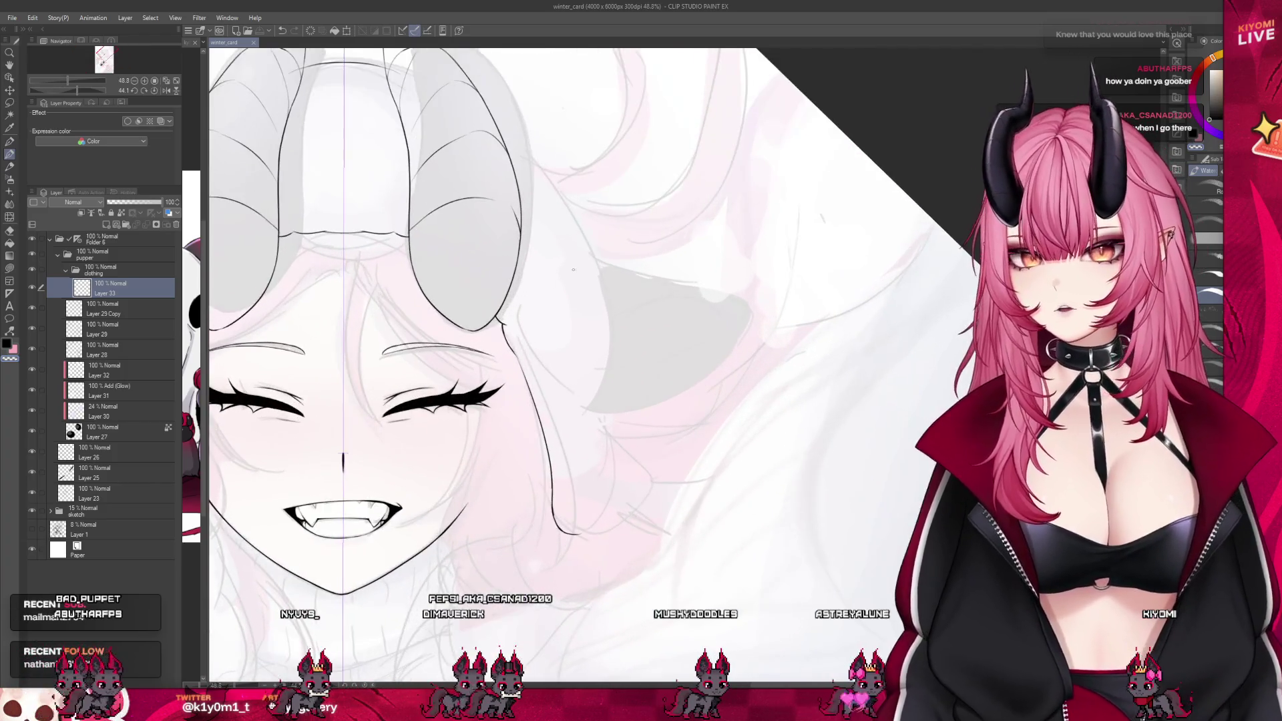
scroll(564, 266, "up", 3)
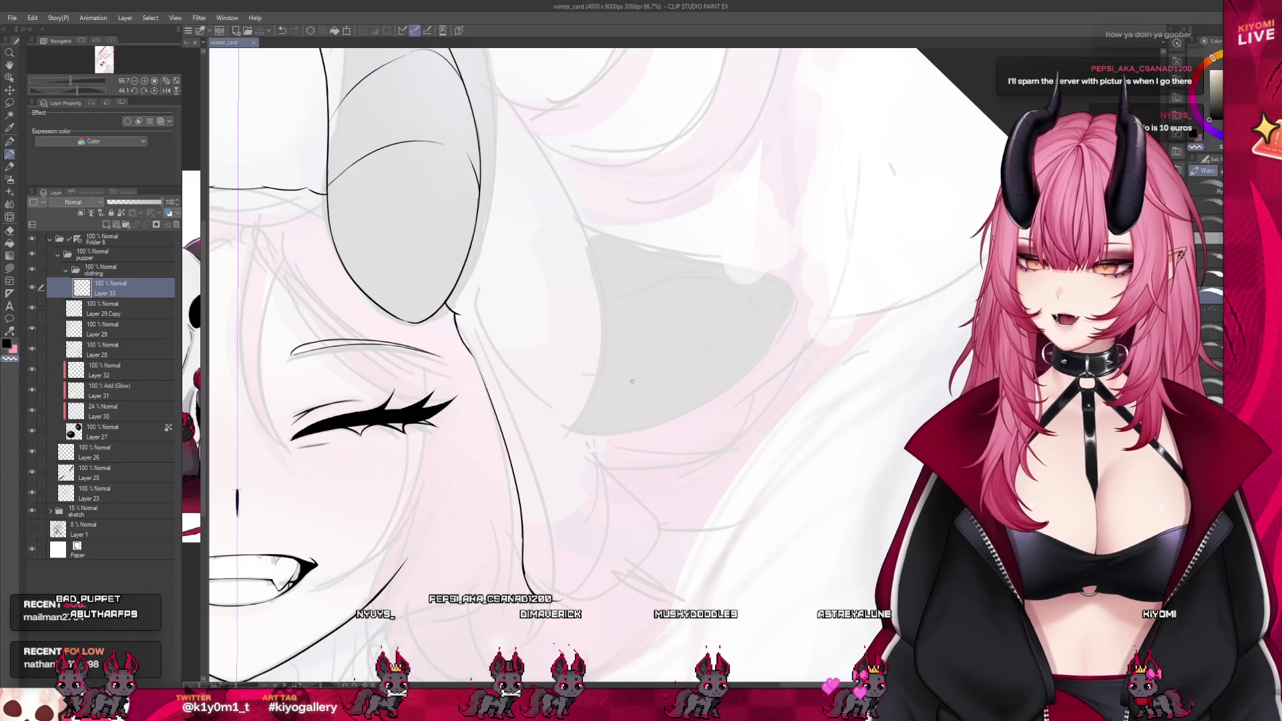
scroll(632, 381, "down", 4)
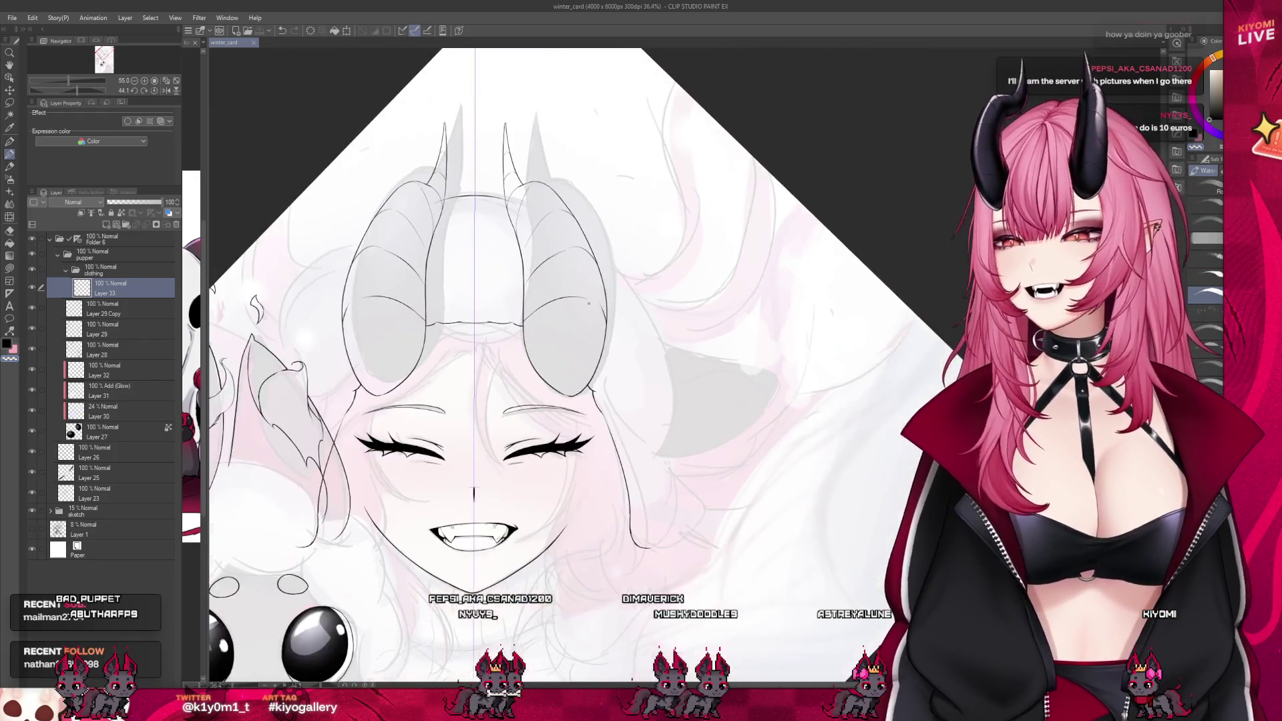
scroll(615, 311, "up", 4)
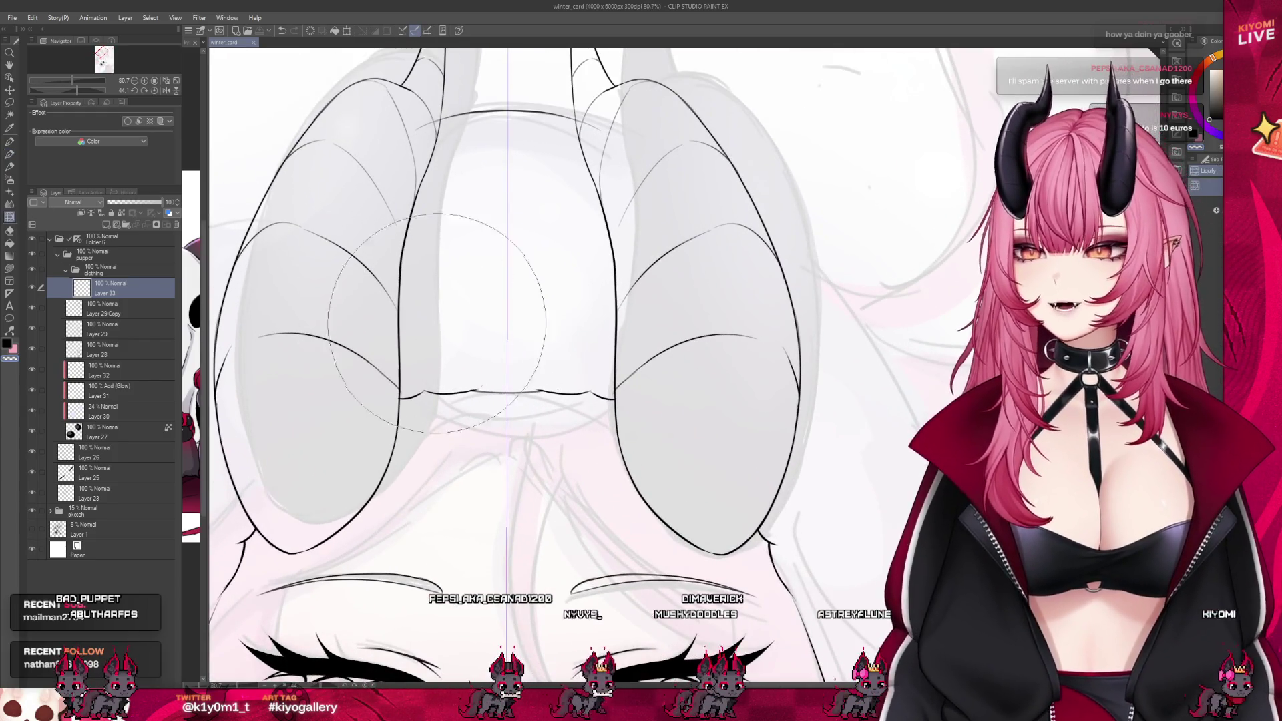
left_click_drag(531, 374, 534, 364)
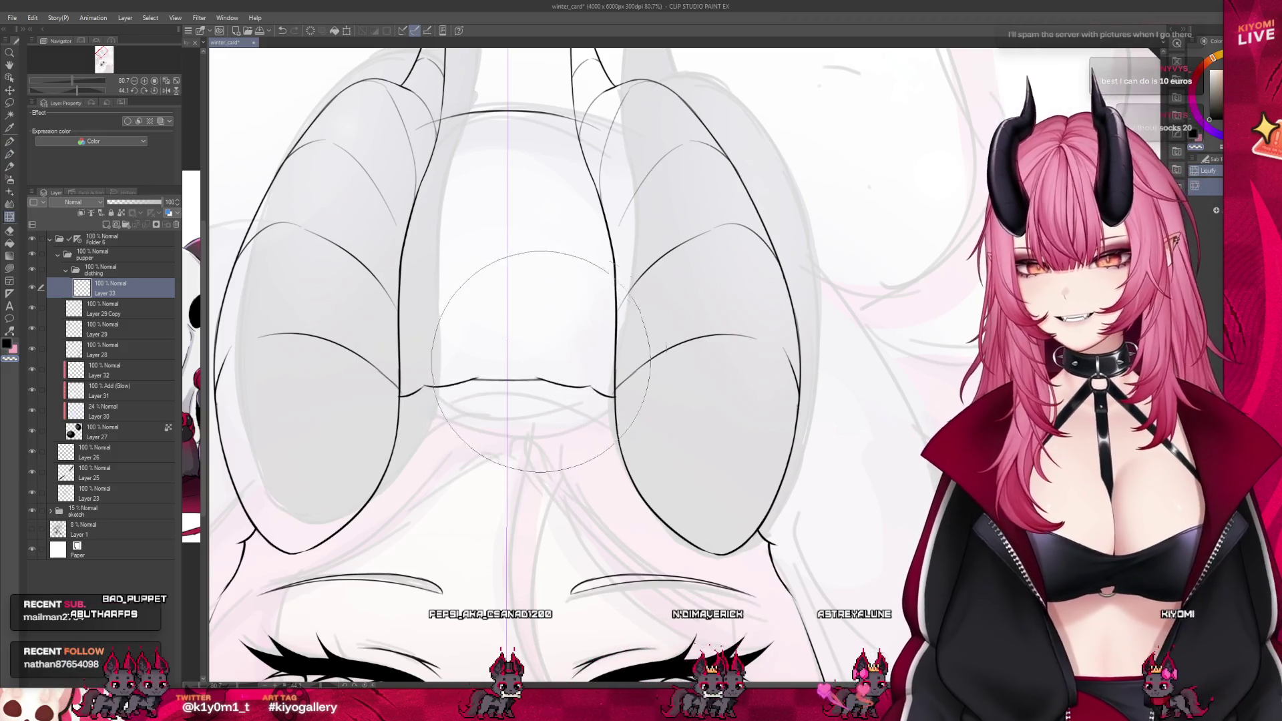
key("ctrl+z")
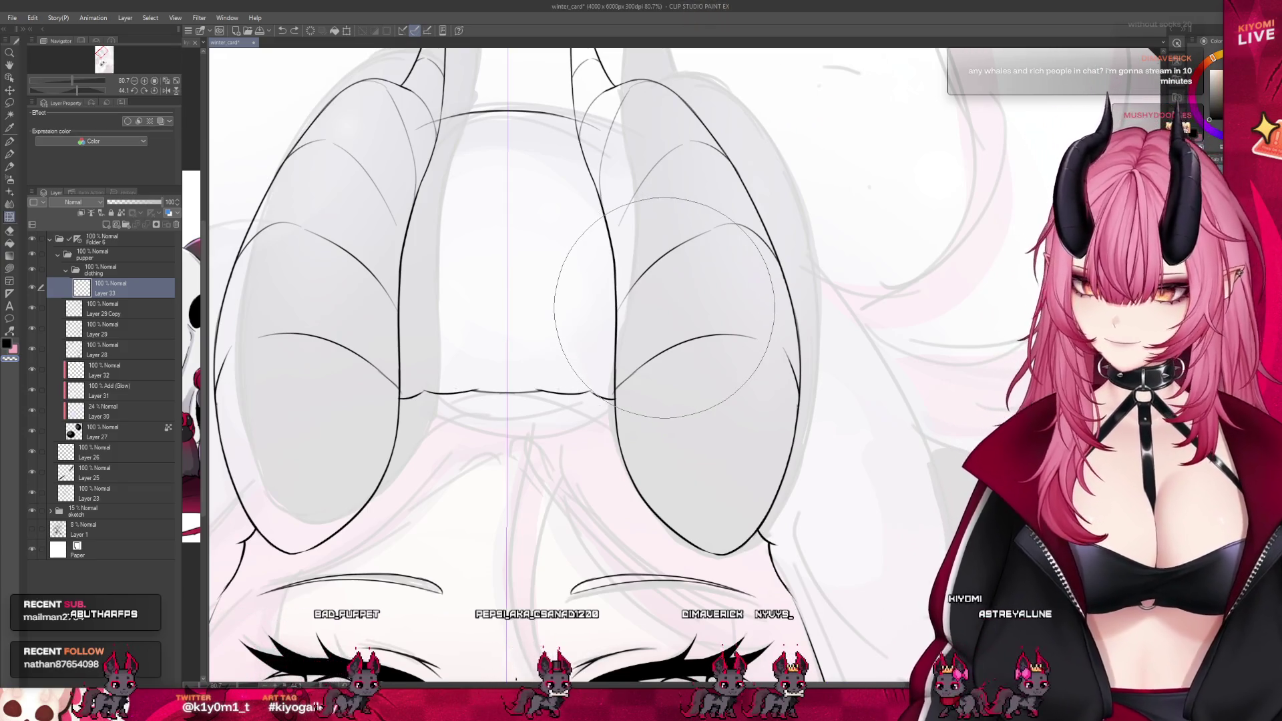
Return to the inking brush and restore the mirrored hairline strokes
key("b")
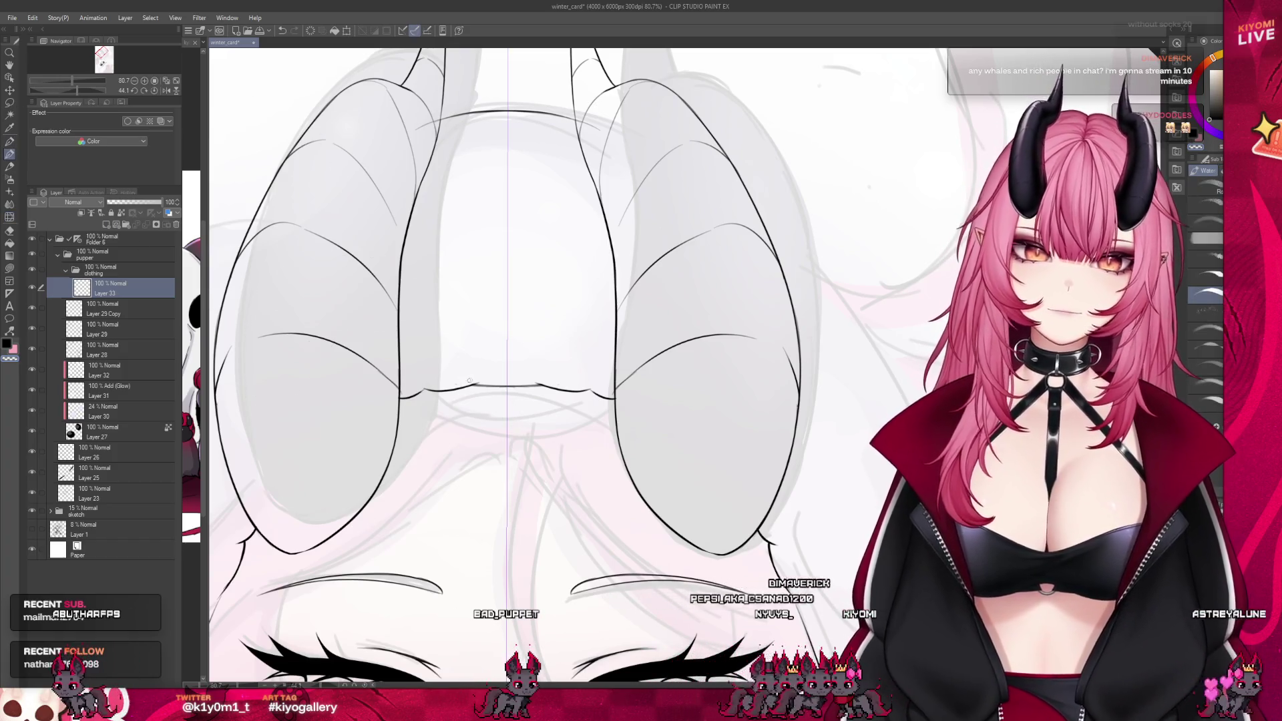
scroll(424, 380, "up", 3)
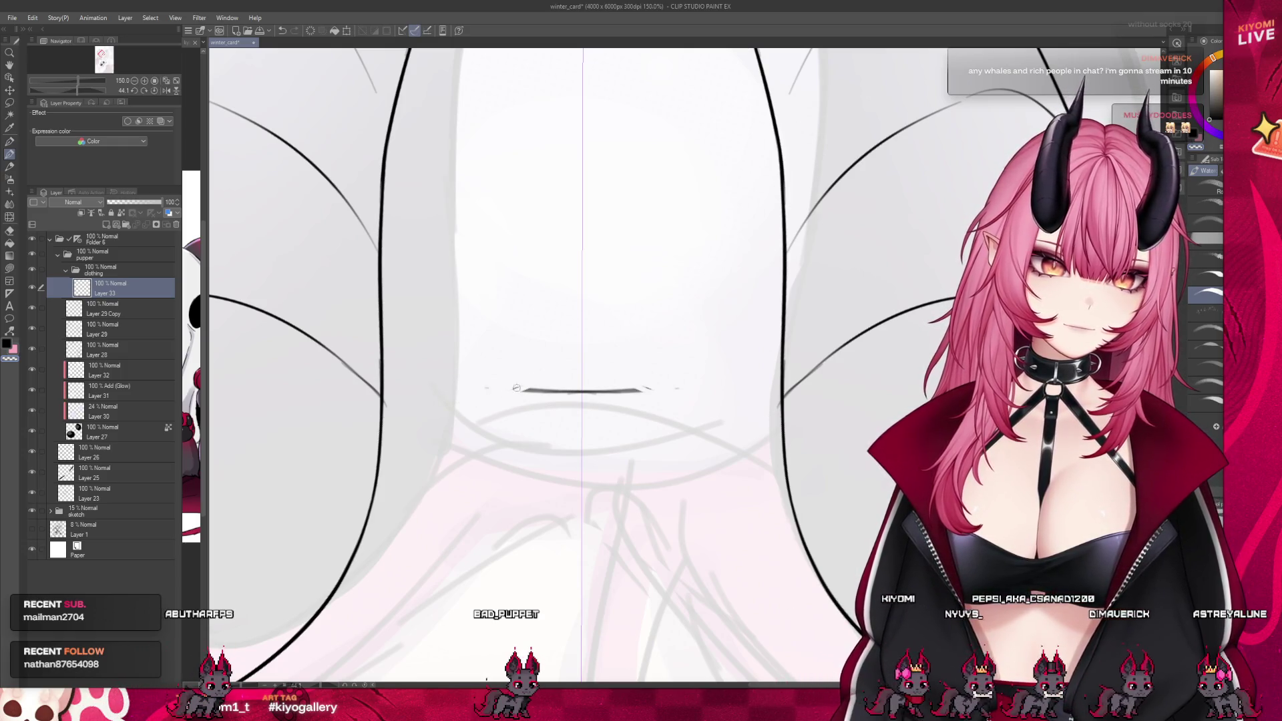
key("ctrl+z")
Draw one smooth mirrored hairline arc between the horns after several retries
left_click_drag(498, 363, 581, 389)
left_click_drag(478, 389, 565, 394)
key("ctrl+z")
left_click_drag(495, 366, 581, 390)
key("ctrl+z")
left_click_drag(494, 369, 581, 392)
key("ctrl+z")
left_click_drag(495, 366, 581, 390)
key("ctrl+z")
left_click_drag(486, 357, 575, 395)
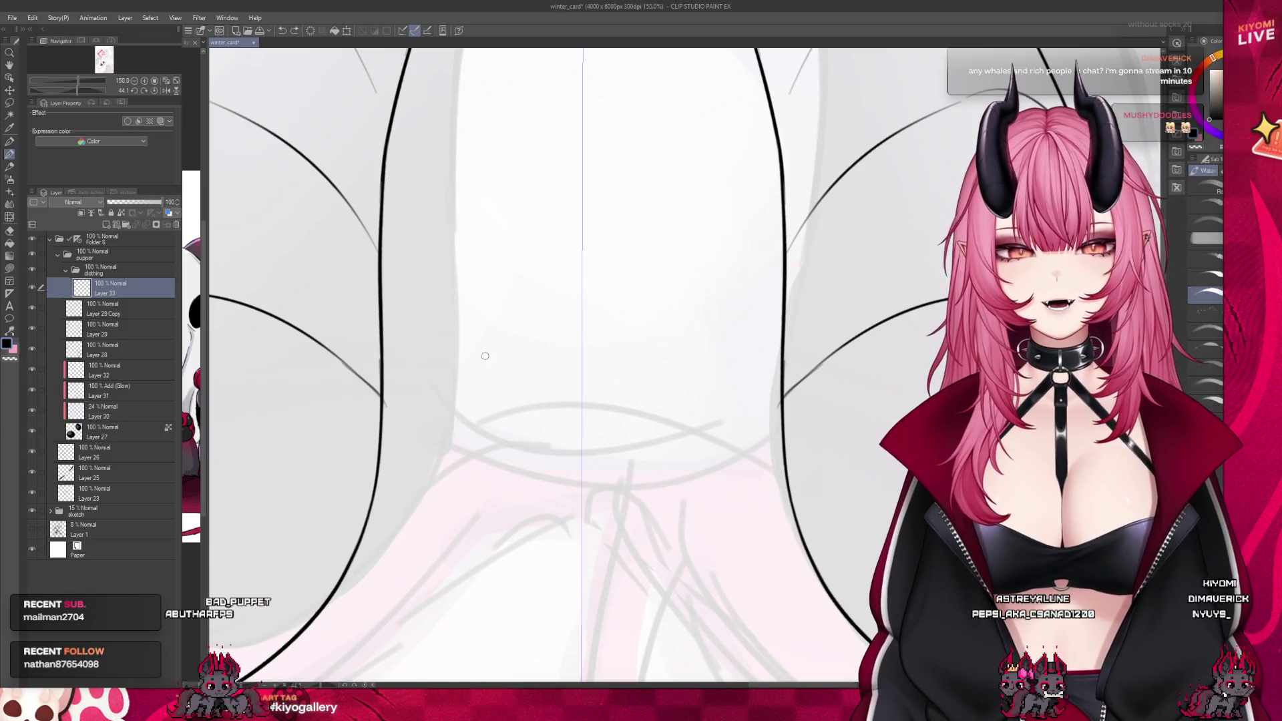
key("ctrl+z")
left_click_drag(498, 366, 581, 389)
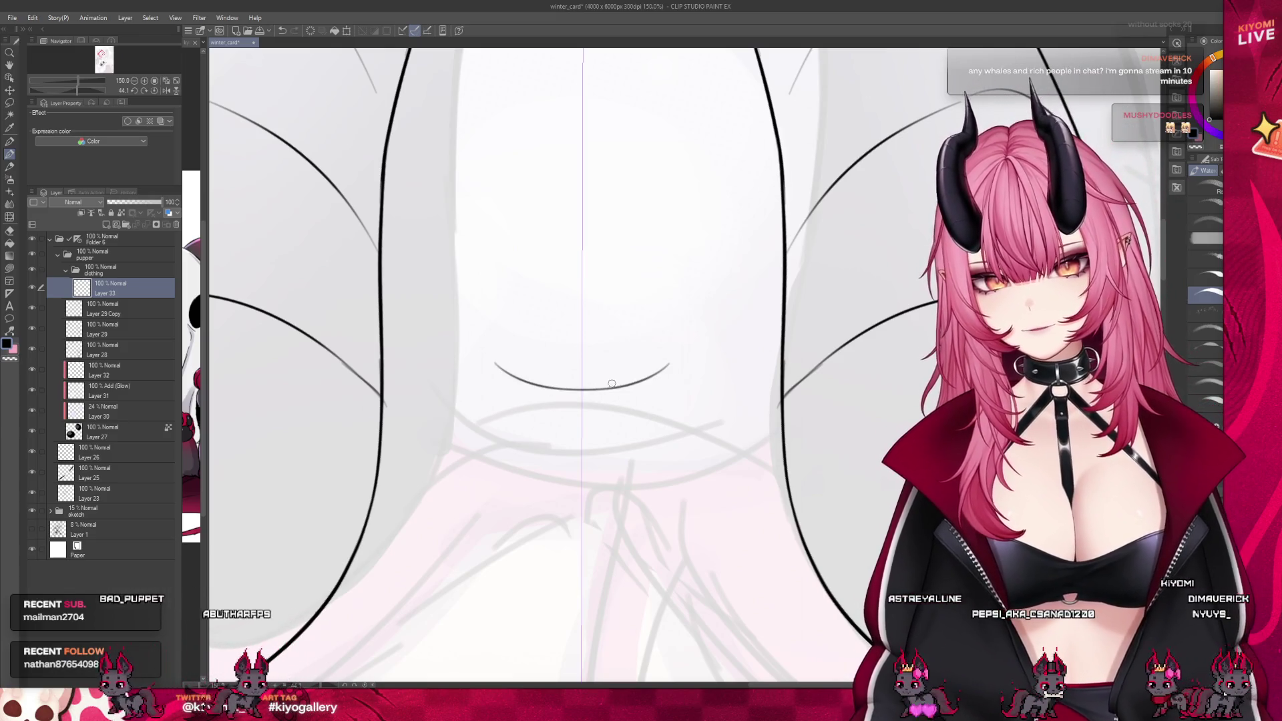
Add higher mirrored hooks at both arc ends and erase their peaks to leave small gaps
left_click_drag(497, 350, 404, 399)
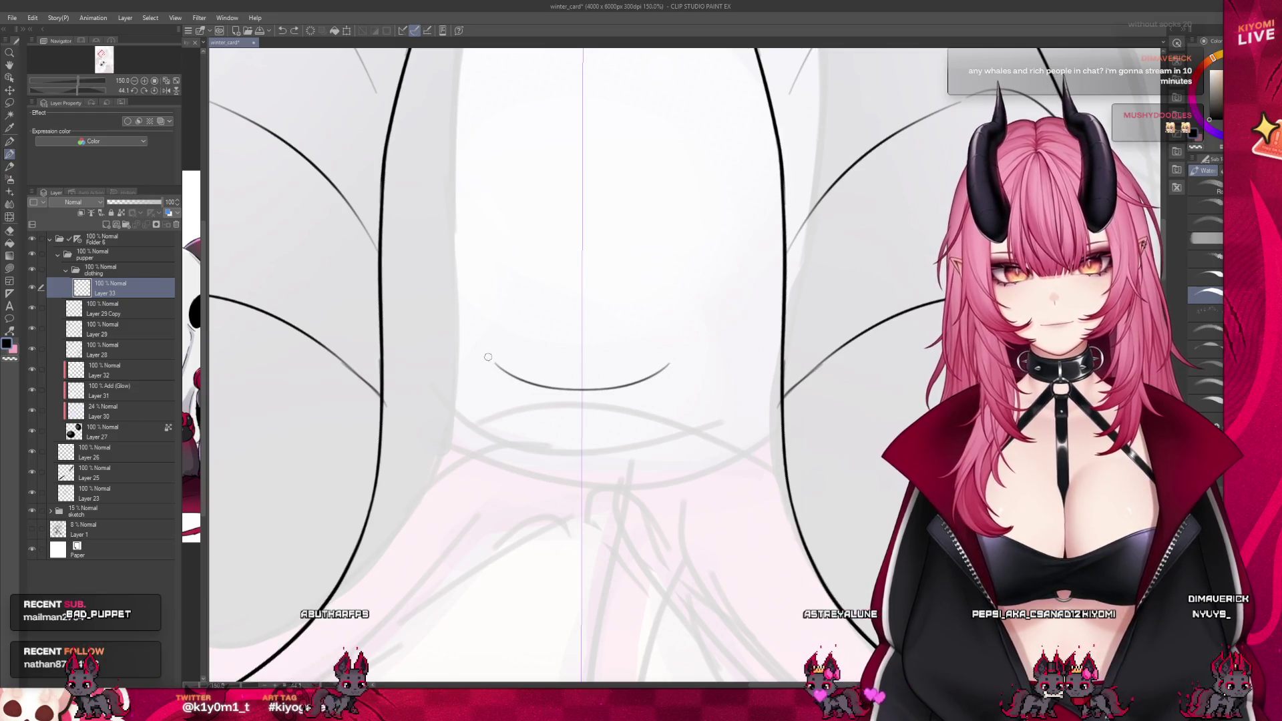
key("ctrl+z")
left_click_drag(492, 362, 394, 406)
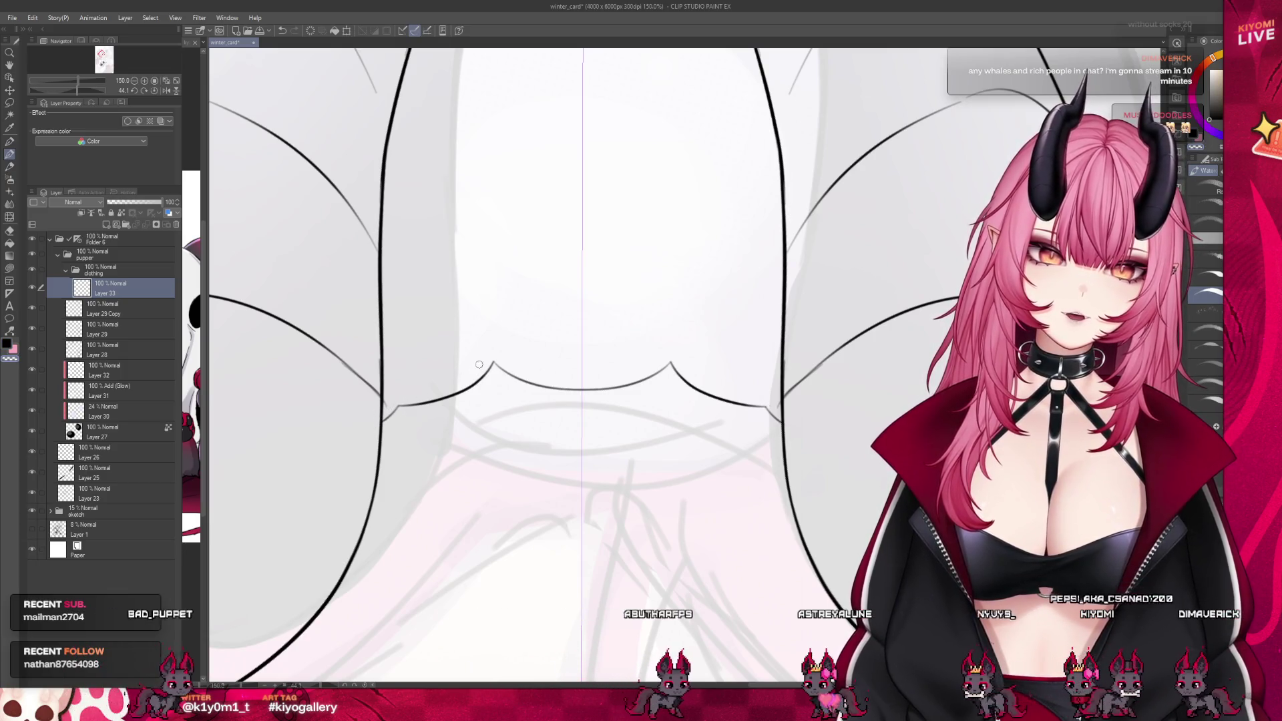
left_click_drag(492, 364, 481, 381)
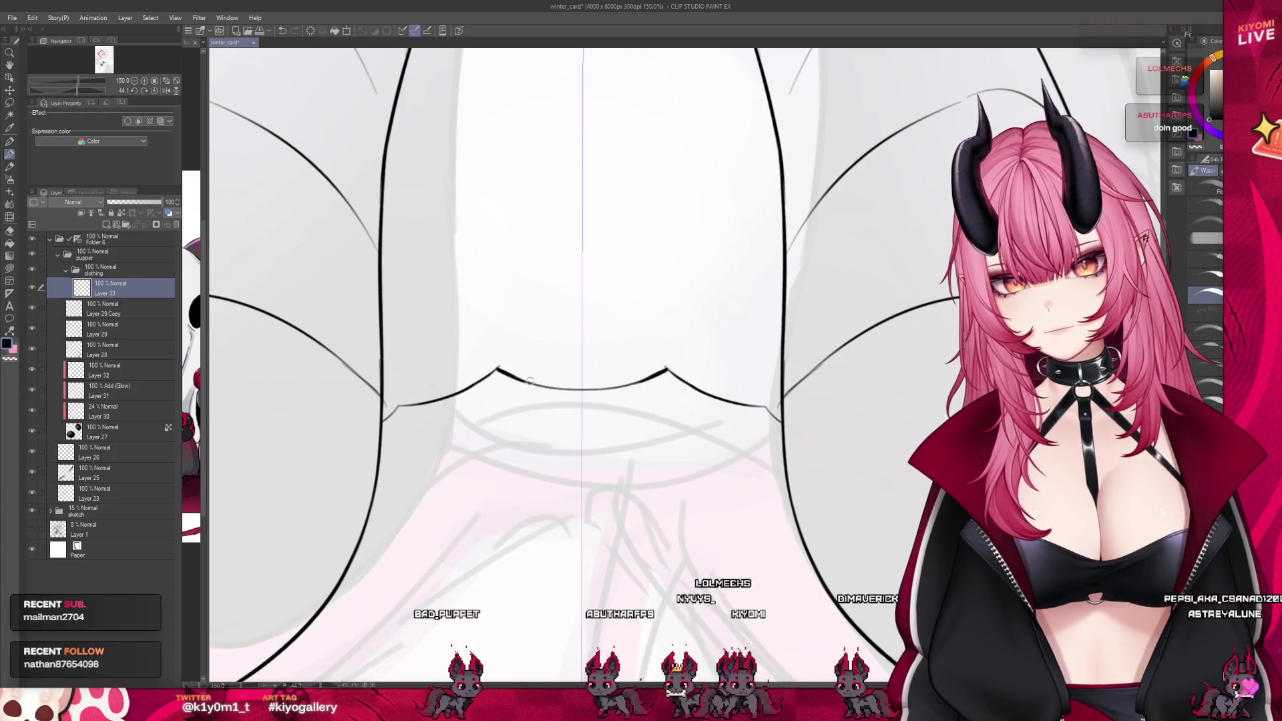
scroll(559, 346, "down", 6)
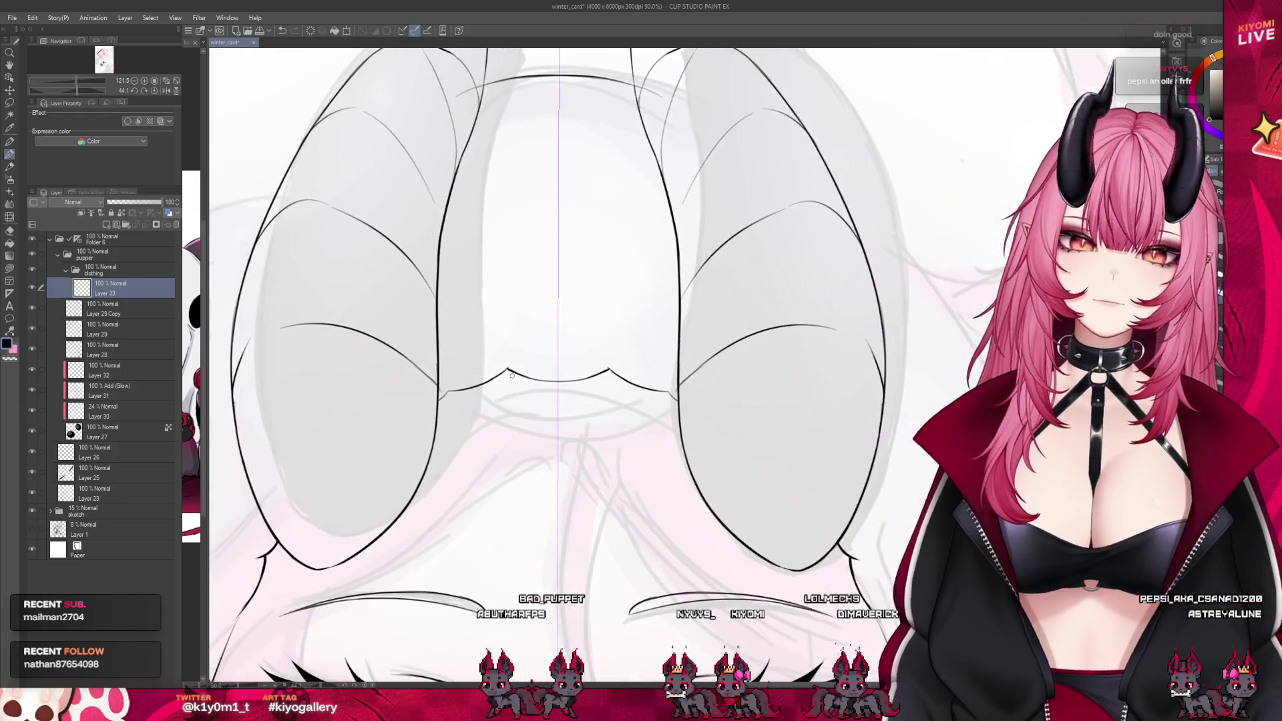
scroll(527, 287, "up", 3)
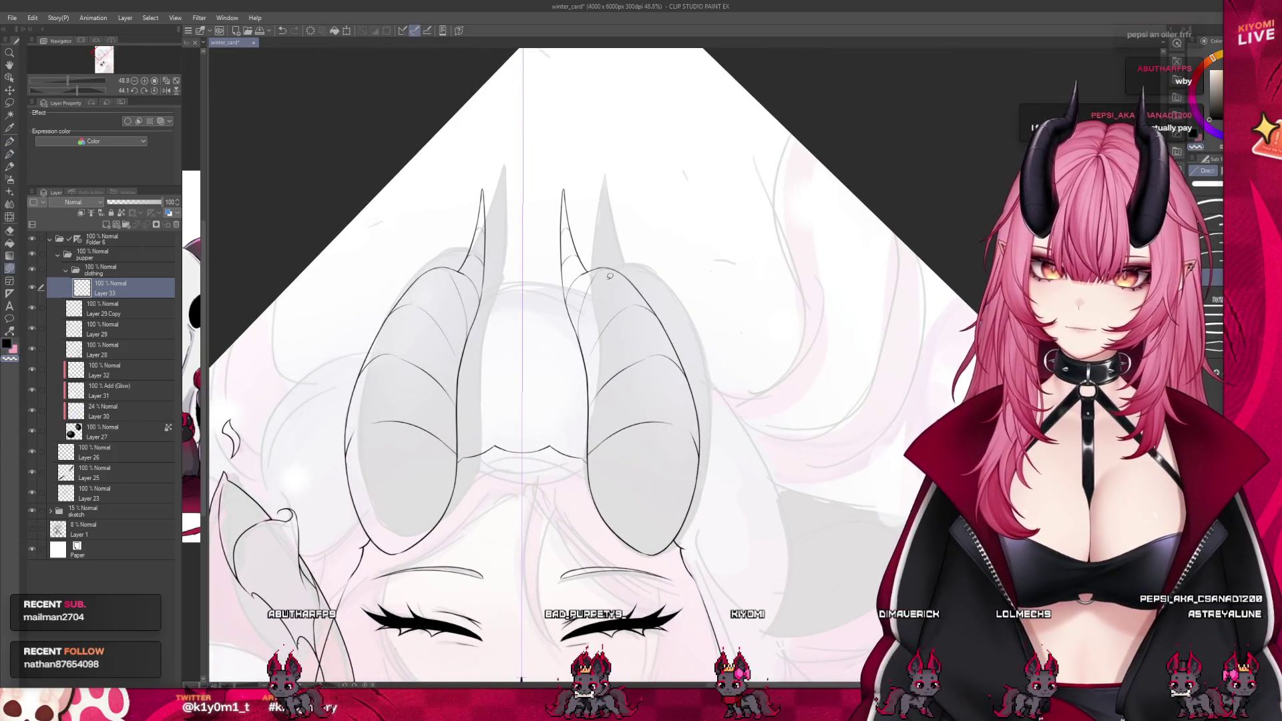
Switch to the inking brush and try several curves between the horns, undoing each
left_click(10, 153)
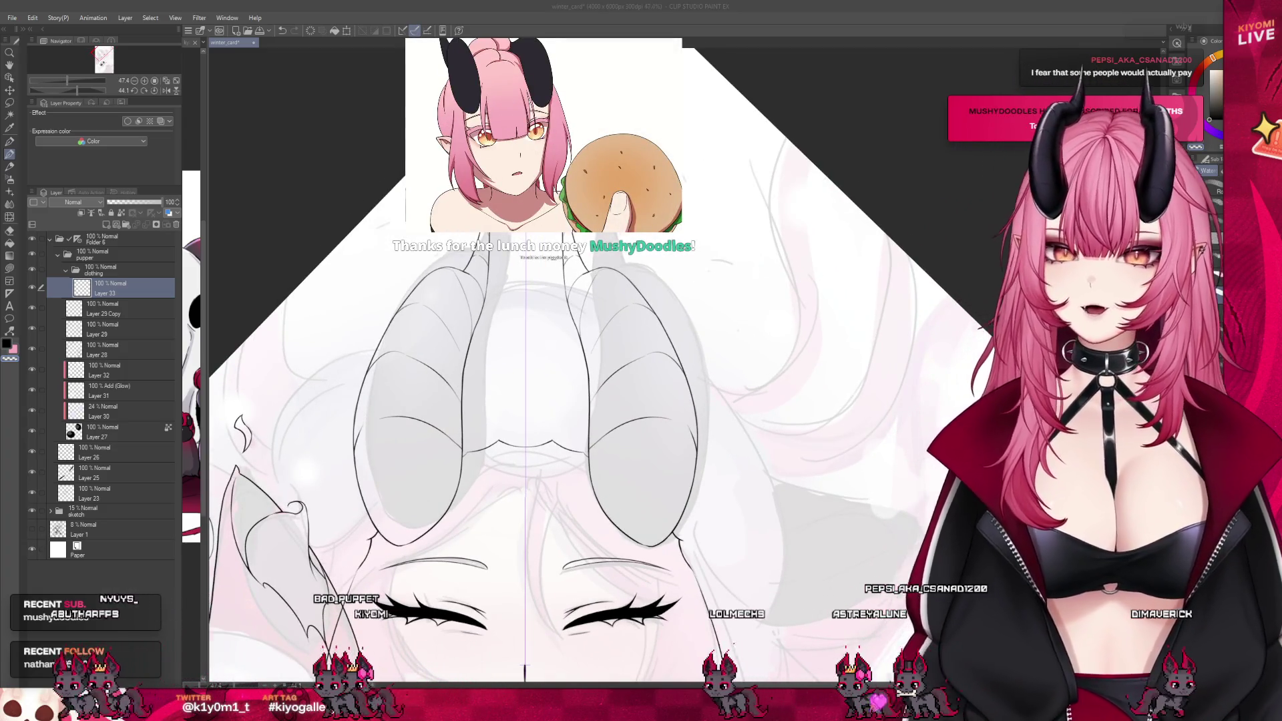
scroll(558, 287, "up", 2)
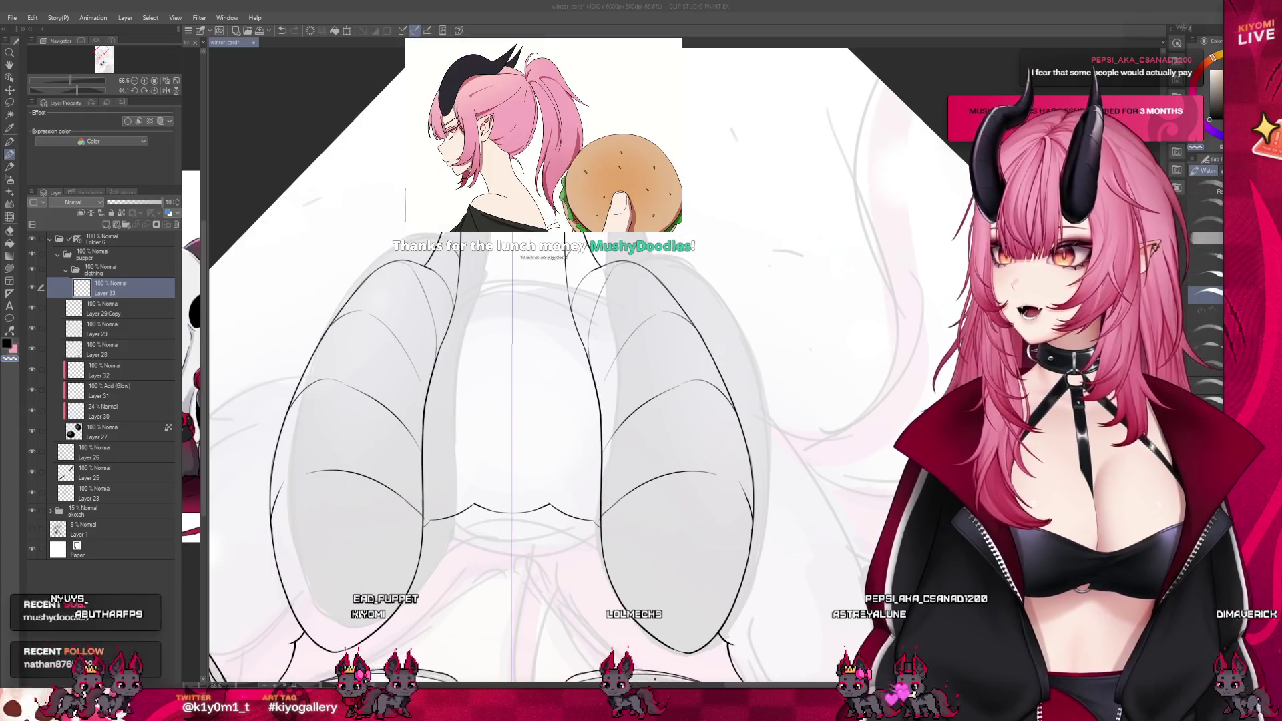
scroll(512, 220, "up", 2)
scroll(516, 332, "up", 3)
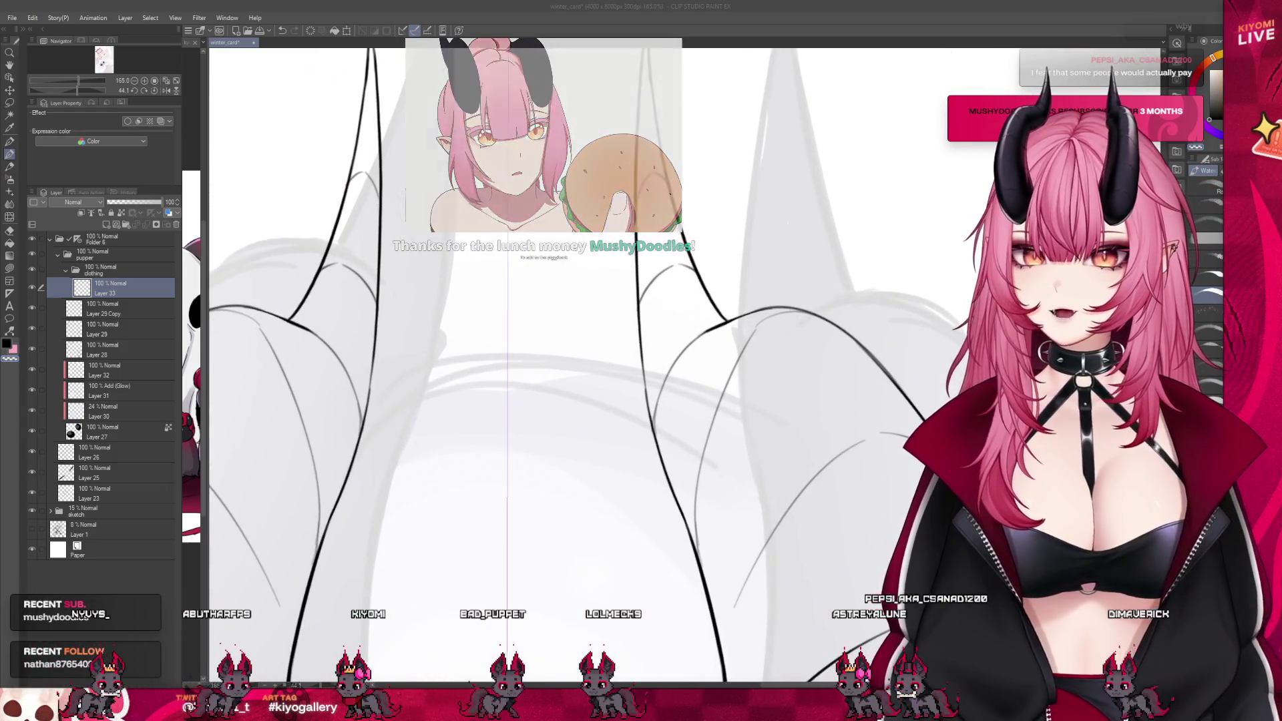
left_click_drag(618, 399, 399, 397)
key("ctrl+z")
left_click_drag(611, 387, 400, 383)
key("ctrl+z")
key("ctrl+z")
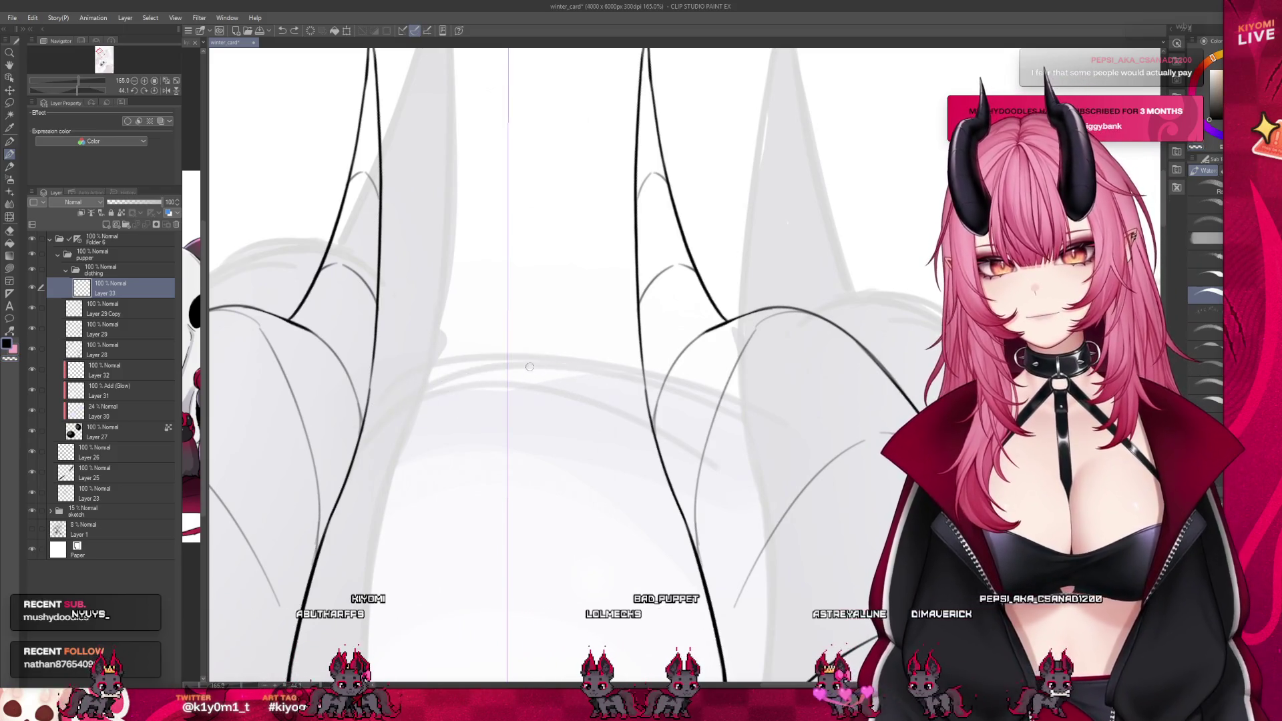
key("ctrl+z")
mouse_move(611, 390)
left_mouse_down()
mouse_move(401, 396)
mouse_move(380, 410)
left_mouse_up()
key("ctrl+z")
key("ctrl+z")
key("ctrl+z")
left_click_drag(630, 400, 377, 409)
key("ctrl+z")
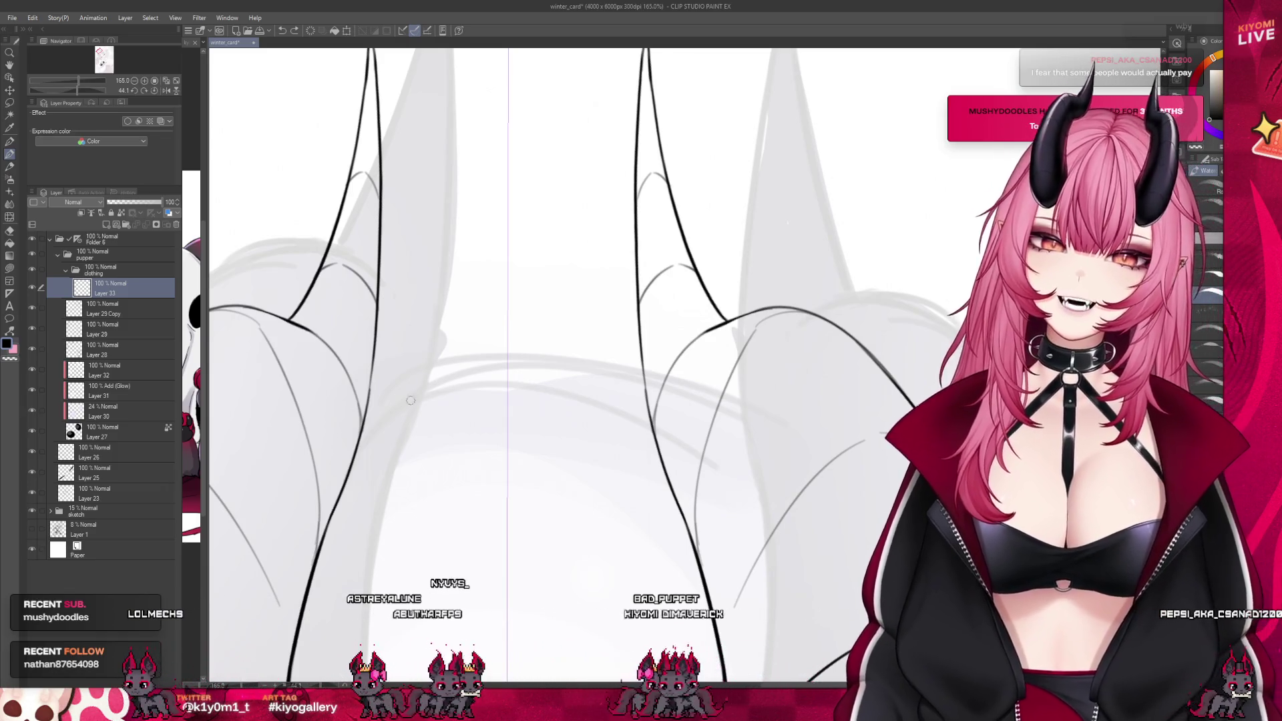
Redraw the arc across the top of the head until it ends neatly at both horns
left_click_drag(632, 394, 383, 401)
key("ctrl+z")
left_click_drag(617, 381, 397, 381)
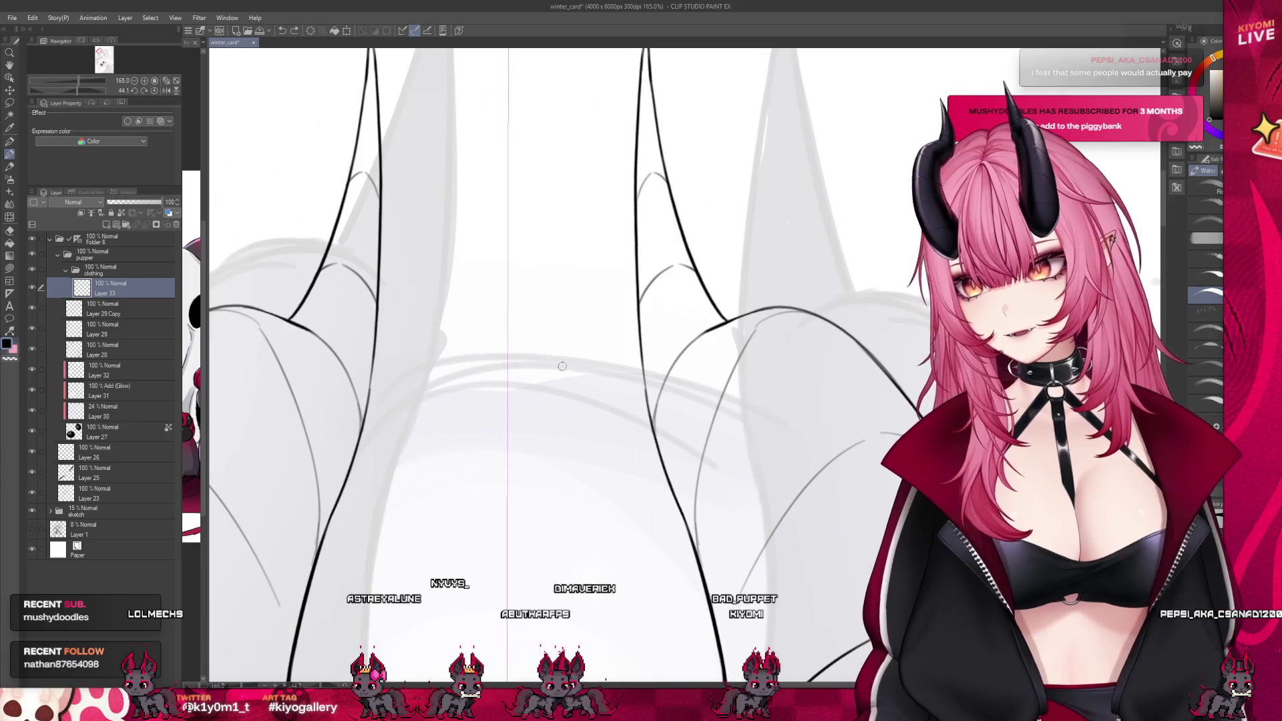
key("ctrl+z")
left_click_drag(620, 380, 394, 380)
key("ctrl+z")
key("ctrl+z")
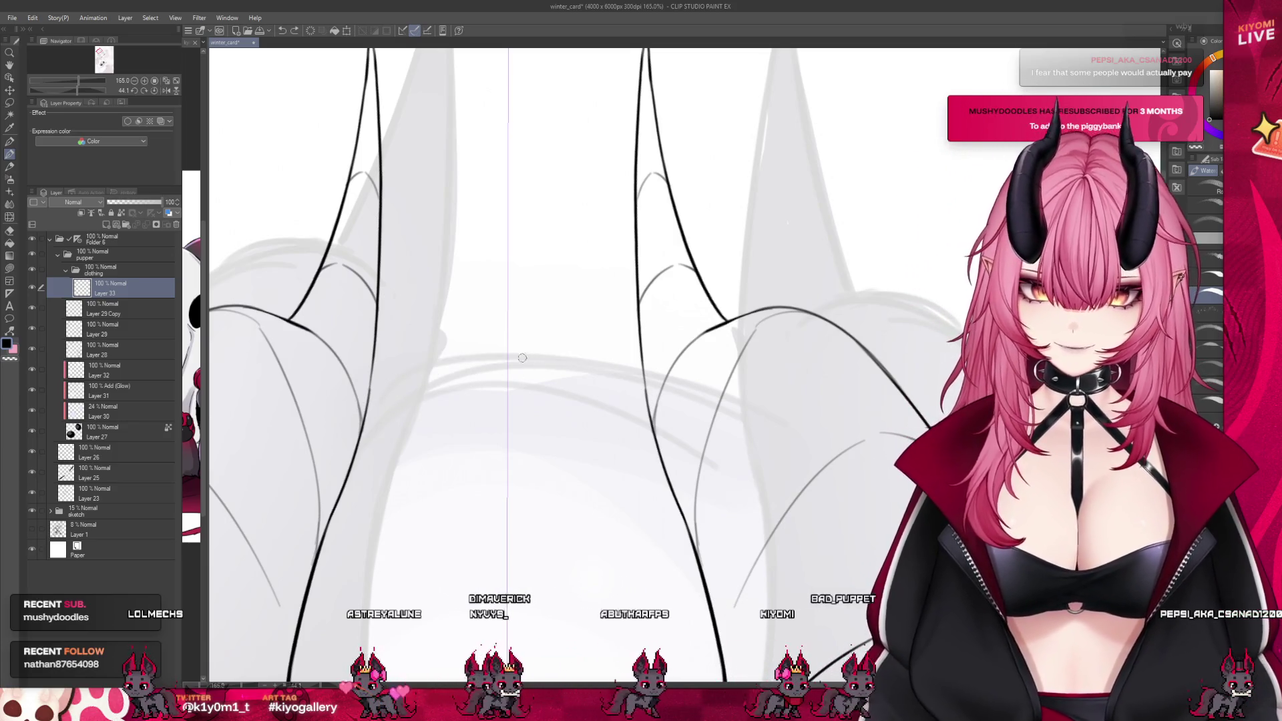
left_click_drag(651, 401, 375, 399)
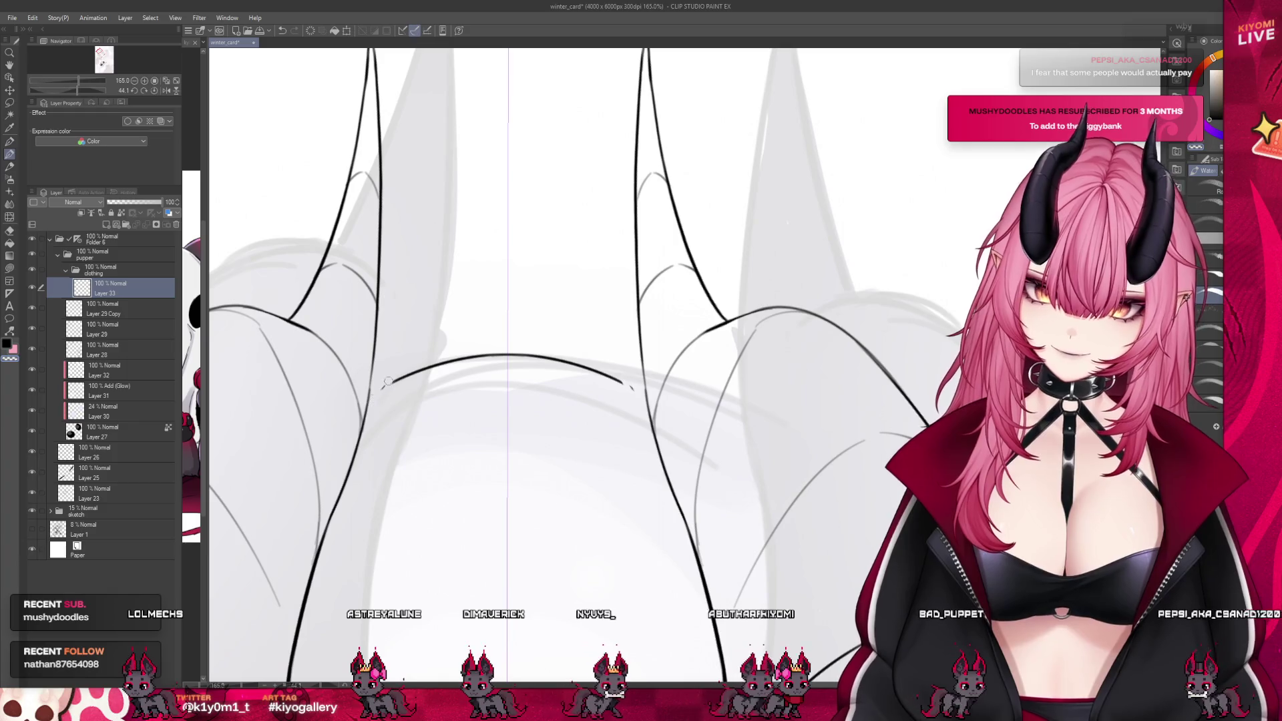
key("ctrl+z")
left_click_drag(691, 419, 324, 405)
key("ctrl+z")
left_click_drag(645, 385, 367, 388)
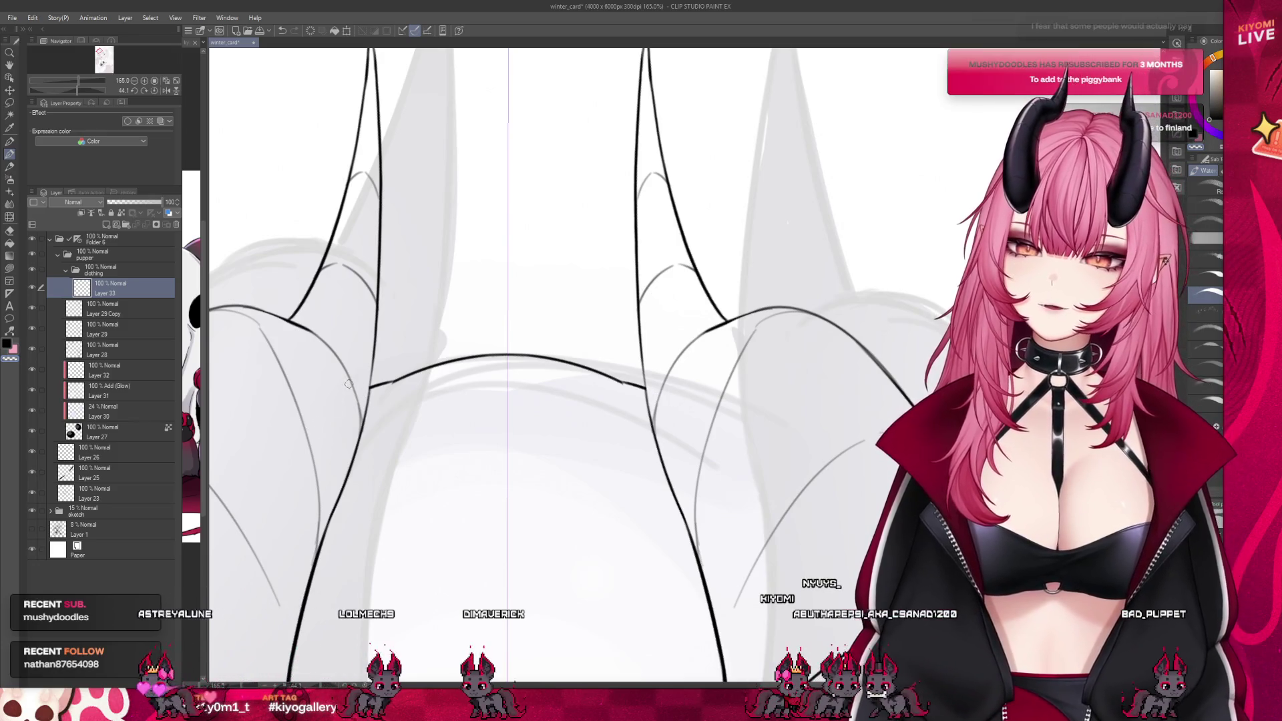
scroll(407, 414, "down", 5)
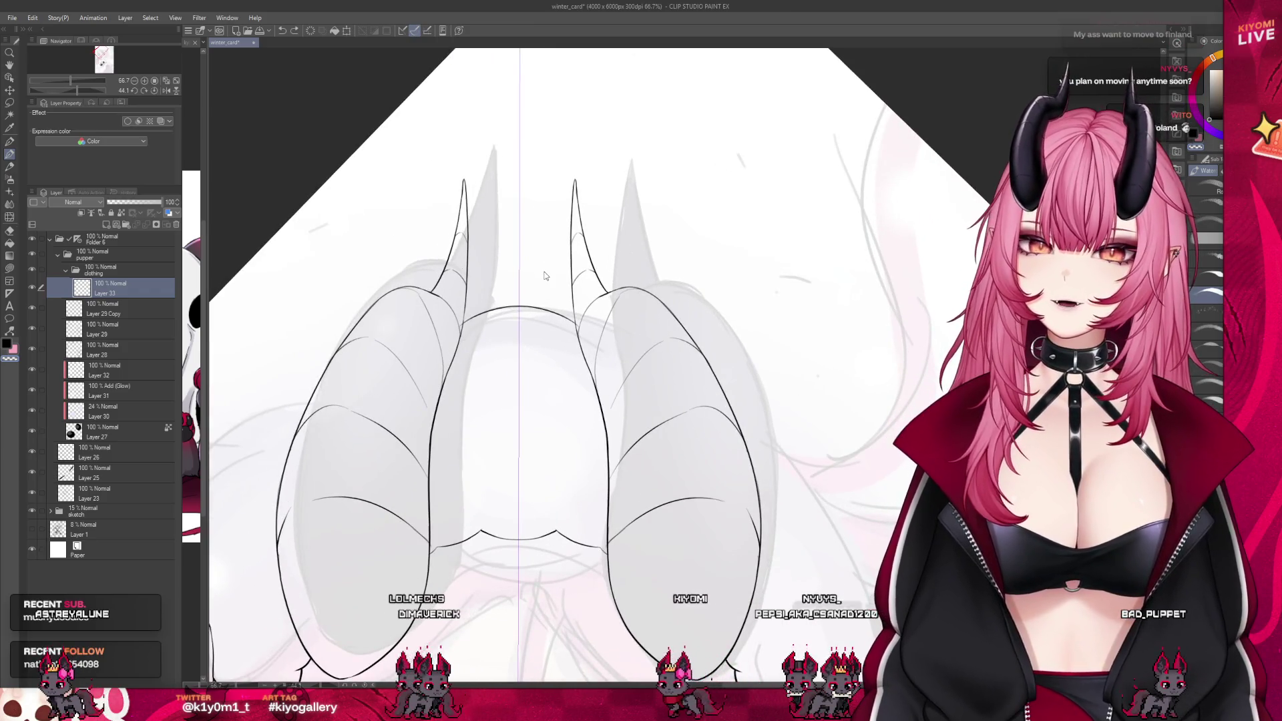
Test a guide ellipse between the horns, discard it, and return to the inking brush
left_click(282, 31)
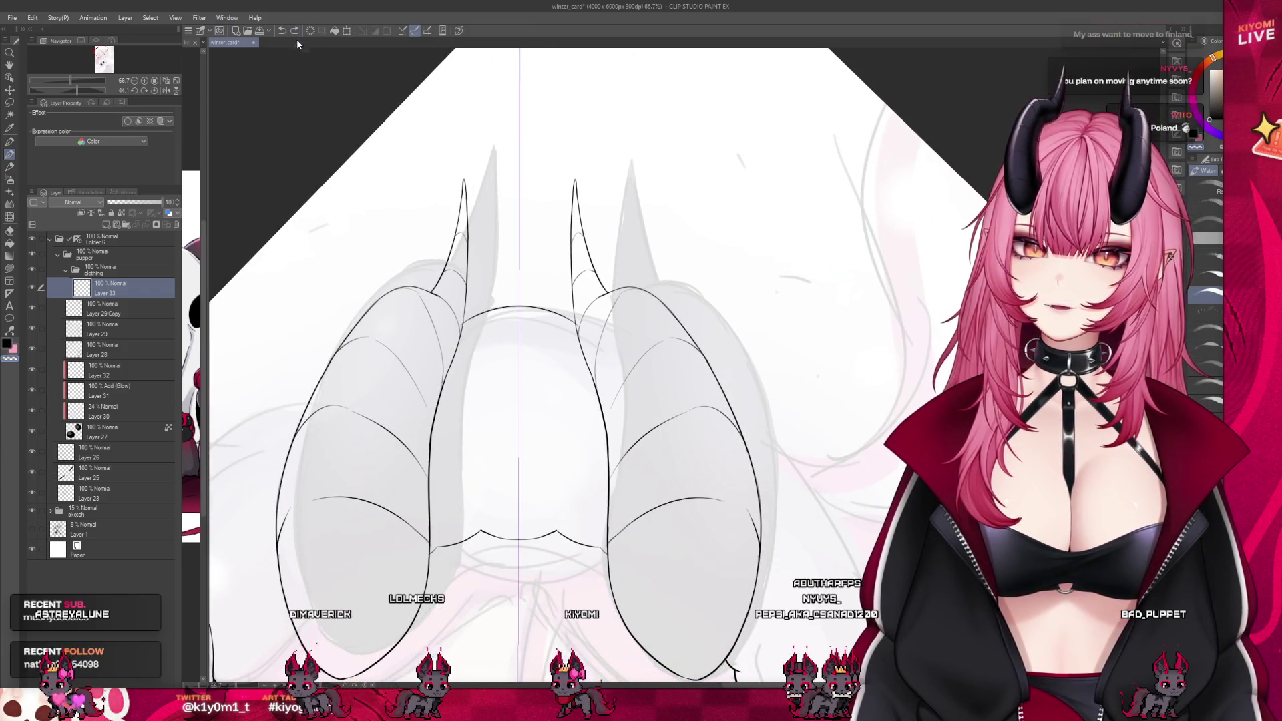
left_click(8, 219)
mouse_move(434, 305)
left_mouse_down()
mouse_move(587, 421)
mouse_move(575, 401)
mouse_move(613, 486)
left_mouse_up()
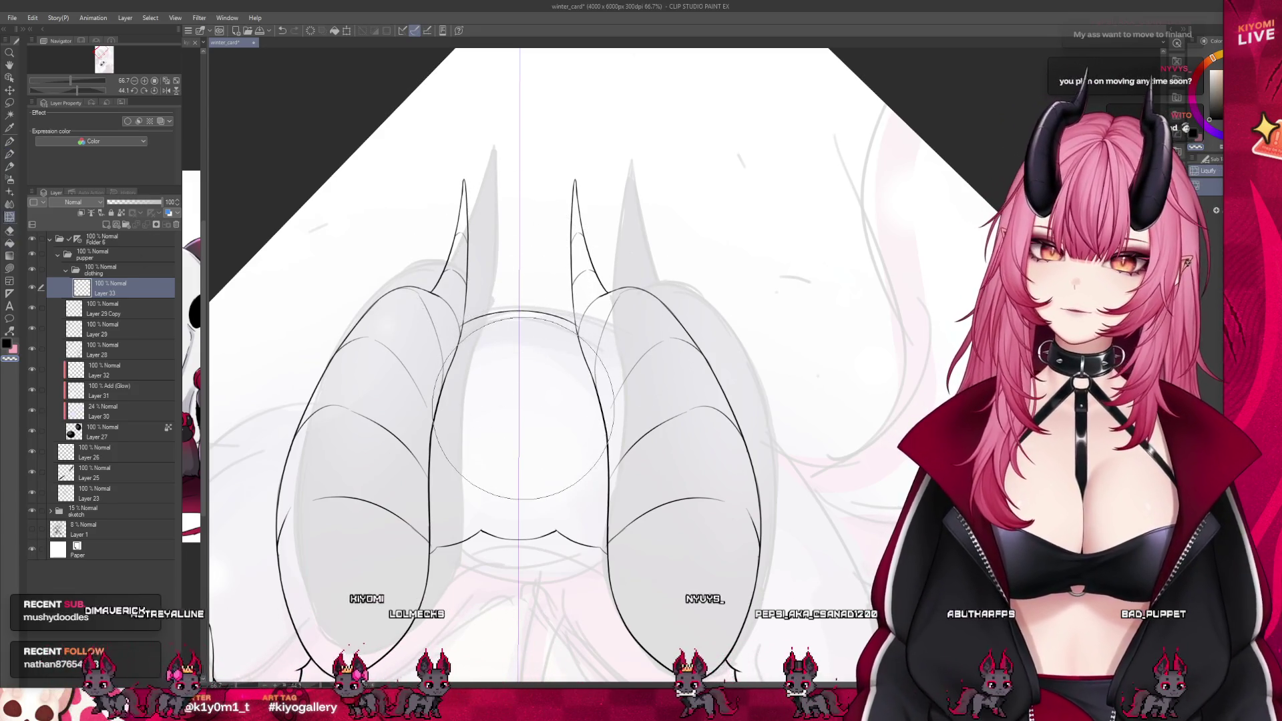
key("ctrl+z")
left_click(9, 154)
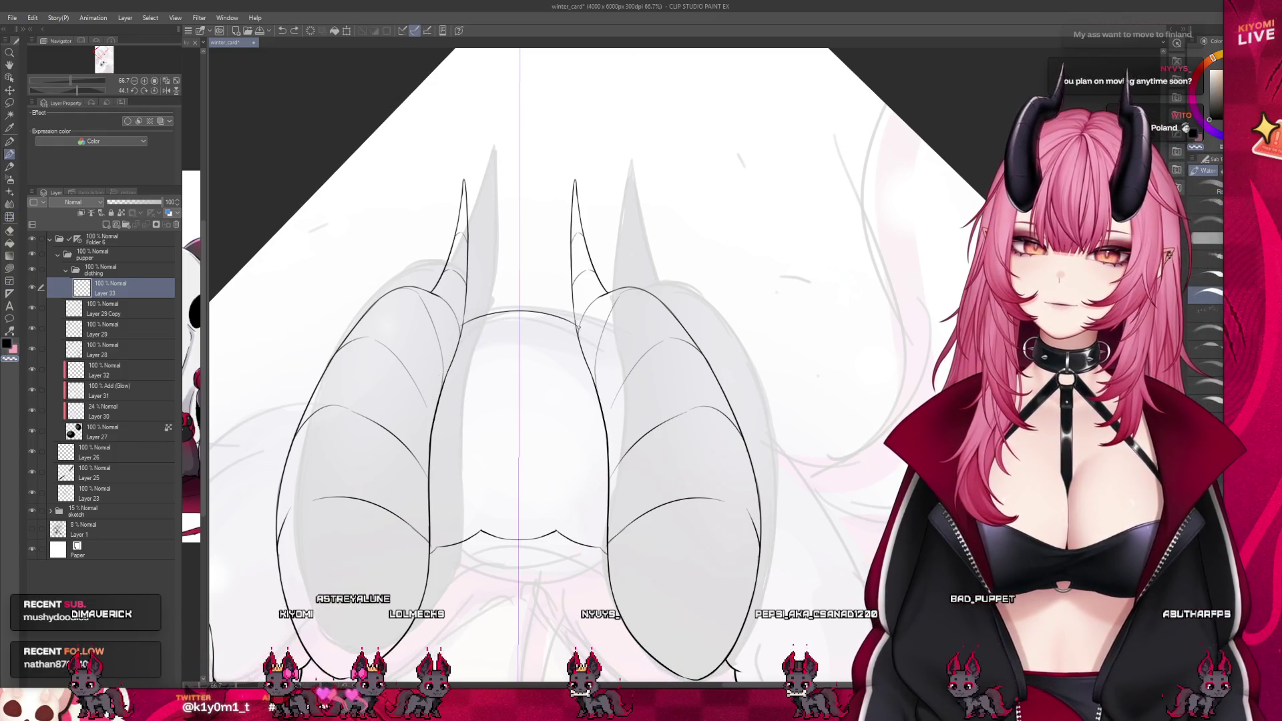
scroll(521, 301, "down", 3)
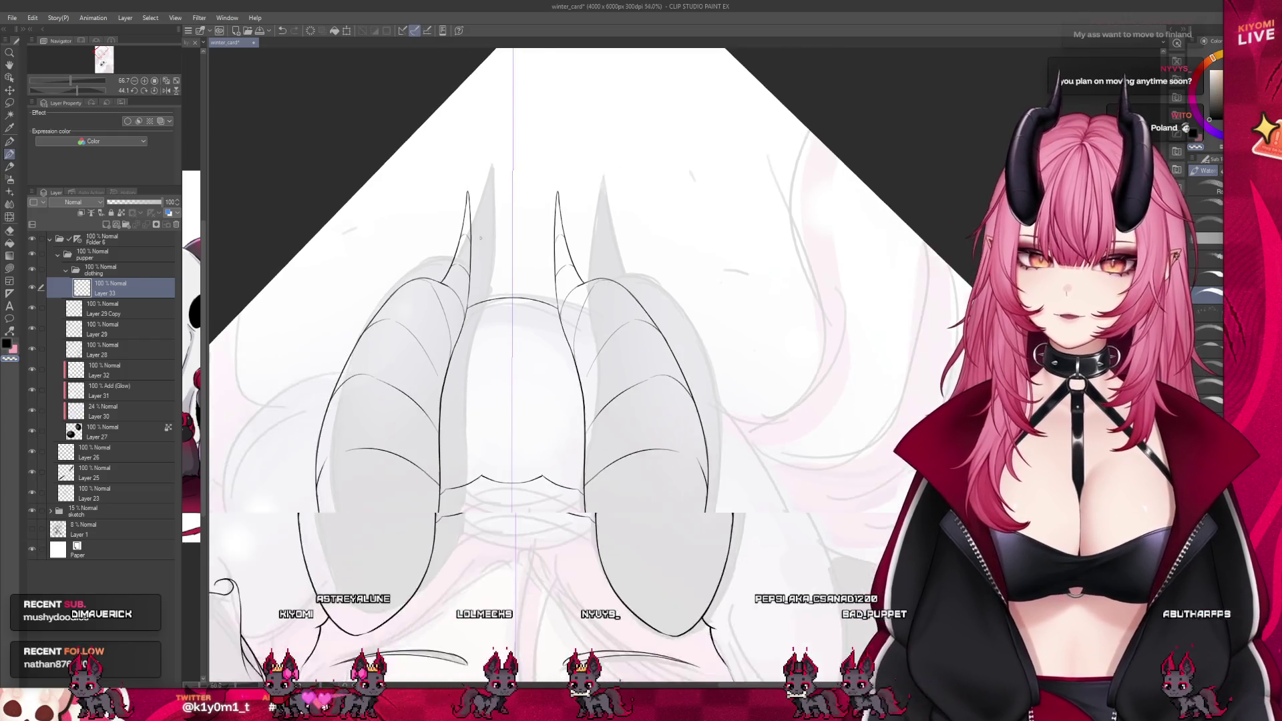
scroll(701, 574, "up", 3)
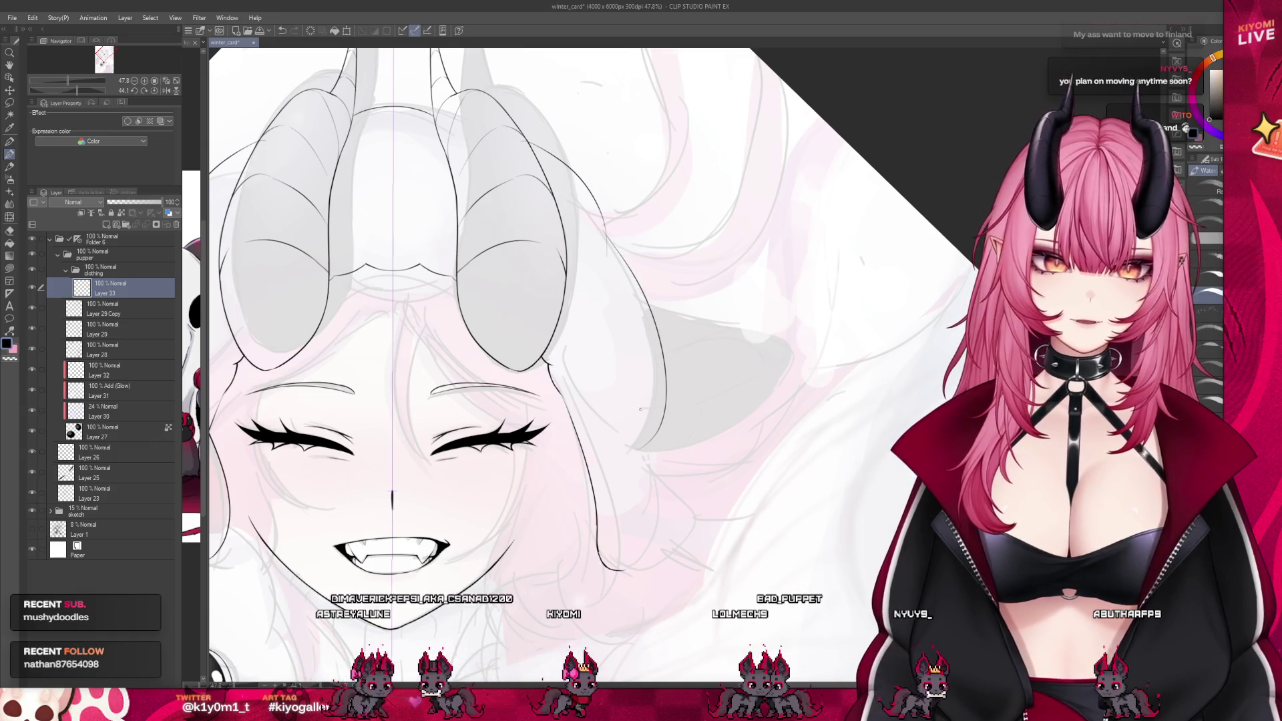
Ink the long curving hair strand beside the right horn, retrying until it fits
left_click_drag(604, 231, 665, 405)
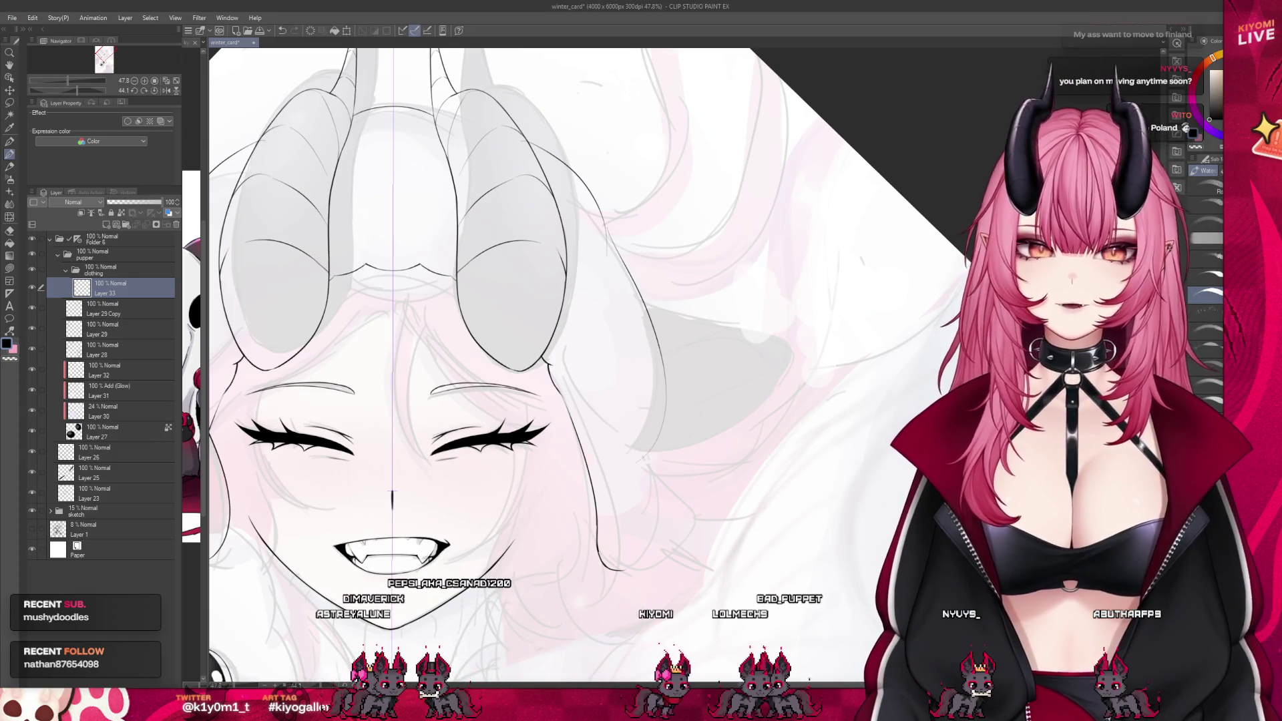
key("ctrl+z")
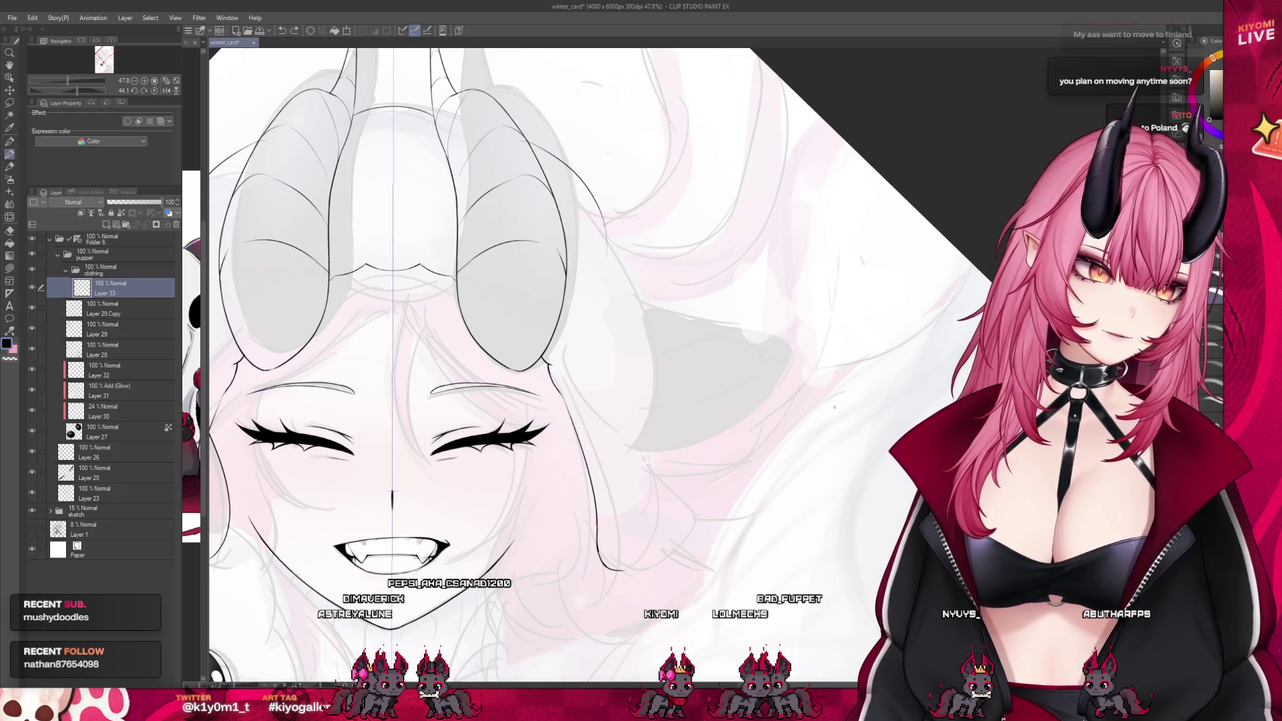
left_click_drag(611, 237, 657, 419)
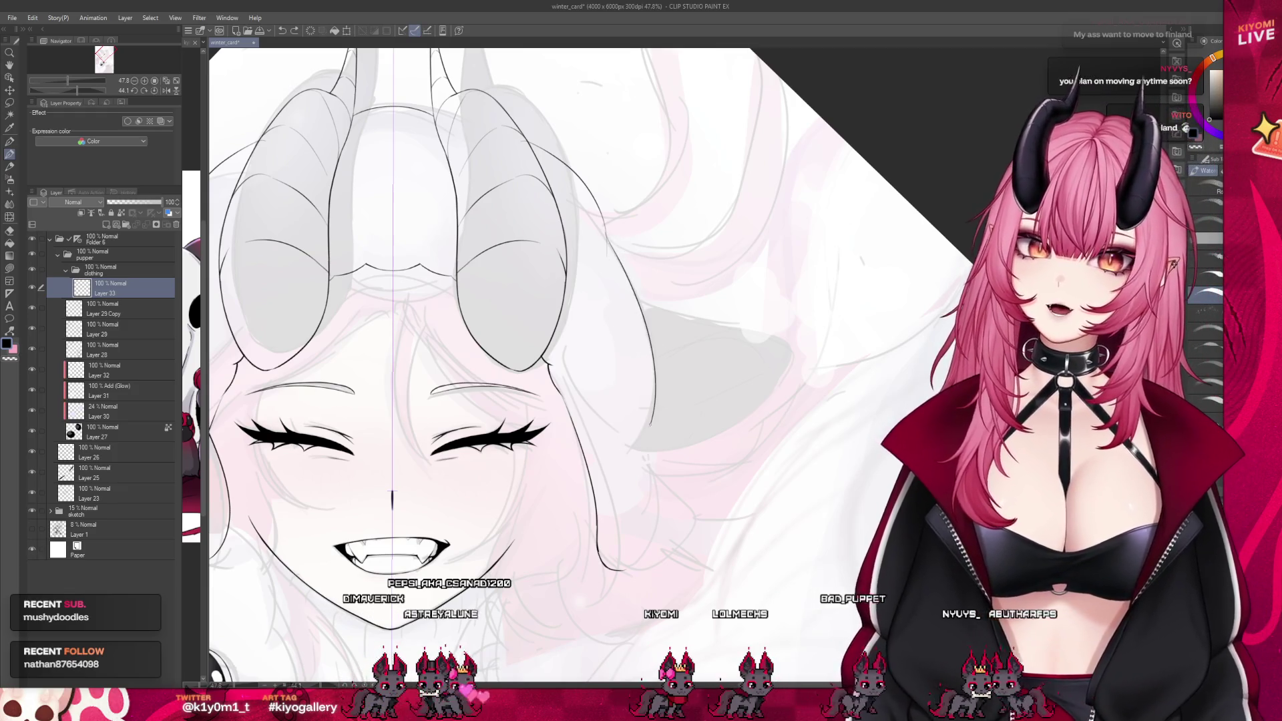
key("ctrl+z")
left_click_drag(608, 240, 653, 413)
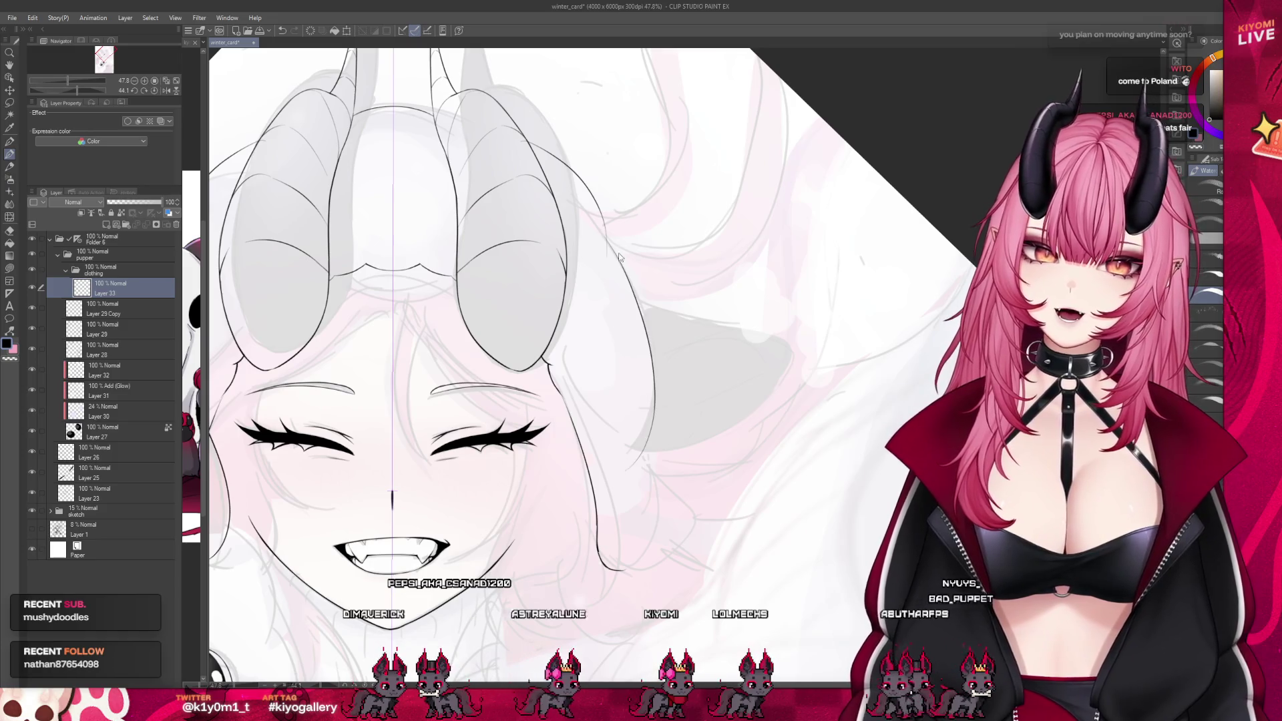
key("ctrl+z")
left_click_drag(605, 238, 654, 420)
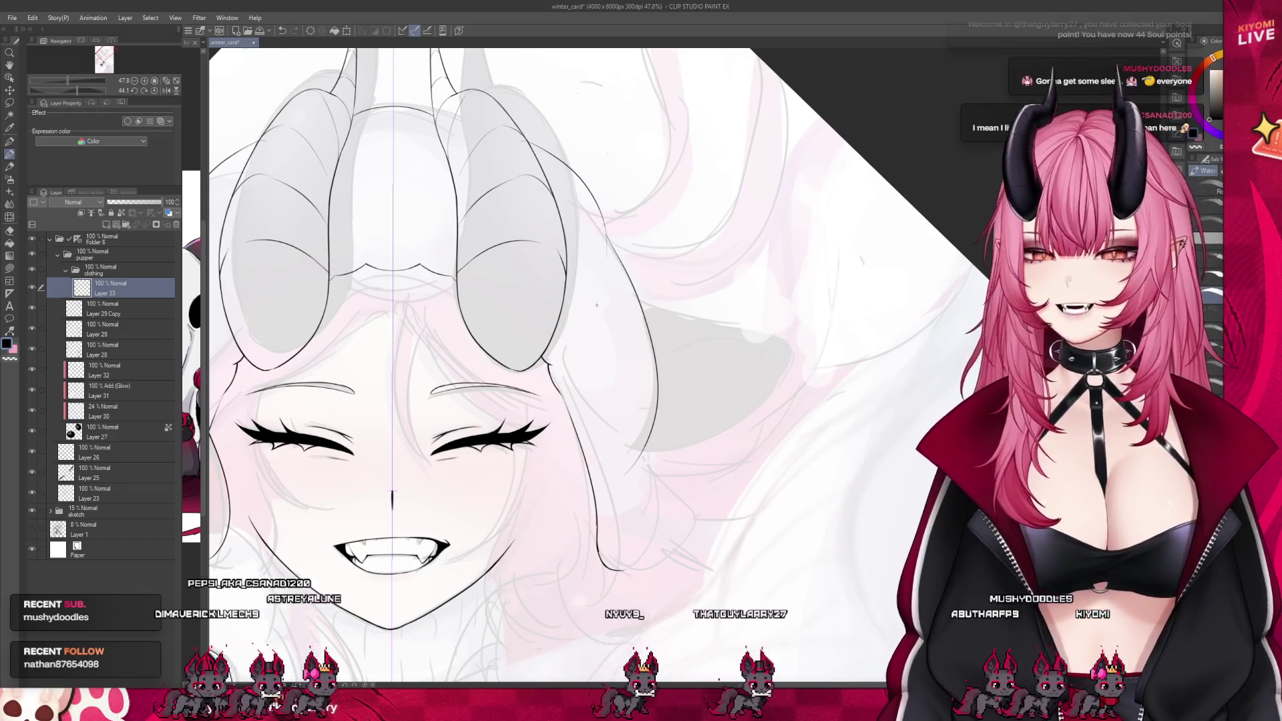
Extend the right hair strand down past the cheek into a rounded tip
scroll(599, 320, "up", 4)
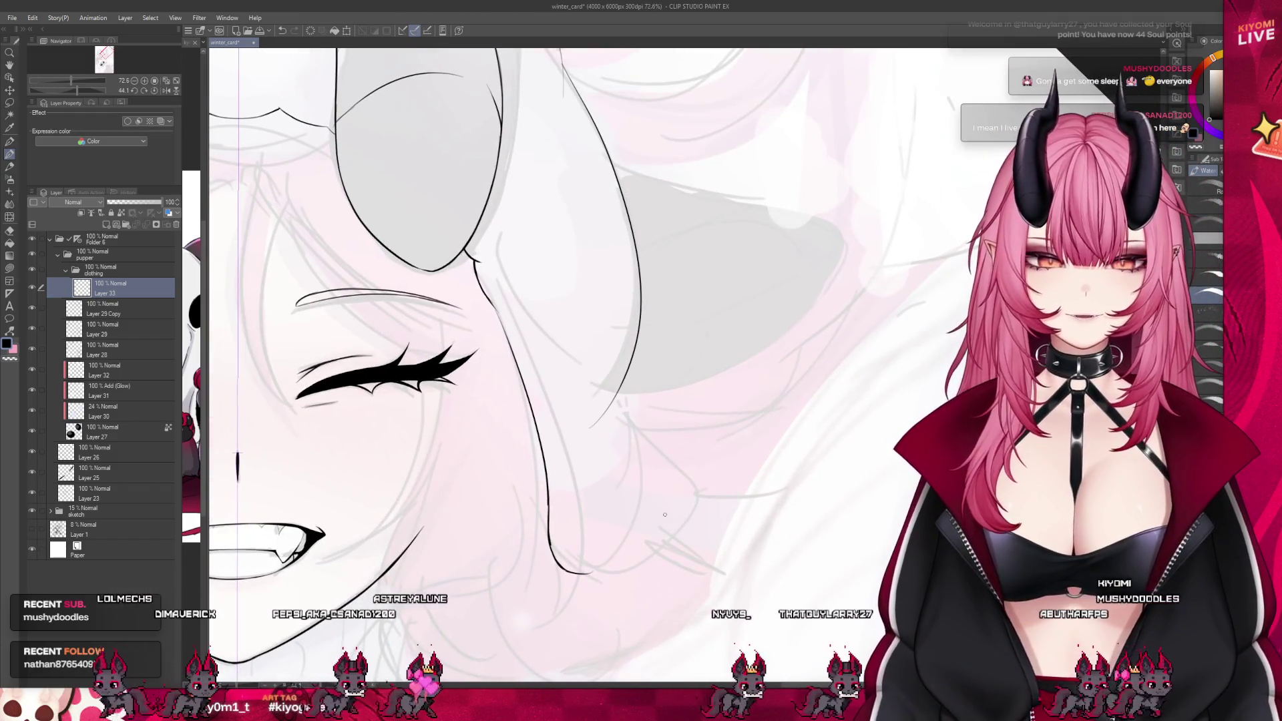
left_click_drag(631, 371, 598, 558)
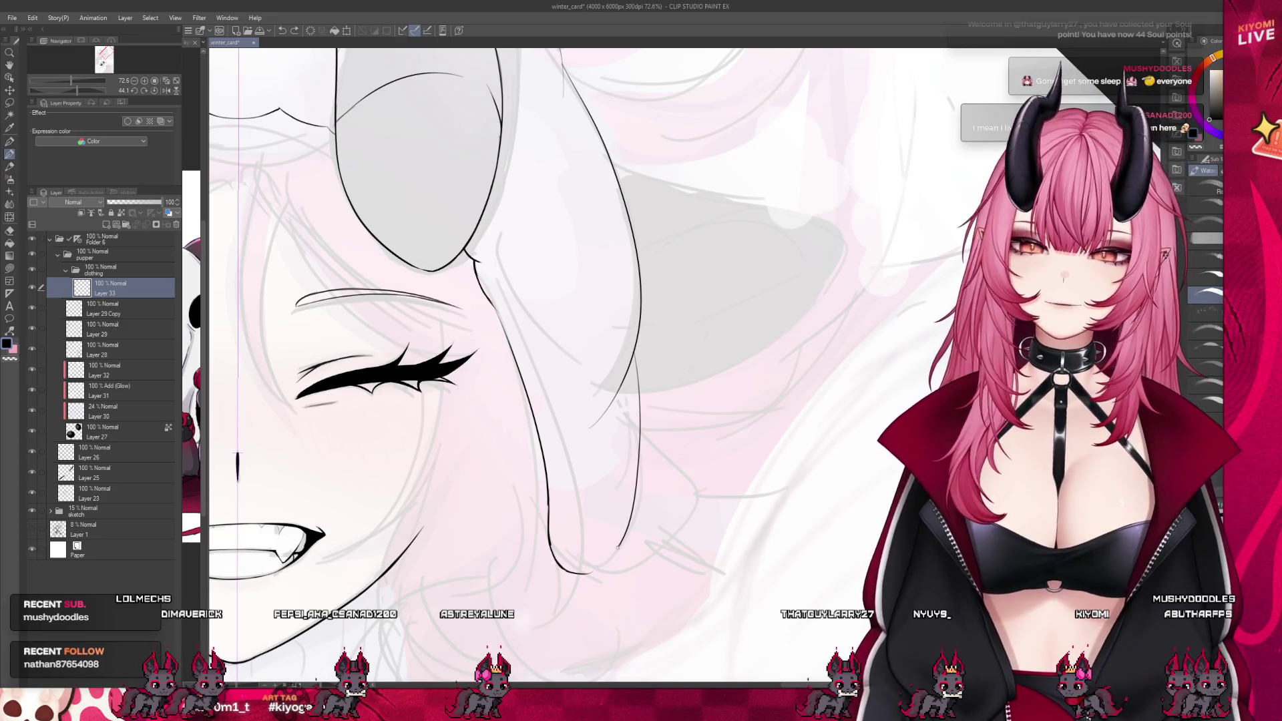
left_click_drag(633, 496, 587, 572)
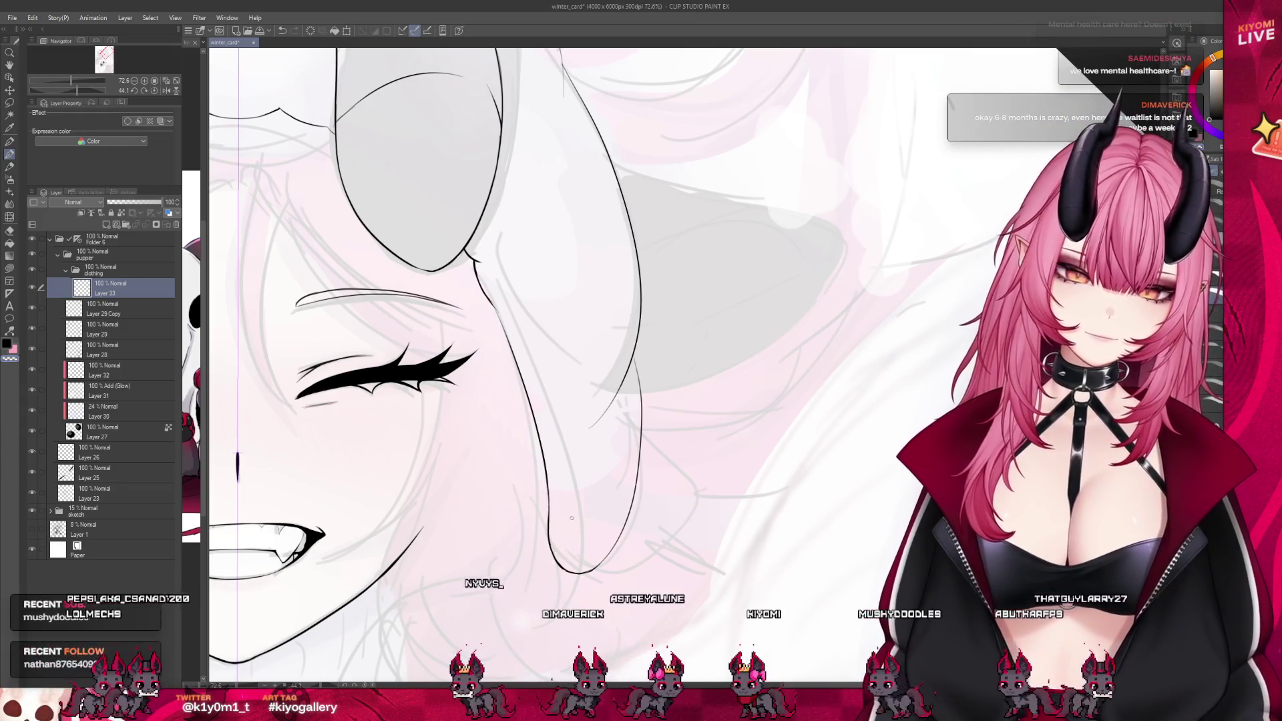
scroll(576, 515, "down", 2)
scroll(577, 515, "down", 3)
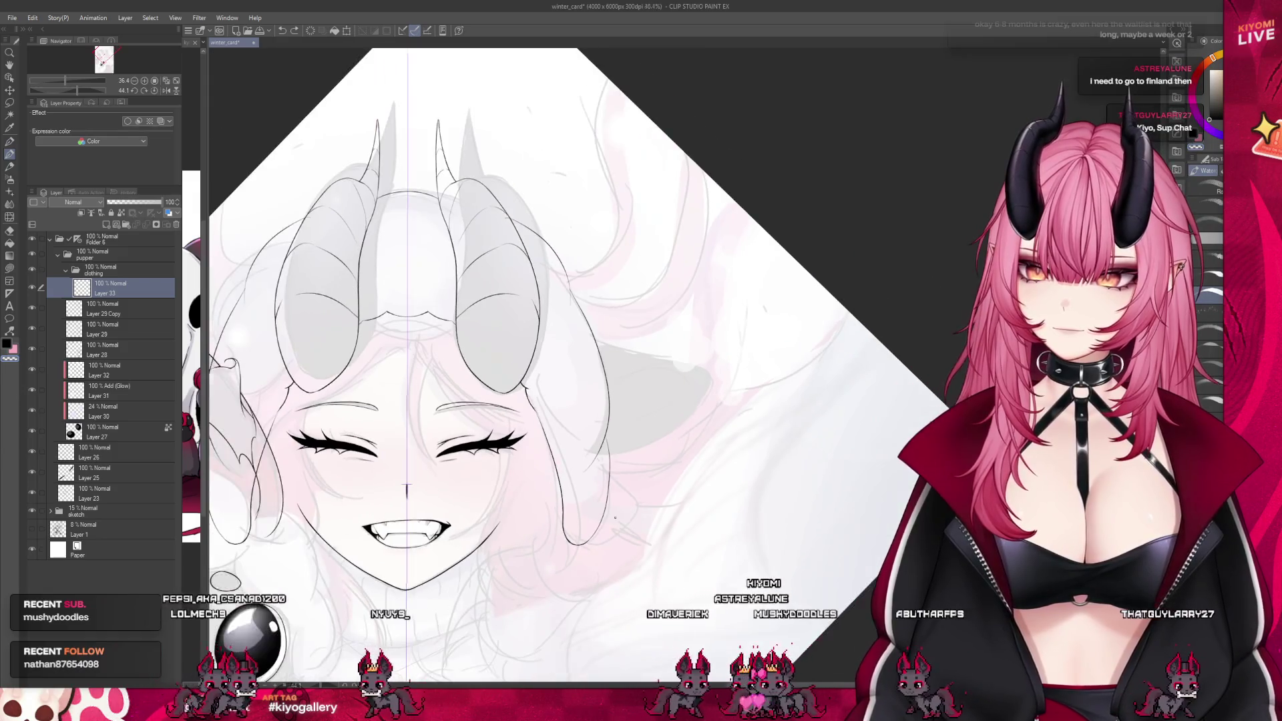
scroll(646, 401, "up", 2)
scroll(646, 400, "up", 4)
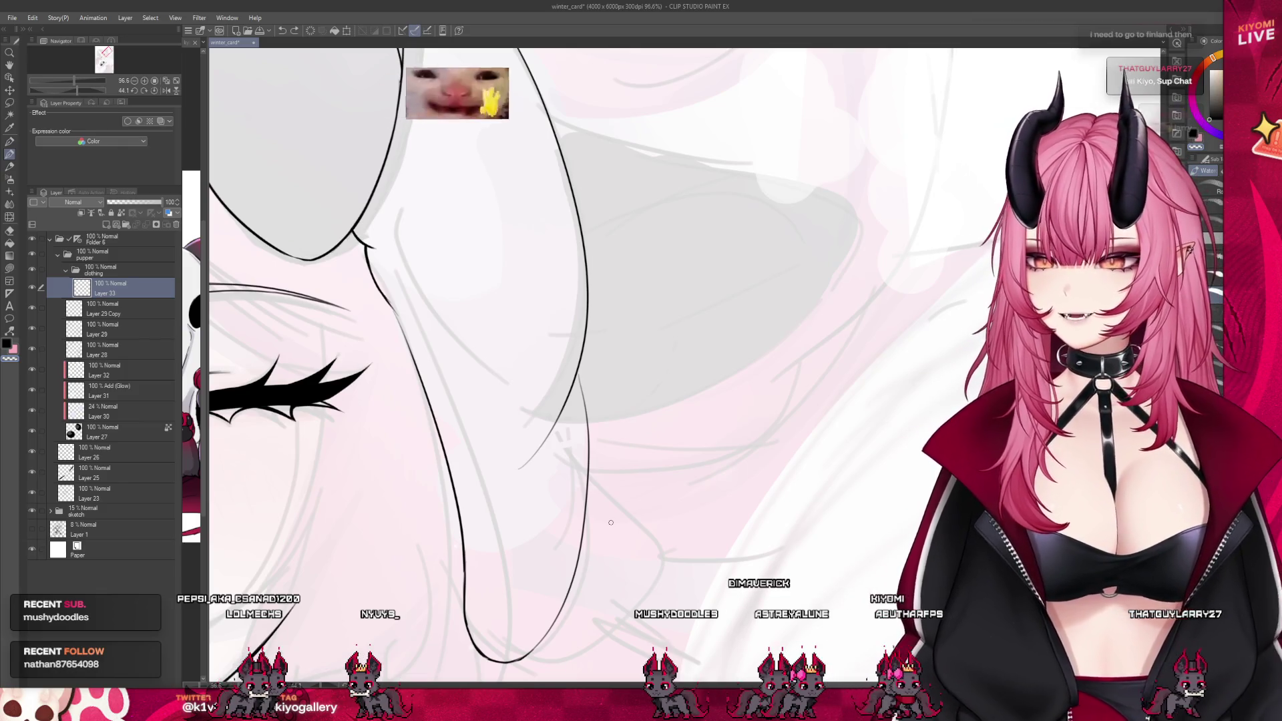
scroll(610, 522, "up", 1)
scroll(610, 522, "up", 1)
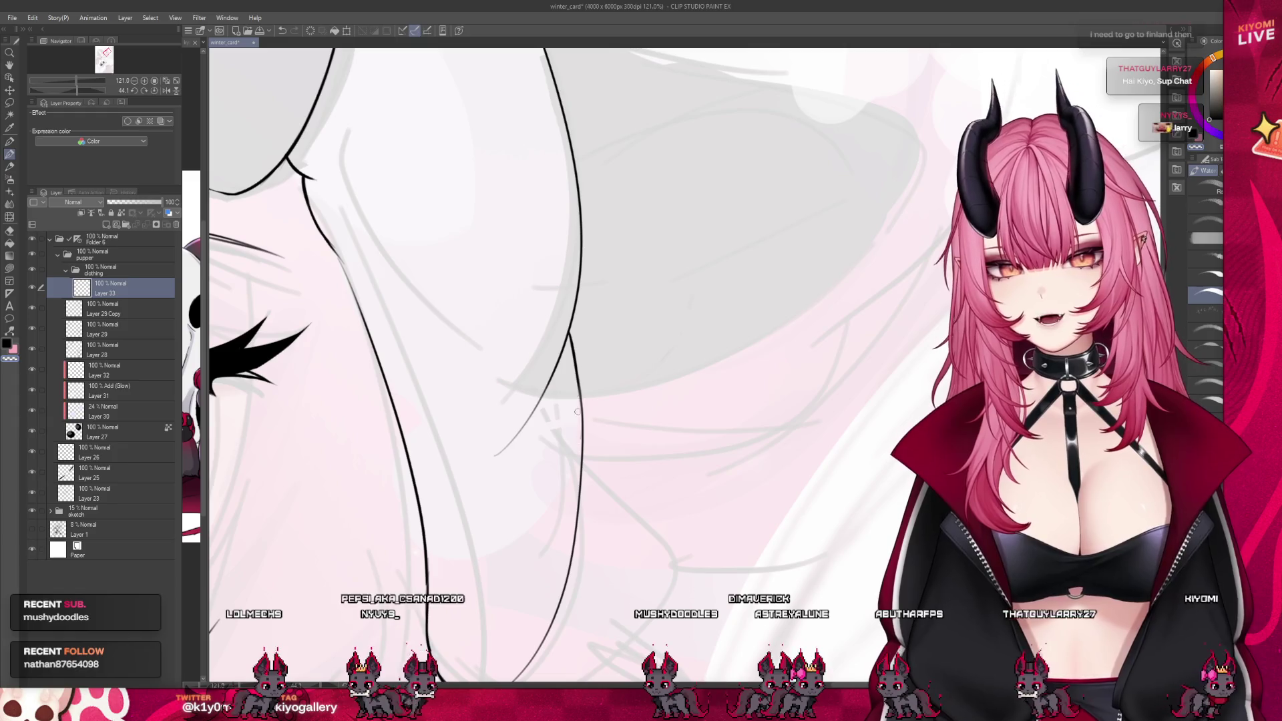
scroll(623, 443, "down", 6)
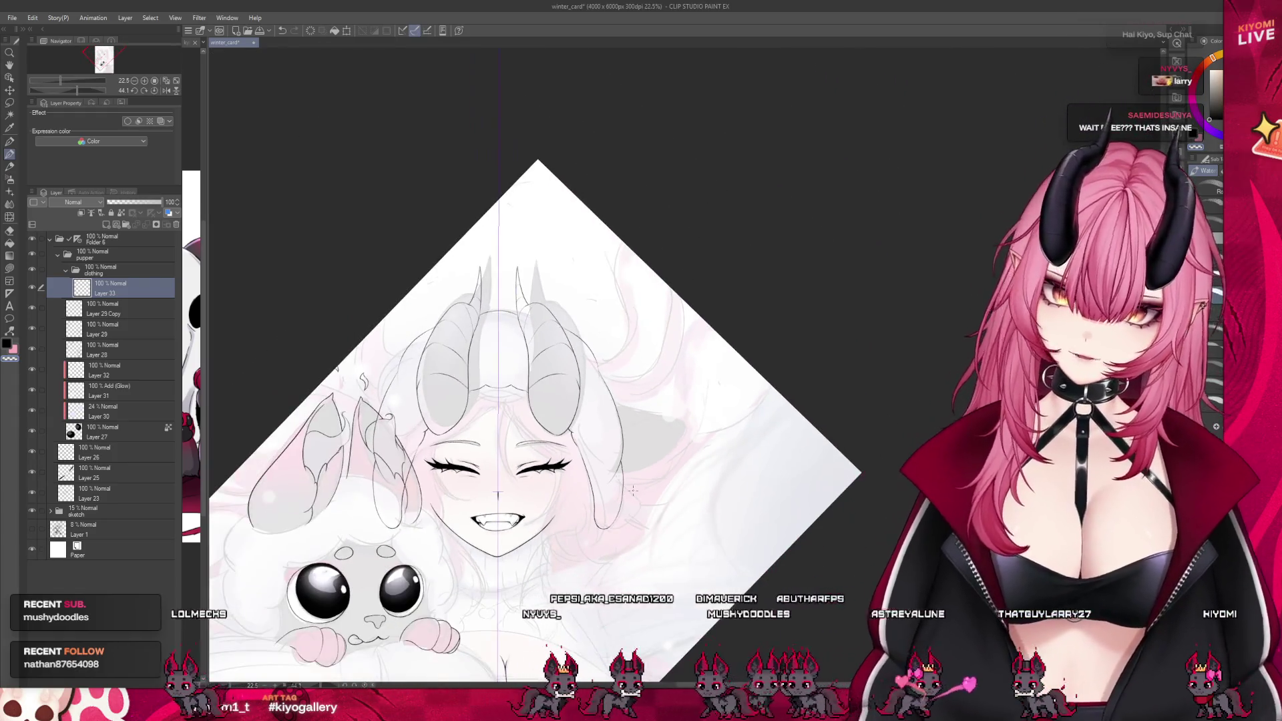
scroll(649, 522, "up", 1)
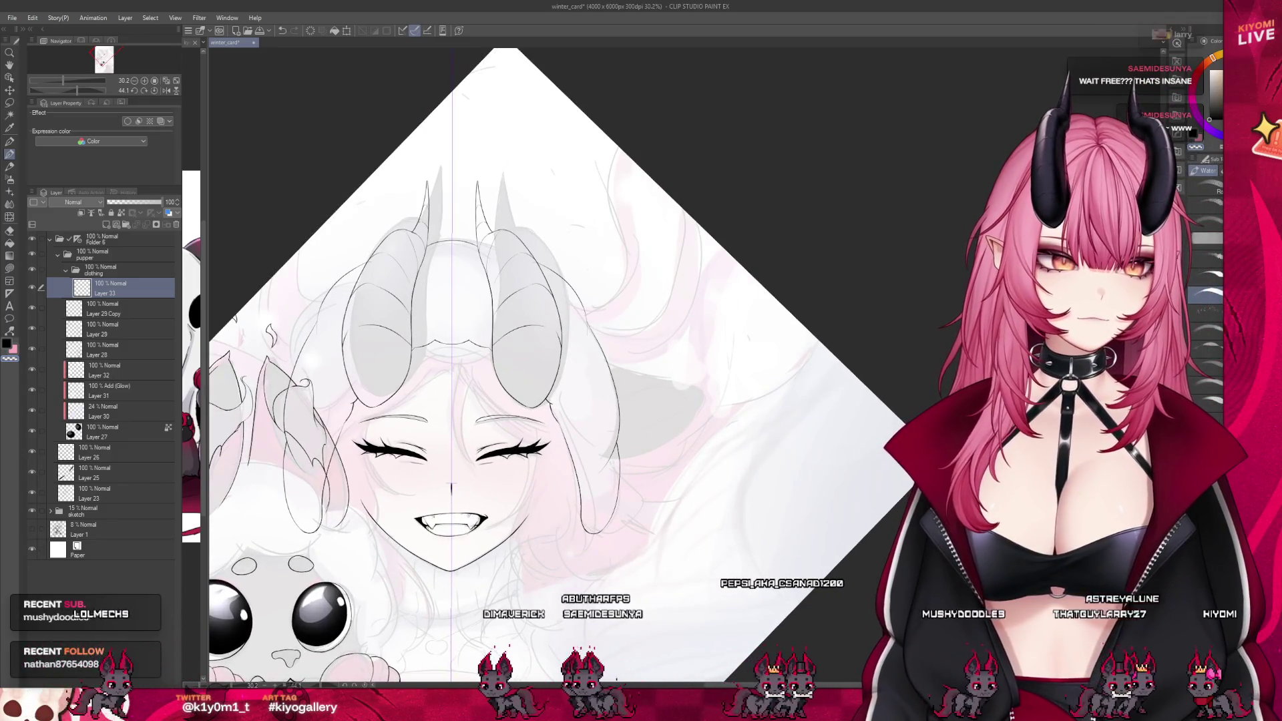
scroll(451, 494, "up", 5)
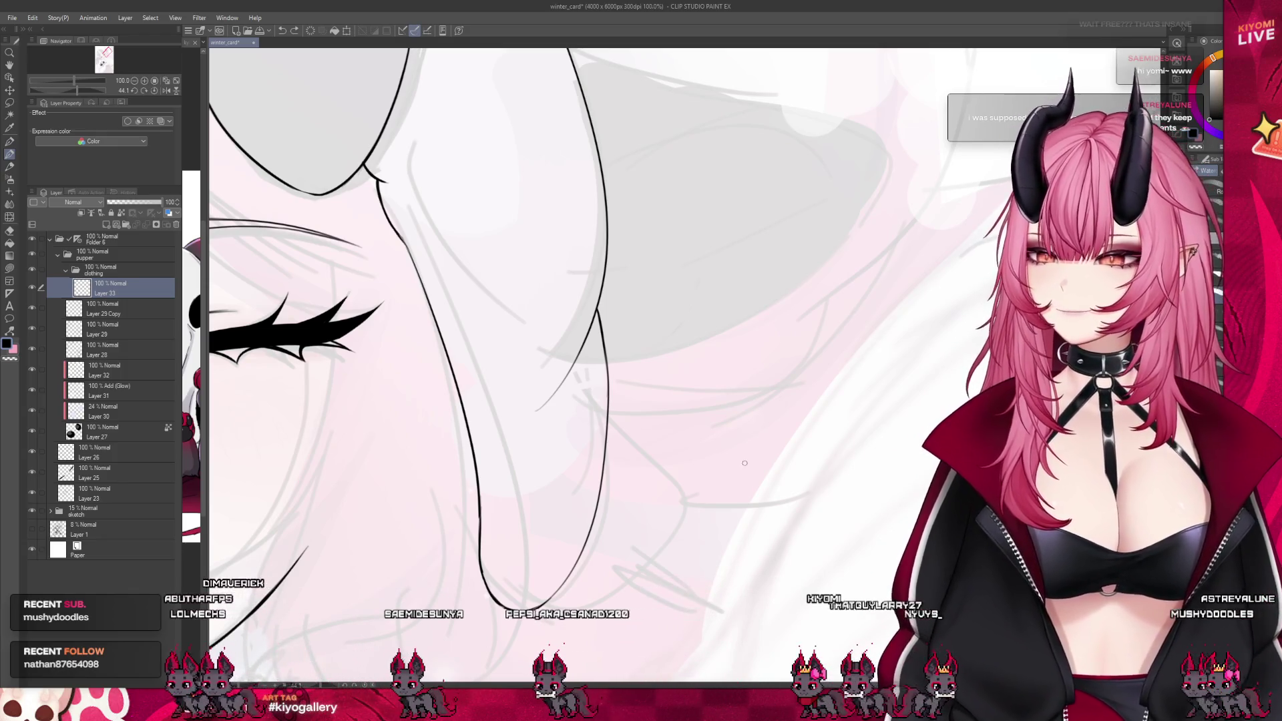
Erase the rough middle section of the strand and redraw it to close the gap
left_click(426, 276)
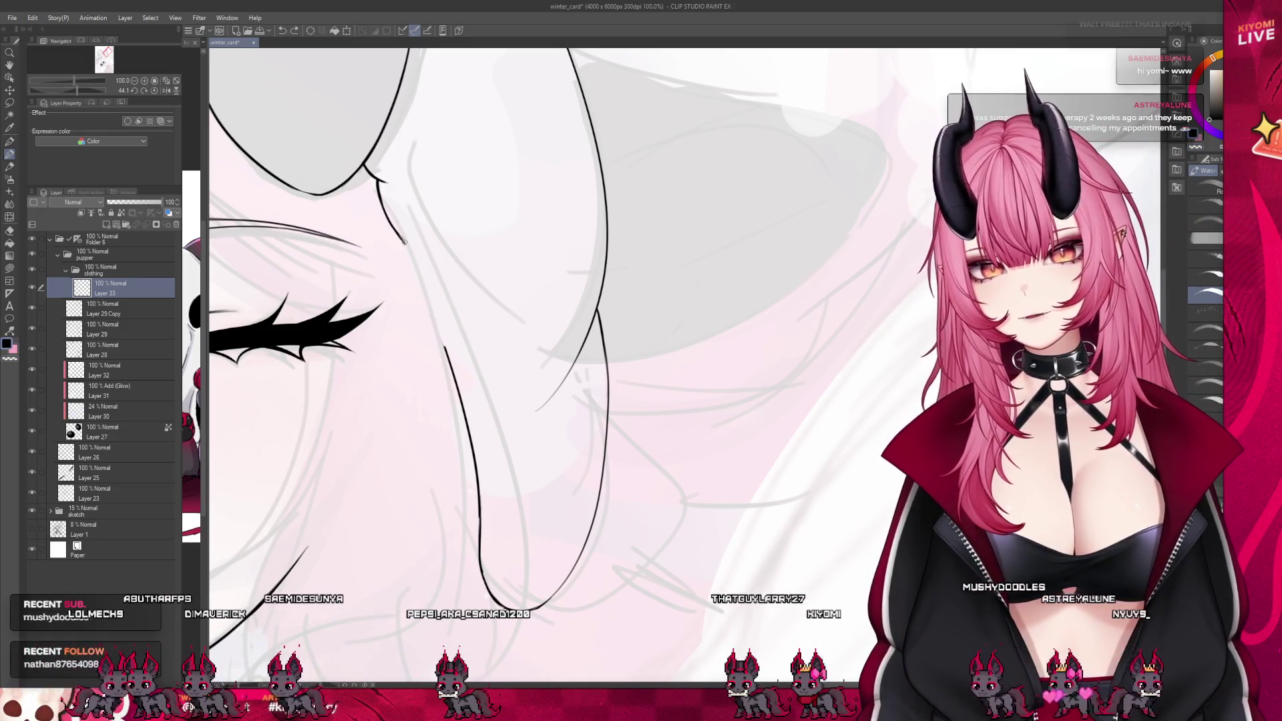
left_click_drag(403, 244, 443, 342)
left_click_drag(404, 242, 443, 345)
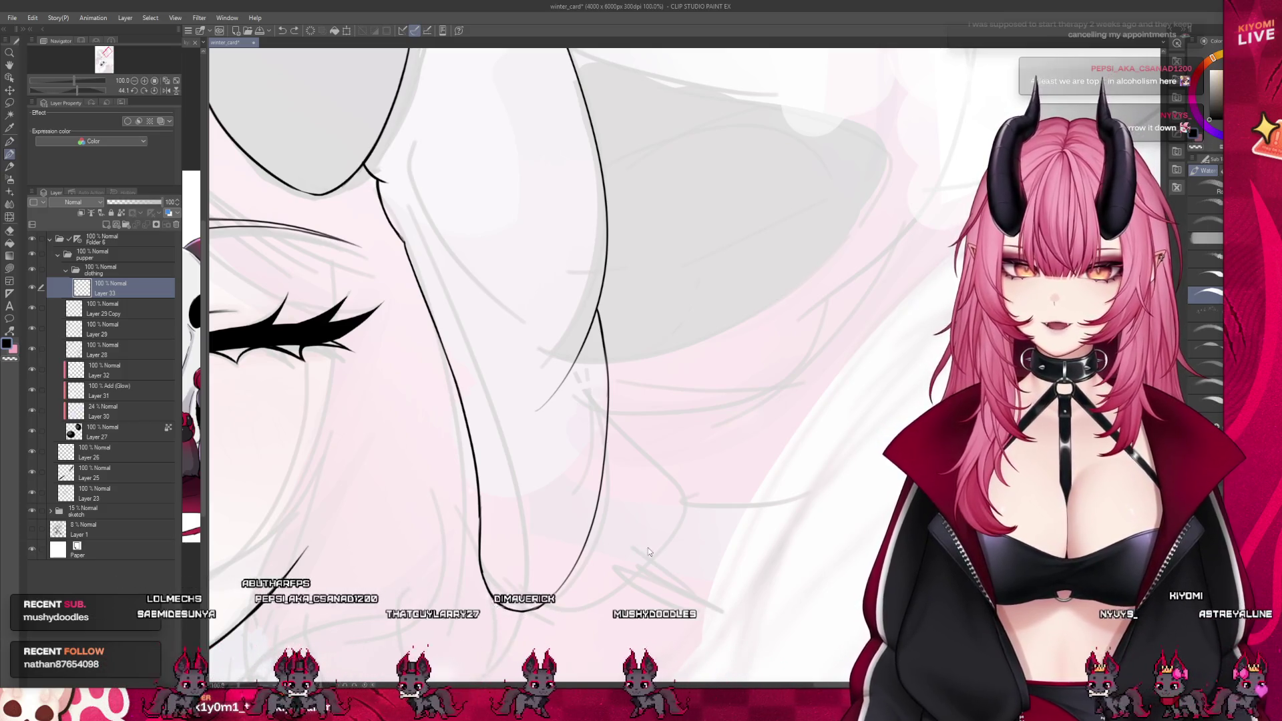
scroll(597, 309, "down", 1)
Erase two short stretches of the hair line near the horn
scroll(596, 309, "up", 4)
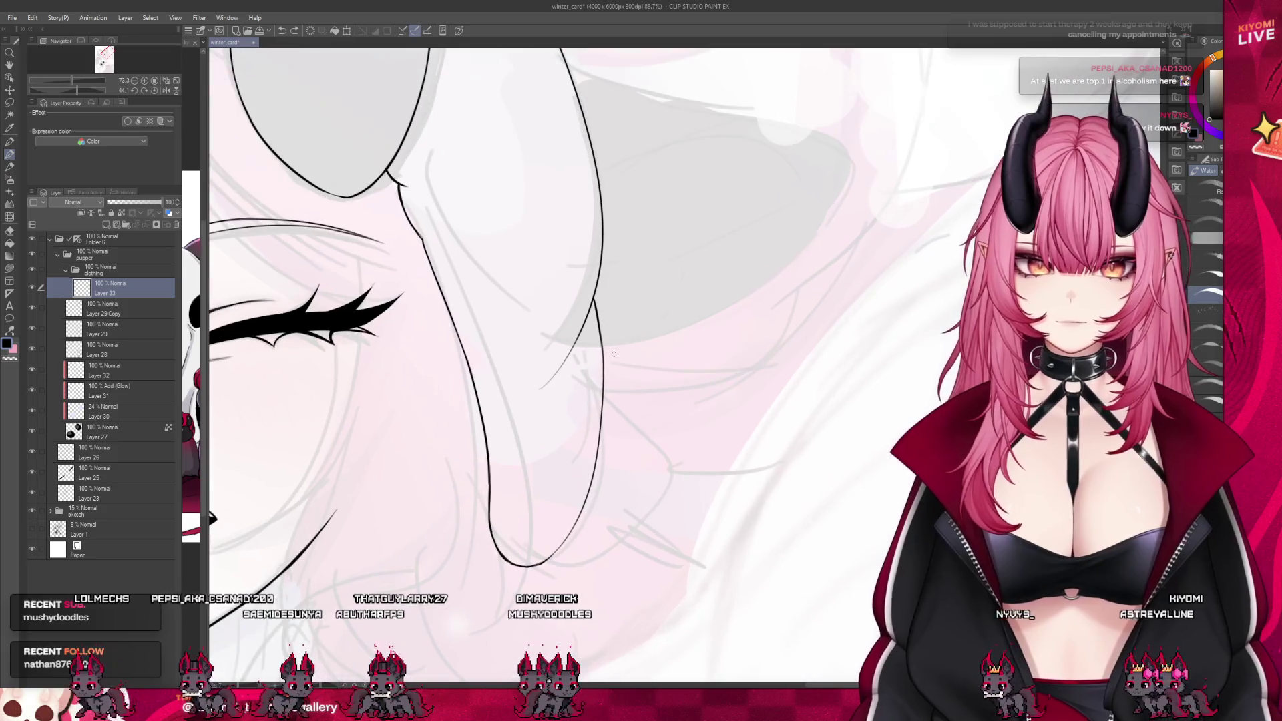
scroll(578, 426, "down", 3)
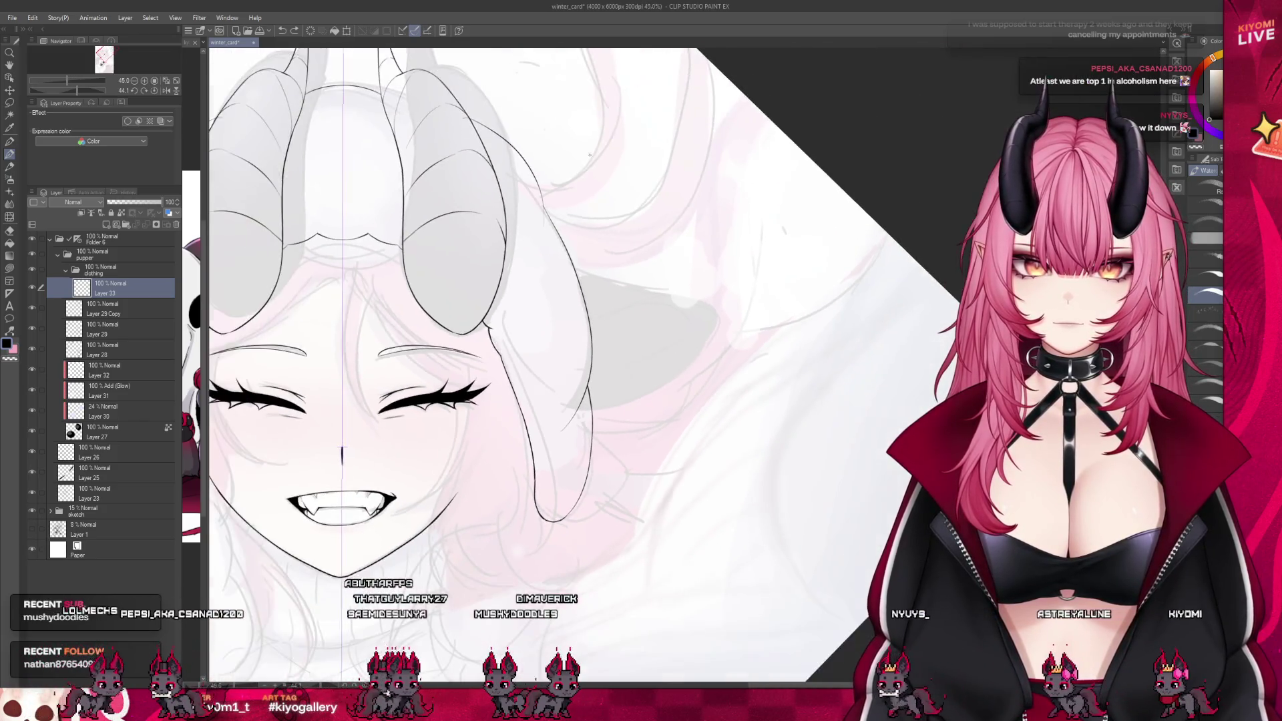
scroll(522, 164, "up", 3)
scroll(522, 164, "up", 1)
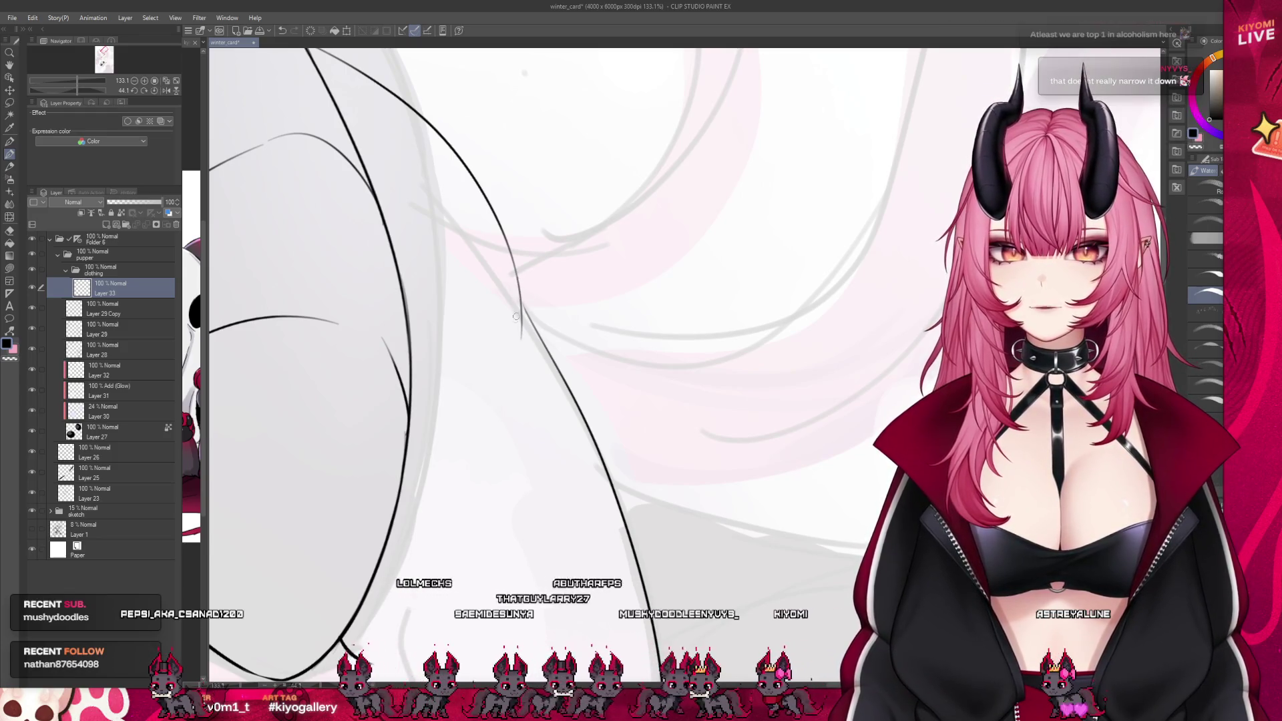
left_click_drag(530, 315, 550, 351)
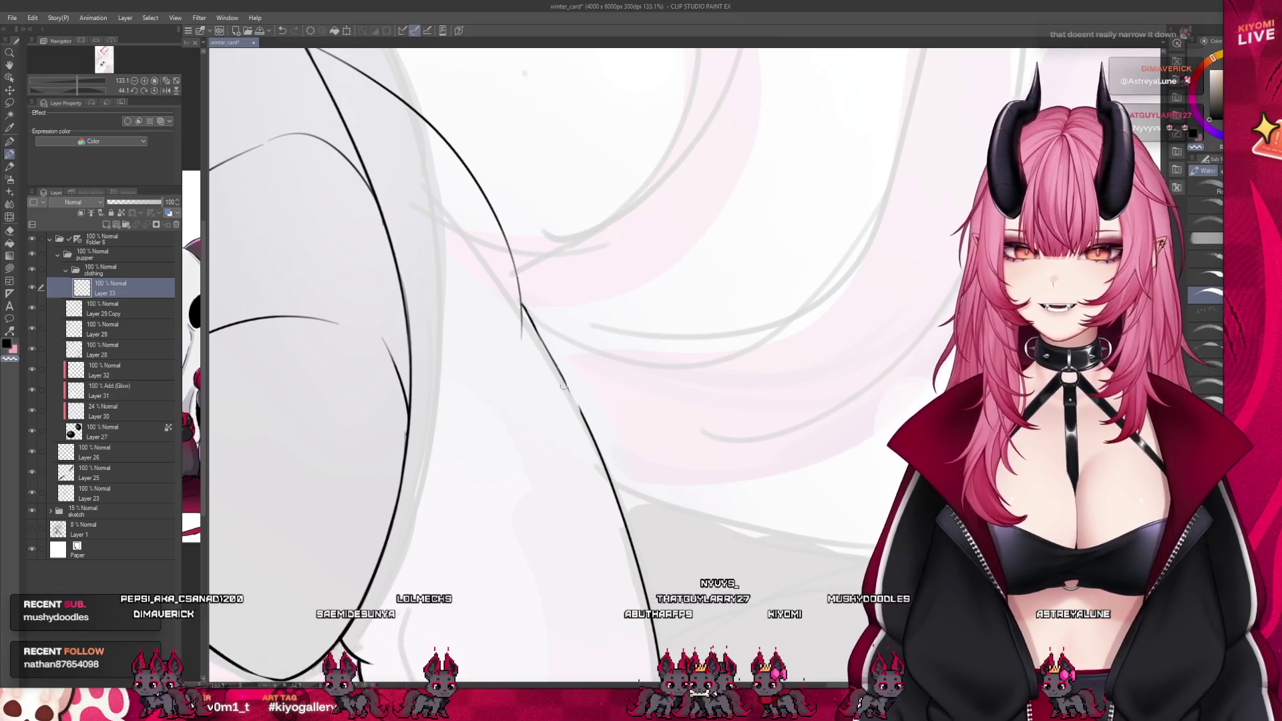
key("e")
left_click_drag(554, 347, 576, 417)
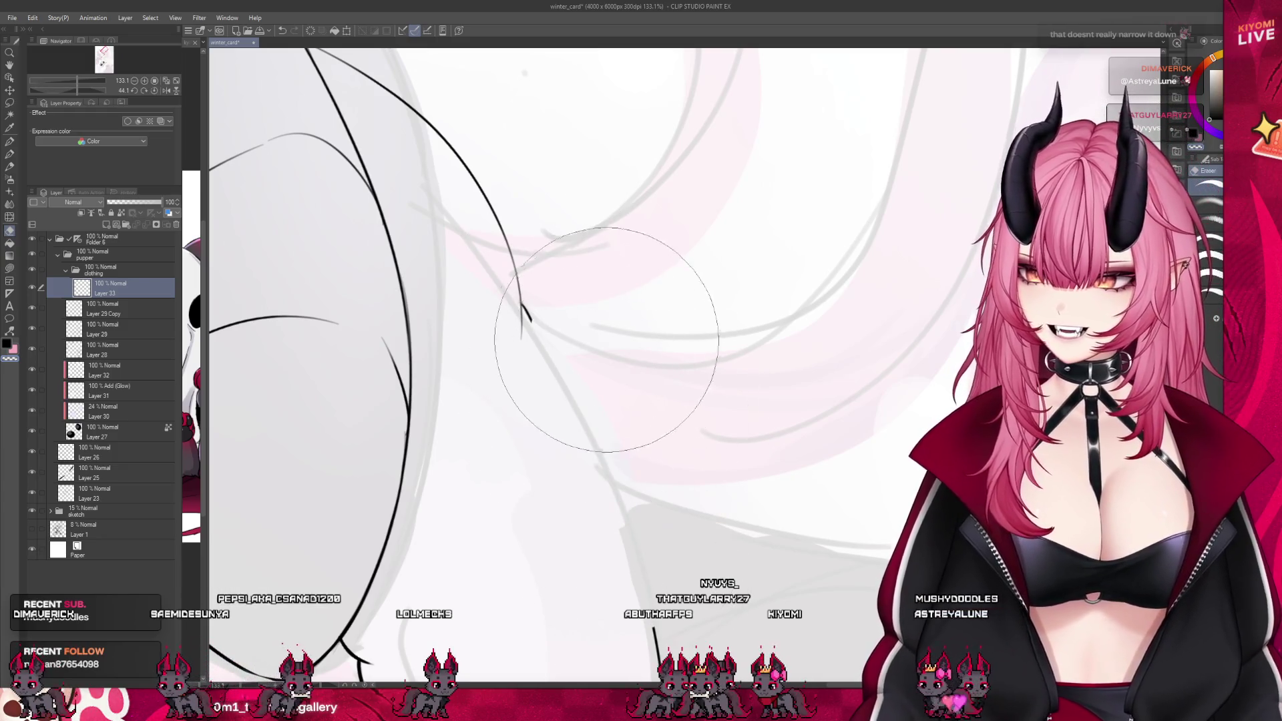
Redraw the long curved hair strand so it runs down and joins the lower contour line
scroll(526, 406, "down", 2)
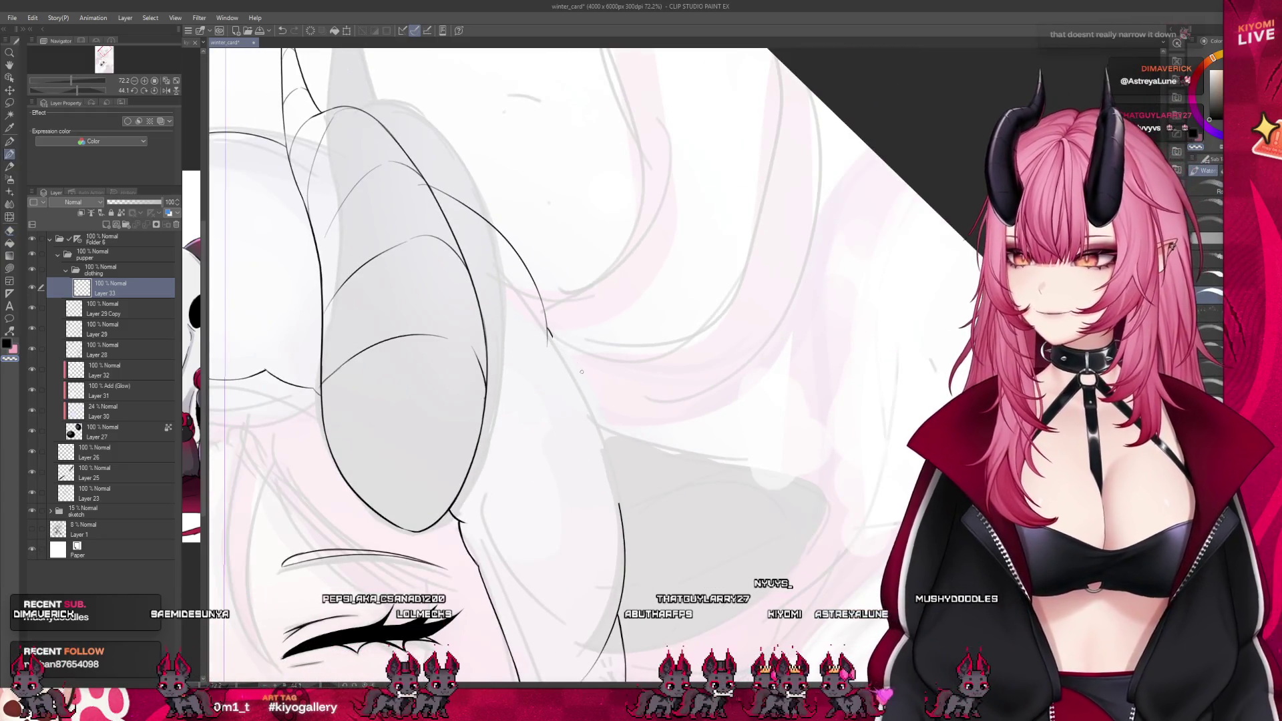
scroll(580, 368, "down", 1)
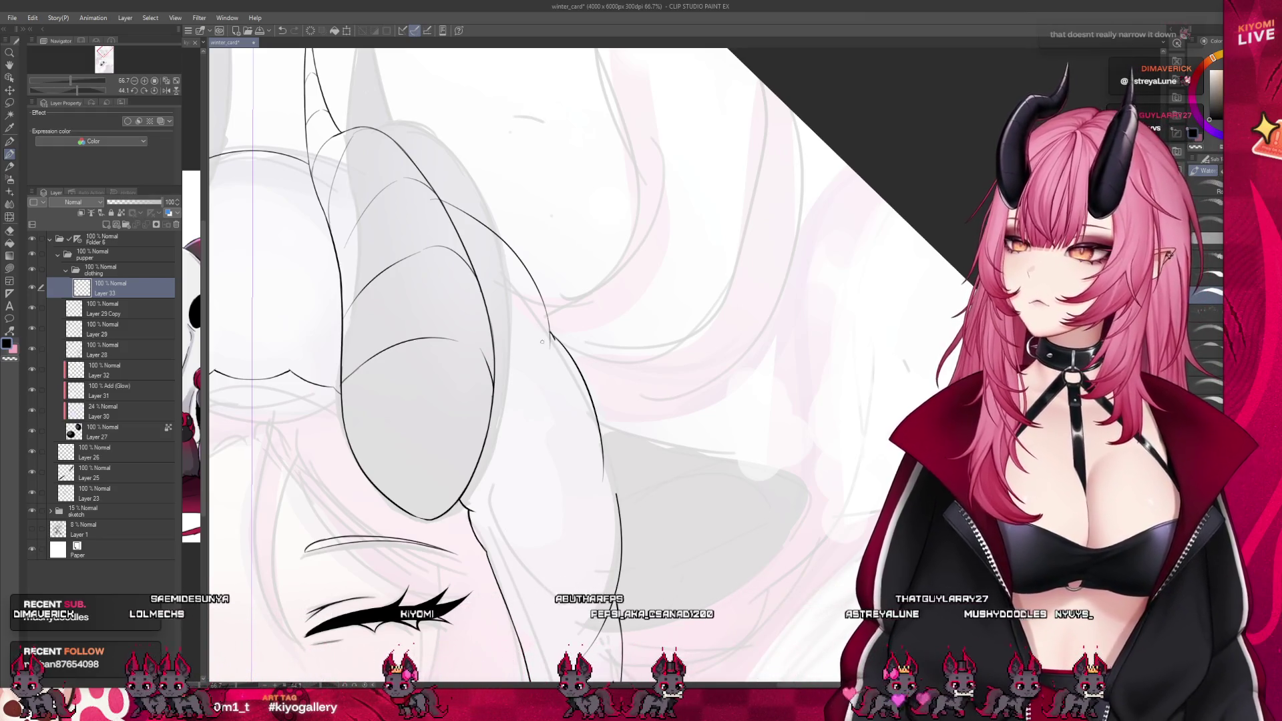
scroll(561, 334, "up", 5)
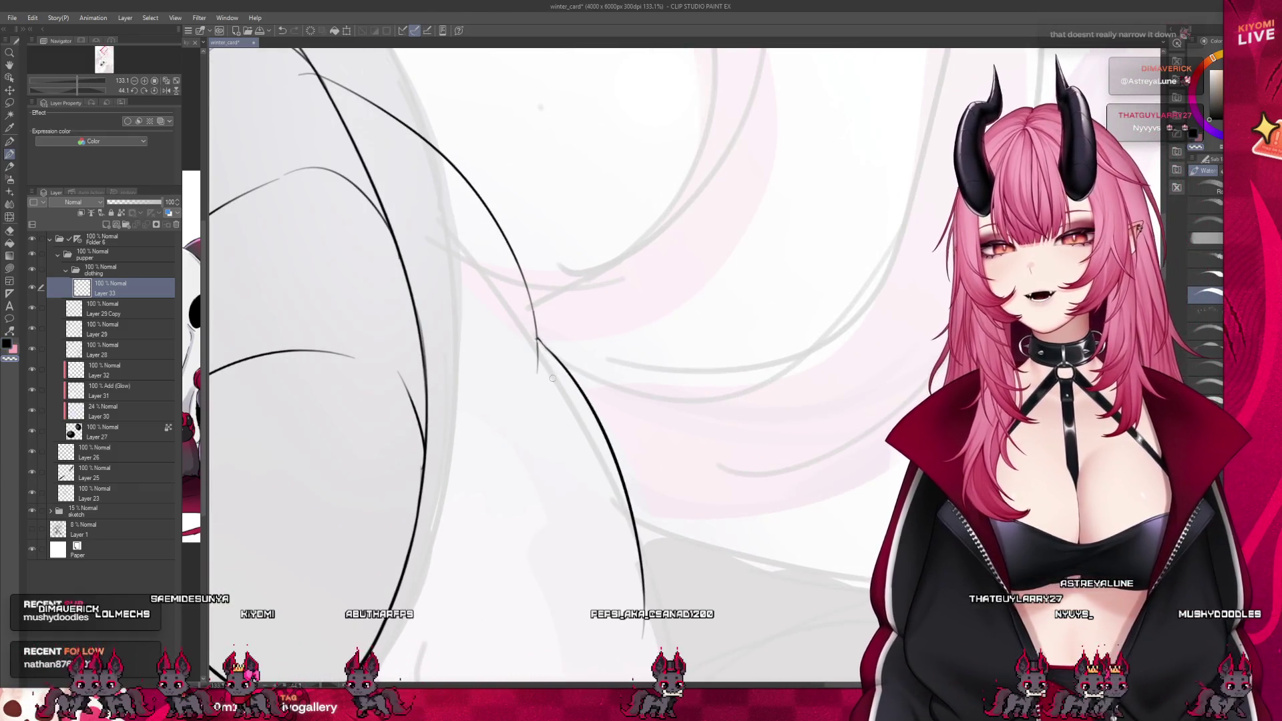
scroll(549, 382, "down", 2)
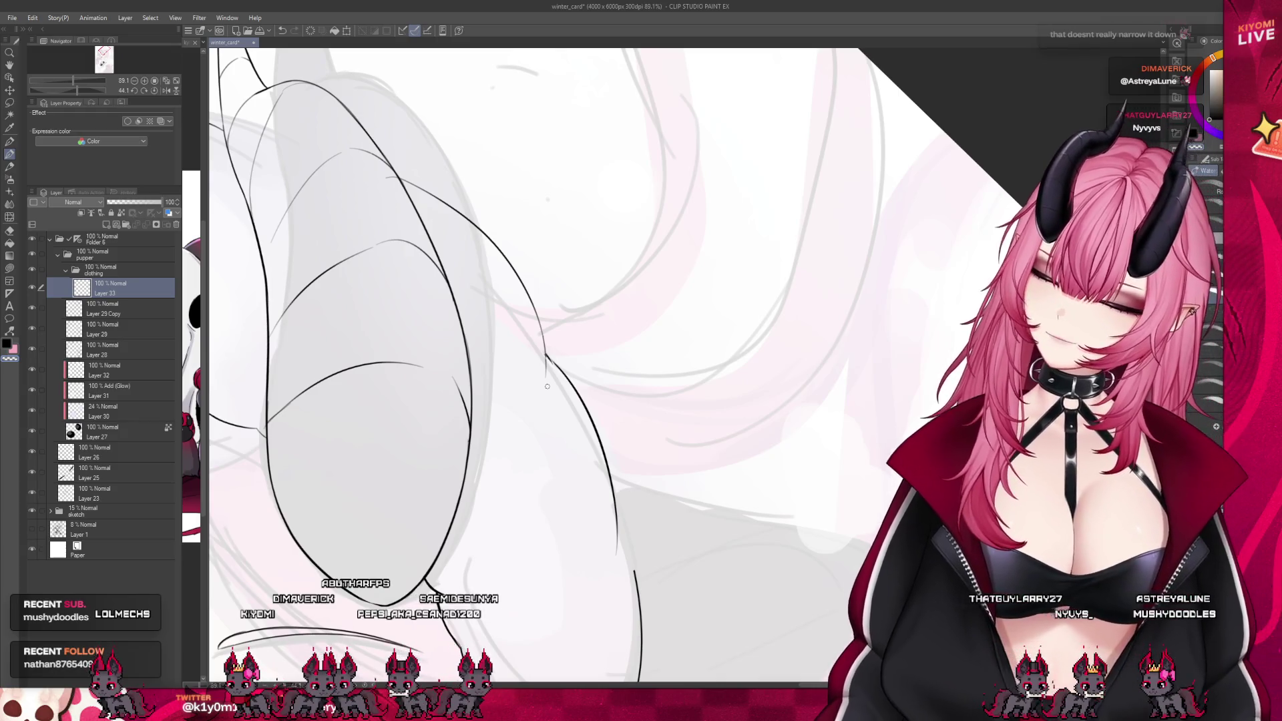
scroll(547, 385, "up", 3)
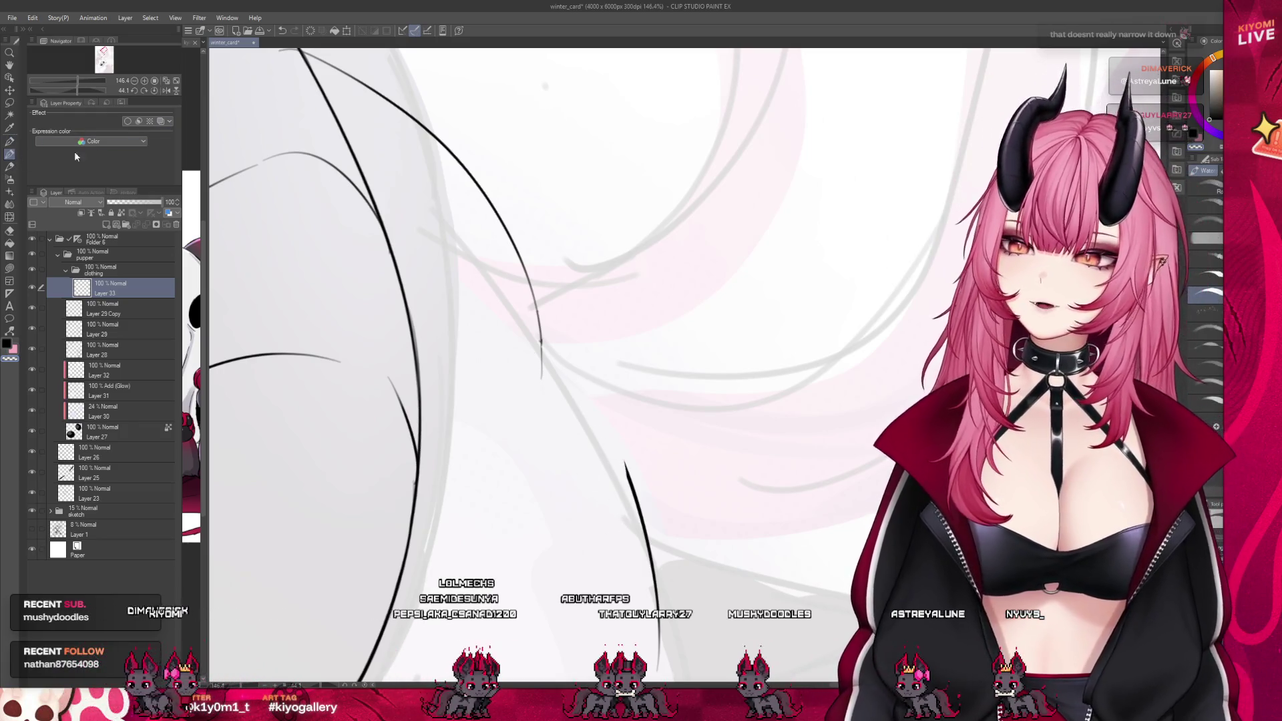
left_click_drag(548, 327, 641, 506)
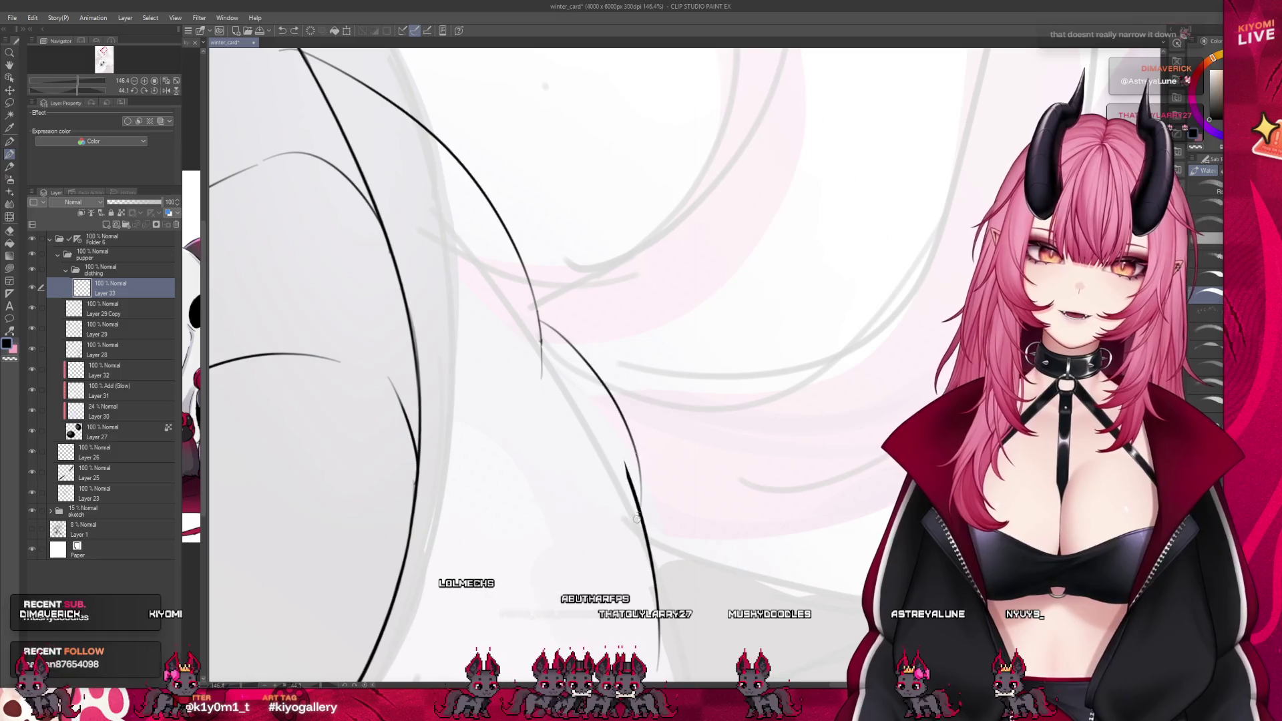
key("ctrl+z")
left_click_drag(539, 319, 605, 412)
key("ctrl+z")
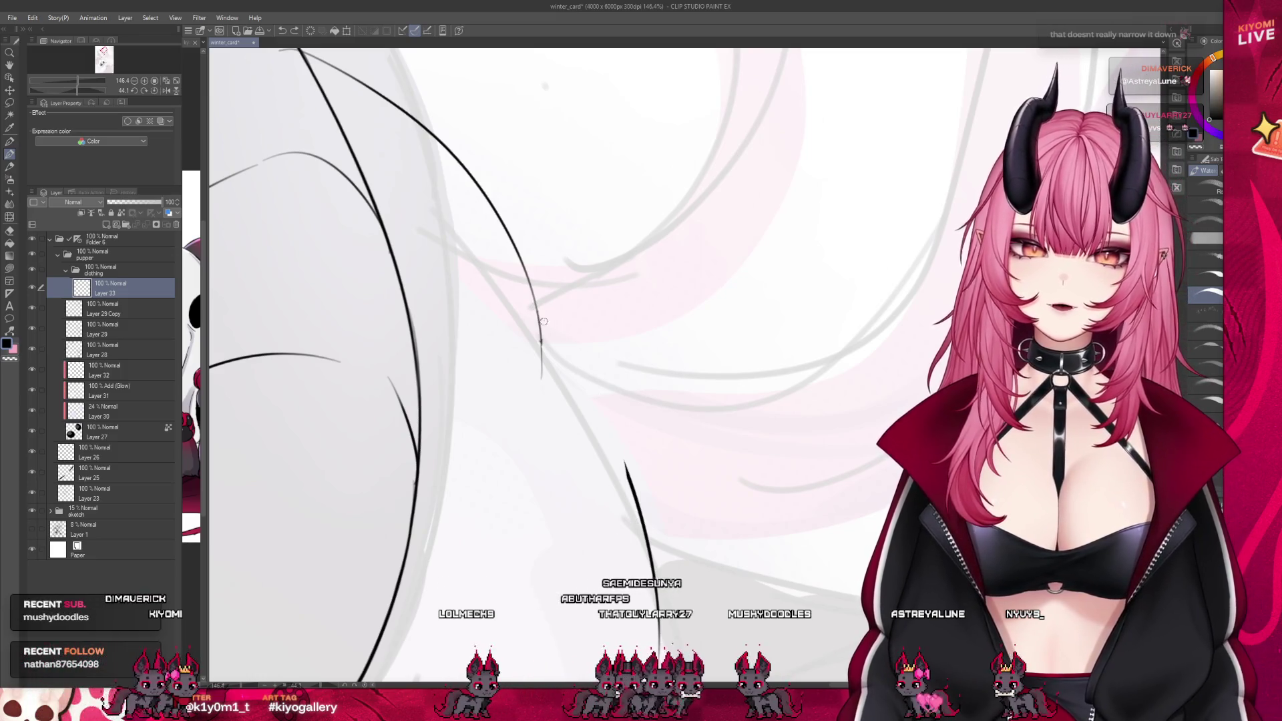
left_click_drag(569, 354, 624, 462)
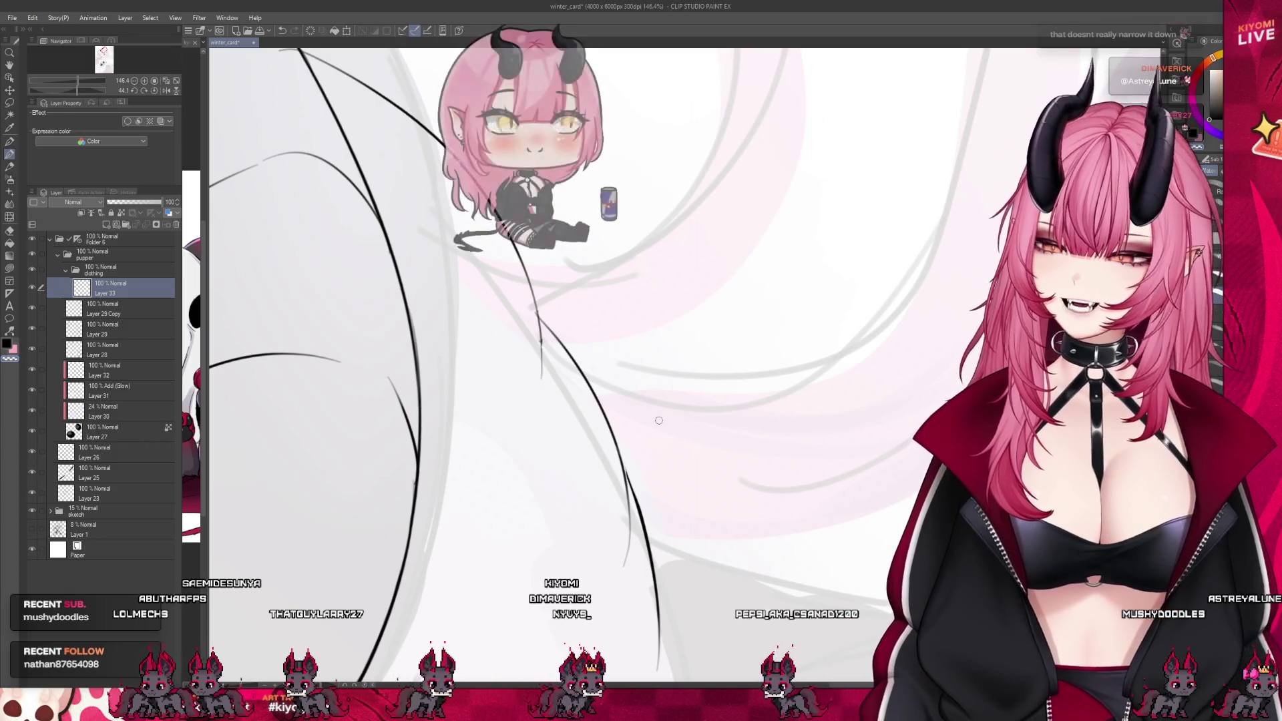
scroll(604, 515, "down", 5)
Ink a short line joining the hair lock's contour lines beside the closed eye
scroll(605, 515, "up", 3)
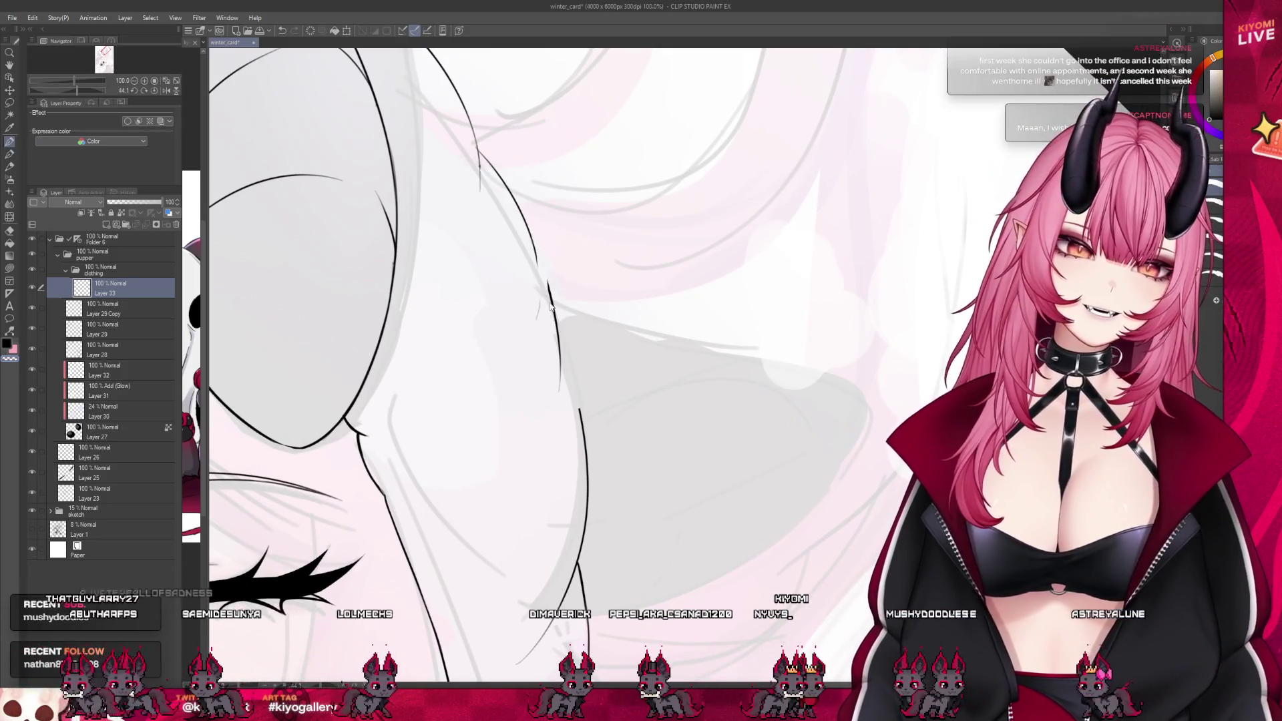
left_click(51, 510)
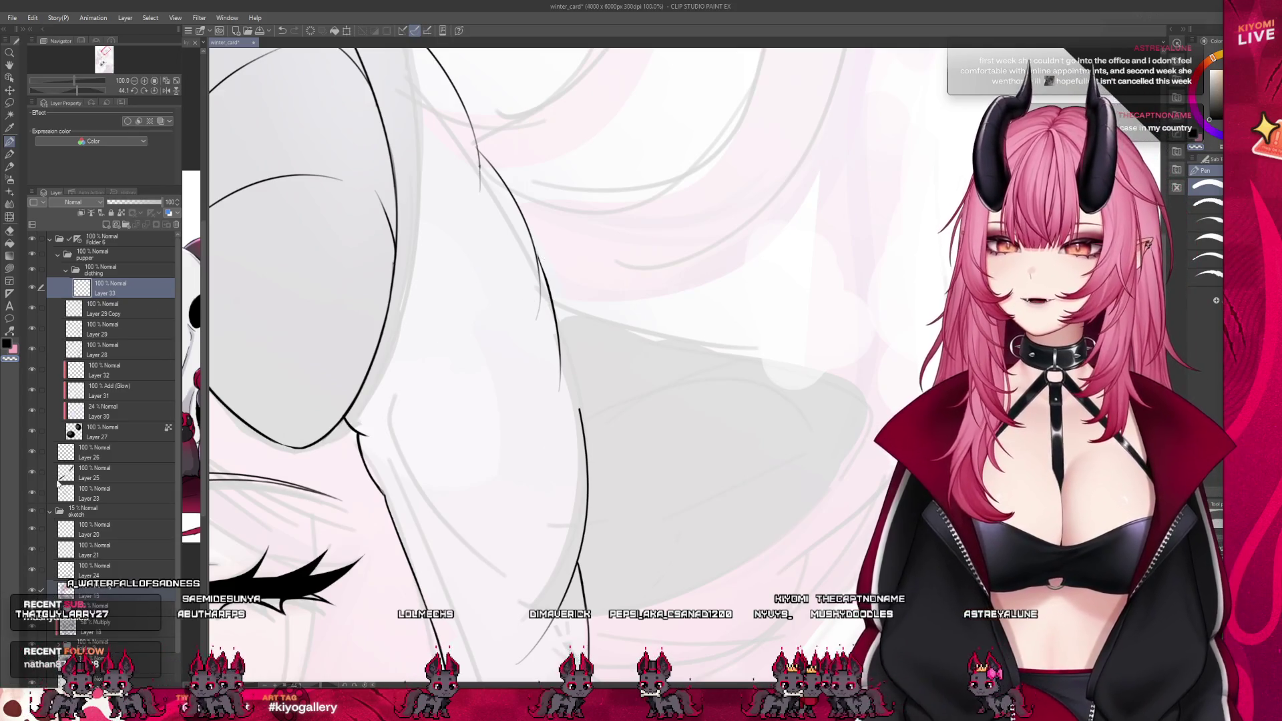
left_click(51, 510)
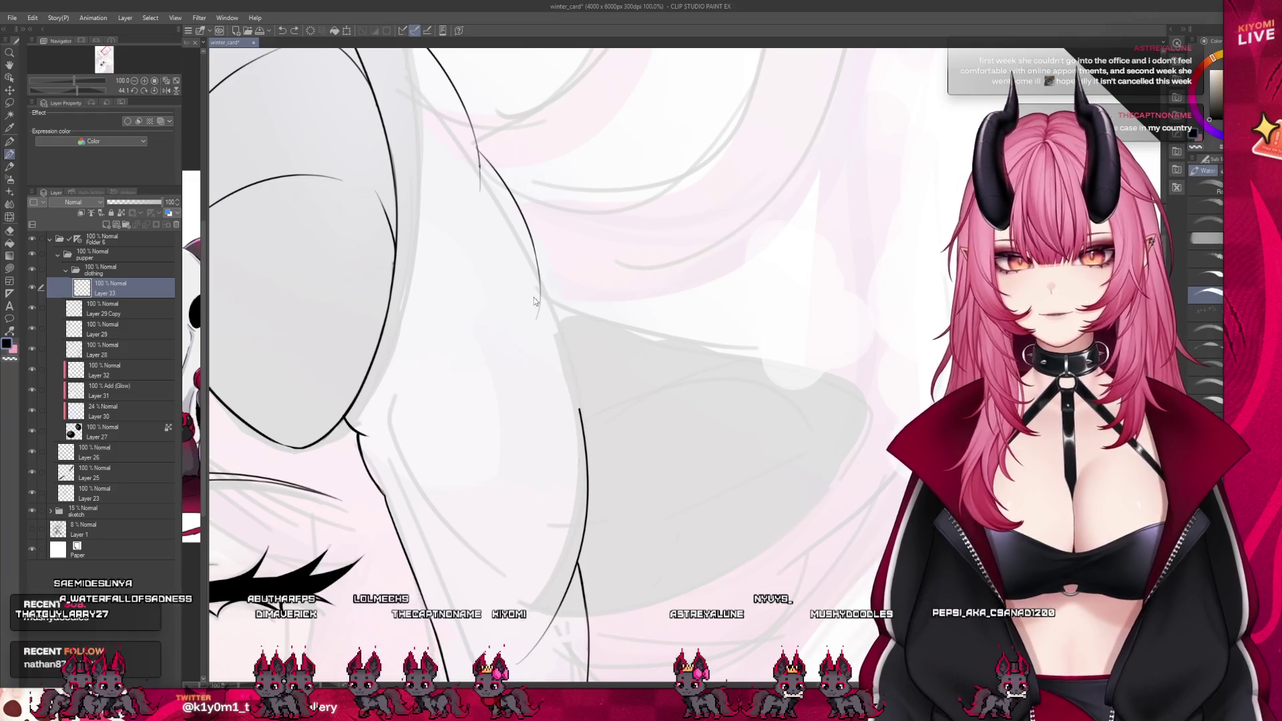
left_click_drag(542, 294, 560, 314)
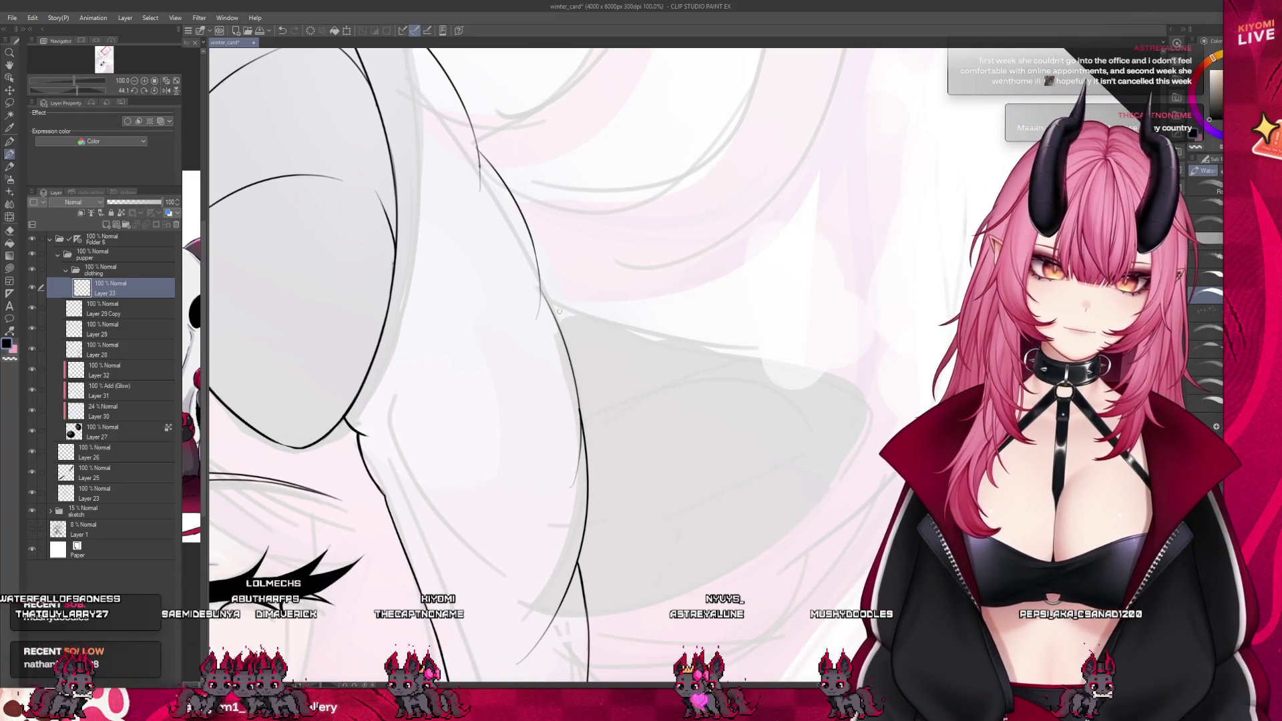
scroll(563, 290, "down", 6)
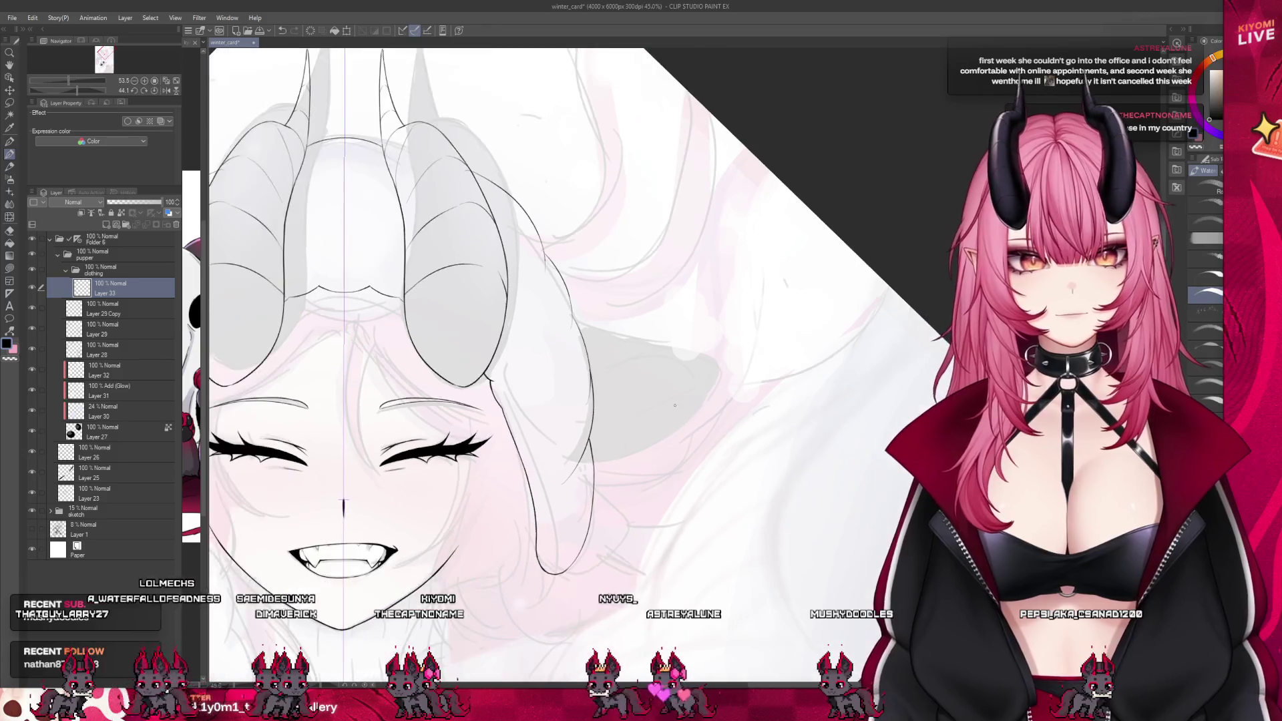
scroll(680, 403, "up", 2)
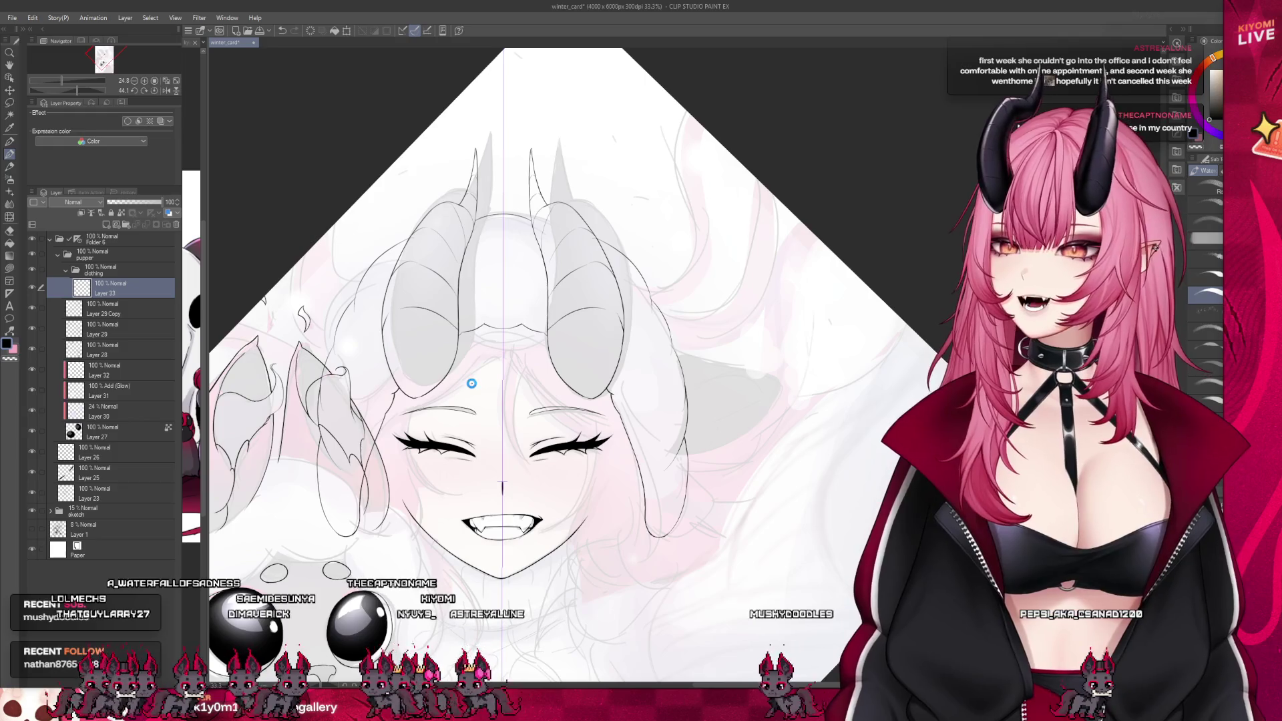
Save the winter_card illustration with Ctrl+S
key("ctrl+s")
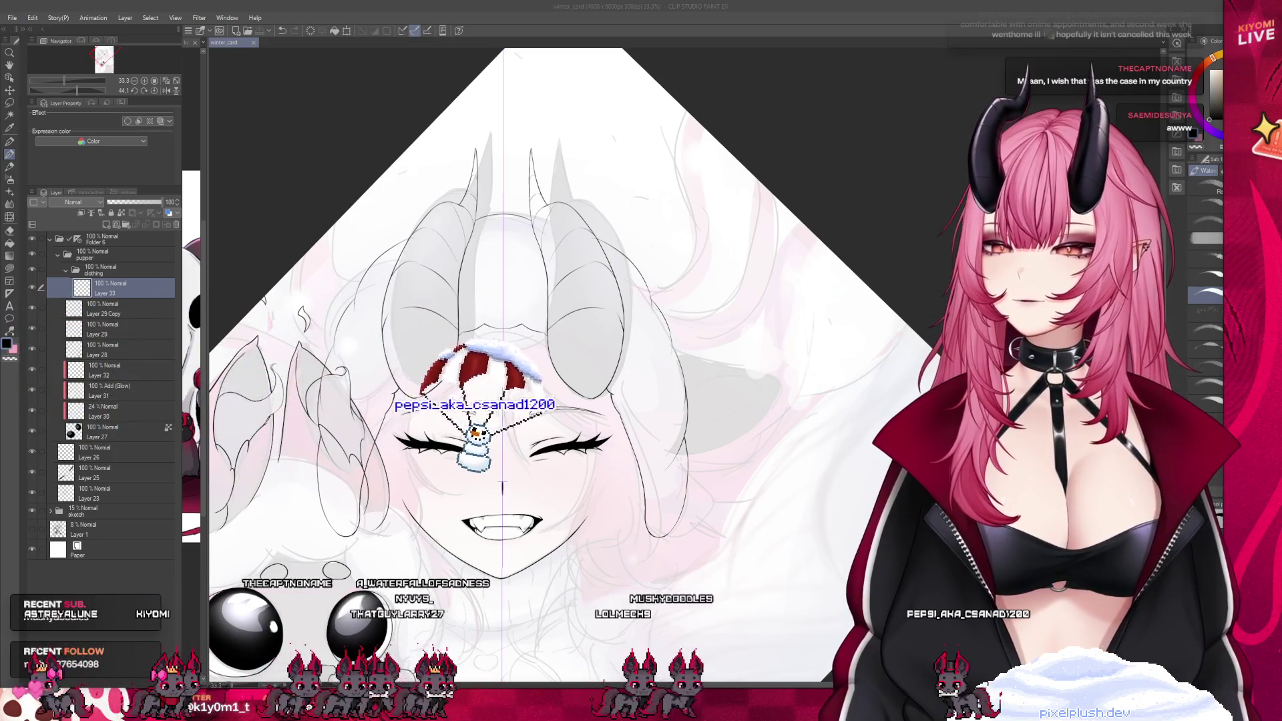
scroll(500, 333, "down", 1)
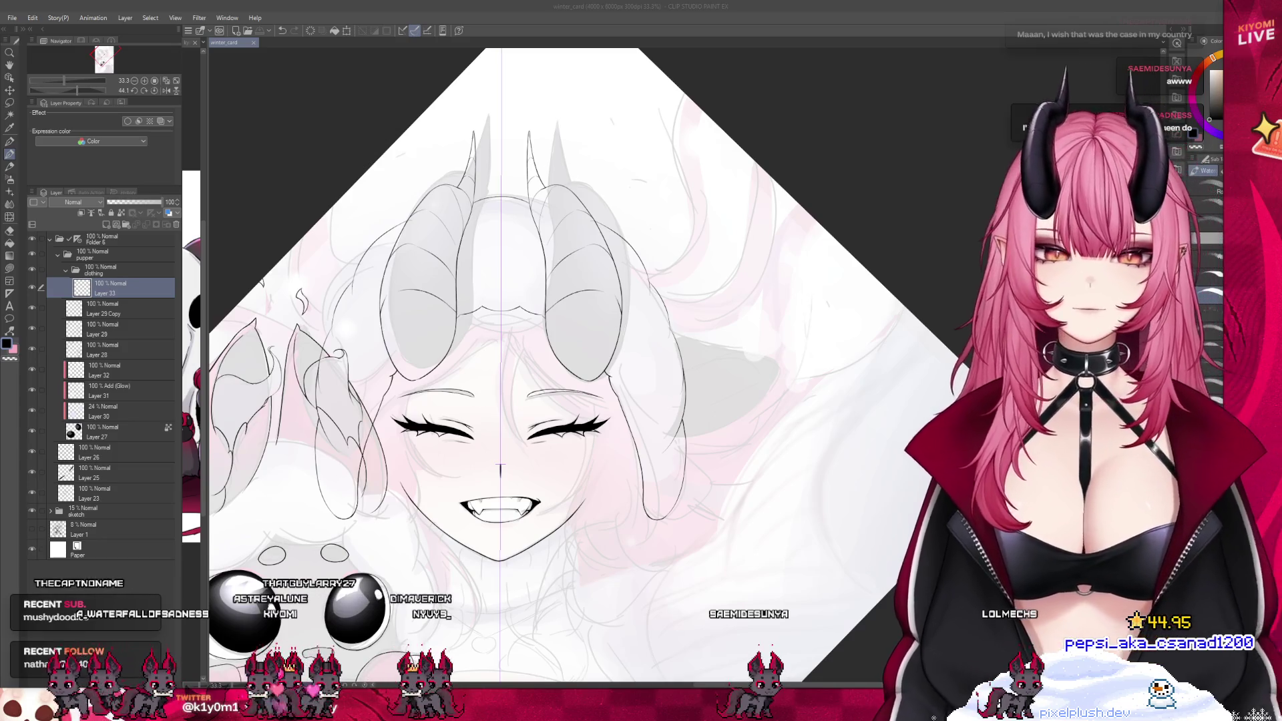
Switch to the Pen and undo the thick black stroke
scroll(500, 468, "down", 2)
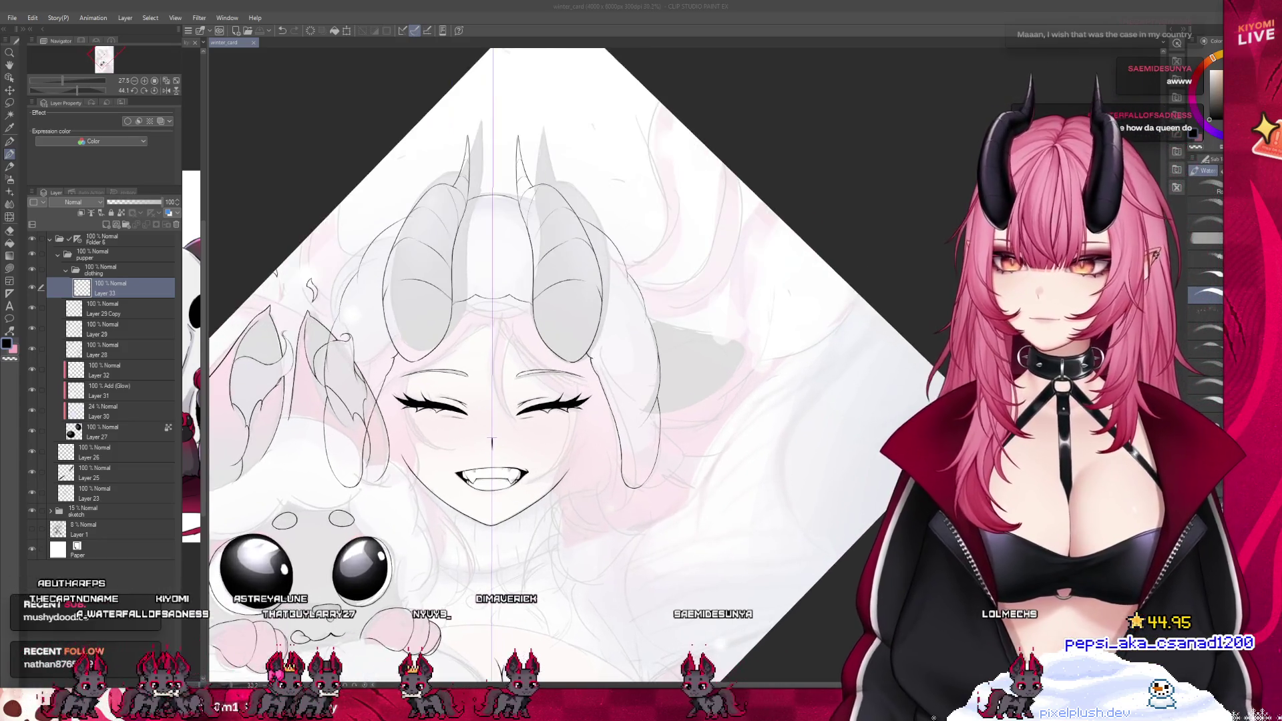
scroll(707, 390, "up", 5)
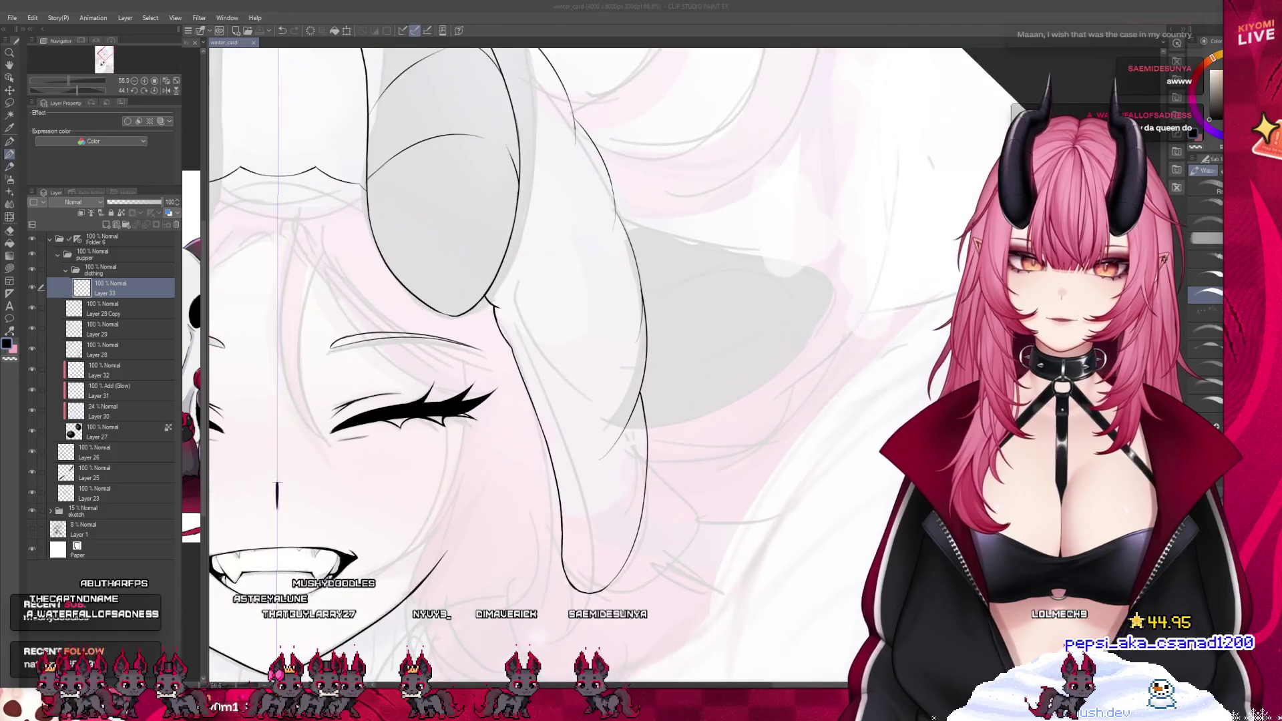
scroll(524, 247, "up", 3)
key("p")
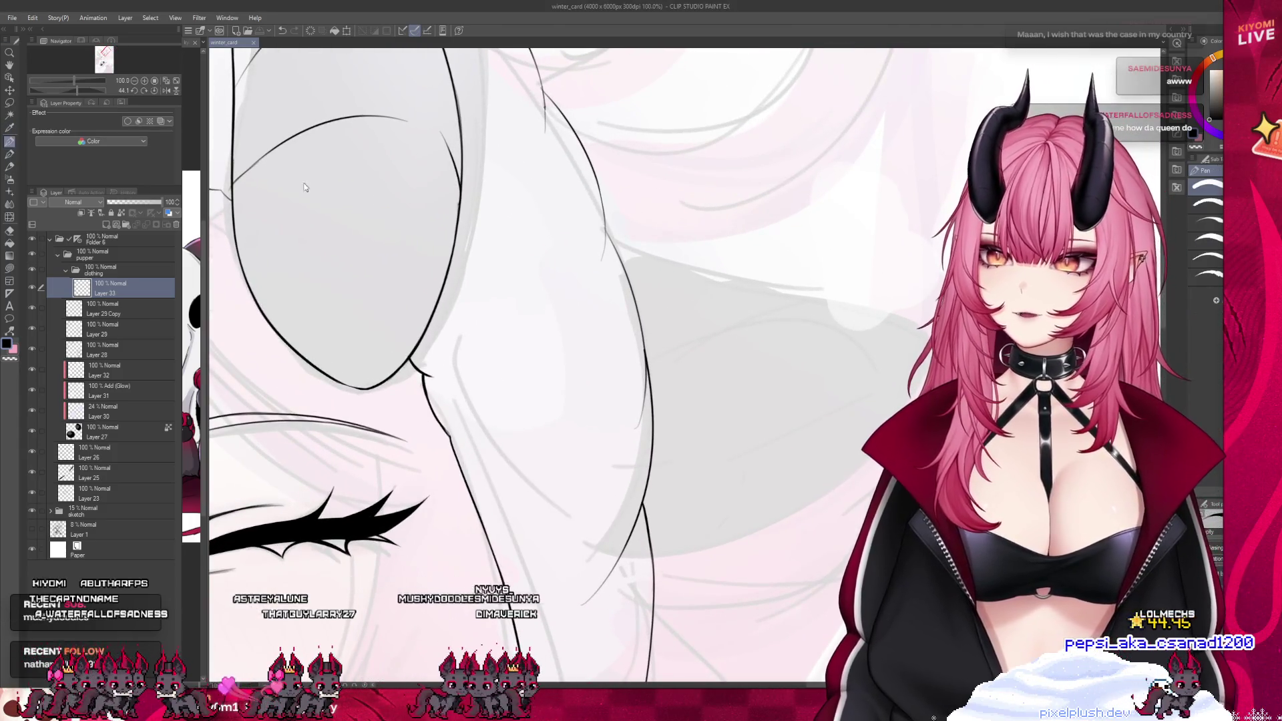
key("ctrl+z")
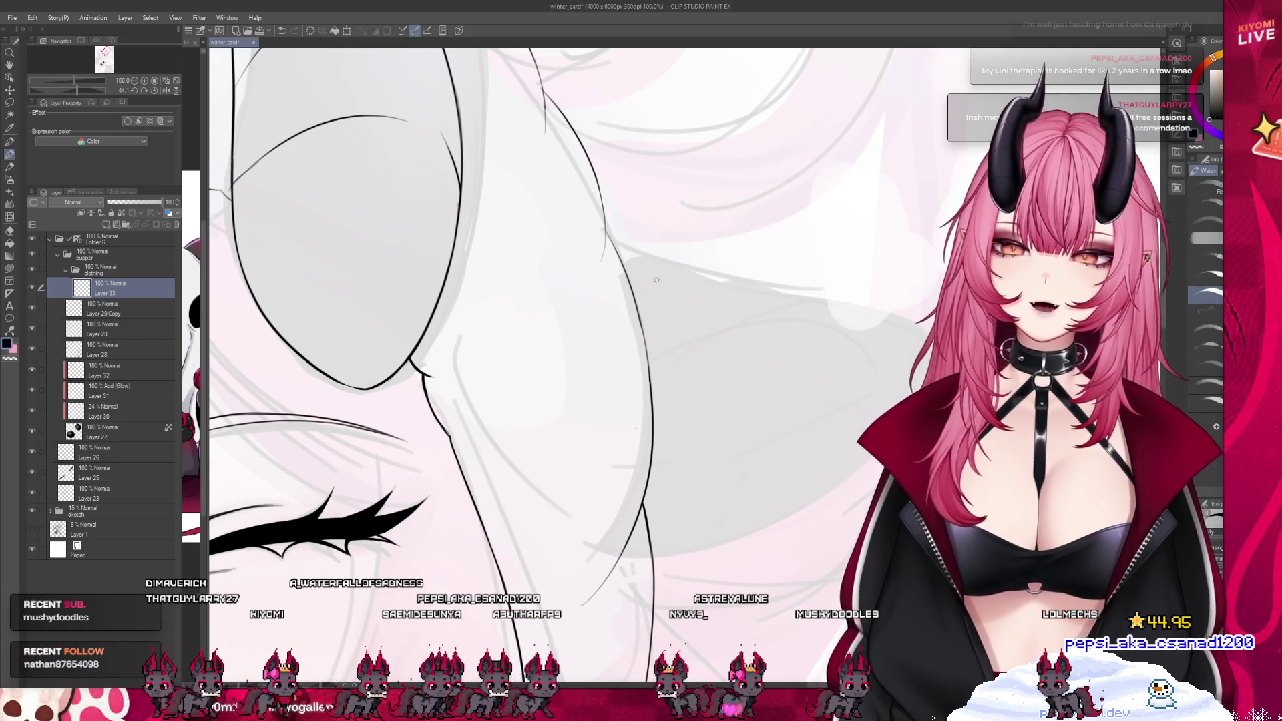
Extend the inner line of the cheek-side hair lock down toward its tip with the water brush
scroll(662, 282, "down", 3)
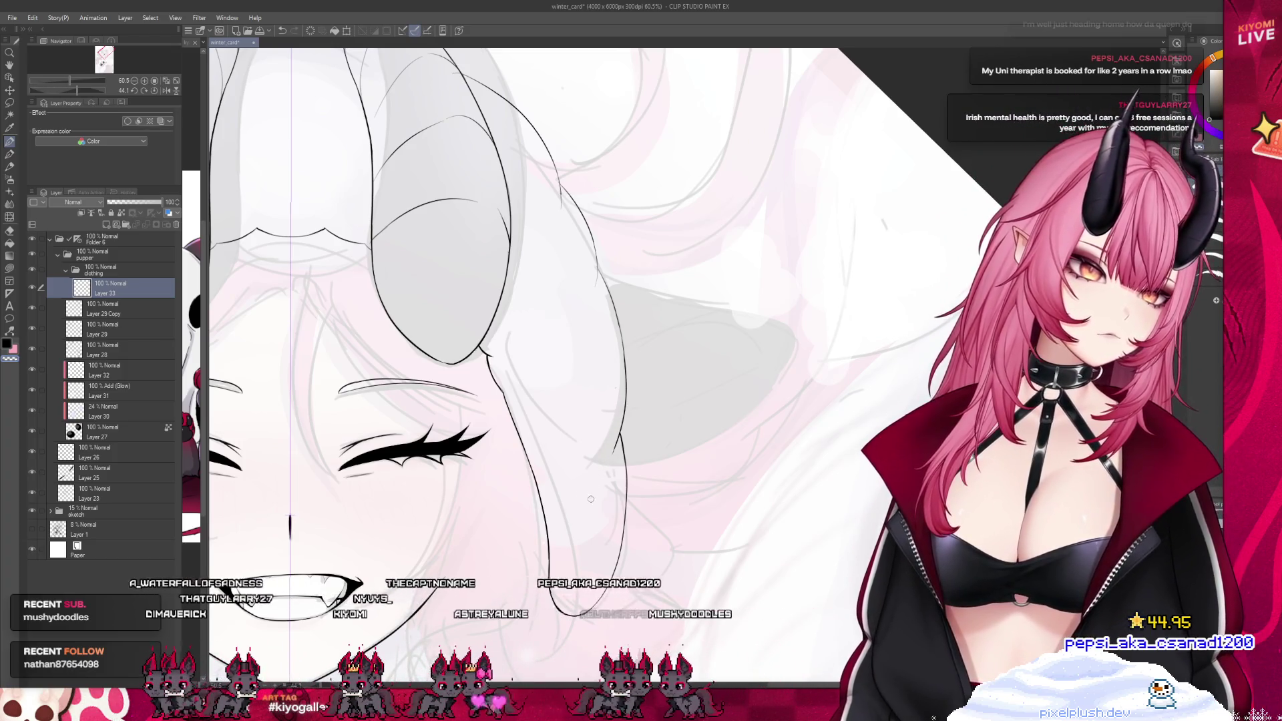
scroll(622, 427, "up", 3)
scroll(622, 427, "down", 3)
scroll(574, 438, "up", 3)
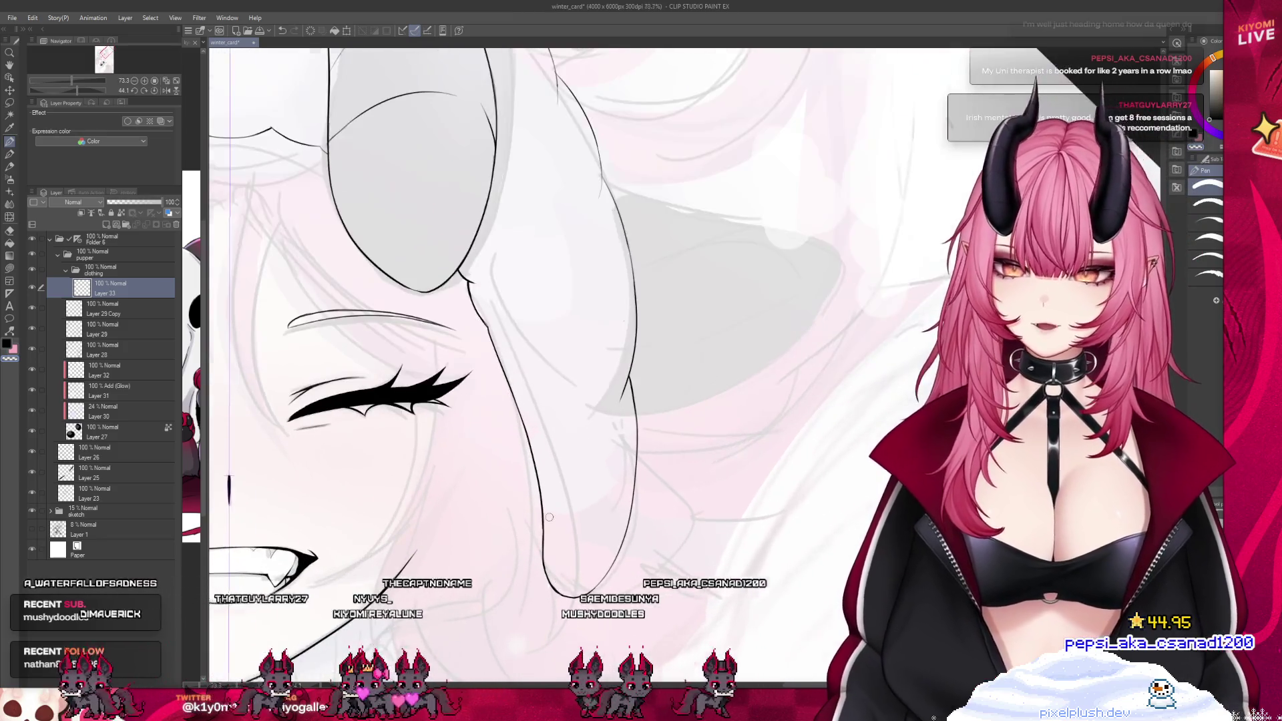
scroll(528, 446, "down", 2)
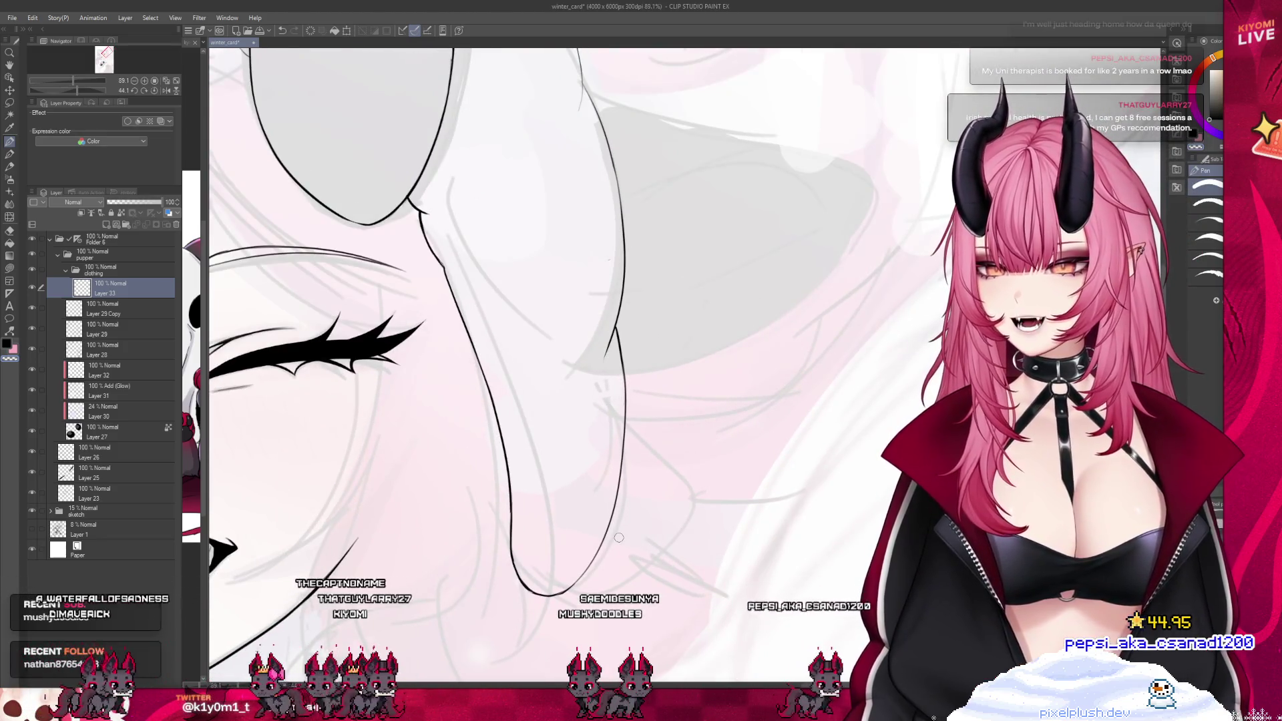
key("b")
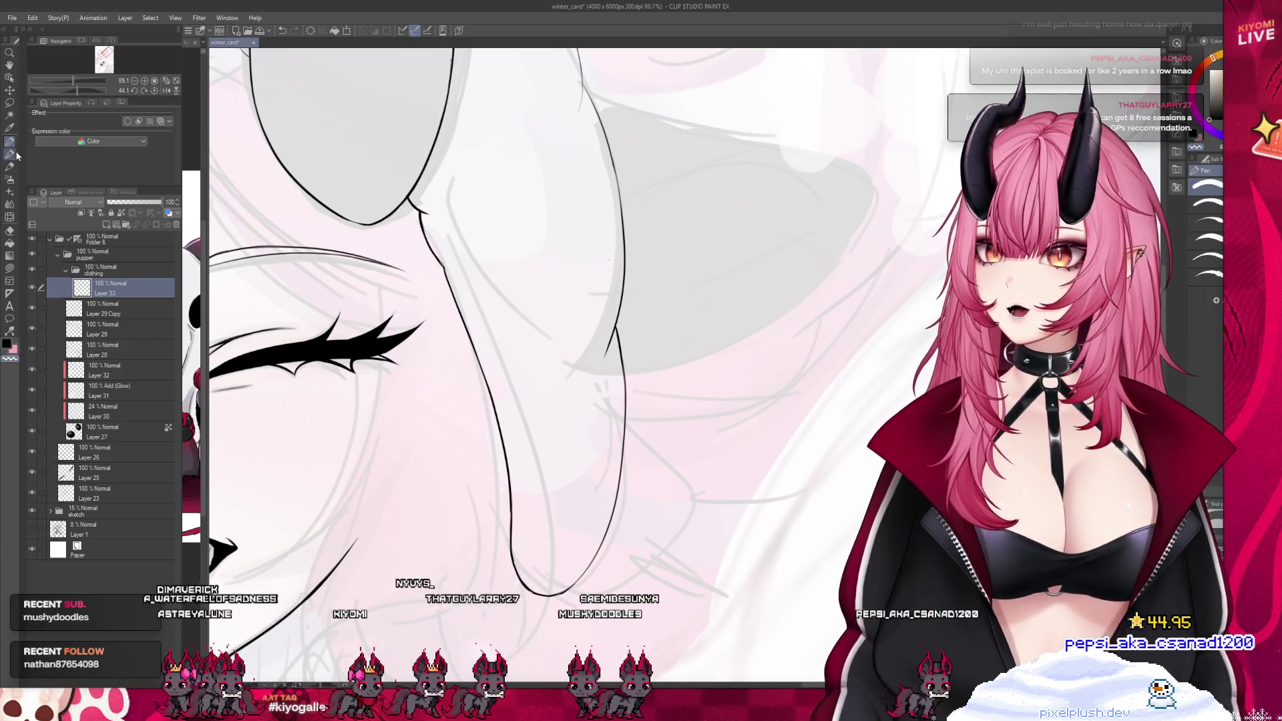
scroll(591, 381, "up", 2)
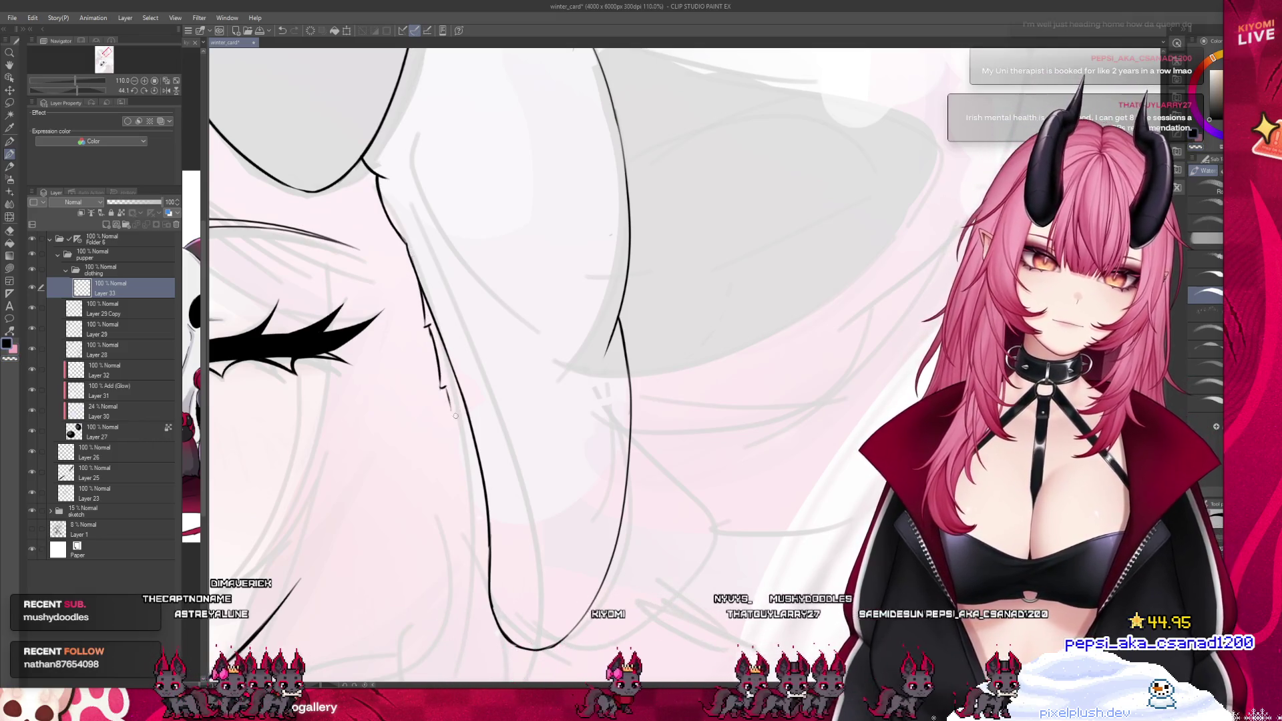
left_click_drag(476, 515, 478, 596)
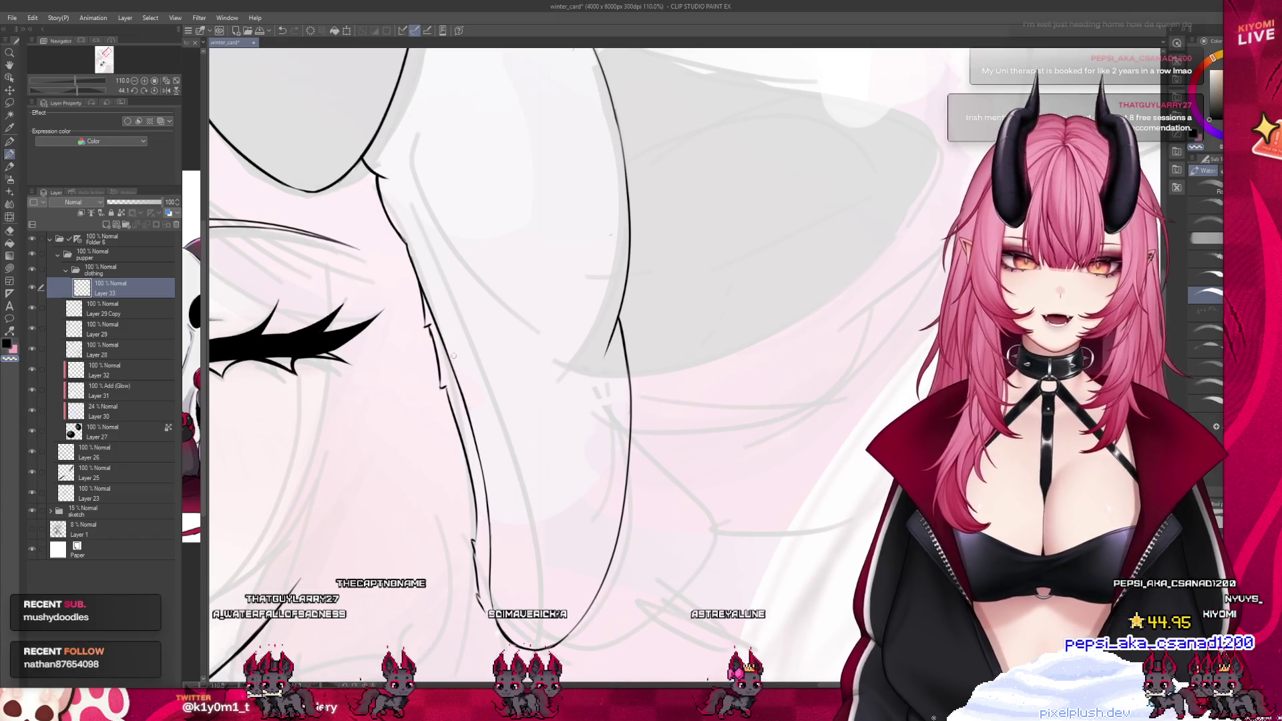
key("p")
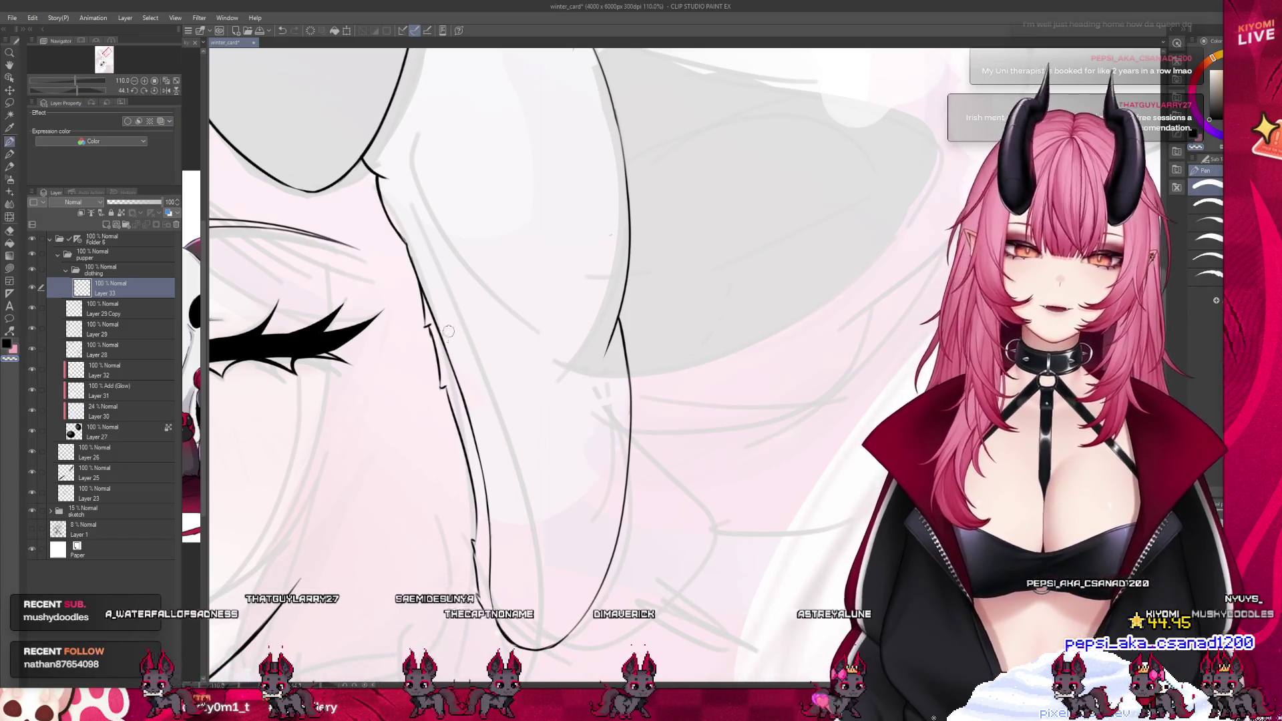
left_click(9, 153)
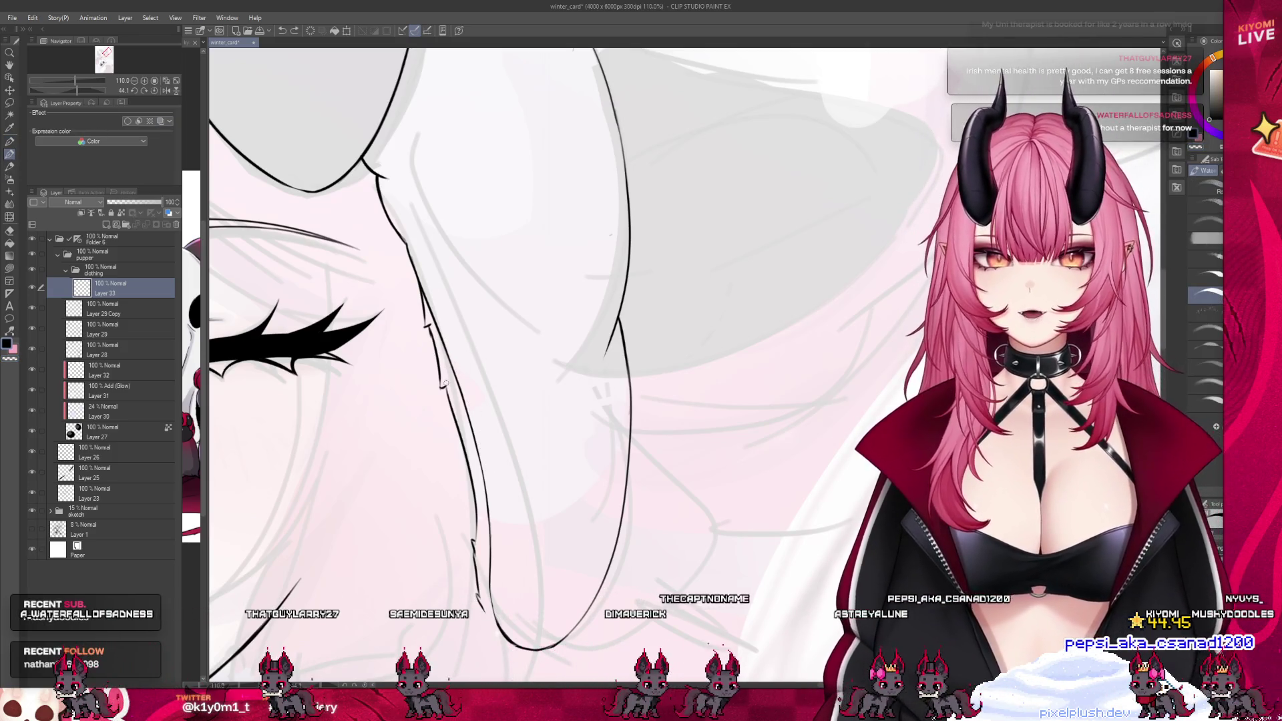
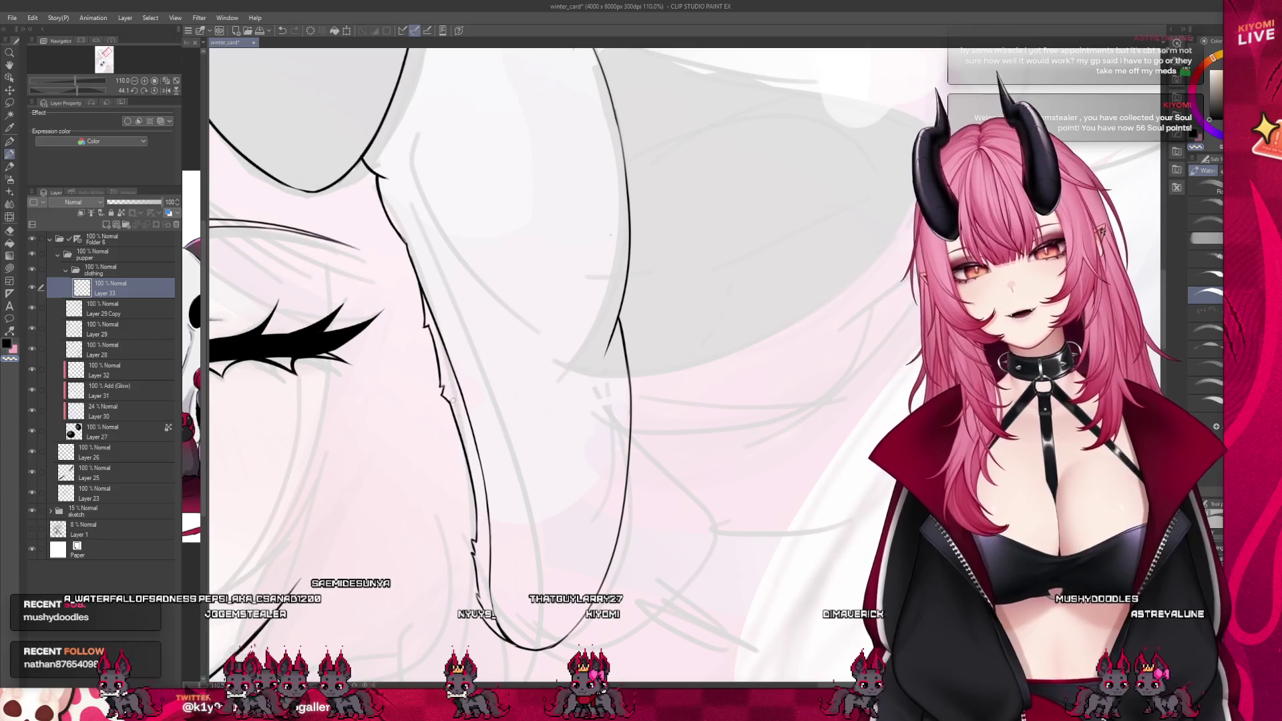
Hide and re-show the sketch folder to check the lineart on its own
scroll(607, 468, "down", 3)
mouse_move(607, 467)
left_mouse_down()
mouse_move(587, 467)
mouse_move(604, 467)
left_mouse_up()
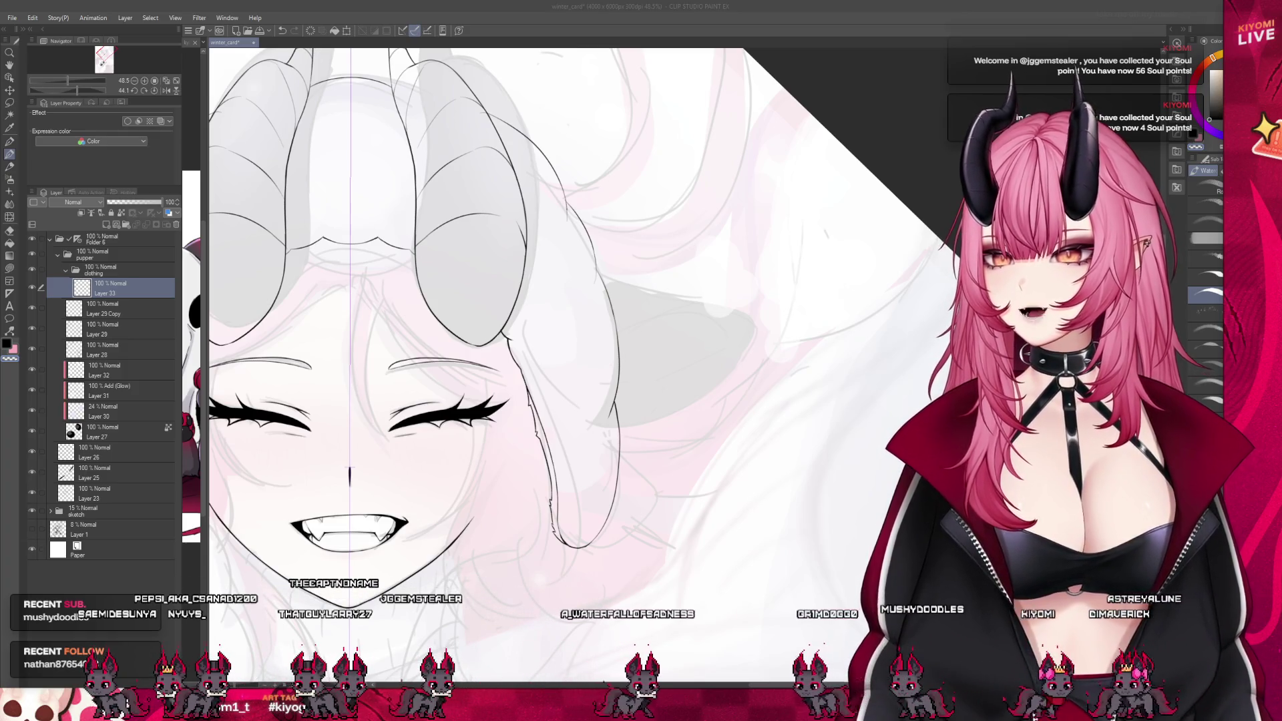
scroll(467, 397, "down", 2)
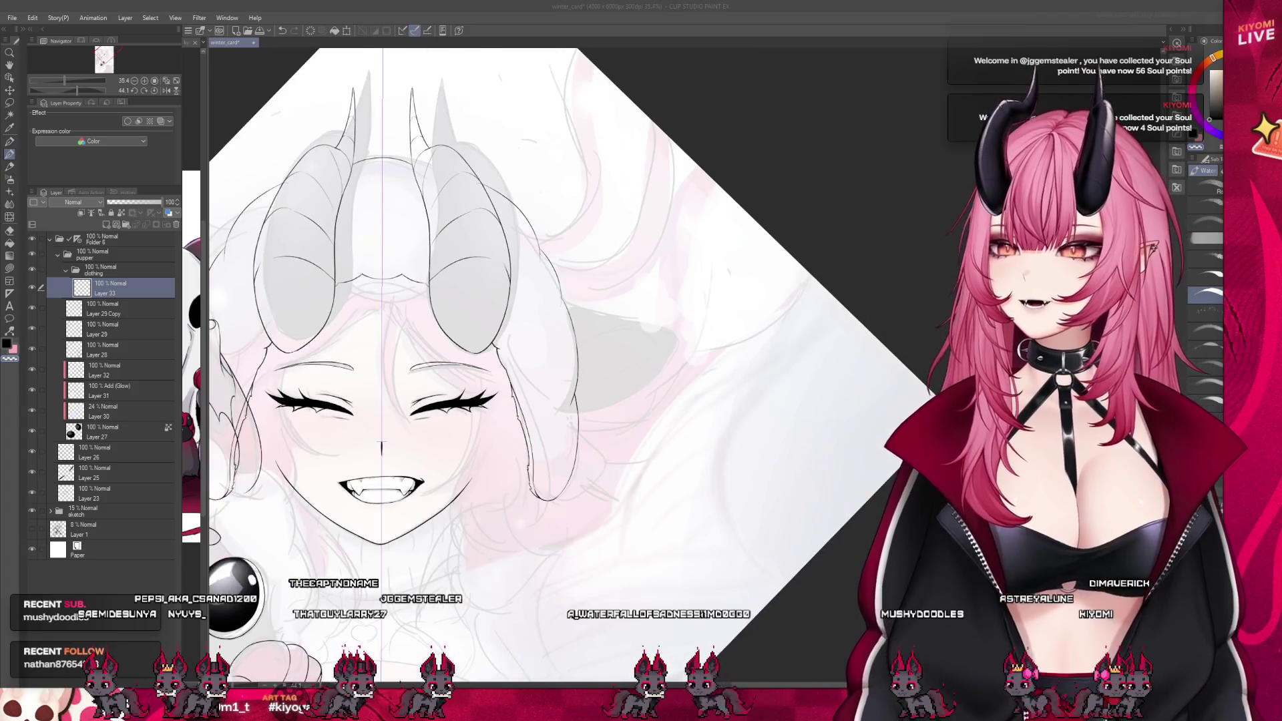
scroll(596, 446, "up", 1)
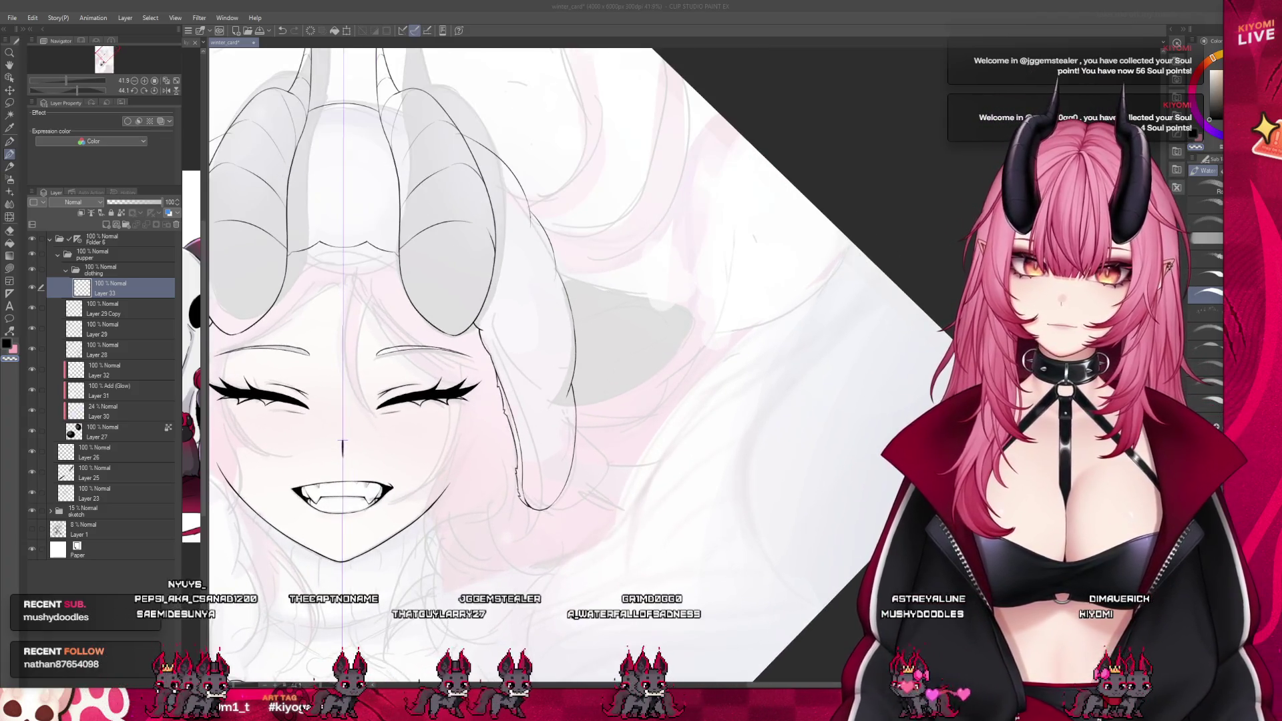
scroll(468, 400, "up", 1)
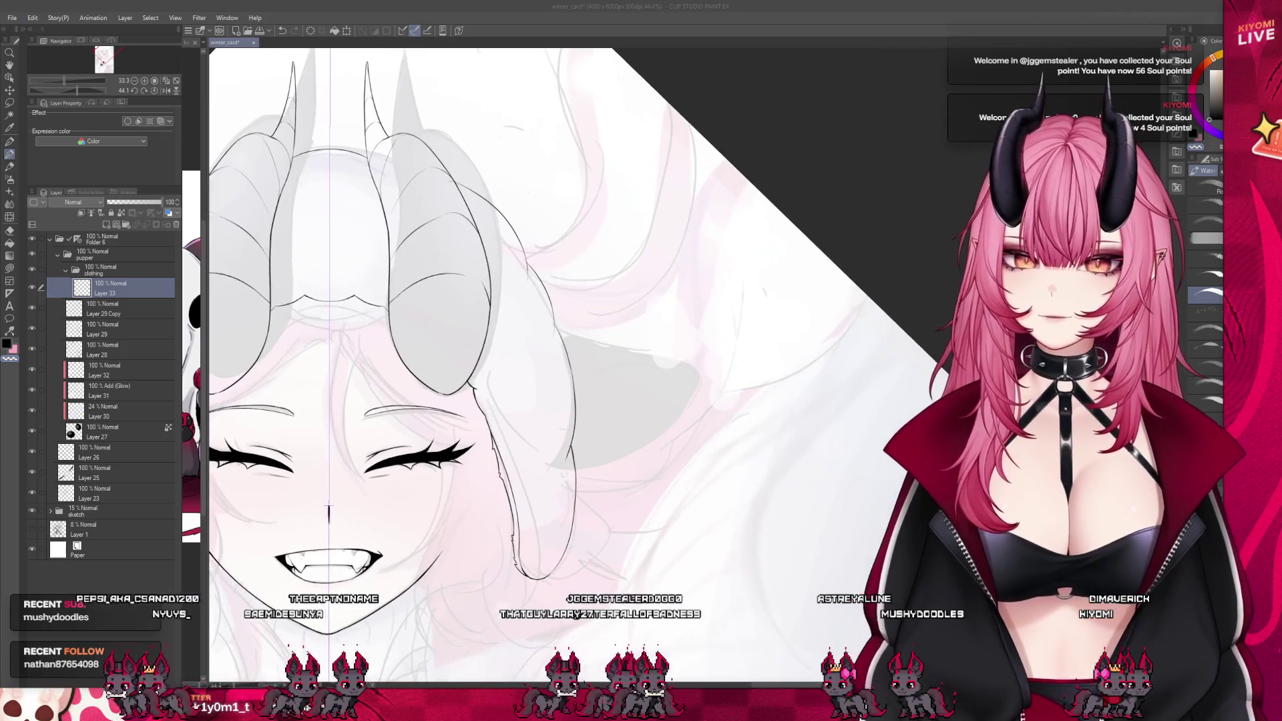
scroll(467, 367, "up", 6)
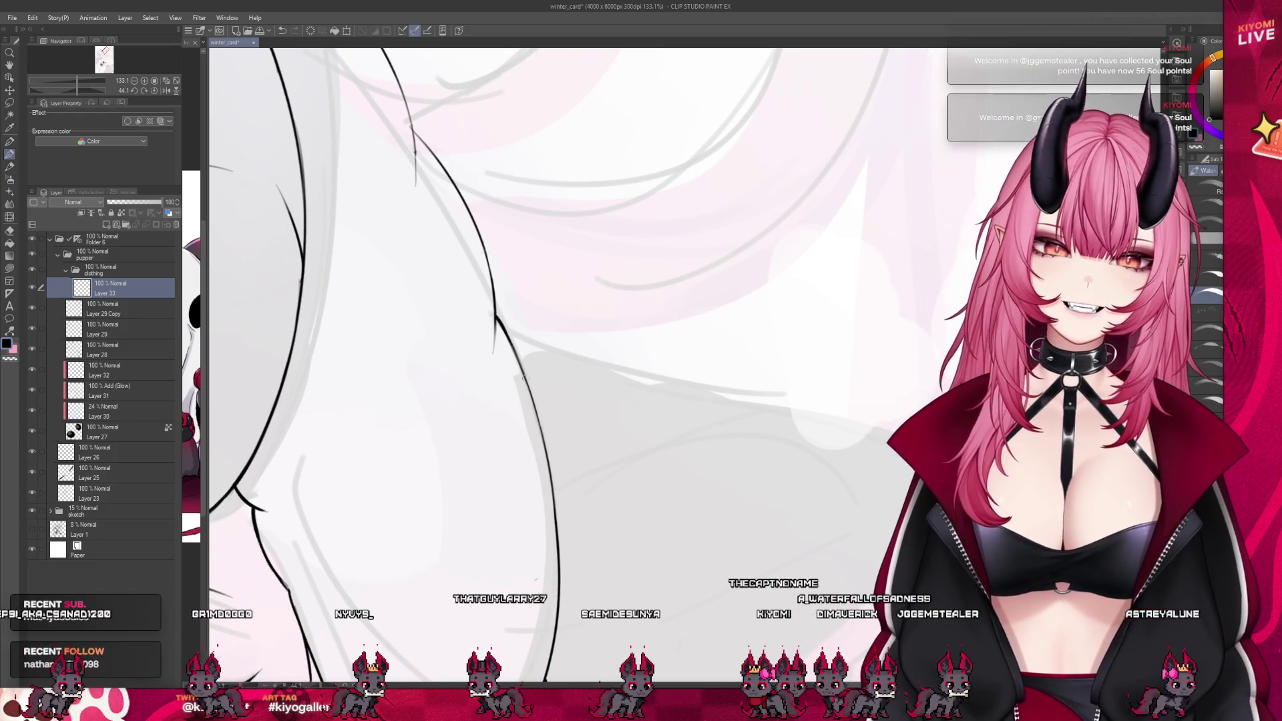
scroll(518, 368, "down", 5)
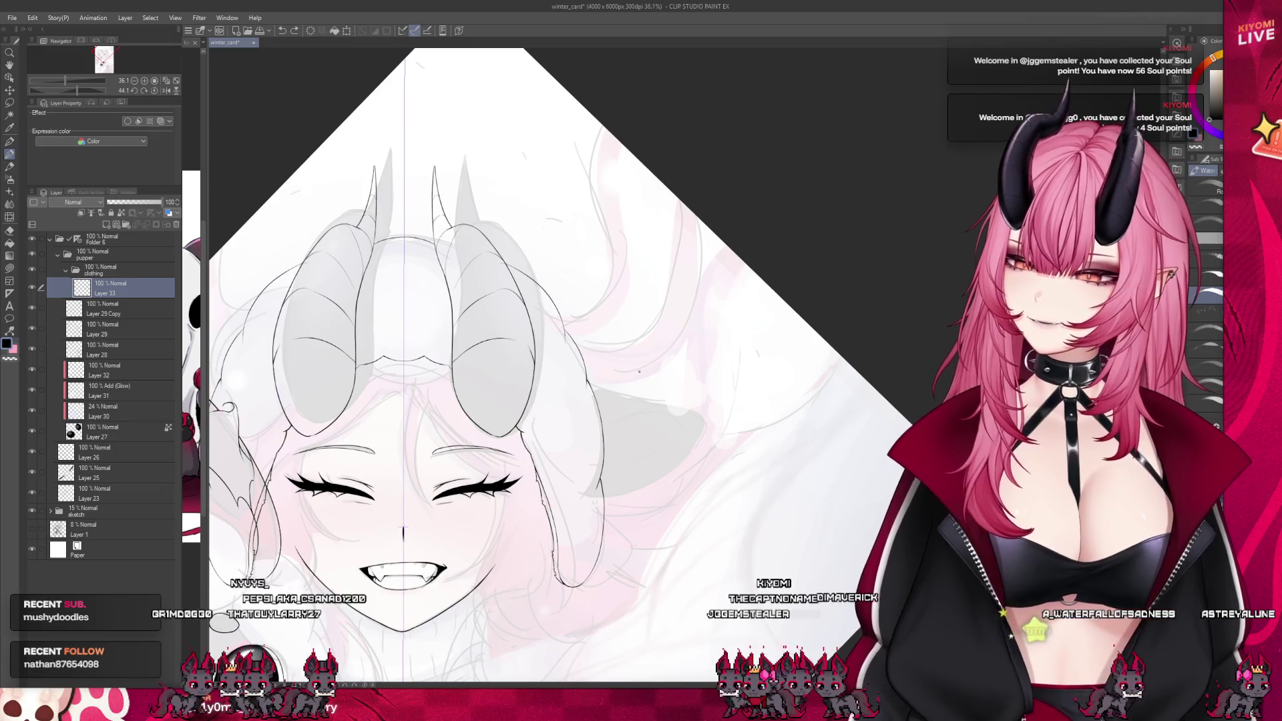
scroll(639, 371, "down", 4)
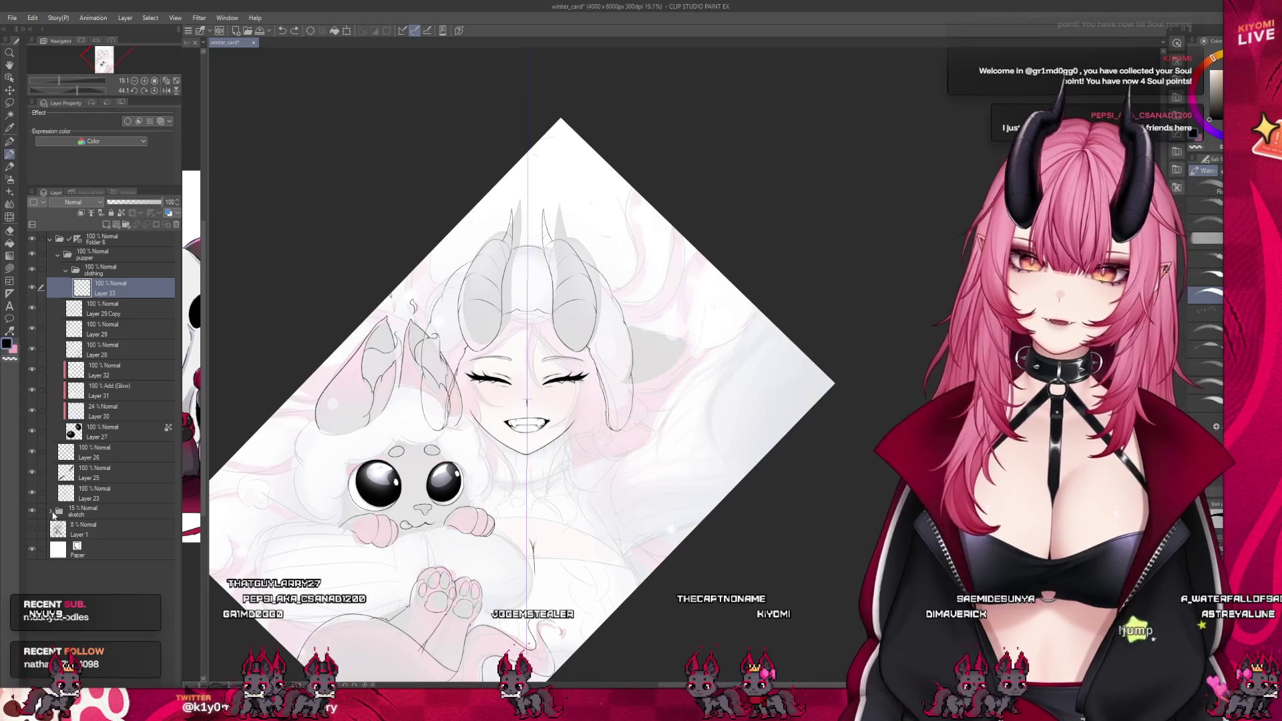
left_click(35, 512)
left_click(34, 512)
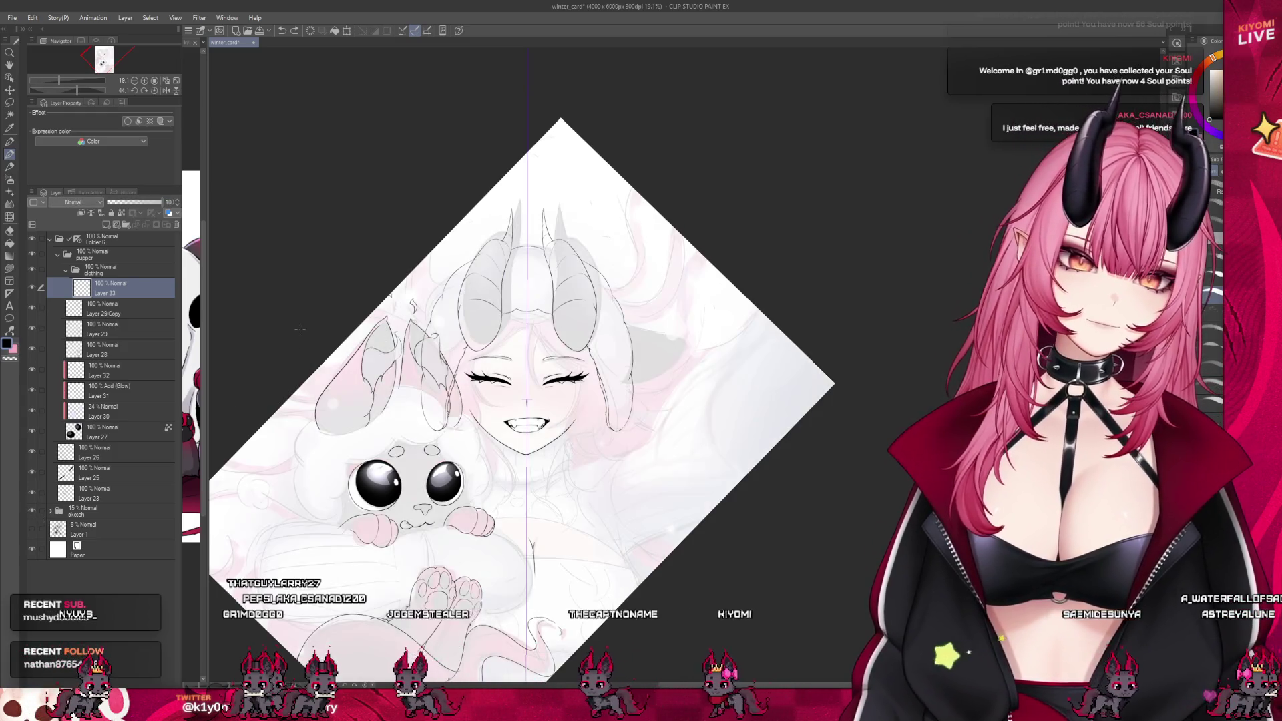
scroll(419, 254, "down", 1)
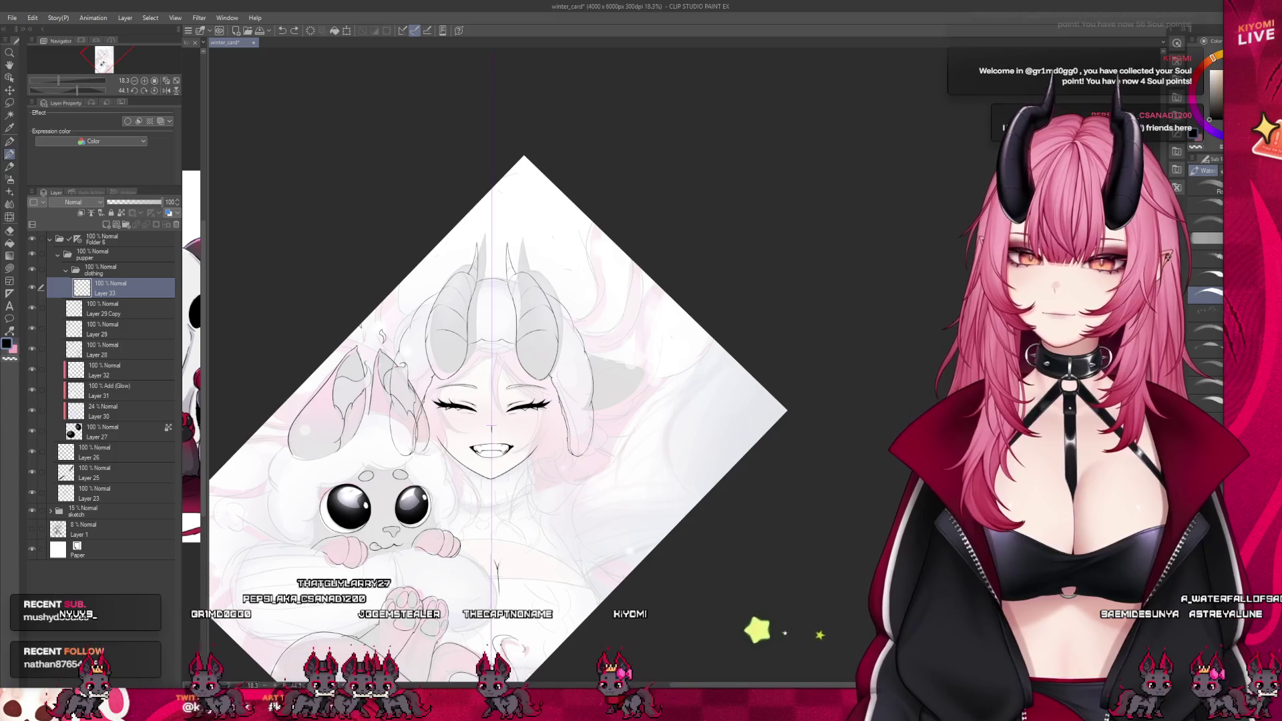
Reset the canvas rotation and add an empty Layer 34 above Layer 33
key("ctrl+@")
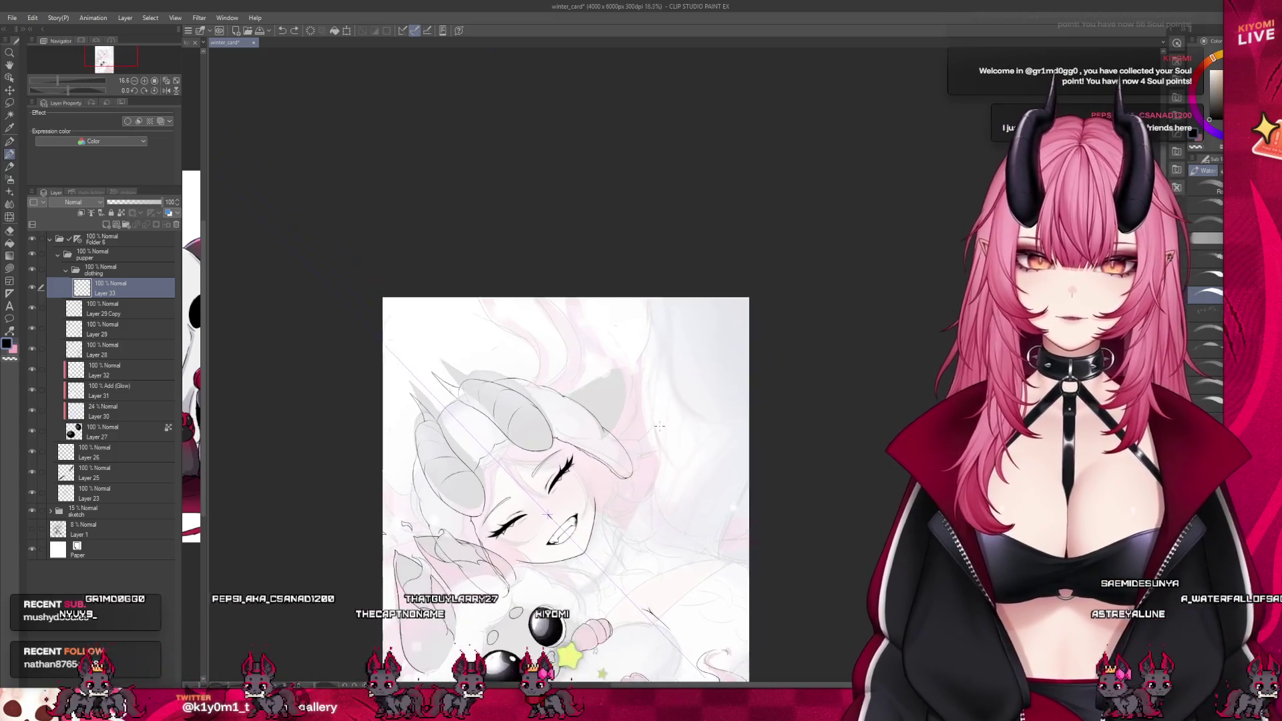
key("ctrl+shift+n")
scroll(601, 446, "up", 3)
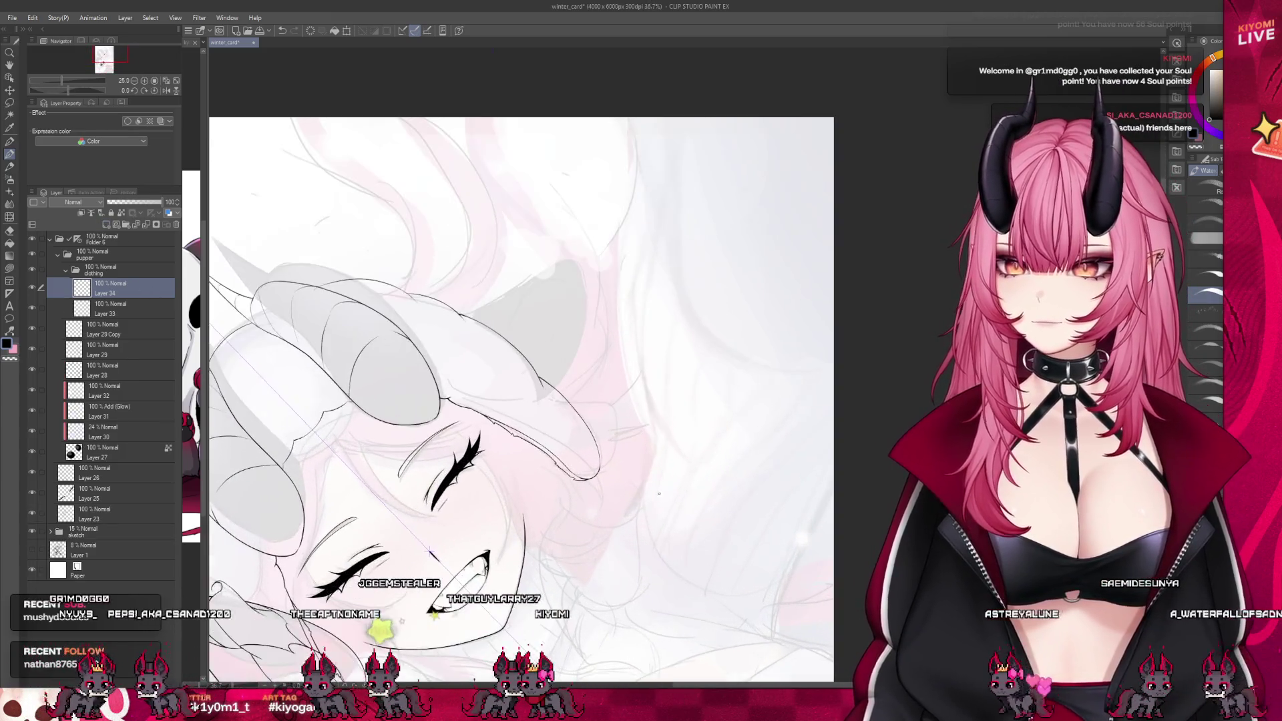
scroll(489, 140, "up", 4)
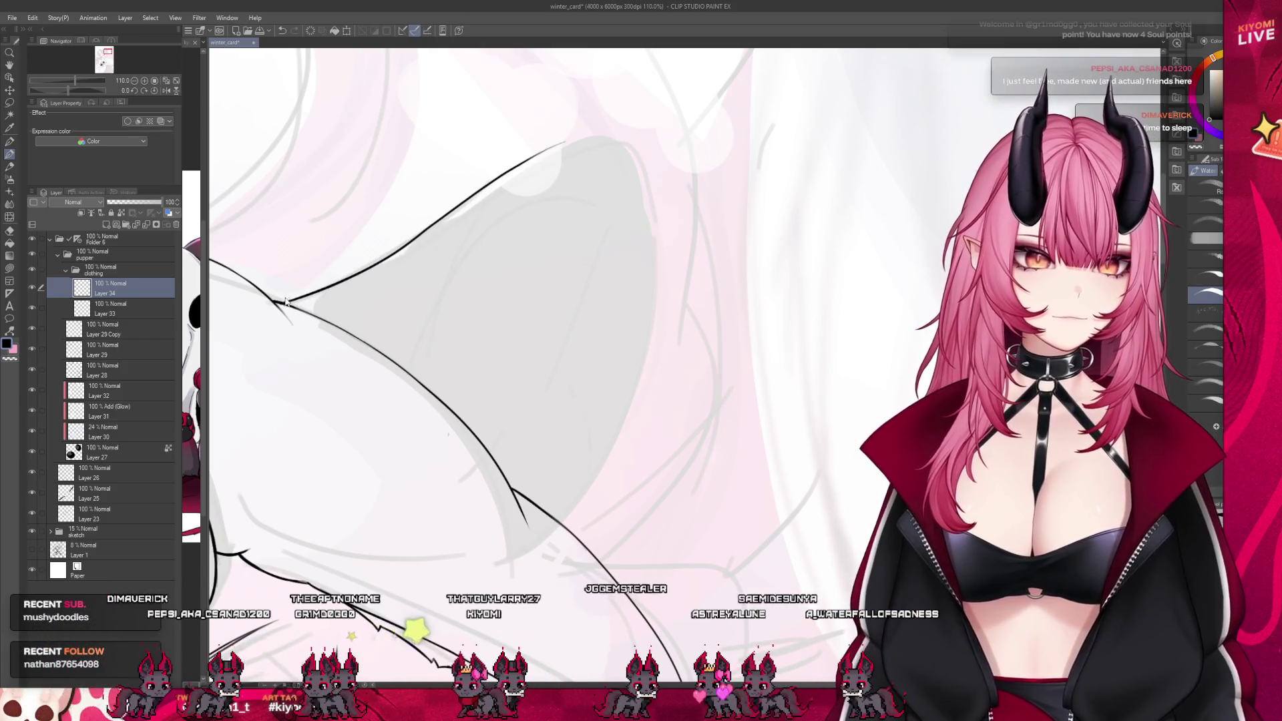
Ink the ear's upper edge and its right side from the tip down to the outline
mouse_move(286, 302)
left_mouse_down()
mouse_move(467, 200)
mouse_move(631, 130)
mouse_move(660, 270)
left_mouse_up()
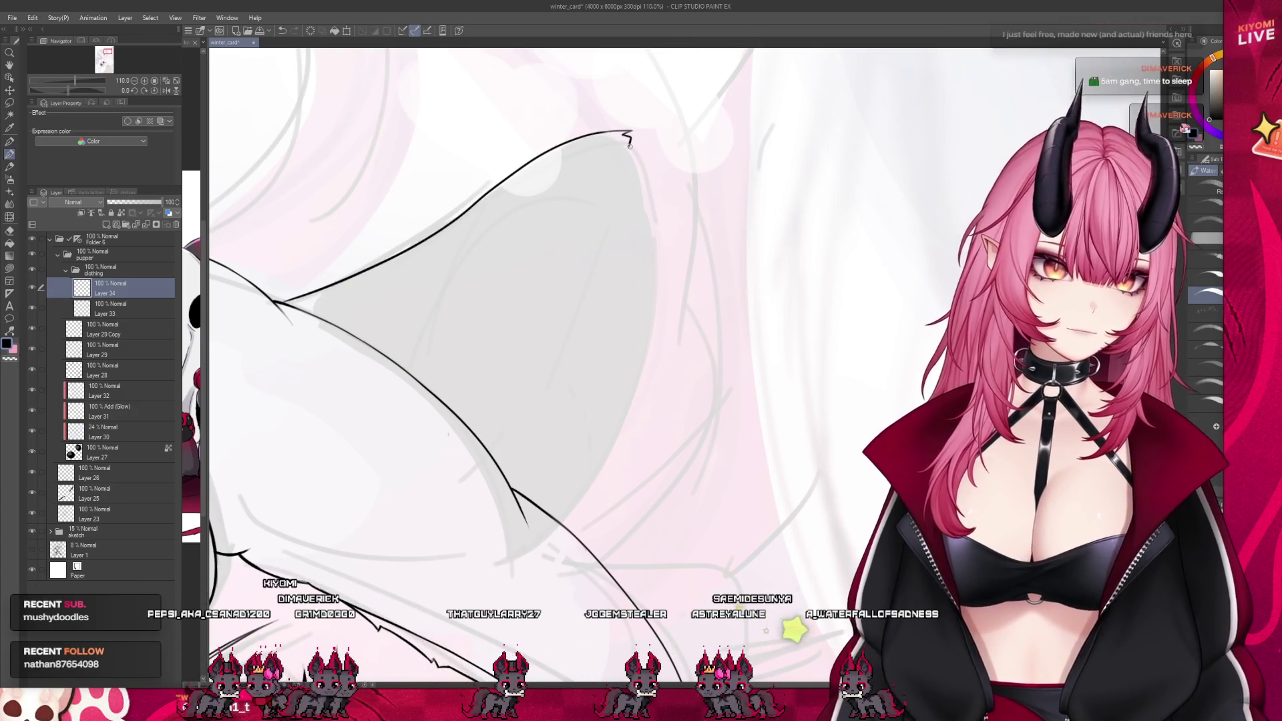
key("ctrl+z")
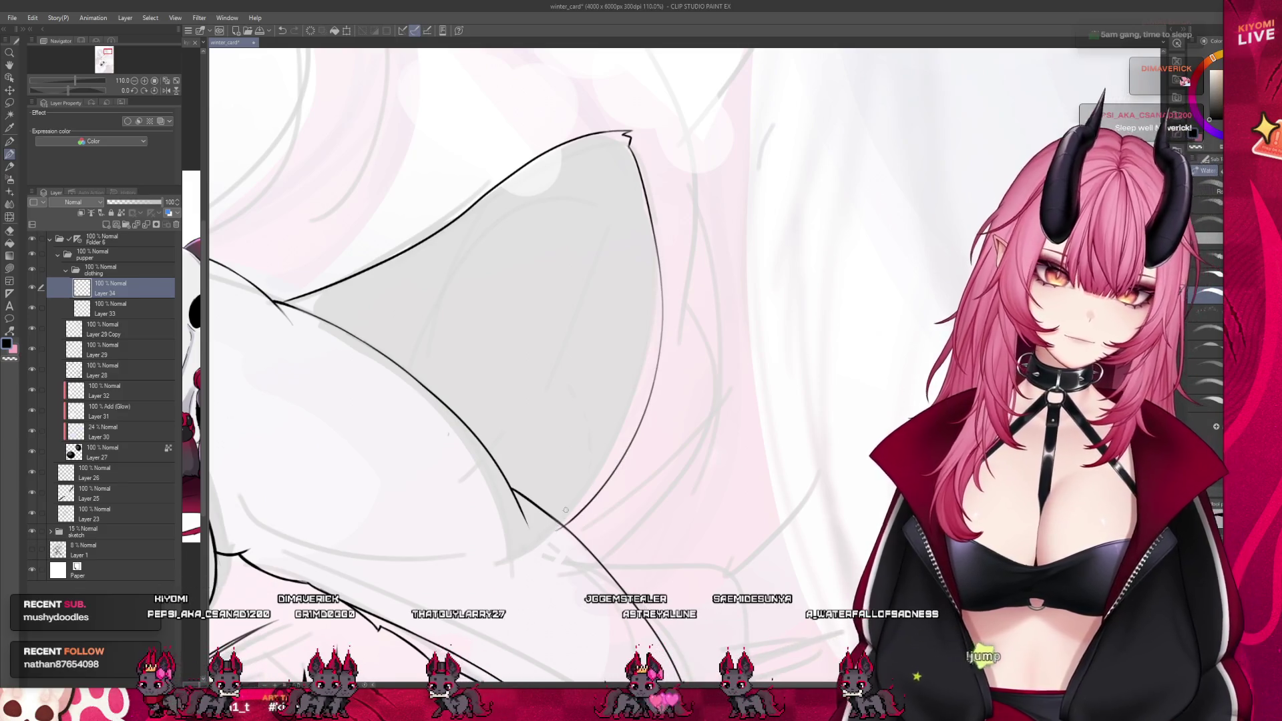
mouse_move(631, 137)
left_mouse_down()
mouse_move(658, 267)
mouse_move(638, 394)
mouse_move(564, 516)
left_mouse_up()
key("ctrl+z")
left_click_drag(627, 133, 607, 464)
key("ctrl+z")
mouse_move(628, 134)
left_mouse_down()
mouse_move(623, 440)
mouse_move(560, 531)
left_mouse_up()
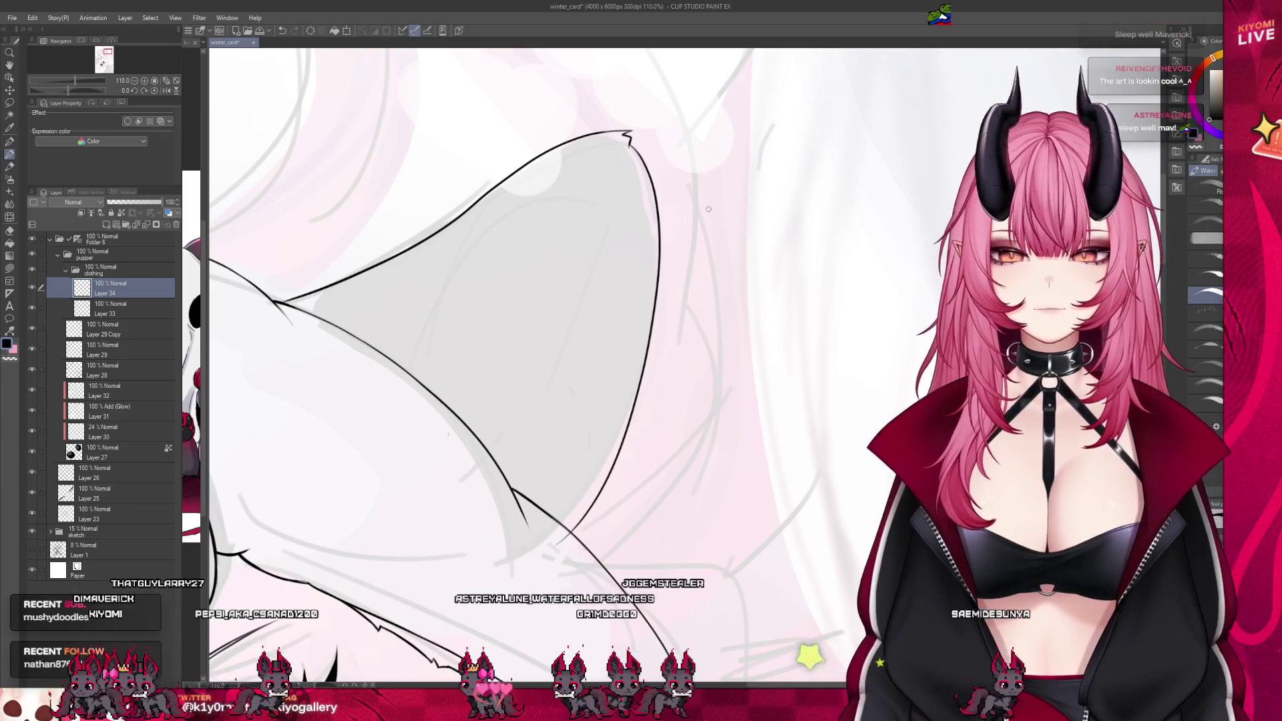
key("ctrl+z")
left_click_drag(627, 134, 557, 524)
key("ctrl+z")
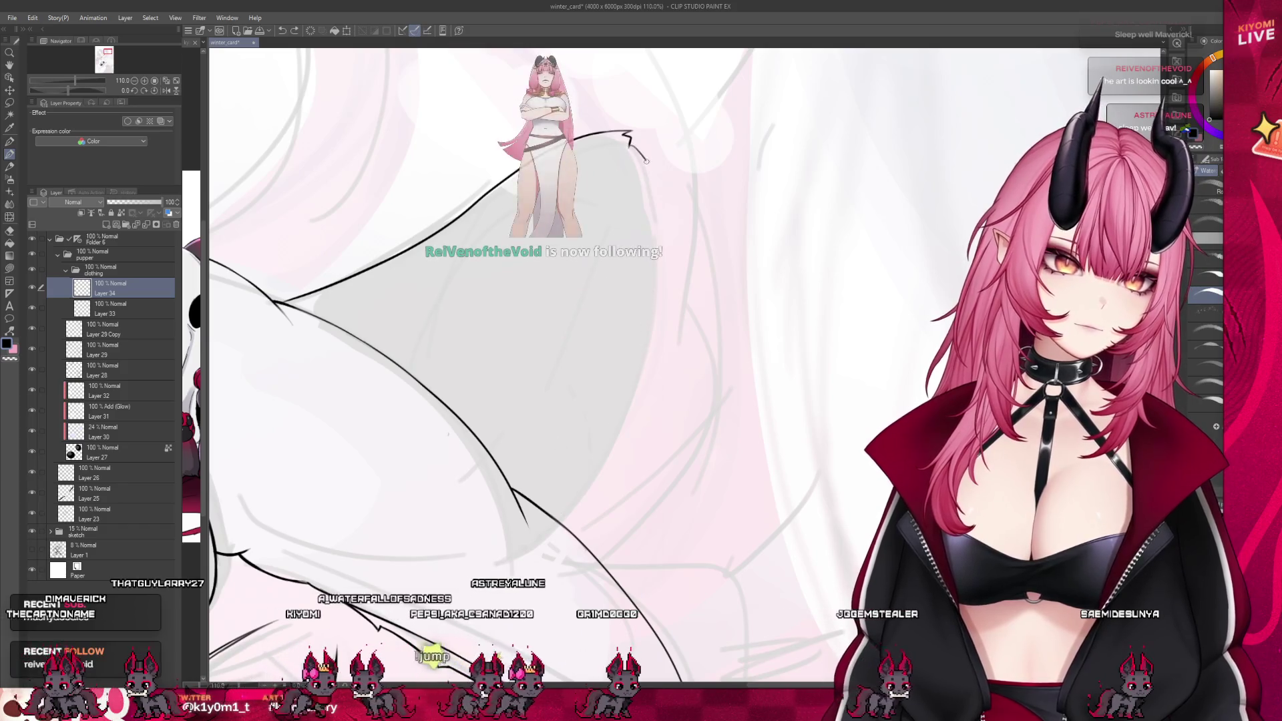
mouse_move(631, 137)
left_mouse_down()
mouse_move(658, 280)
mouse_move(534, 542)
left_mouse_up()
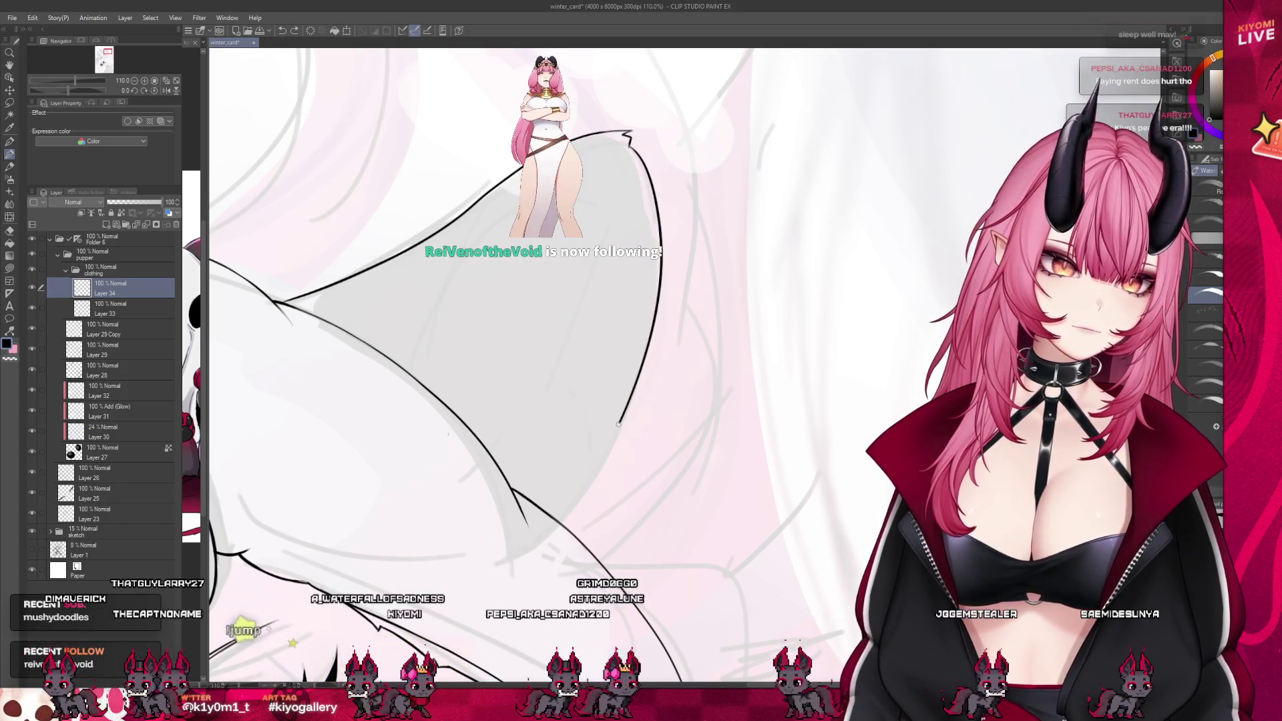
With the watercolor brush, draw a long curved line inside the ear from its tip
key("p")
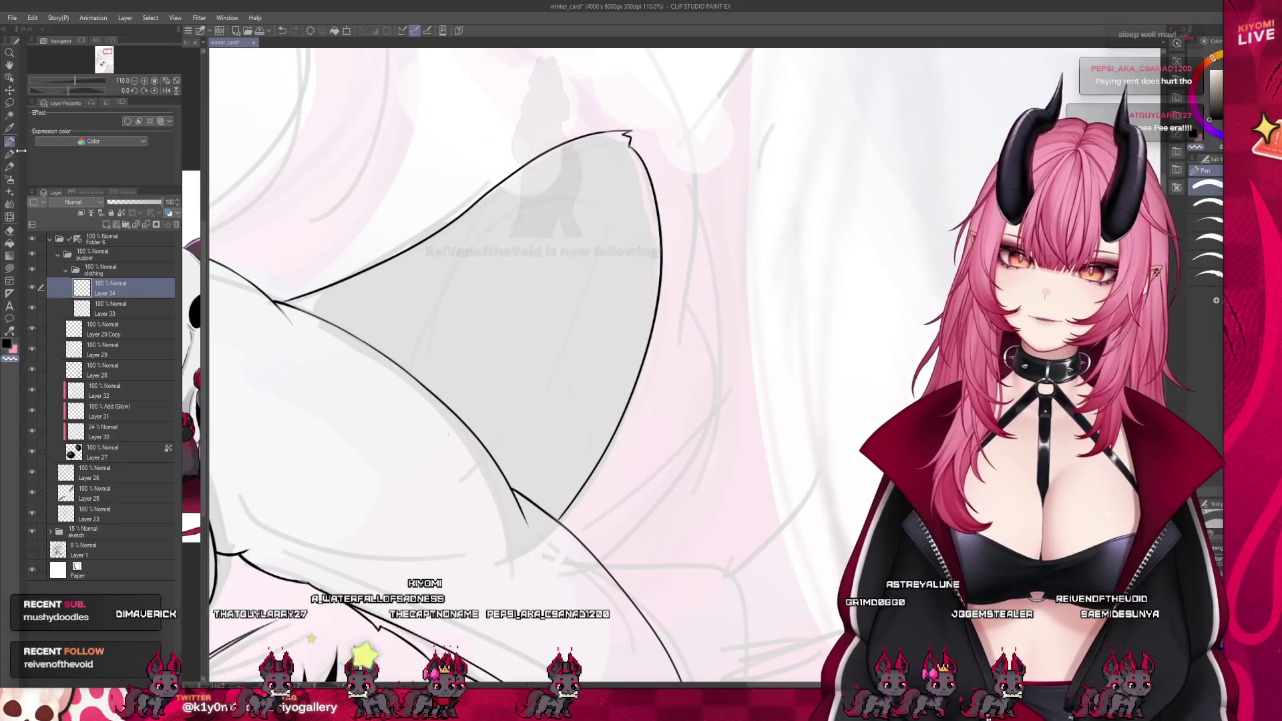
left_click(17, 154)
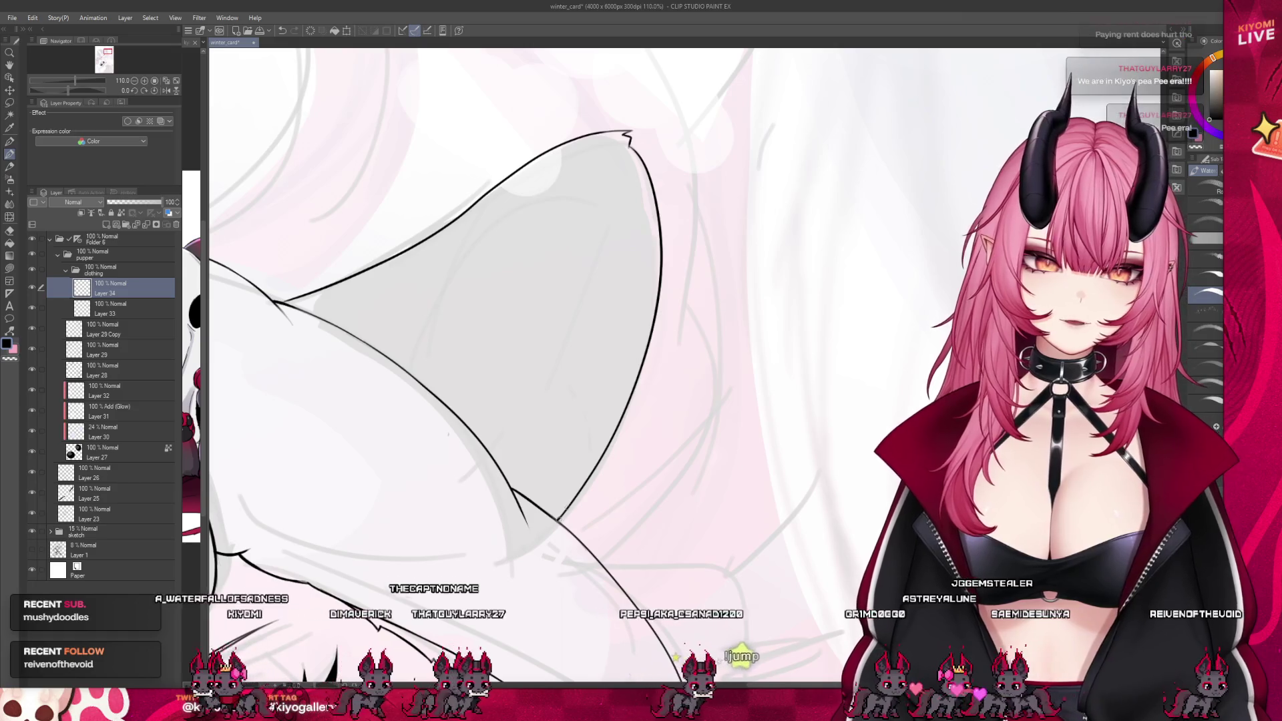
left_click_drag(613, 143, 583, 148)
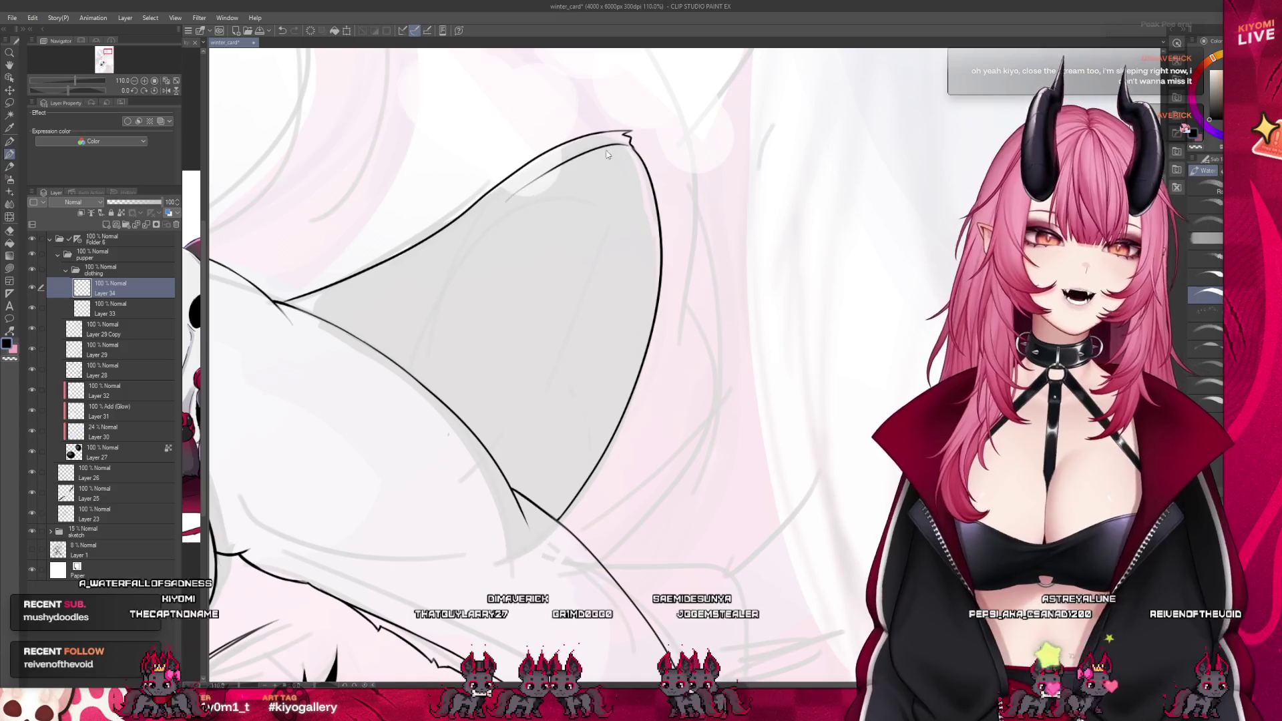
key("ctrl+z")
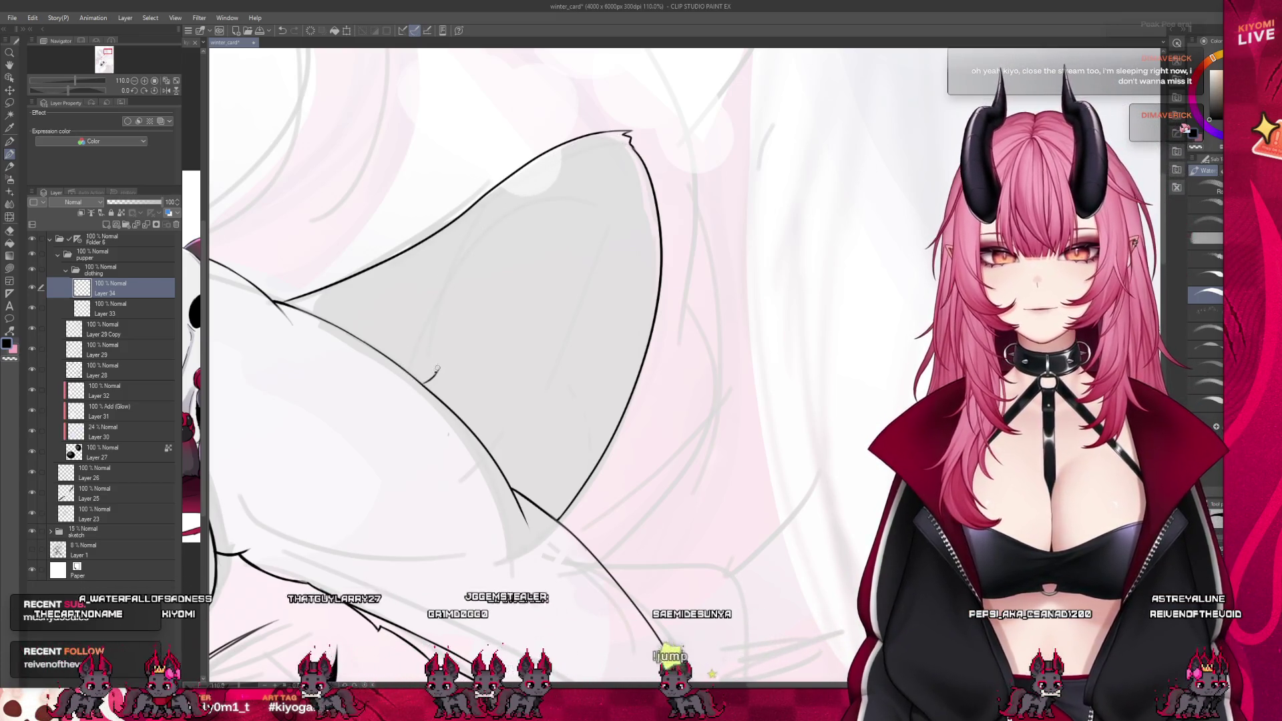
left_click_drag(438, 368, 514, 209)
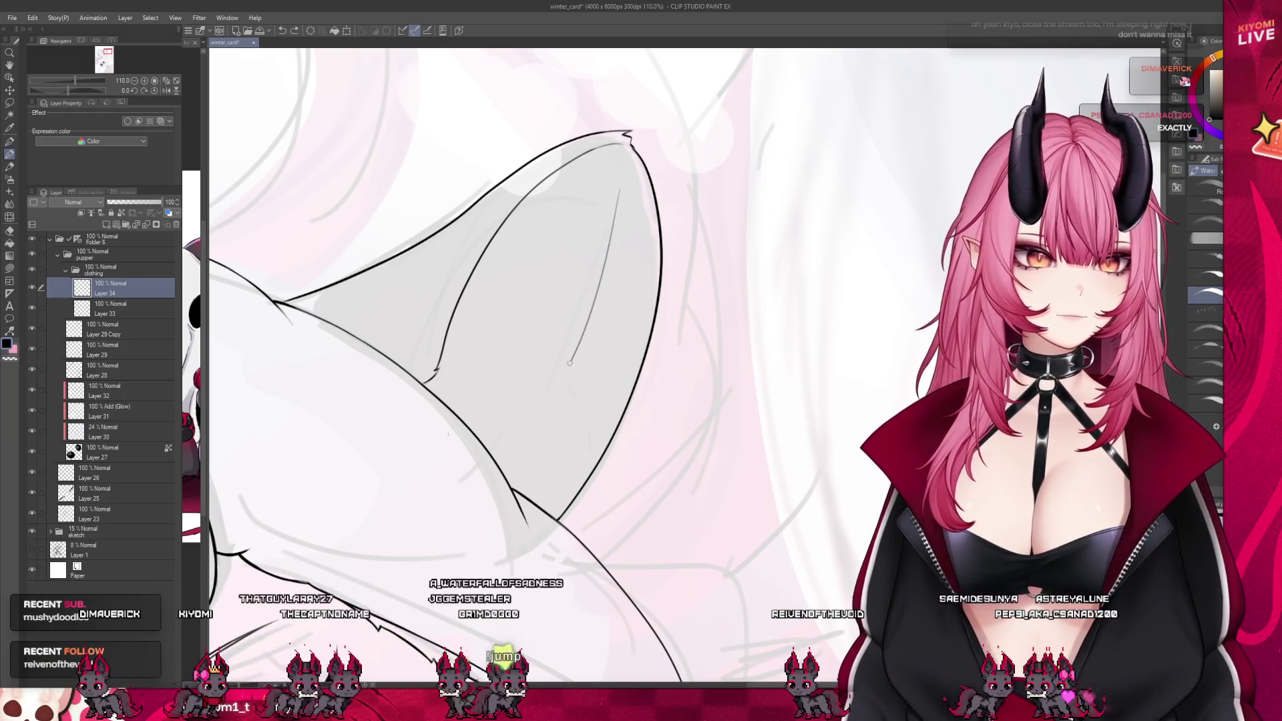
key("ctrl+z")
mouse_move(624, 179)
left_mouse_down()
mouse_move(555, 438)
mouse_move(531, 467)
left_mouse_up()
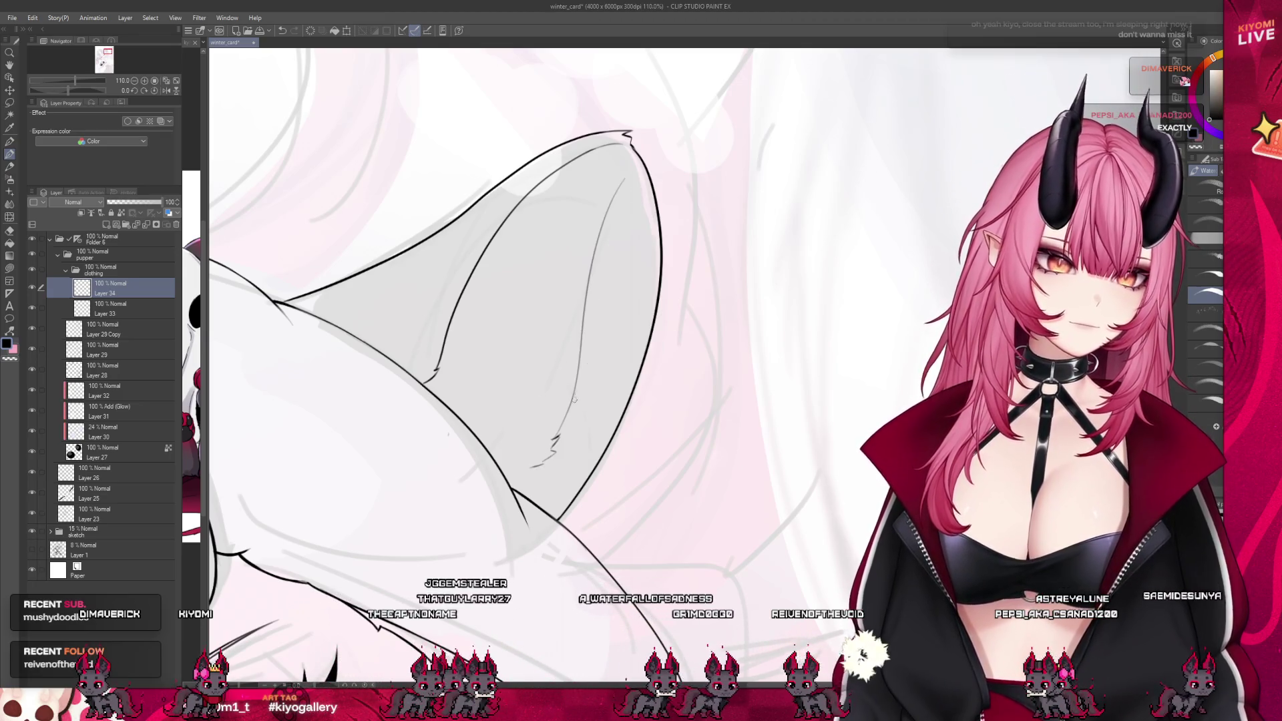
scroll(640, 243, "down", 10)
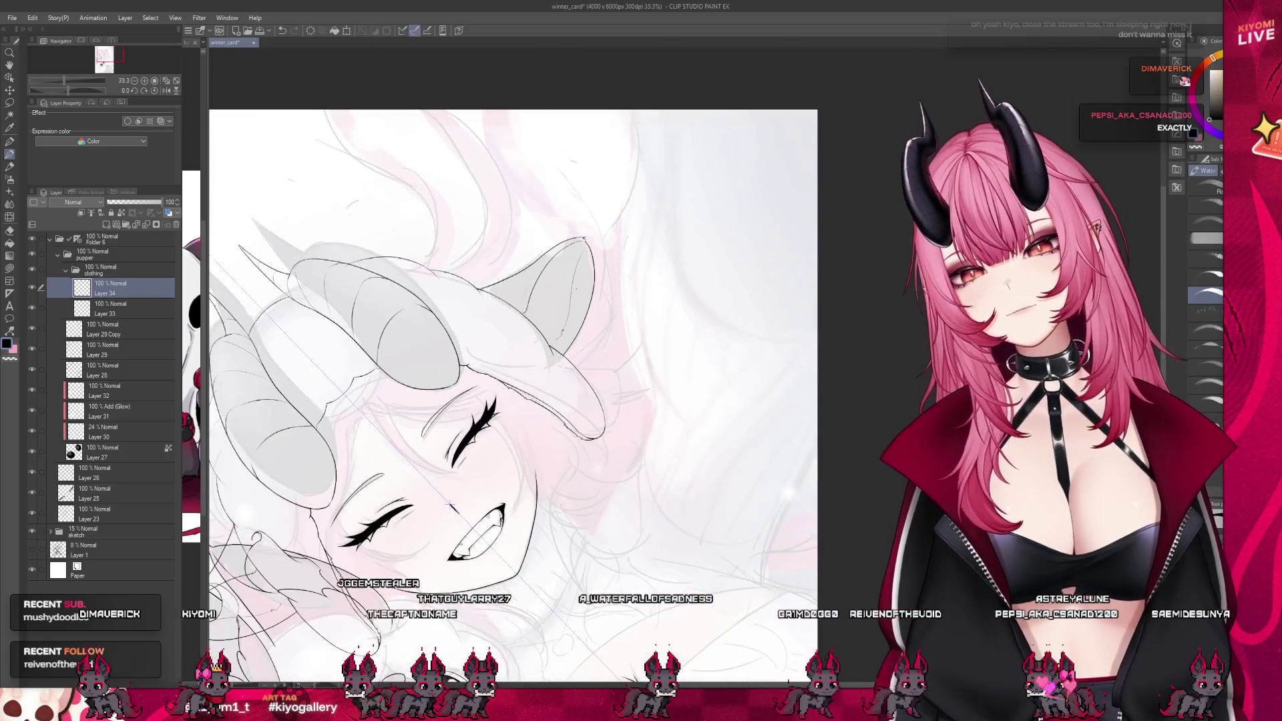
scroll(575, 289, "up", 2)
scroll(409, 282, "down", 2)
scroll(480, 348, "up", 1)
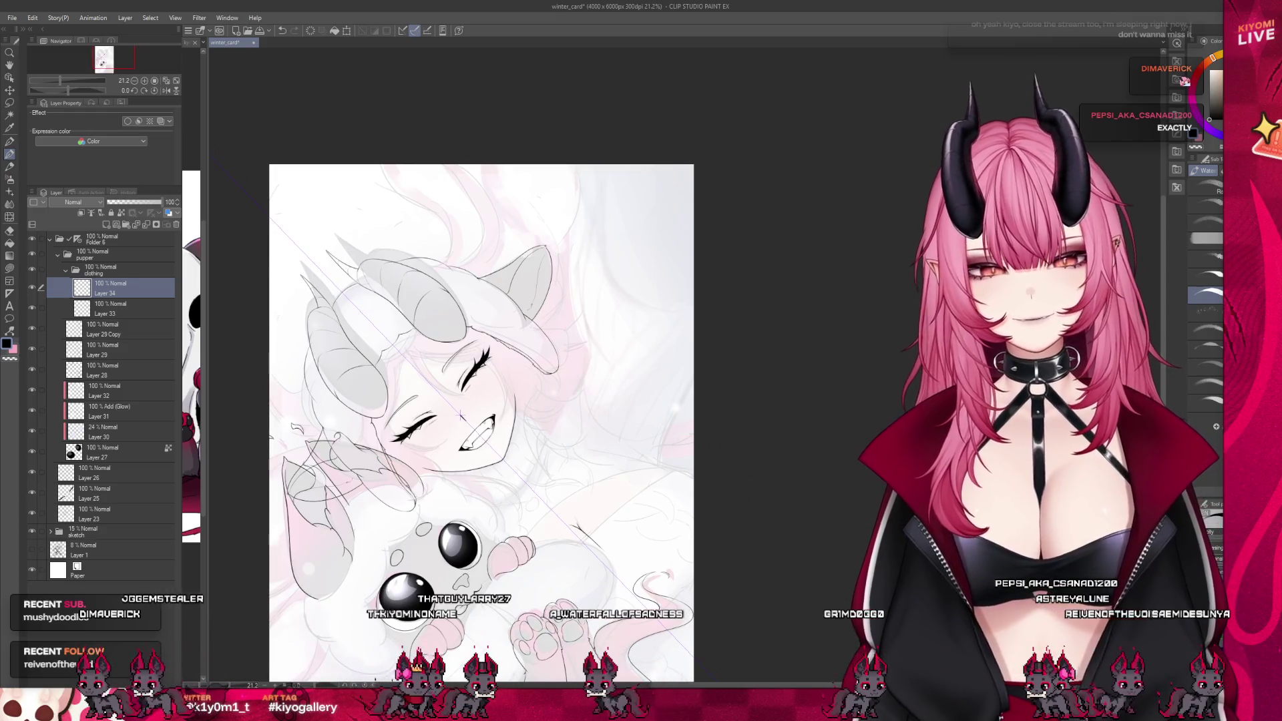
key("asciicircum")
key("asciicircum")
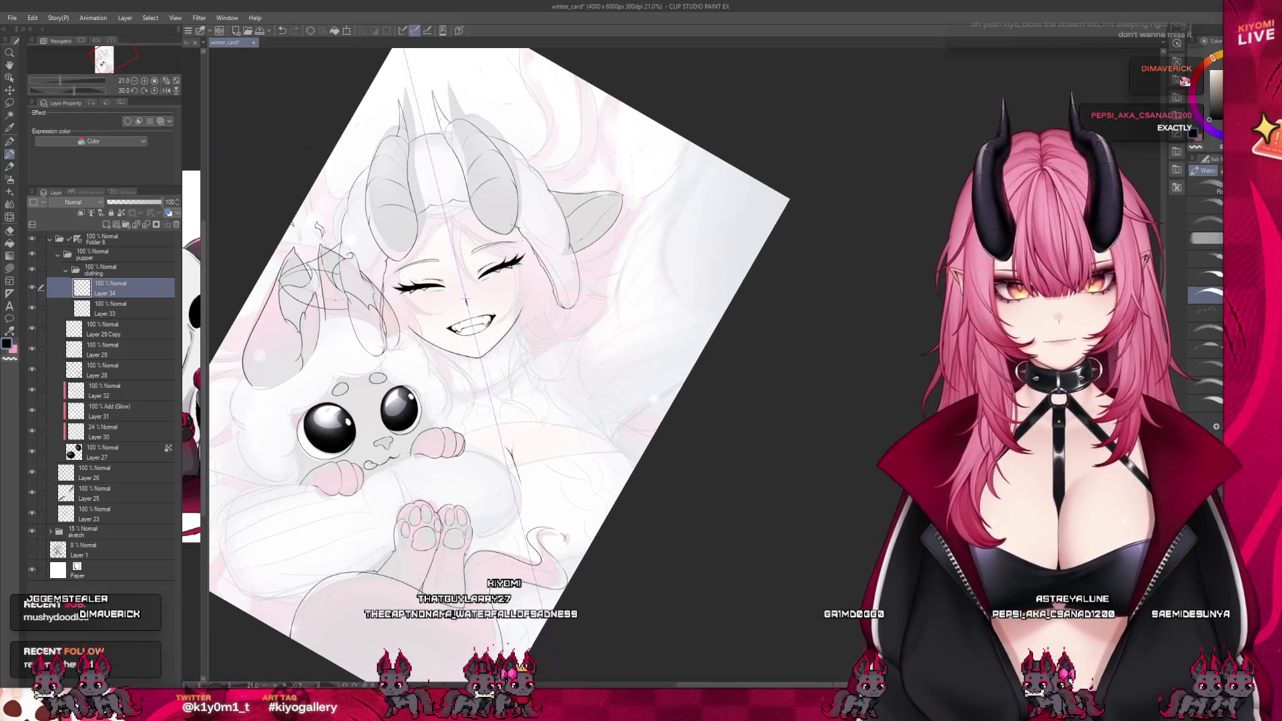
scroll(489, 175, "up", 1)
scroll(547, 349, "down", 2)
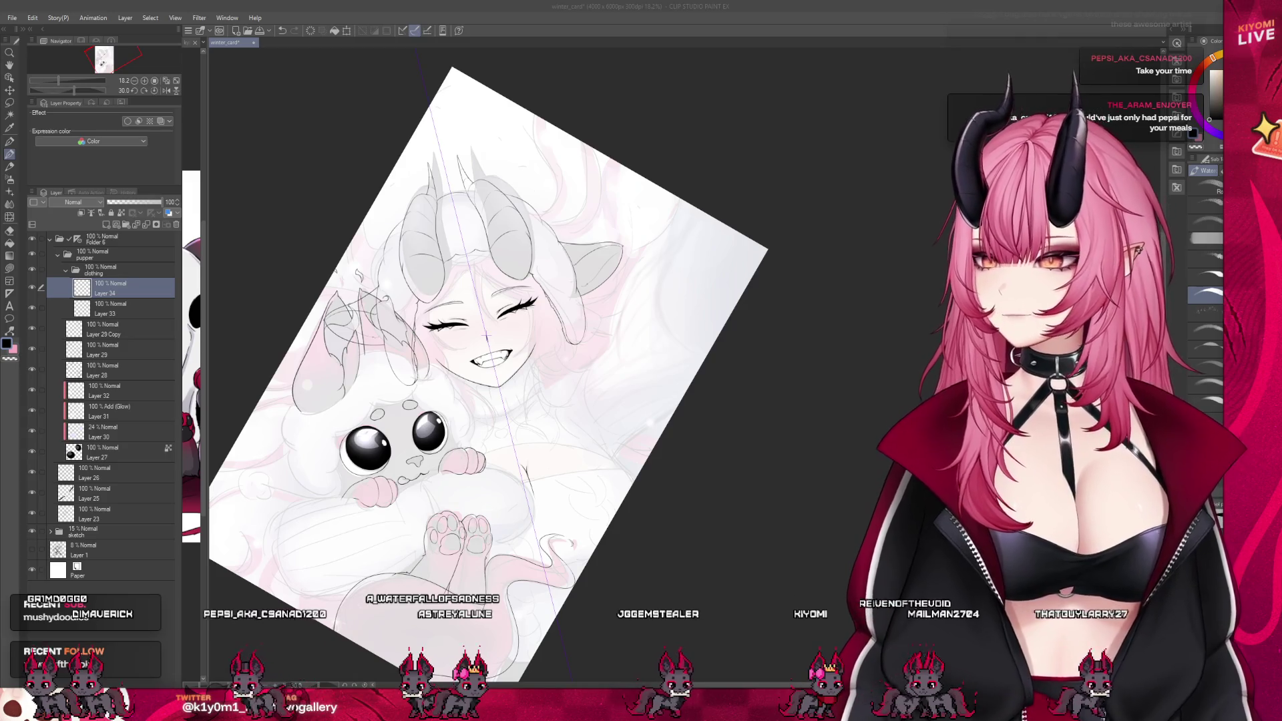
Collapse the clothing layer folder in the Layer palette
scroll(486, 337, "up", 1)
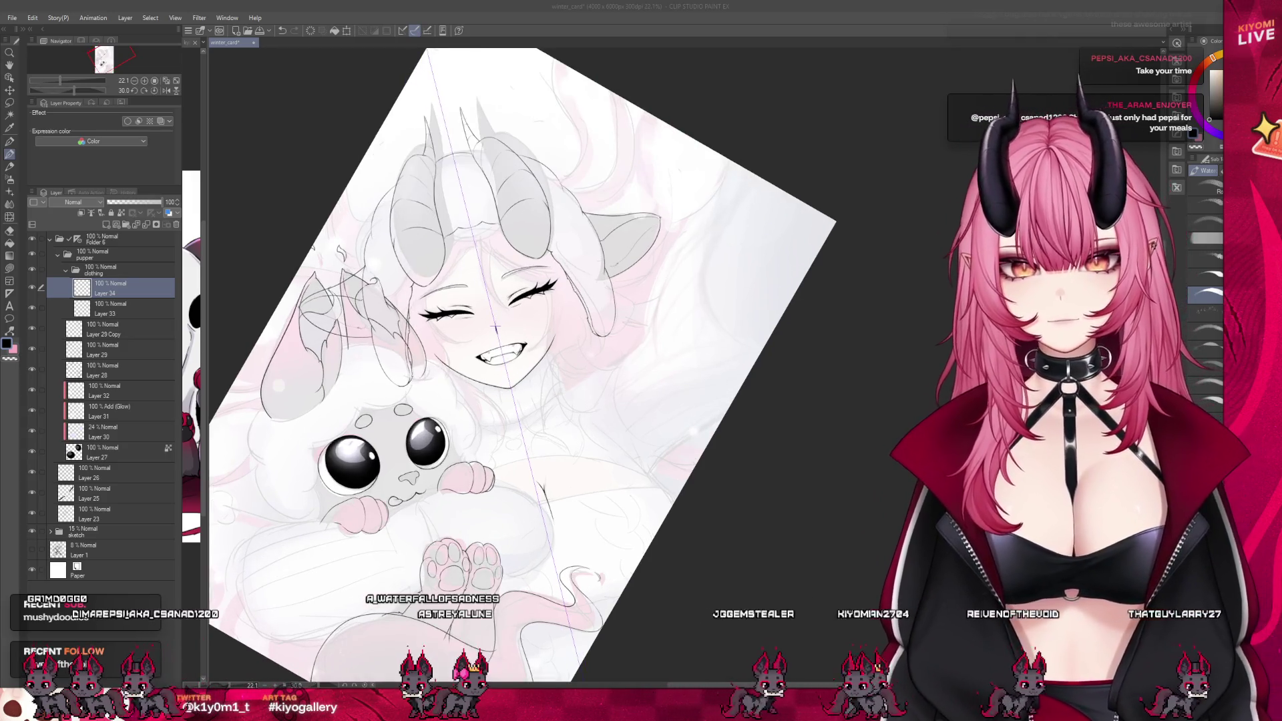
scroll(495, 327, "up", 1)
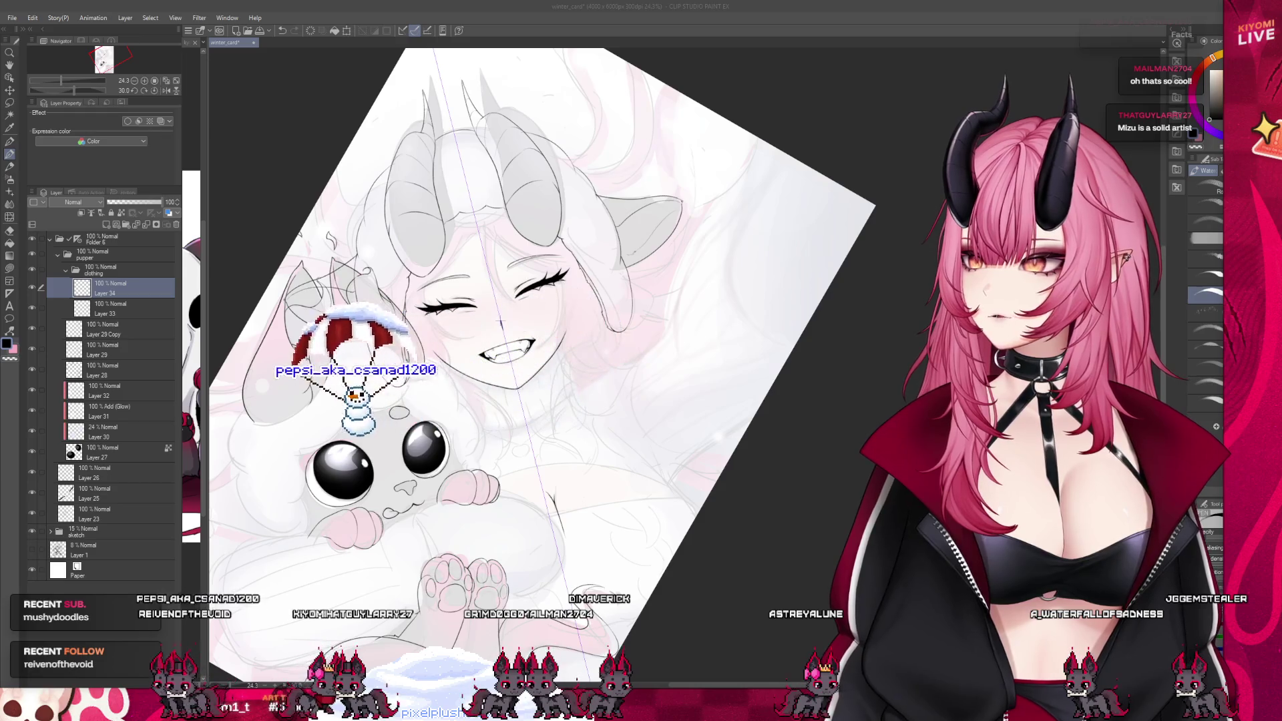
scroll(440, 441, "down", 2)
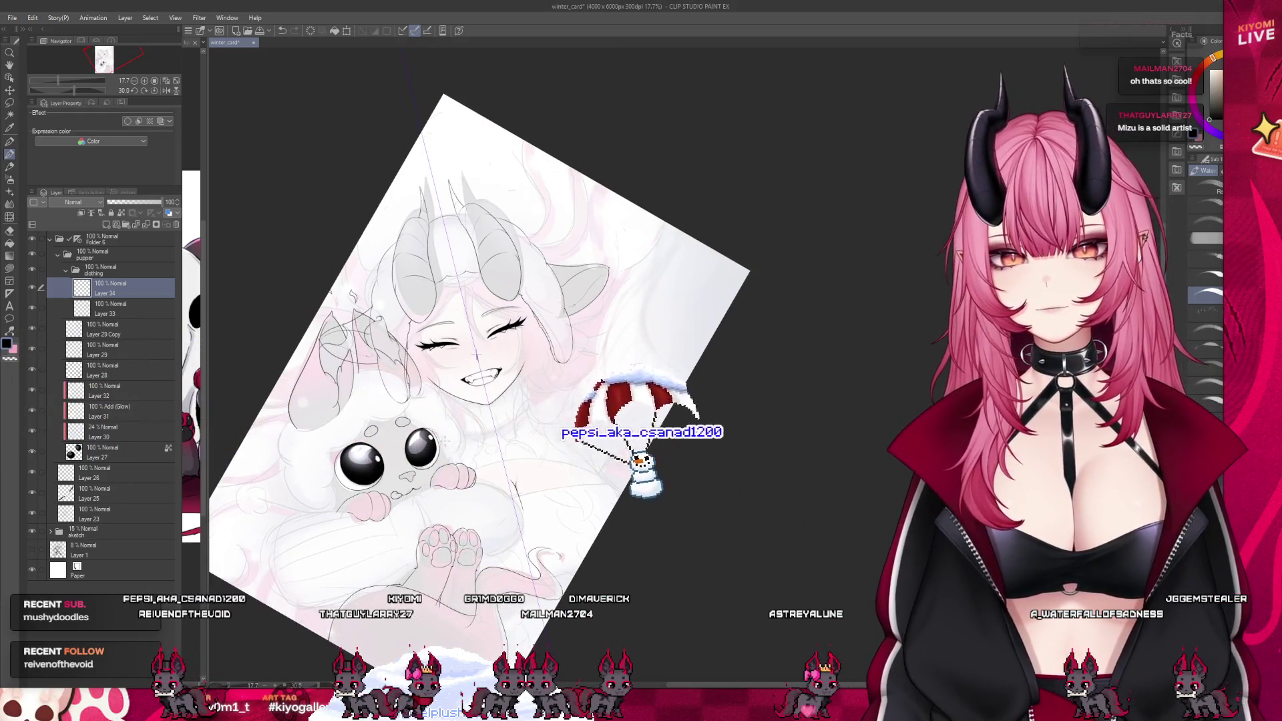
scroll(444, 441, "down", 1)
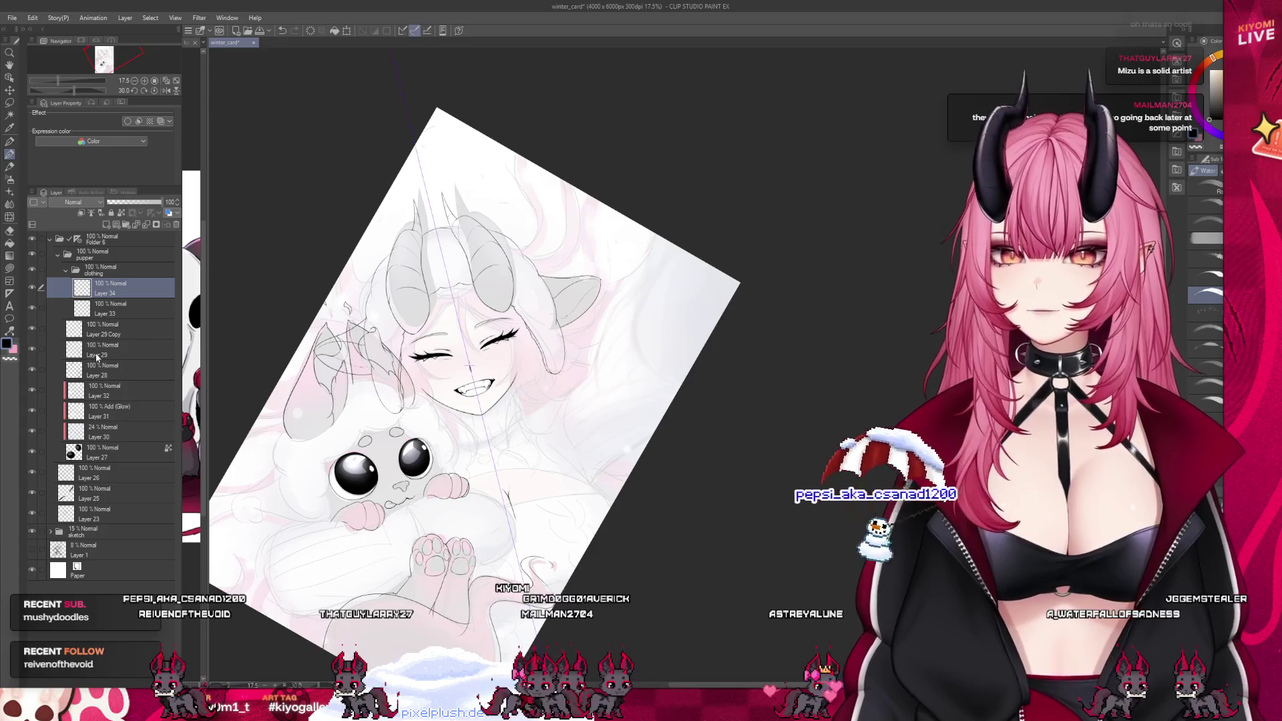
scroll(448, 319, "up", 1)
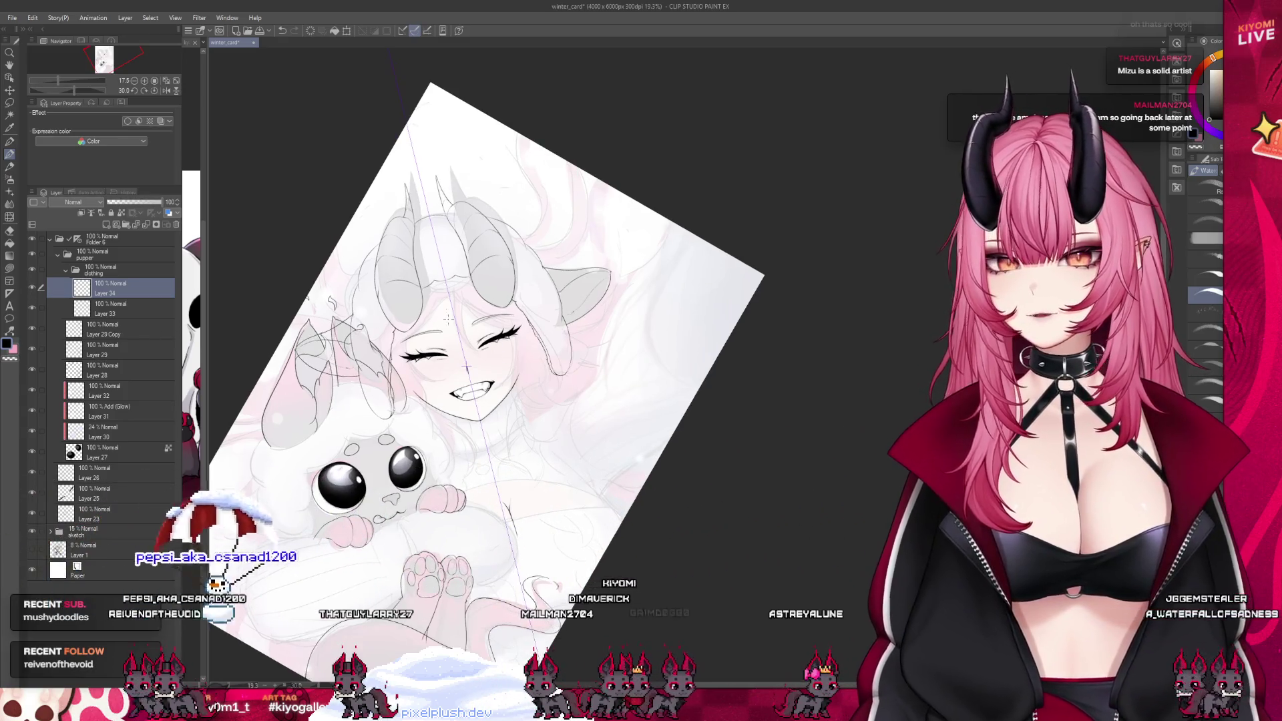
scroll(446, 318, "up", 2)
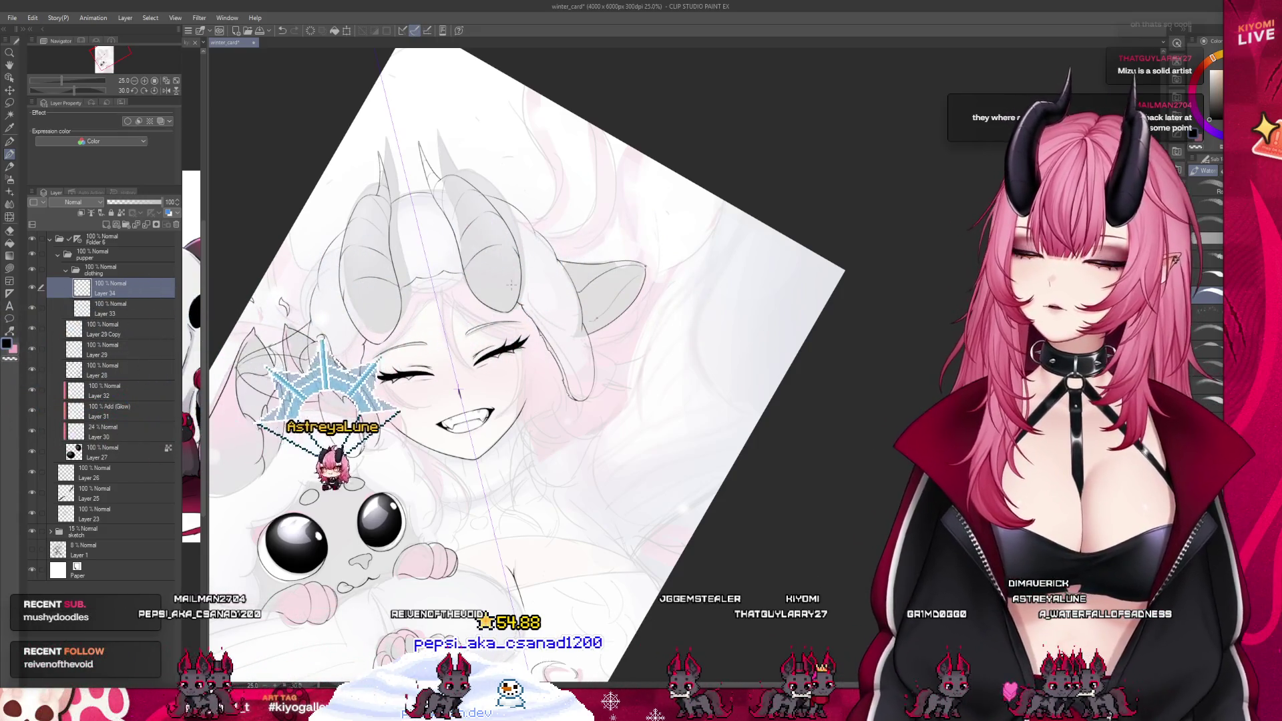
scroll(511, 284, "down", 2)
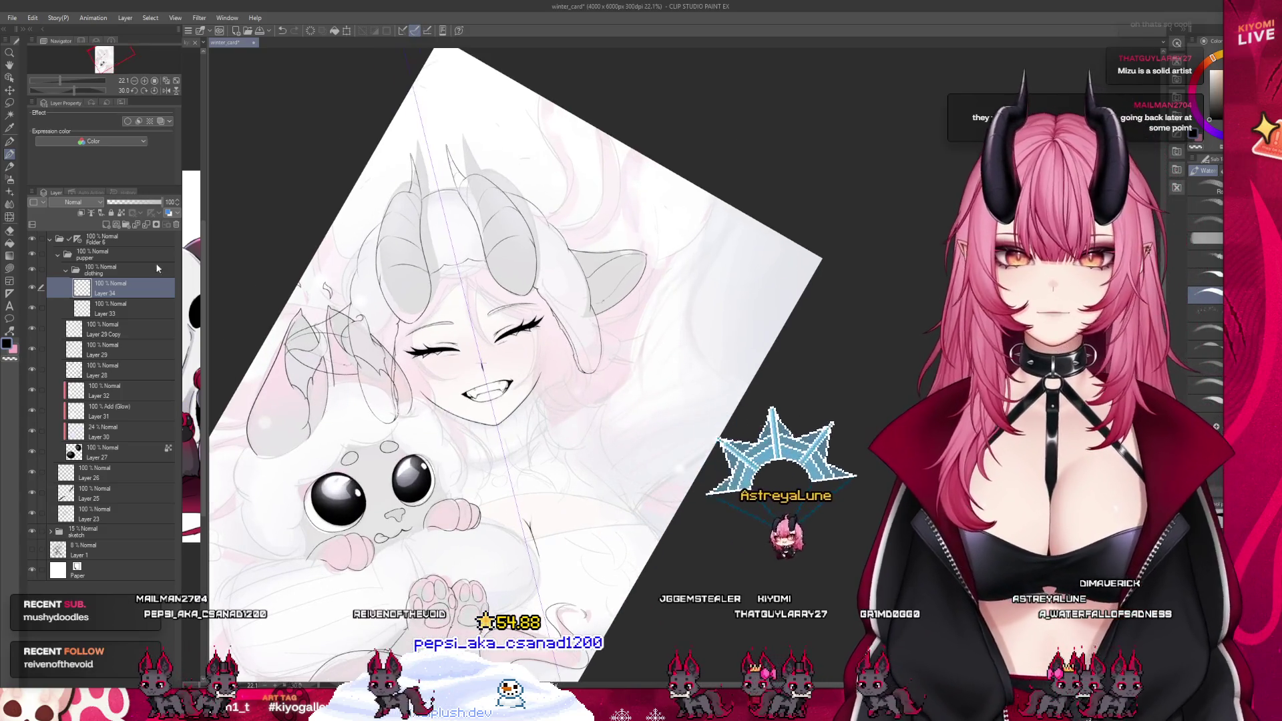
scroll(478, 267, "down", 2)
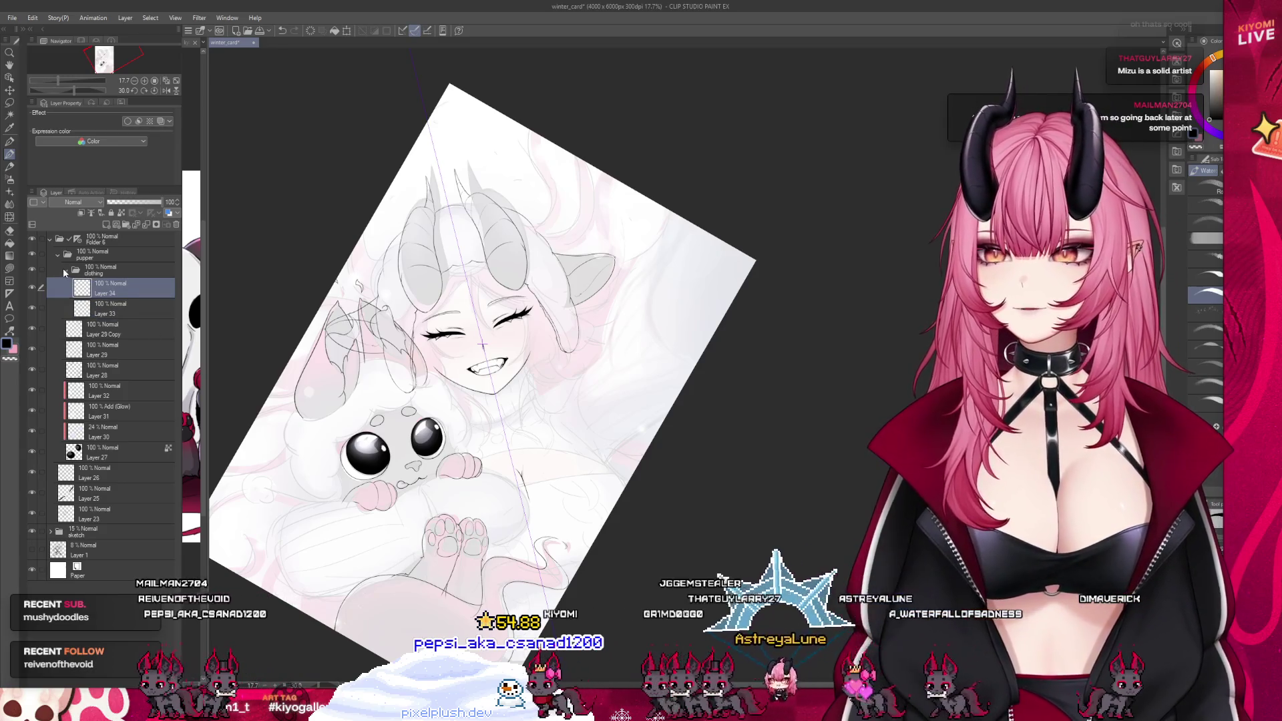
left_click(65, 271)
left_click(111, 294)
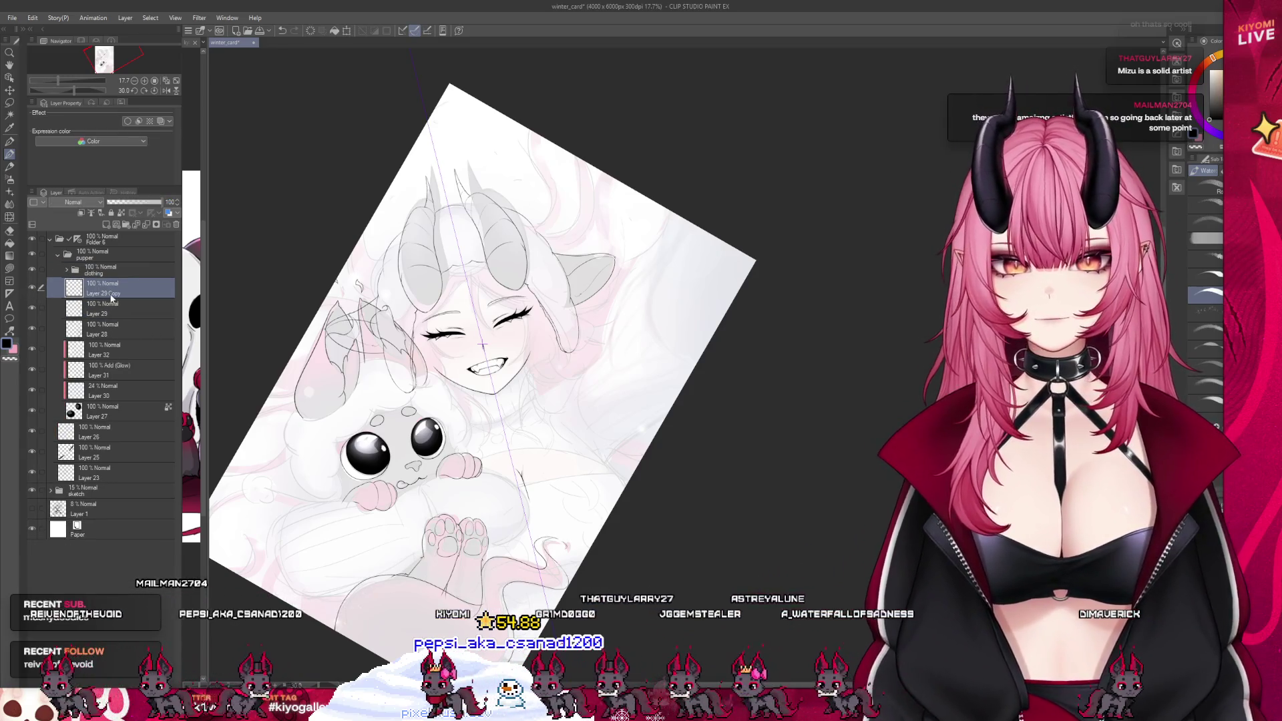
Add Layer 35 above Layer 29 Copy and zoom in on the creature's face and paws
left_click(104, 227)
scroll(415, 621, "up", 2)
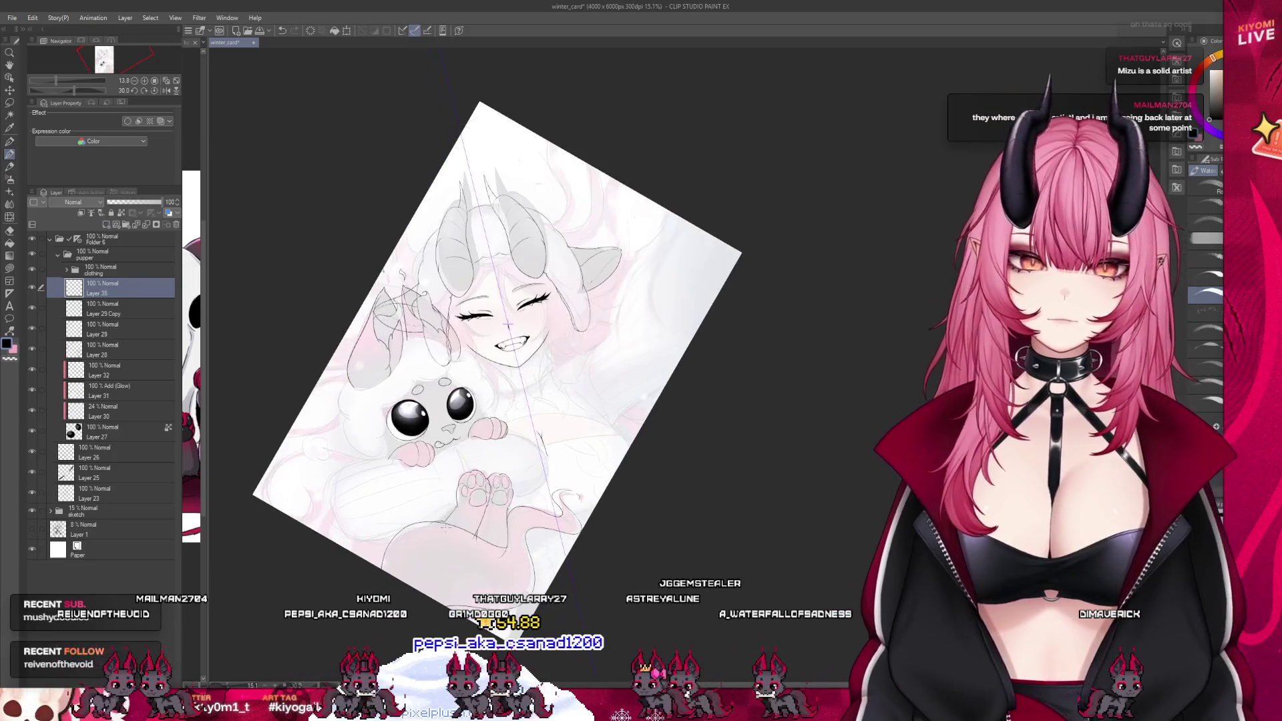
scroll(464, 460, "up", 4)
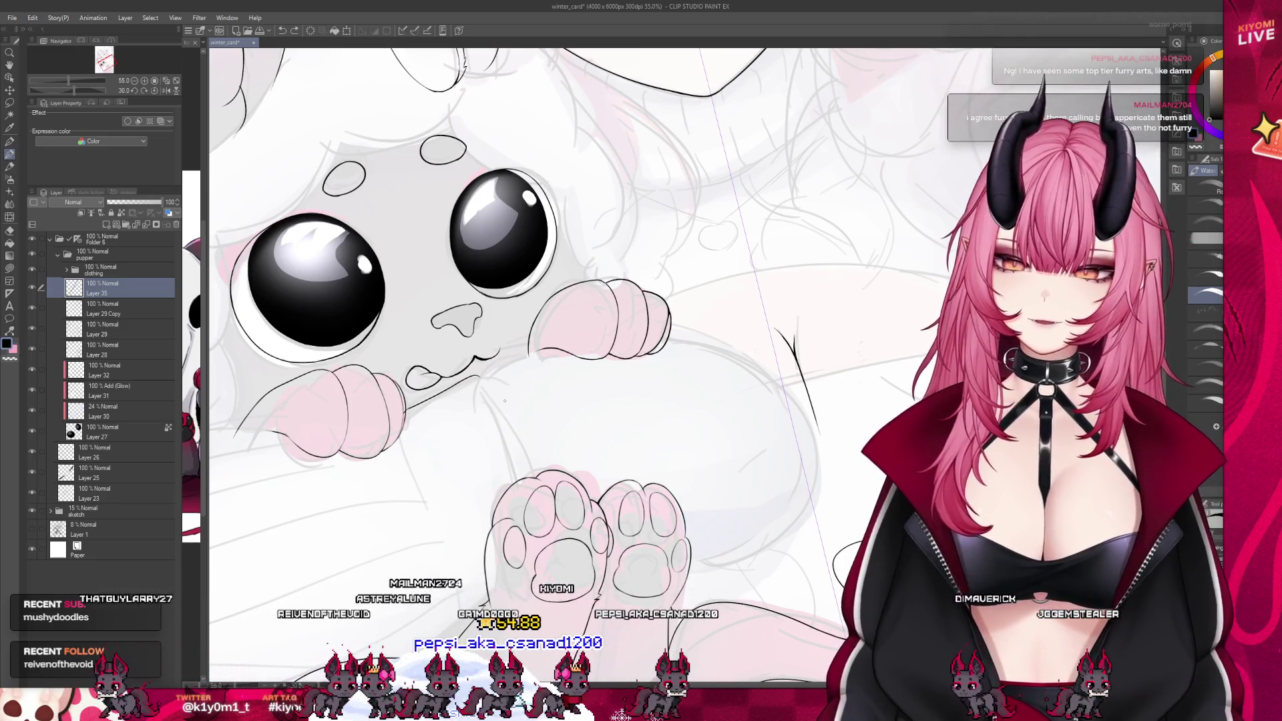
Ink a stroke from the creature's mouth down to its paw, then fit the whole page in view
left_click_drag(476, 378, 533, 472)
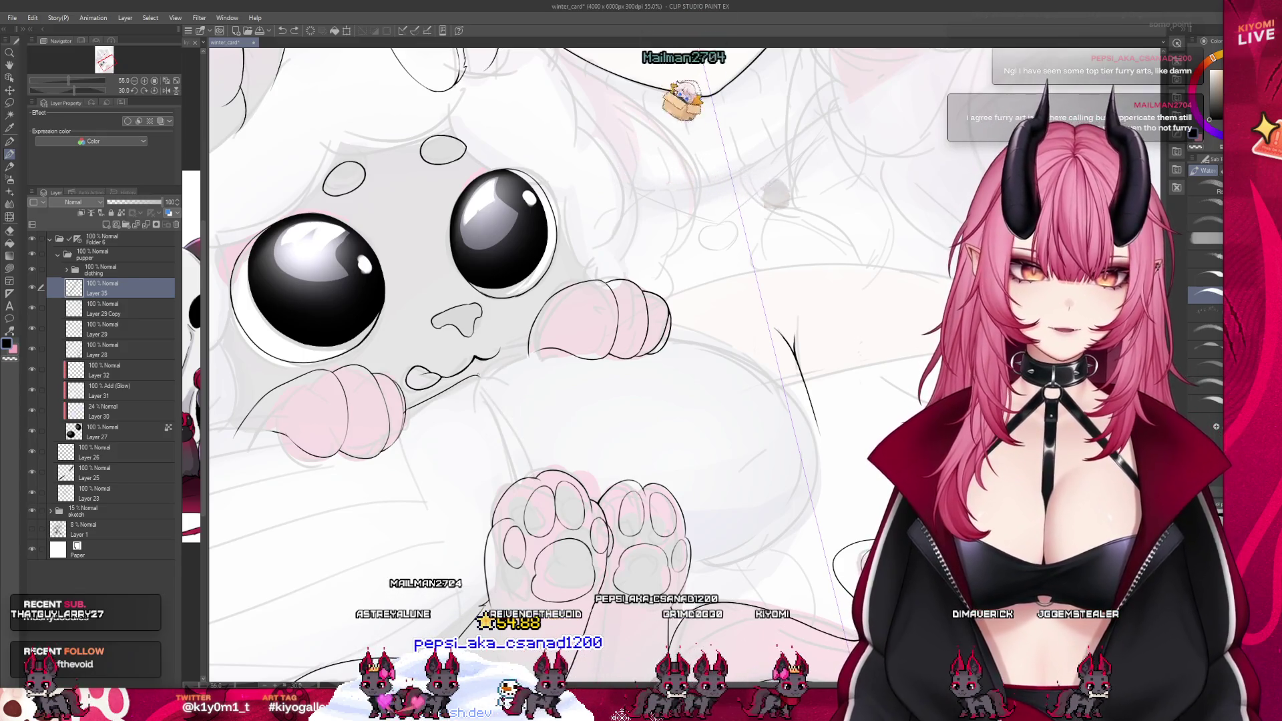
key("ctrl+0")
scroll(457, 556, "down", 2)
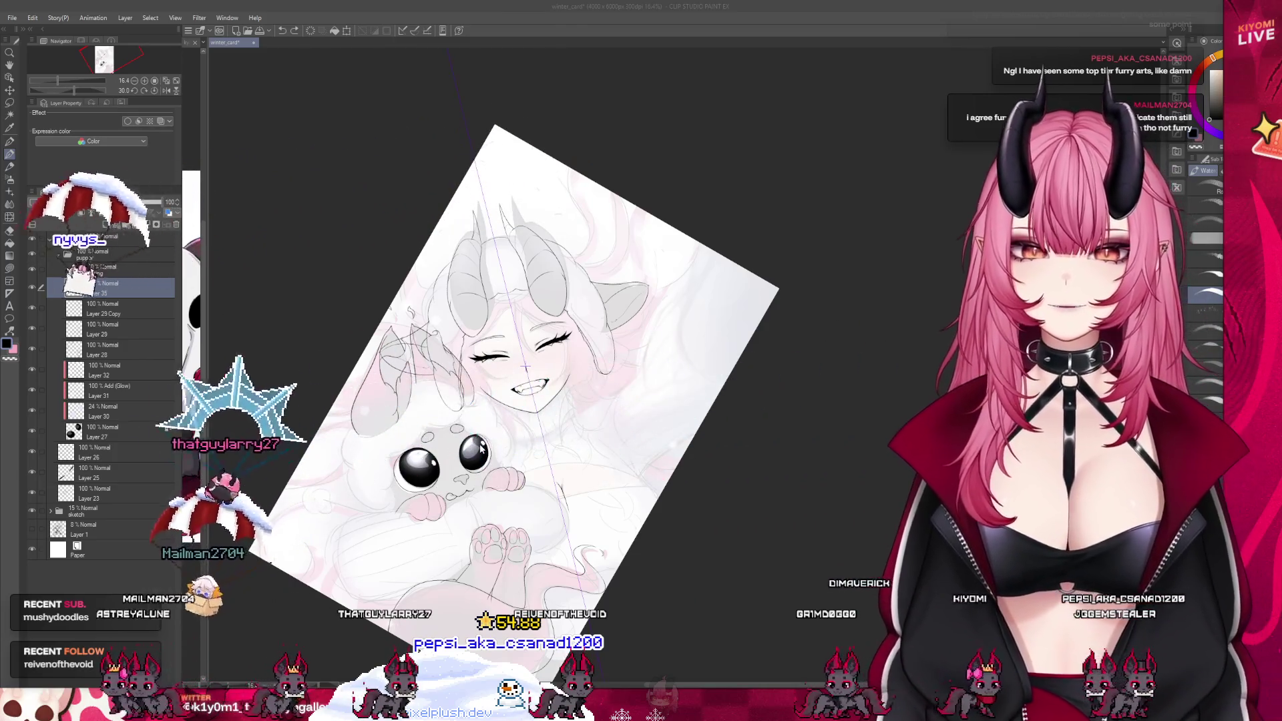
scroll(616, 364, "down", 1)
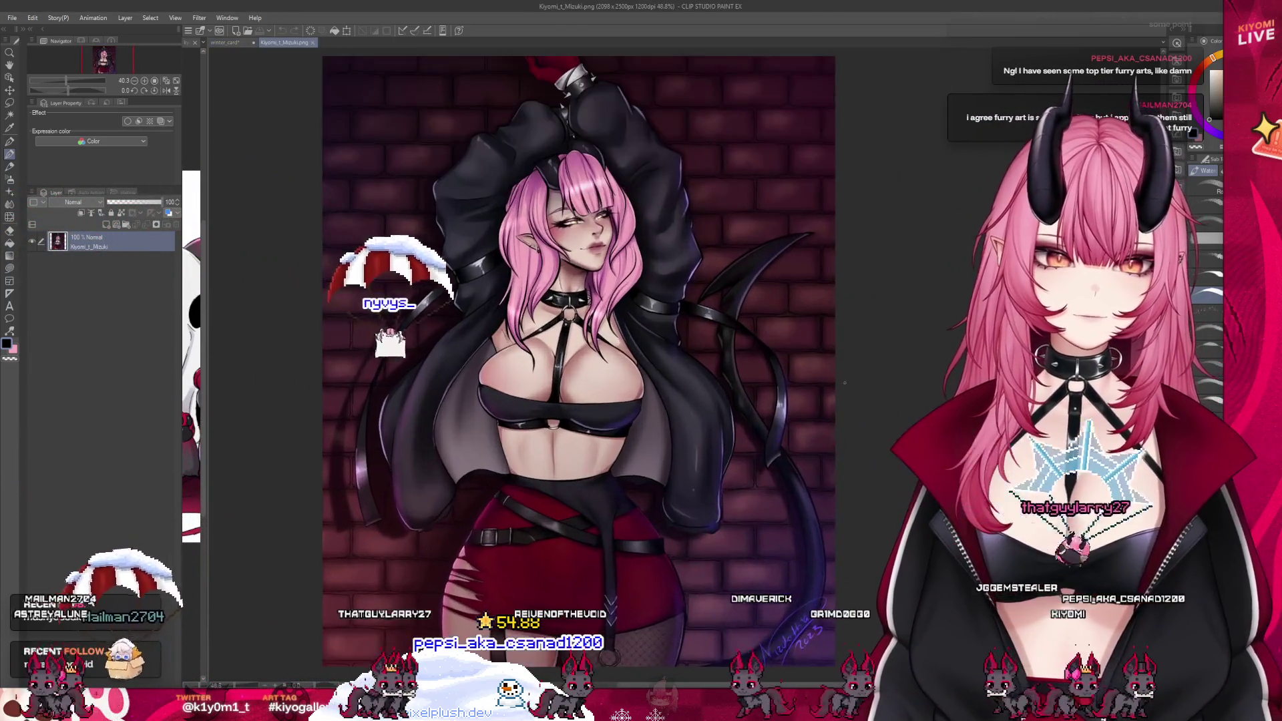
Open the glowing-eyed portrait KiyomiBirthday1_Mizuki.png
scroll(562, 437, "up", 1)
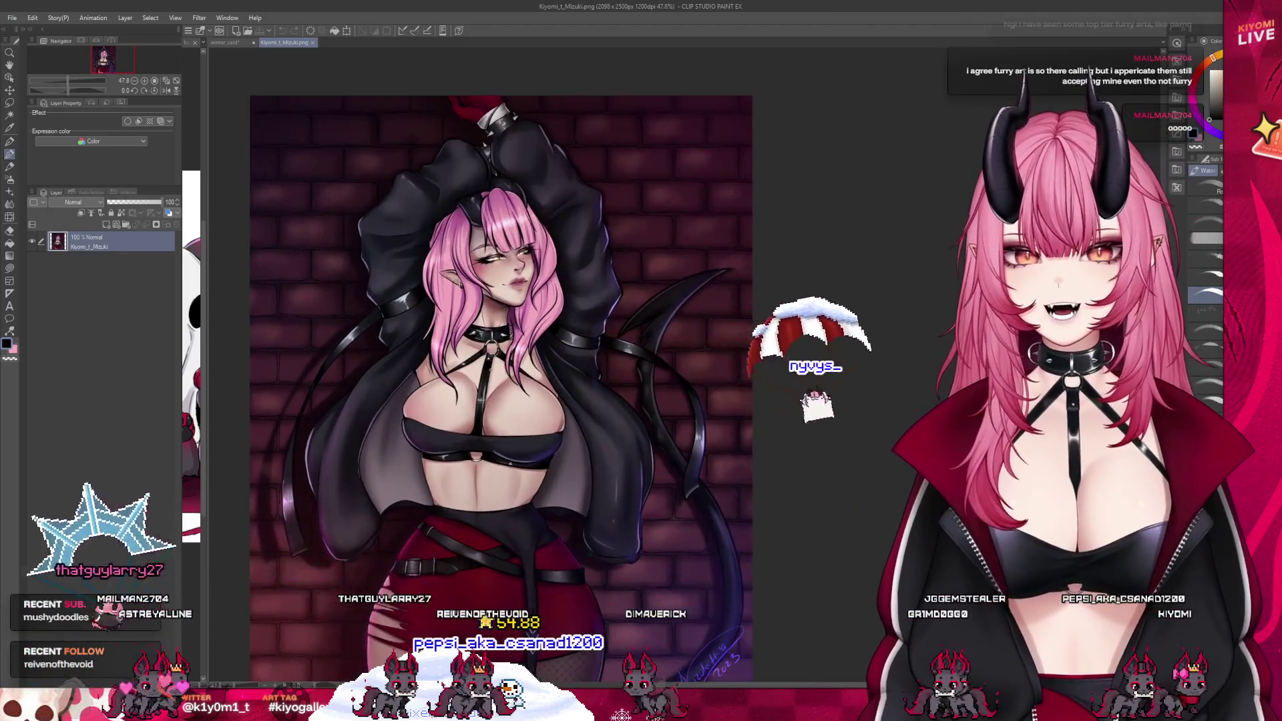
scroll(563, 437, "up", 1)
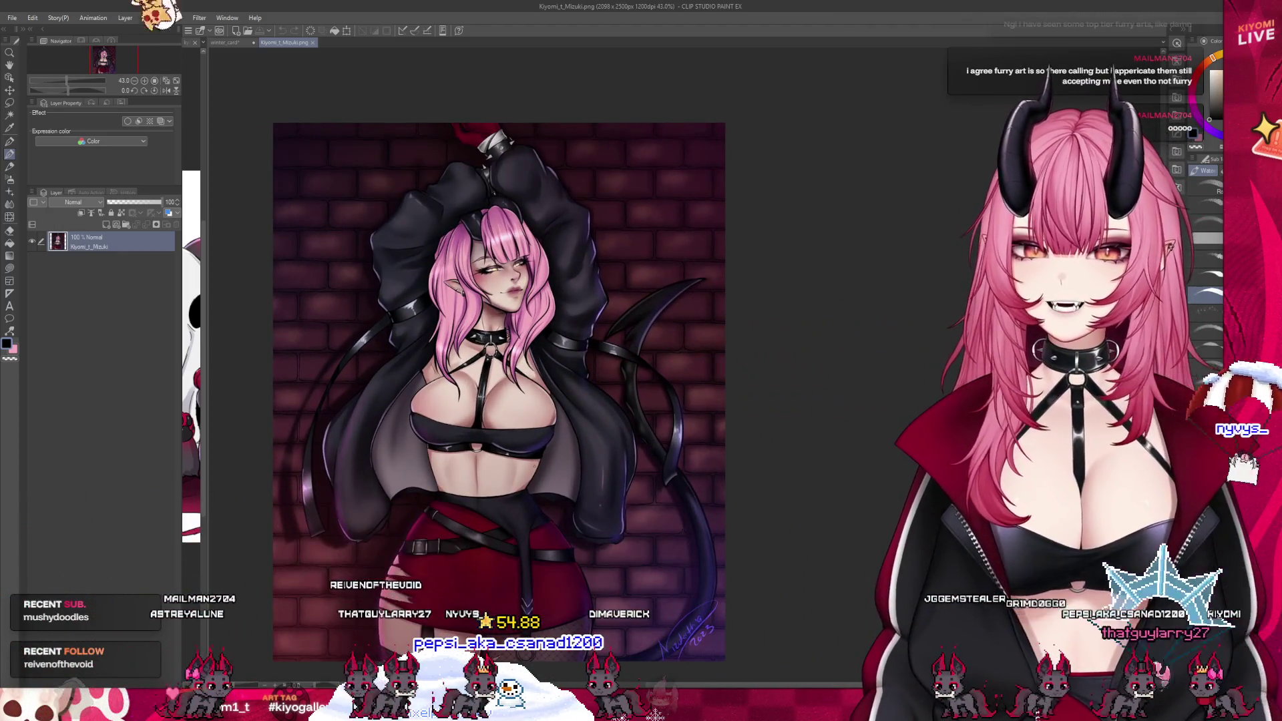
scroll(563, 437, "up", 3)
scroll(562, 437, "down", 4)
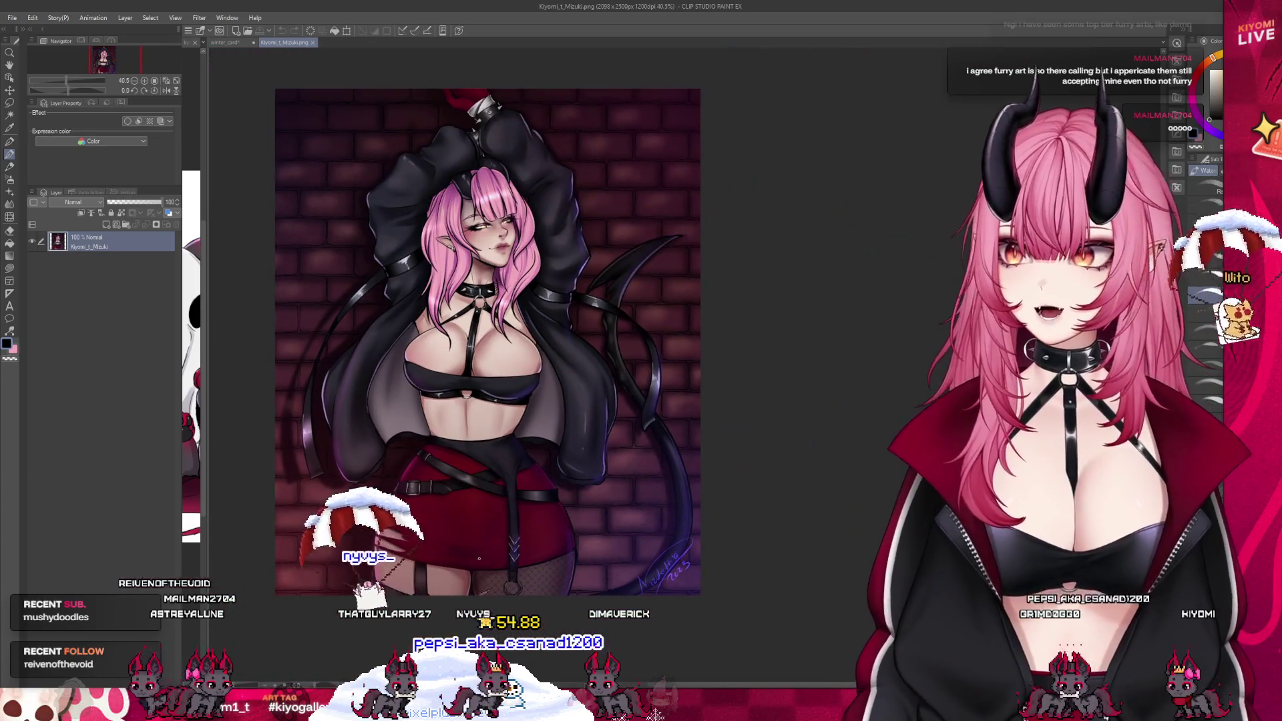
scroll(492, 442, "up", 2)
scroll(492, 441, "down", 4)
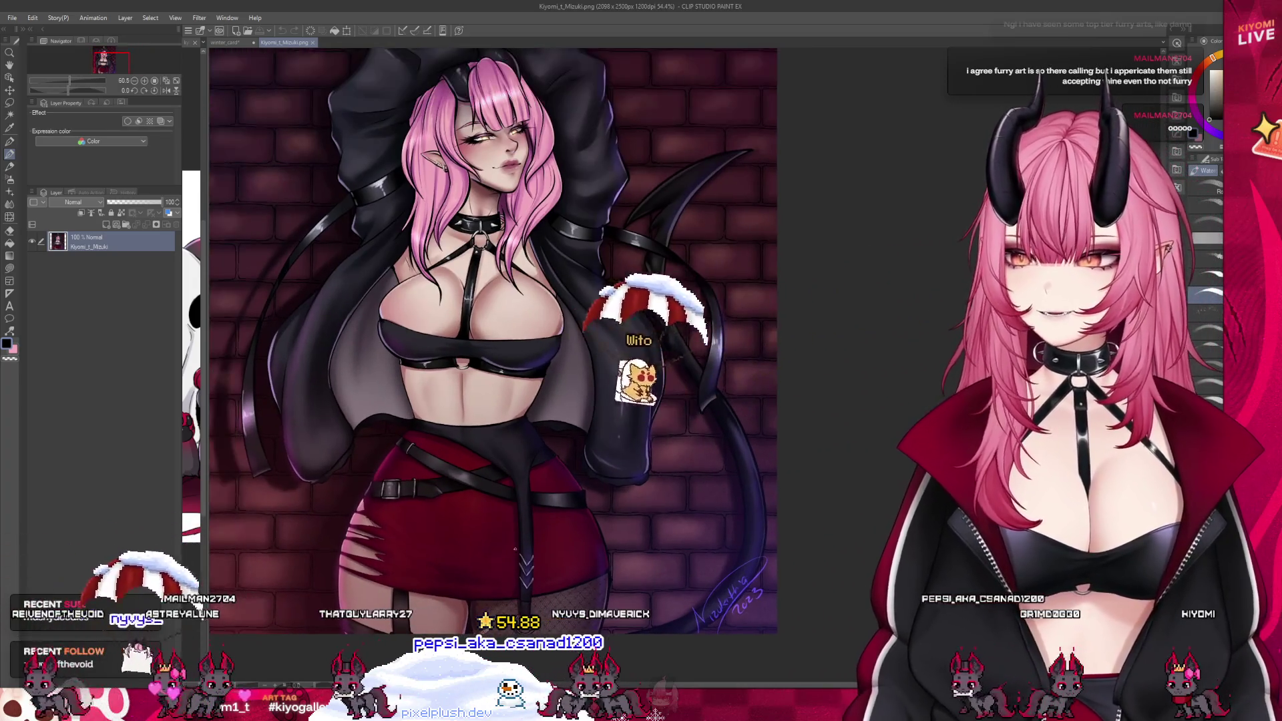
scroll(603, 538, "up", 2)
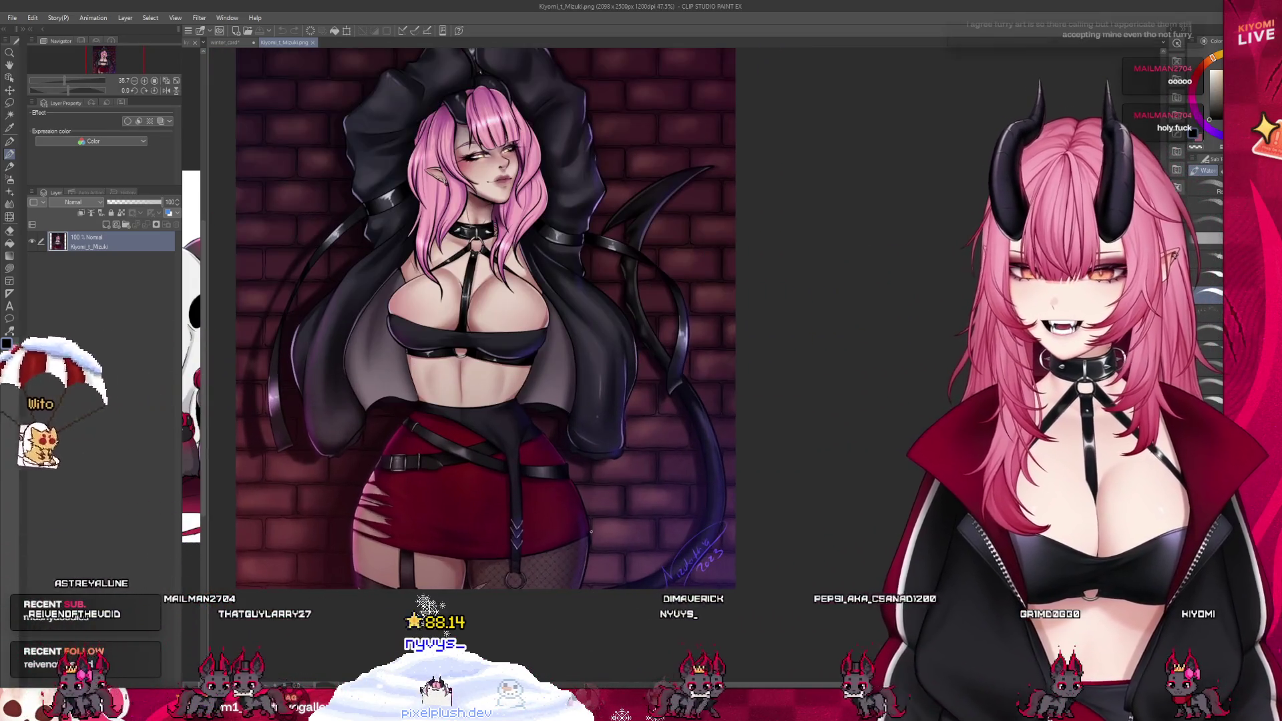
scroll(560, 521, "down", 2)
scroll(519, 509, "up", 2)
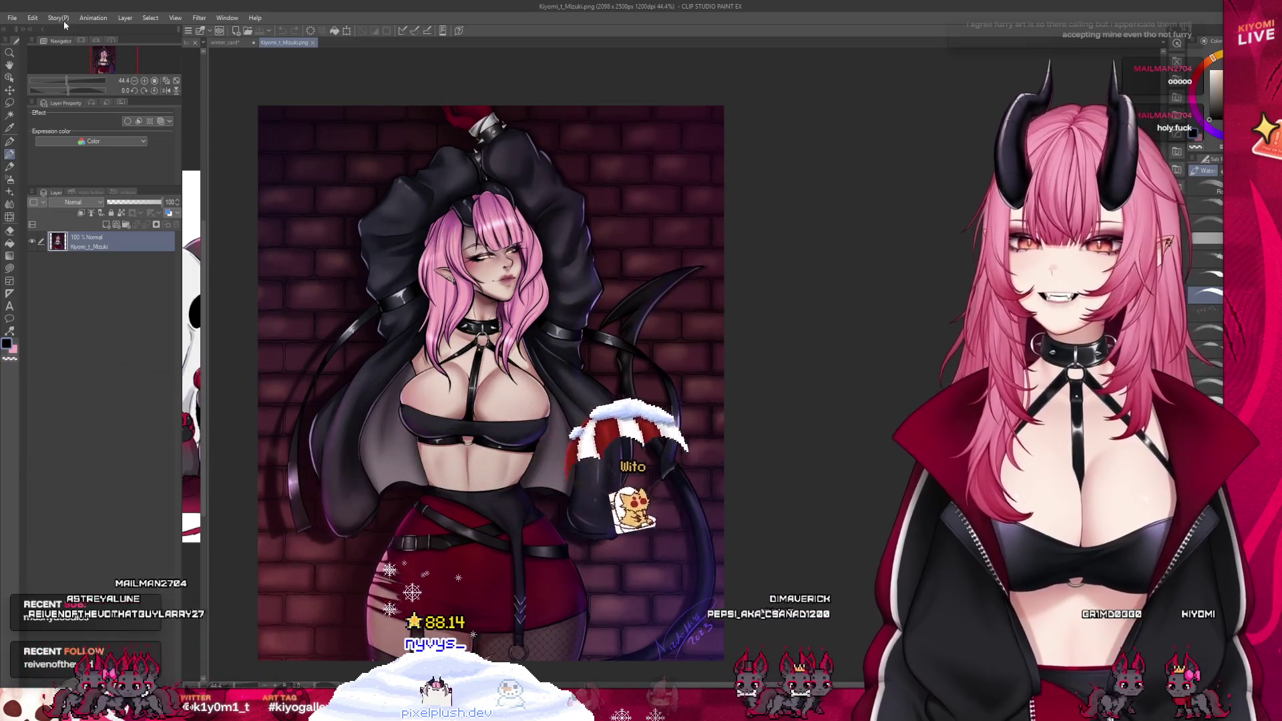
key("alt")
key("alt")
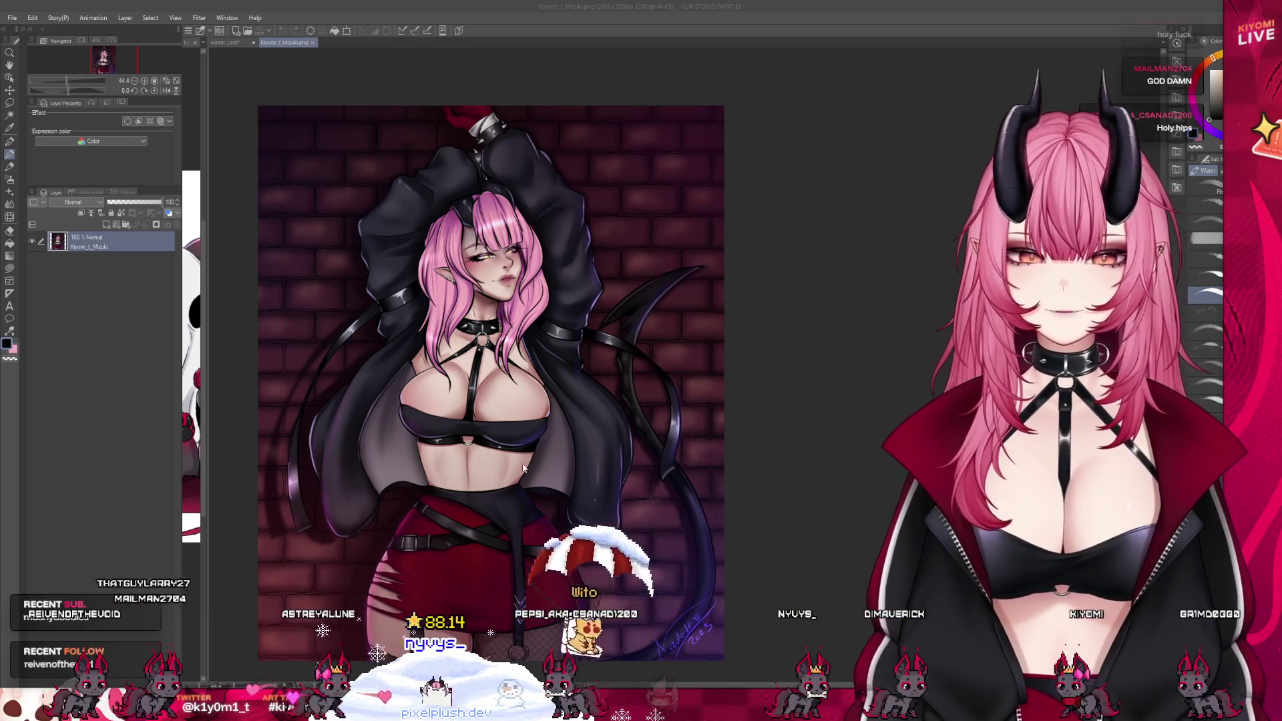
key("Return")
Split the canvas into two panes and close the brick-wall illustration
scroll(350, 390, "down", 2)
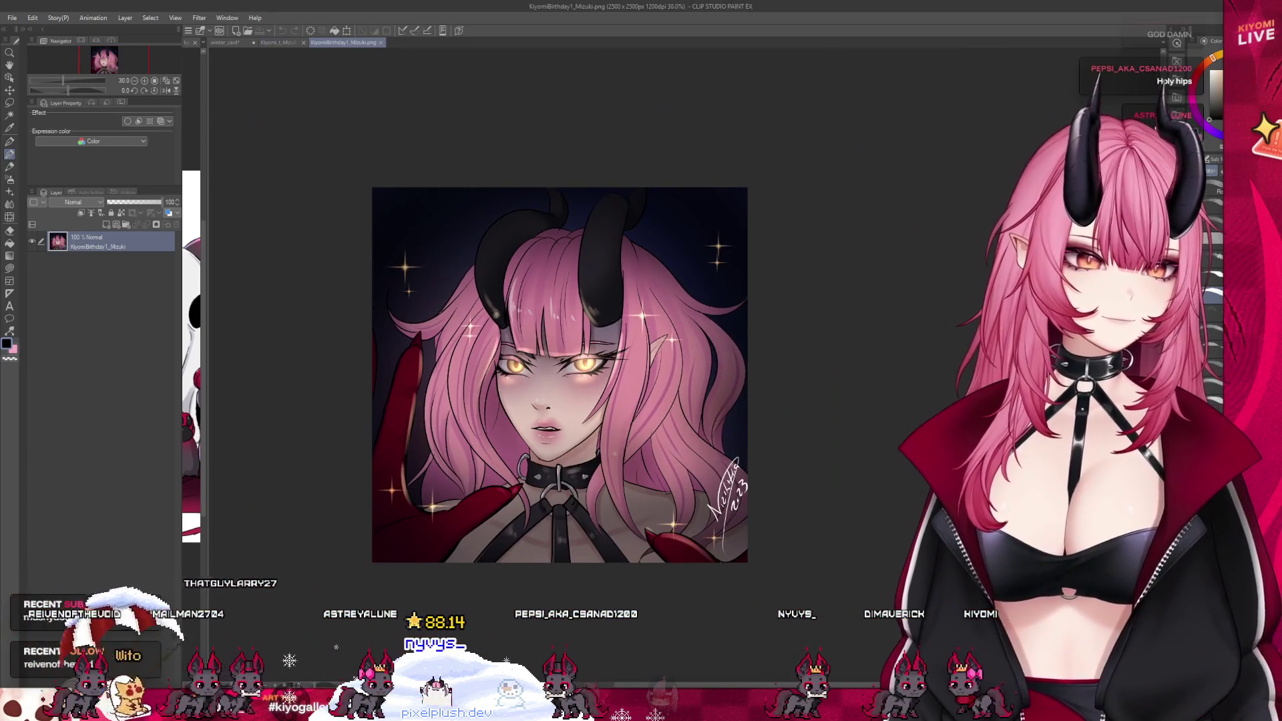
scroll(761, 513, "up", 4)
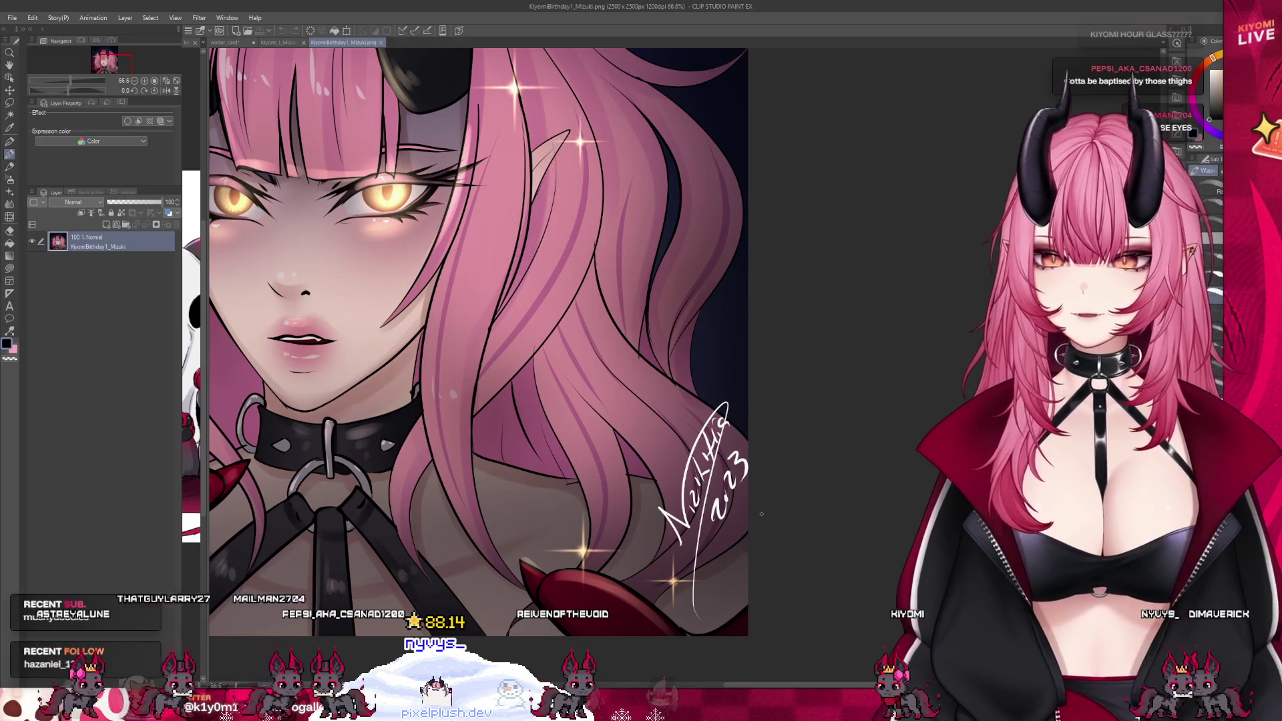
scroll(761, 514, "up", 2)
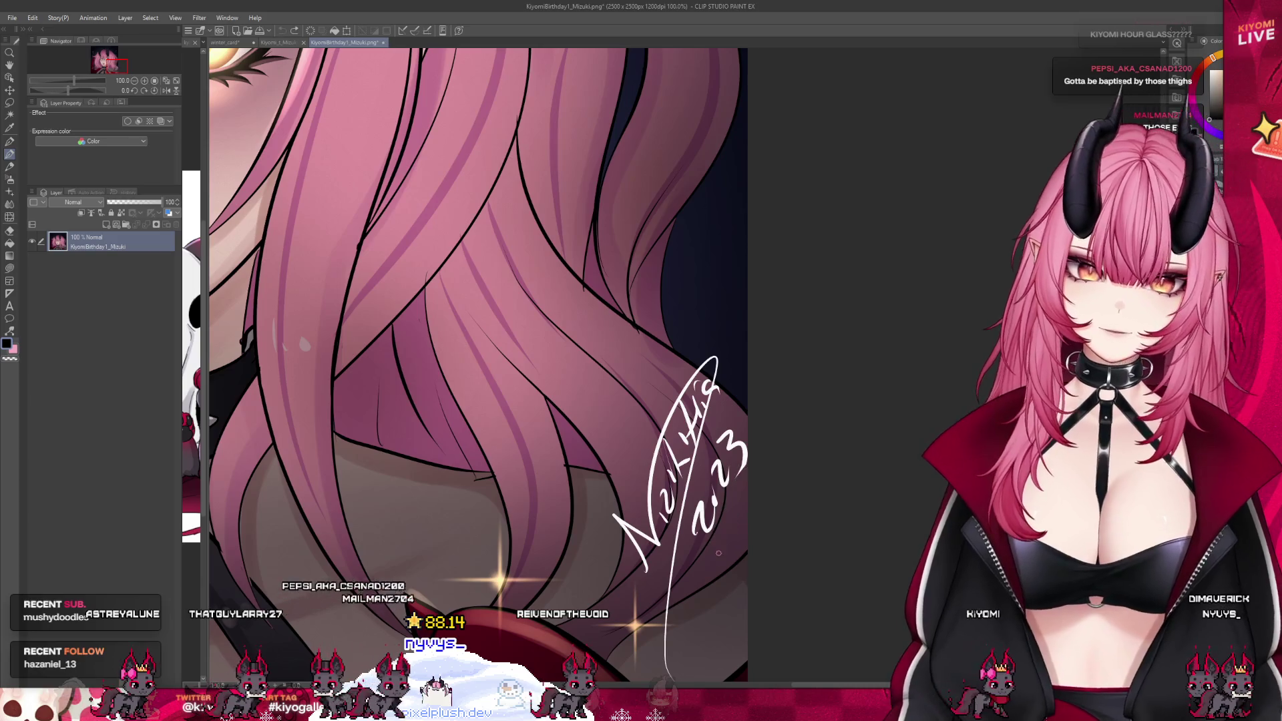
scroll(718, 553, "down", 4)
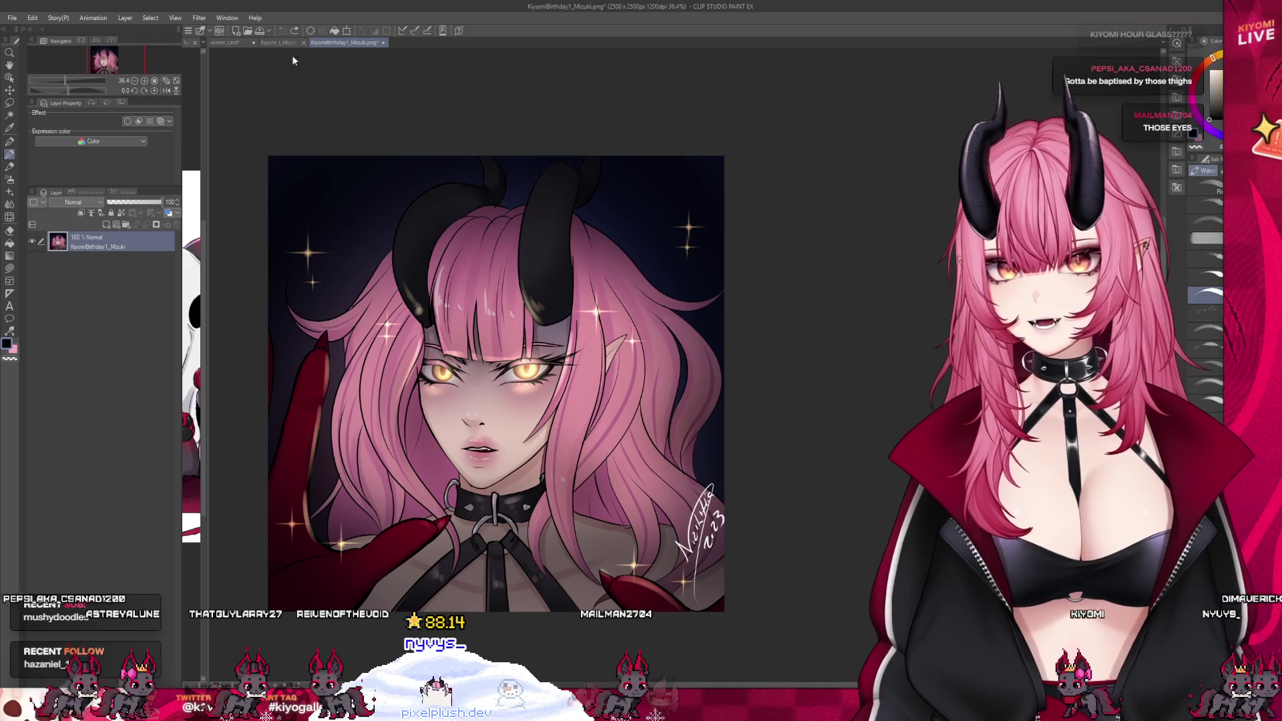
left_click_drag(343, 42, 221, 334)
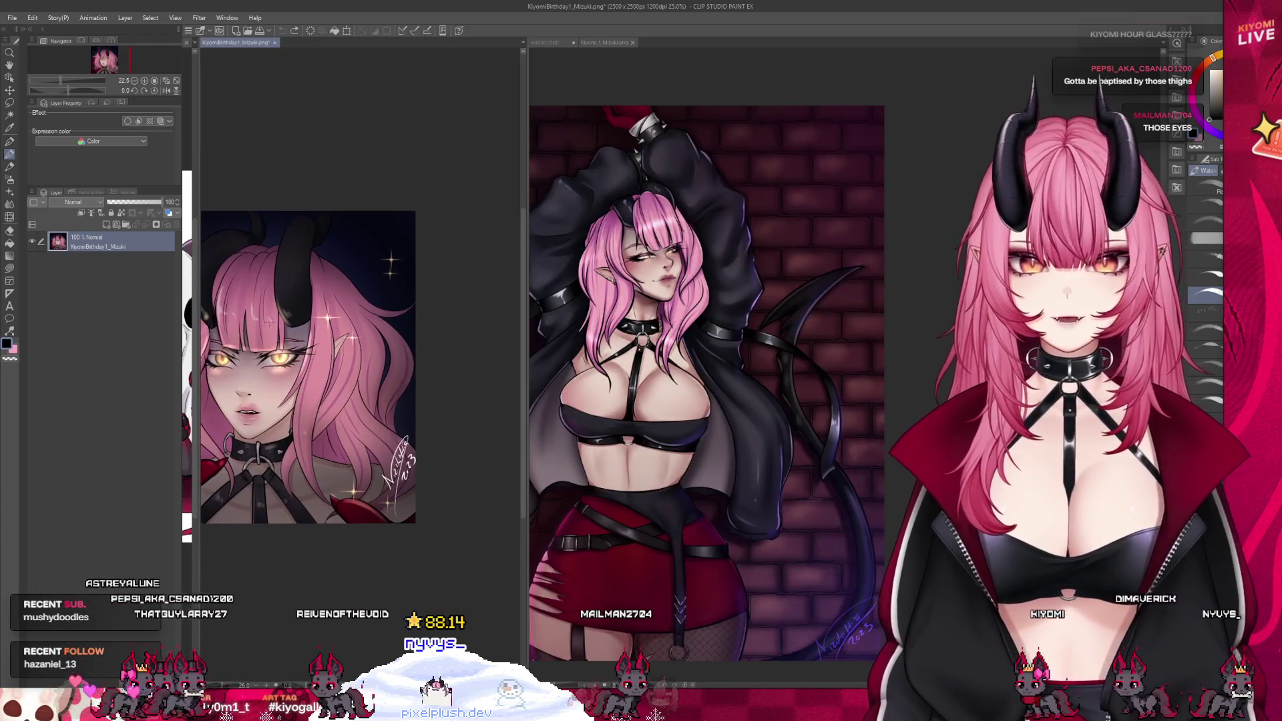
scroll(313, 374, "up", 2)
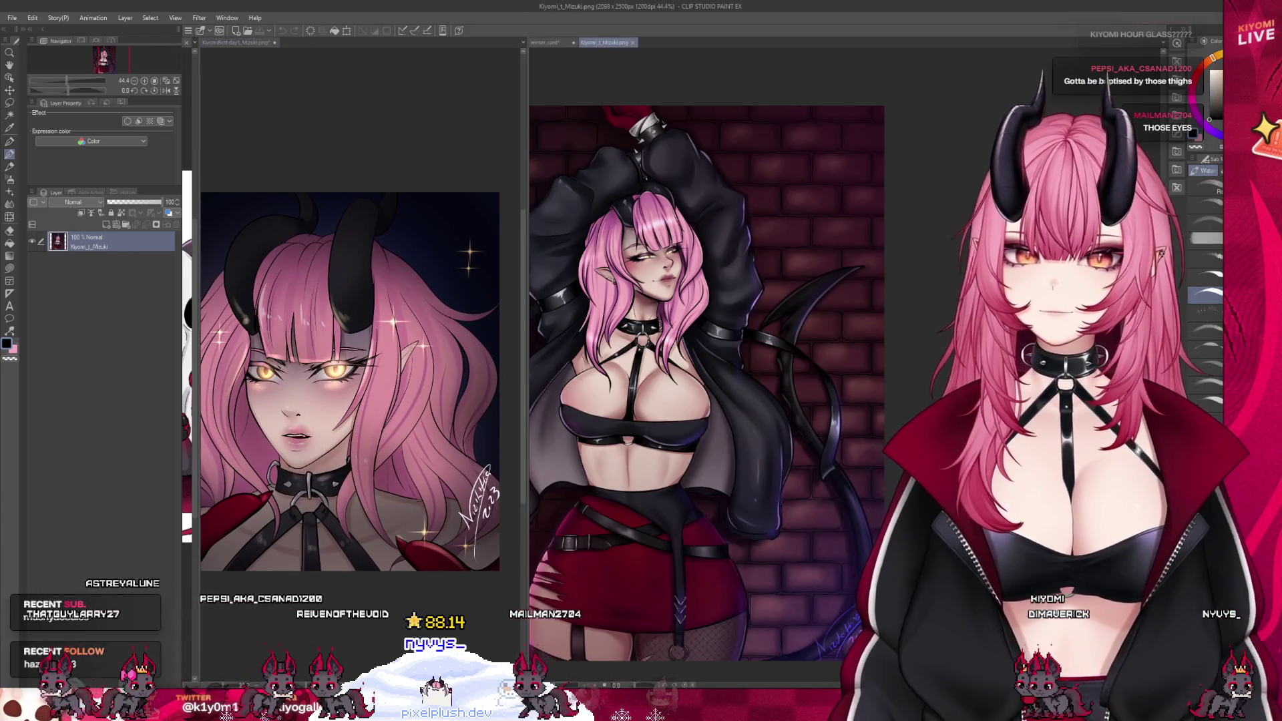
scroll(708, 380, "down", 1)
left_click(632, 42)
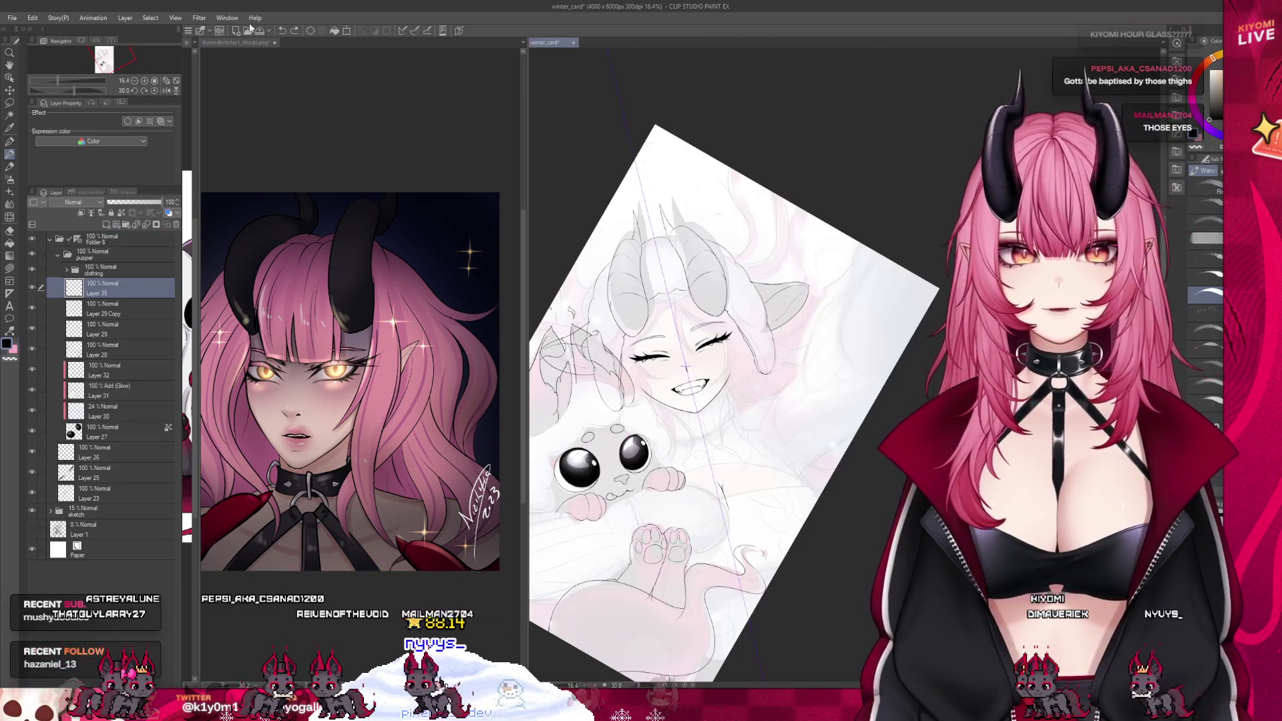
Close the glowing-eyed portrait so winter_card fills the canvas
left_click(274, 47)
key("ctrl+w")
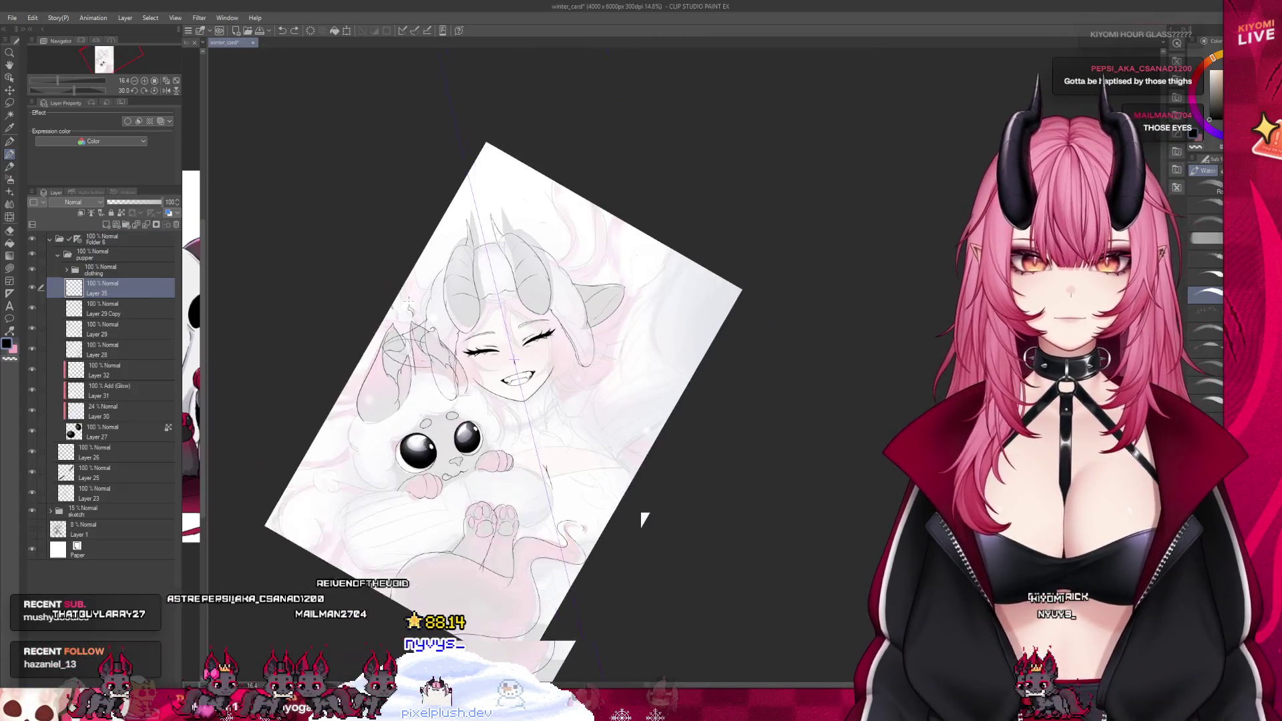
scroll(516, 418, "up", 1)
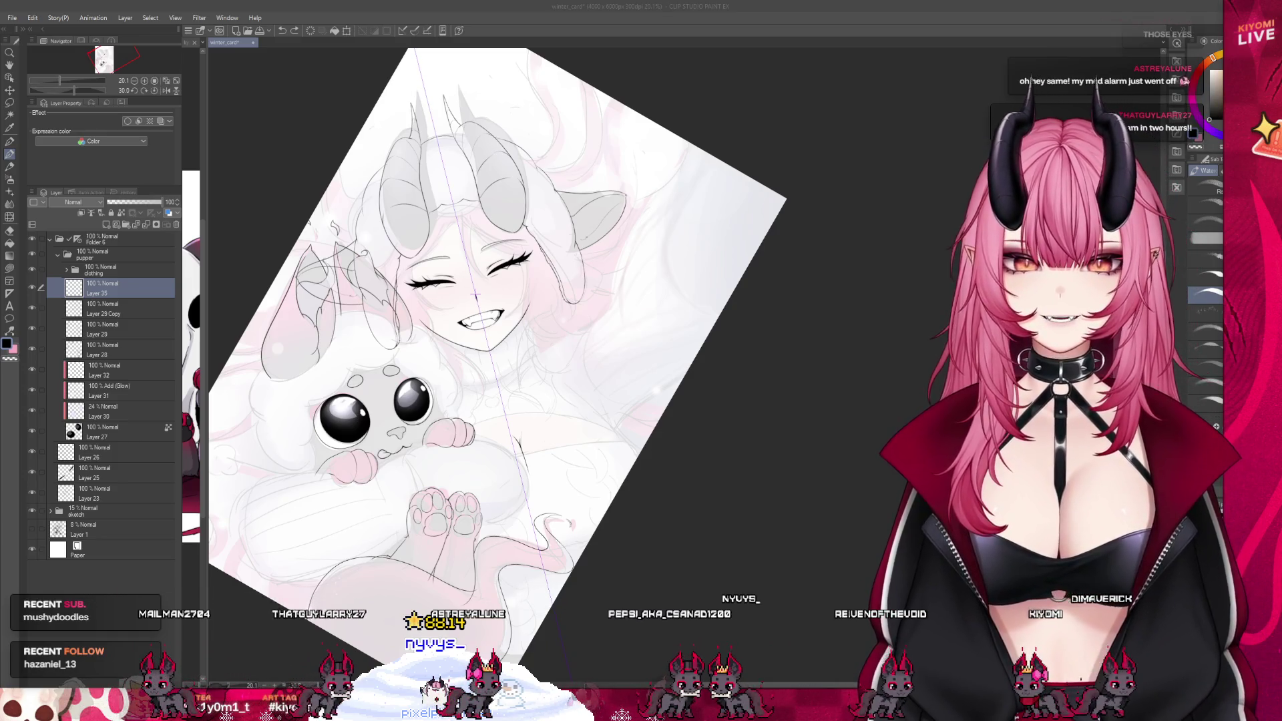
scroll(475, 294, "up", 5)
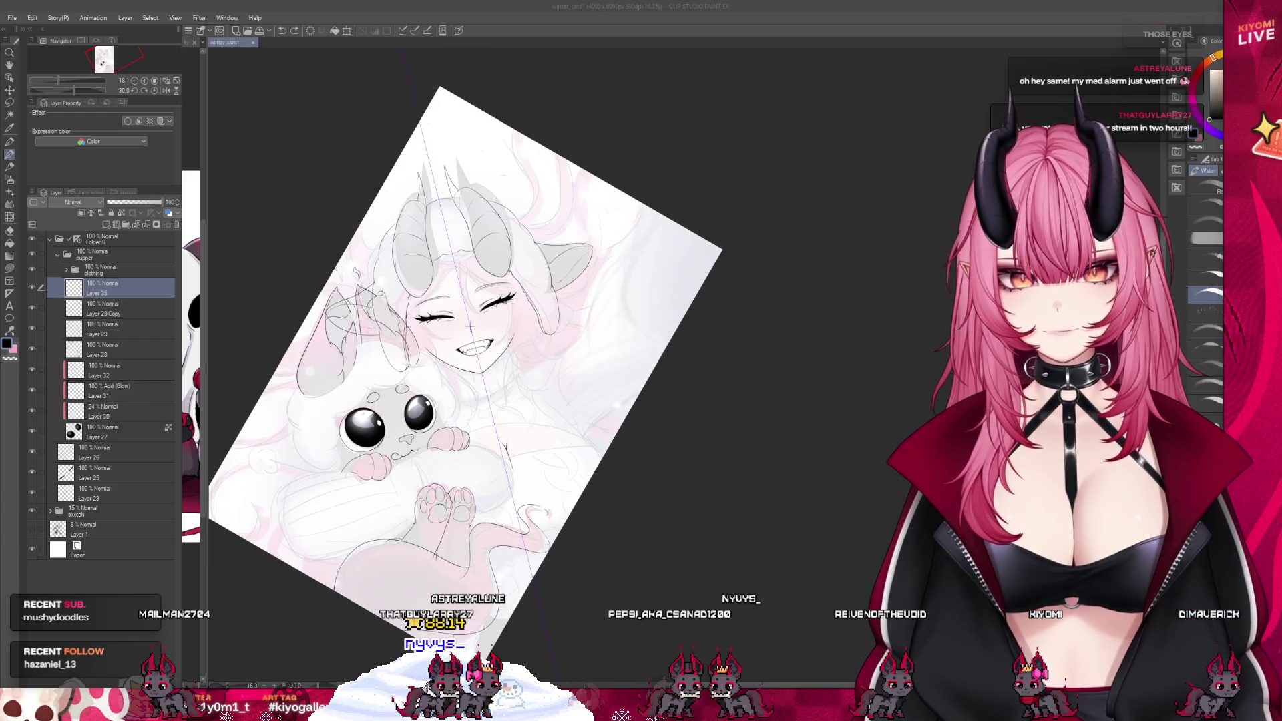
scroll(384, 464, "up", 5)
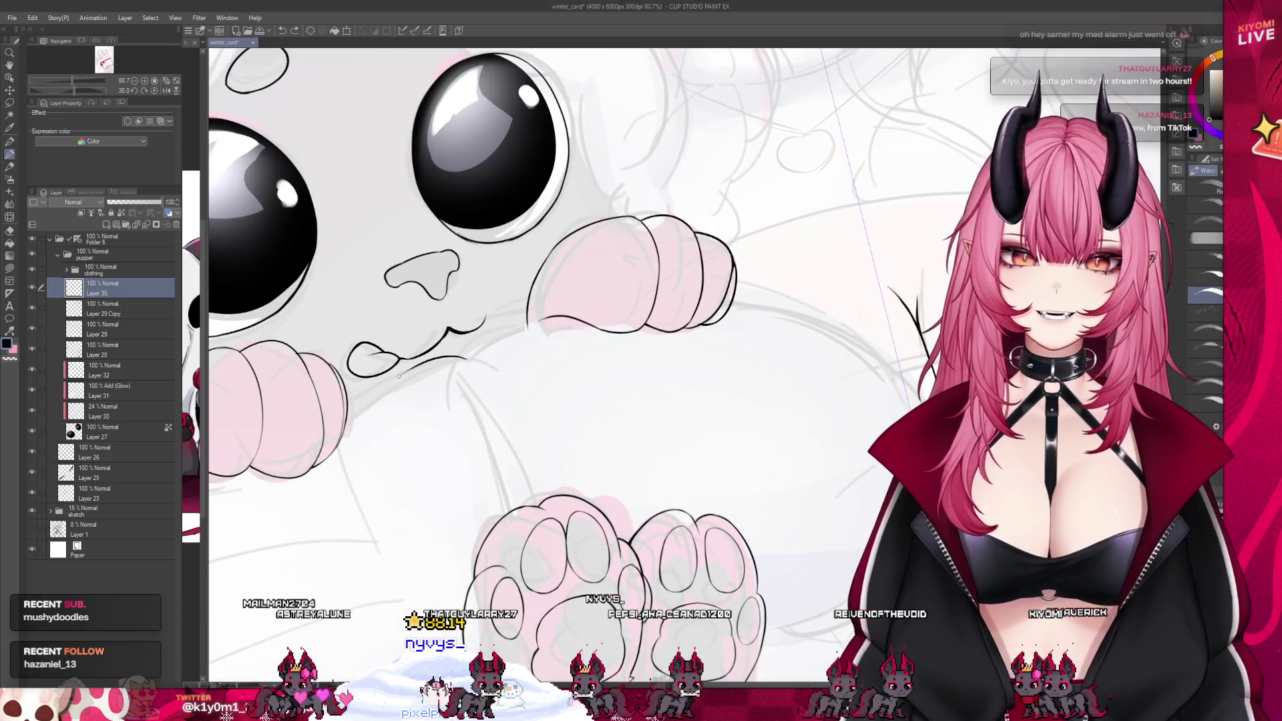
Ink the curves below the creature's mouth and its cheek outline running downward
left_click_drag(458, 366, 364, 397)
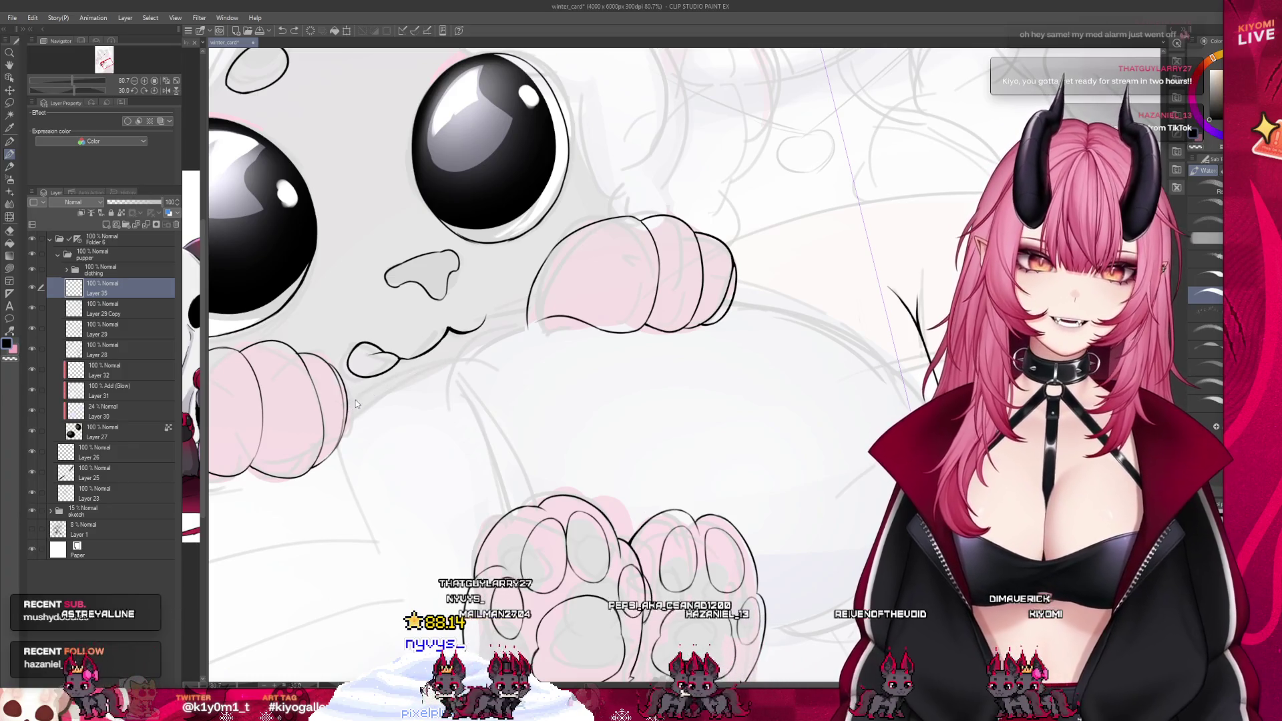
left_click_drag(471, 369, 389, 386)
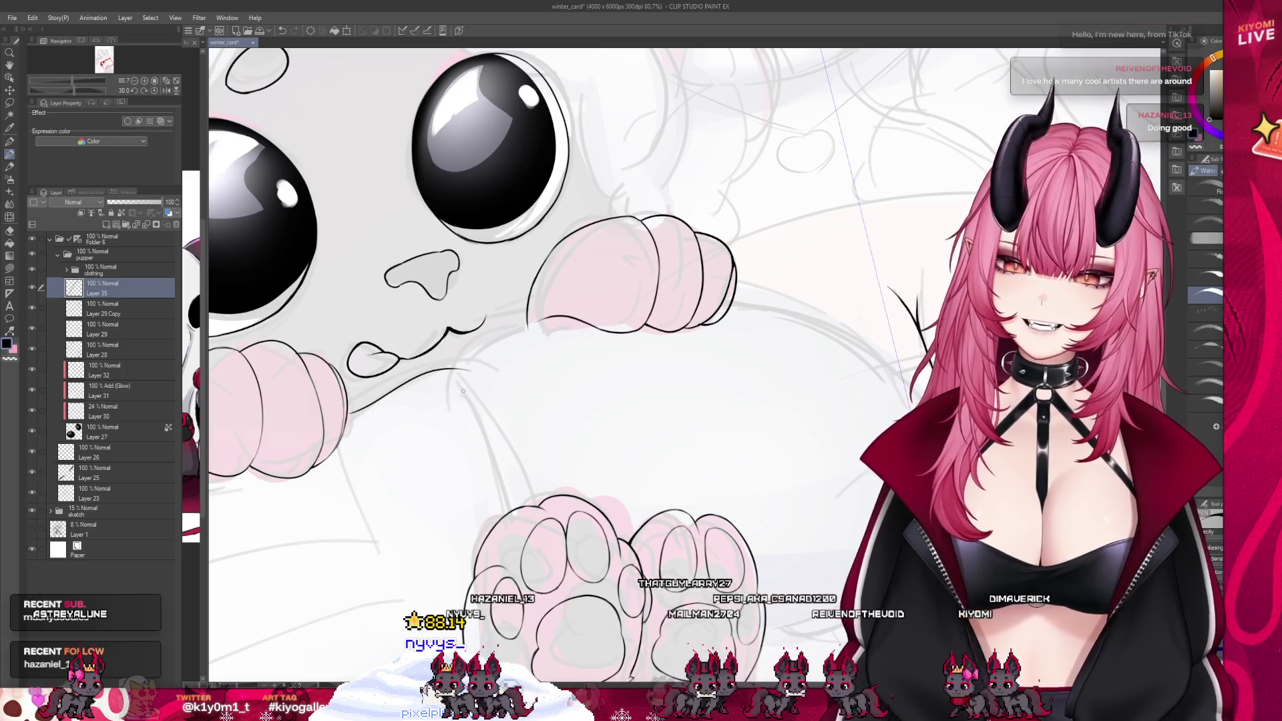
left_click_drag(347, 415, 451, 368)
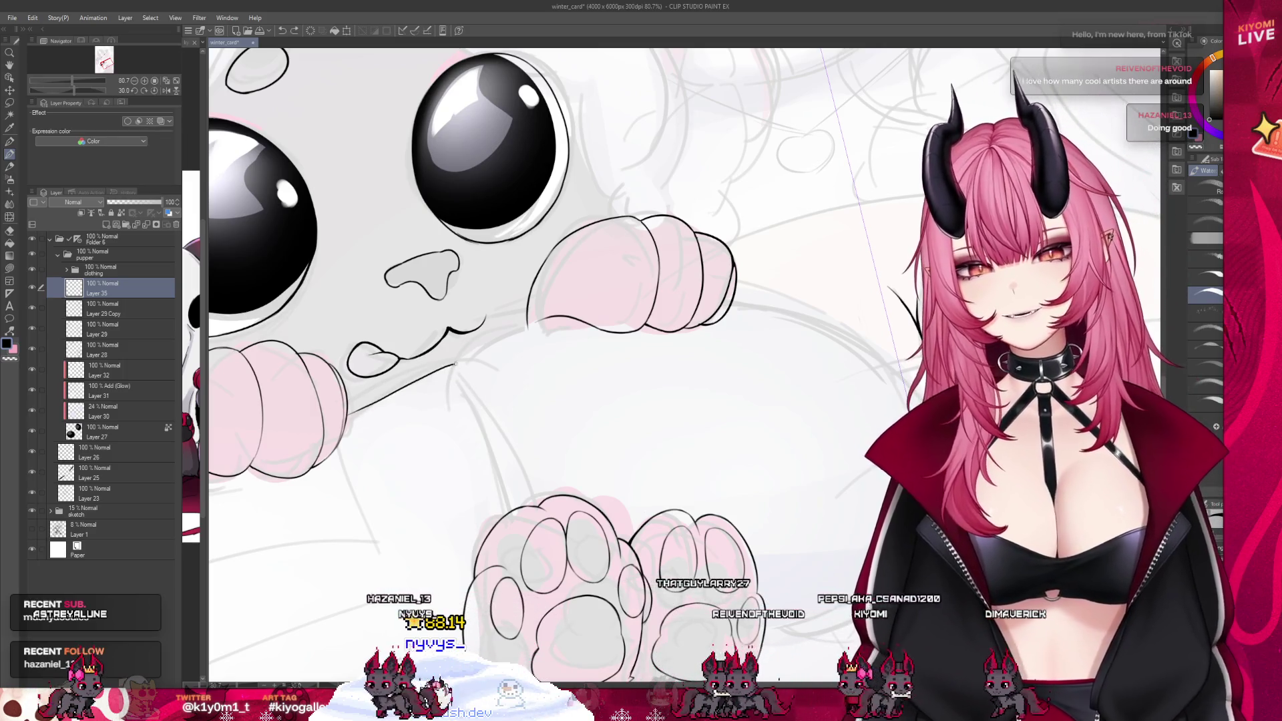
key("ctrl+z")
mouse_move(347, 417)
left_mouse_down()
mouse_move(449, 367)
mouse_move(534, 498)
left_mouse_up()
mouse_move(444, 365)
left_mouse_down()
mouse_move(507, 441)
mouse_move(534, 527)
left_mouse_up()
scroll(534, 367, "down", 5)
scroll(577, 218, "down", 5)
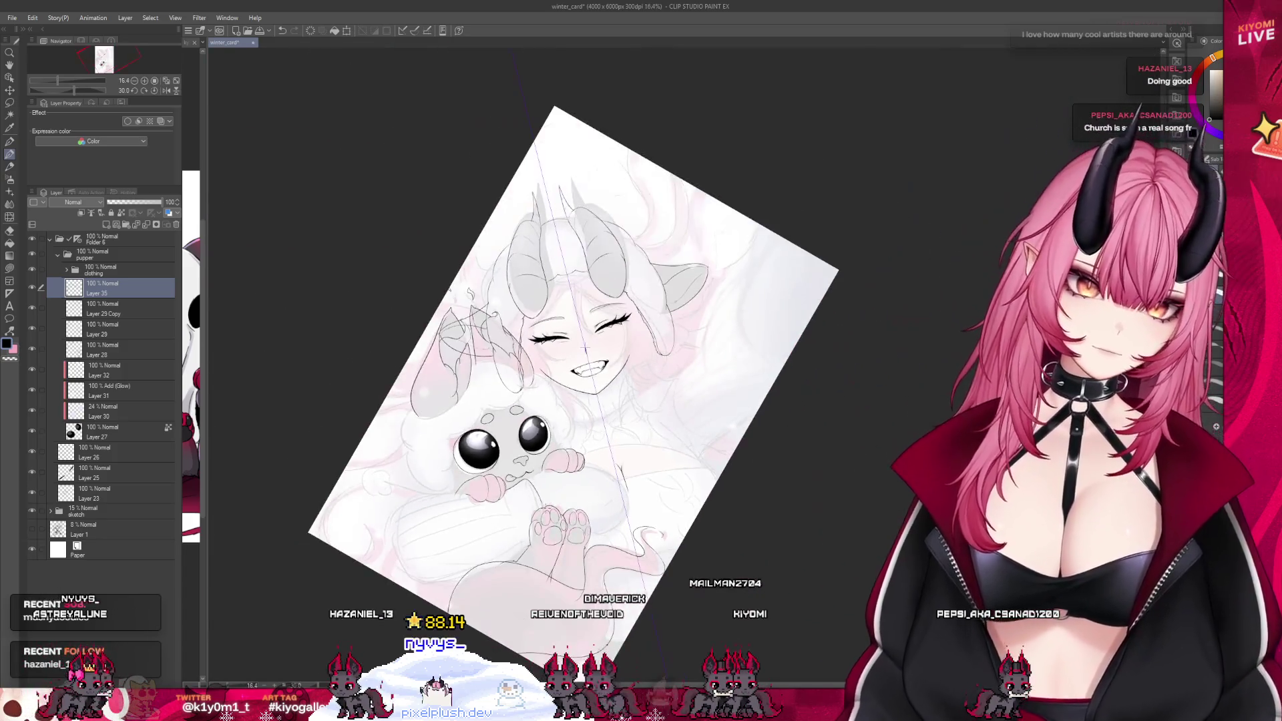
scroll(577, 218, "up", 4)
scroll(577, 217, "up", 3)
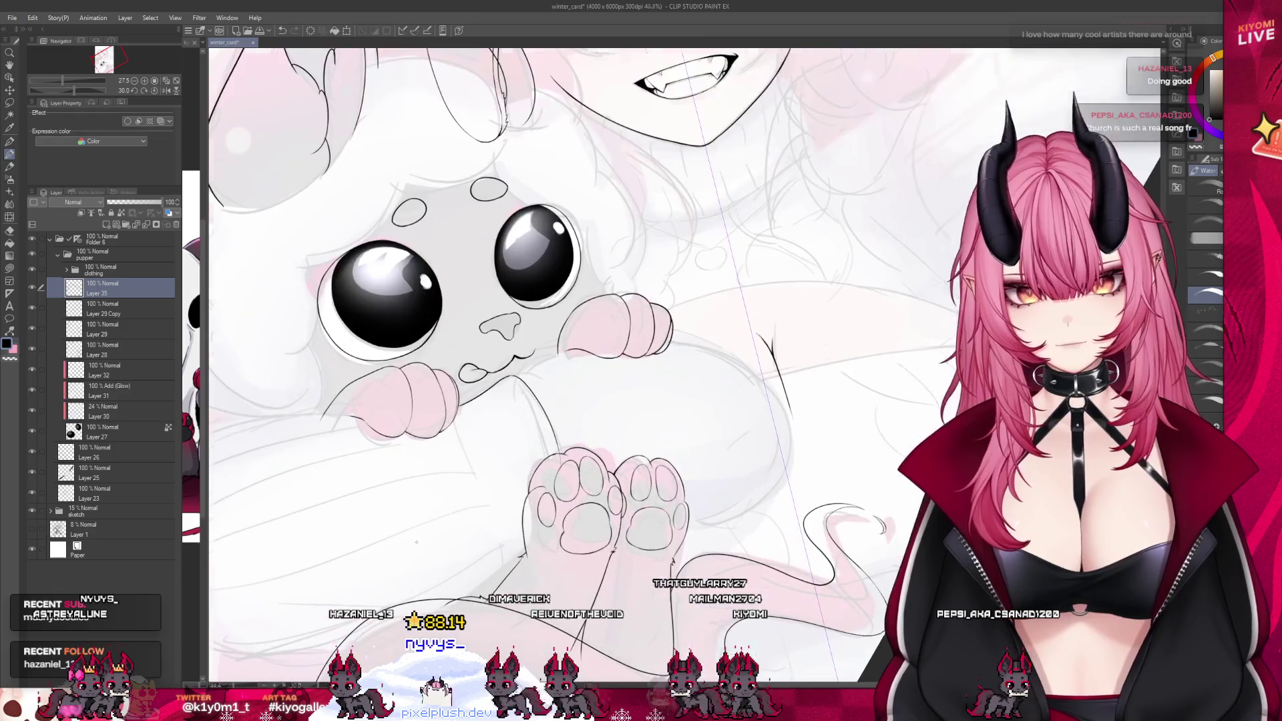
scroll(444, 499, "up", 2)
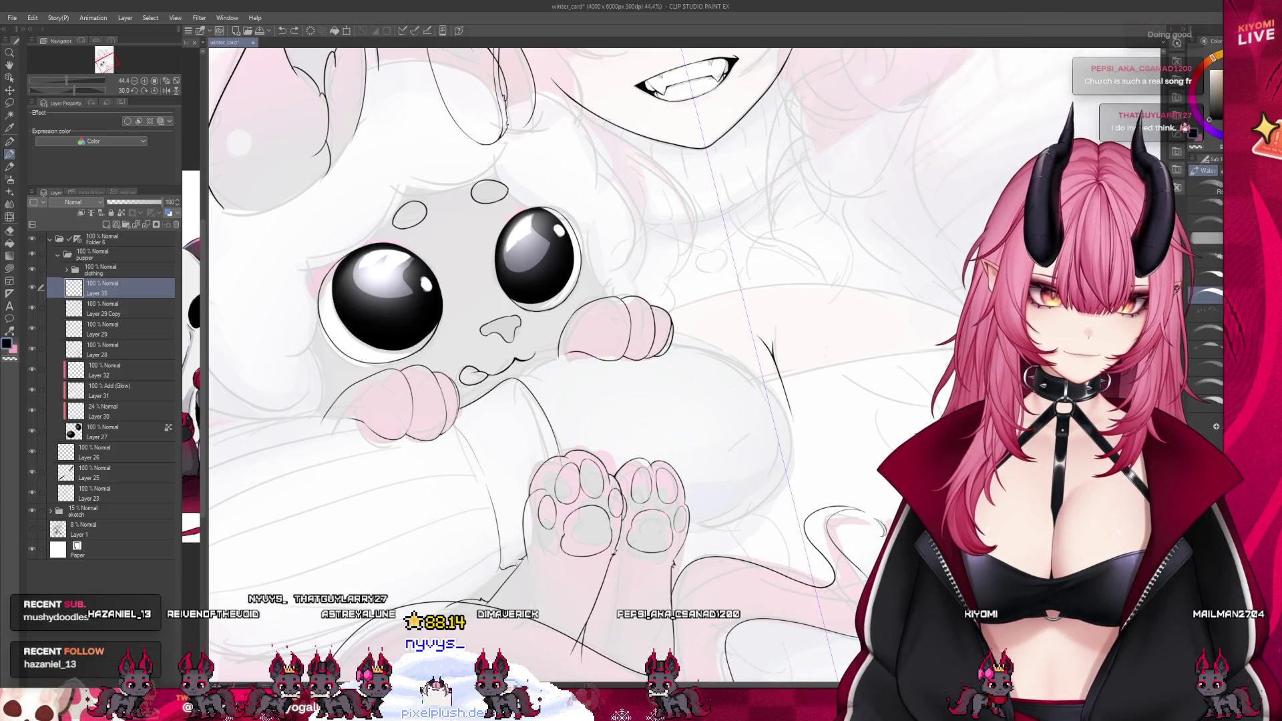
scroll(541, 533, "down", 1)
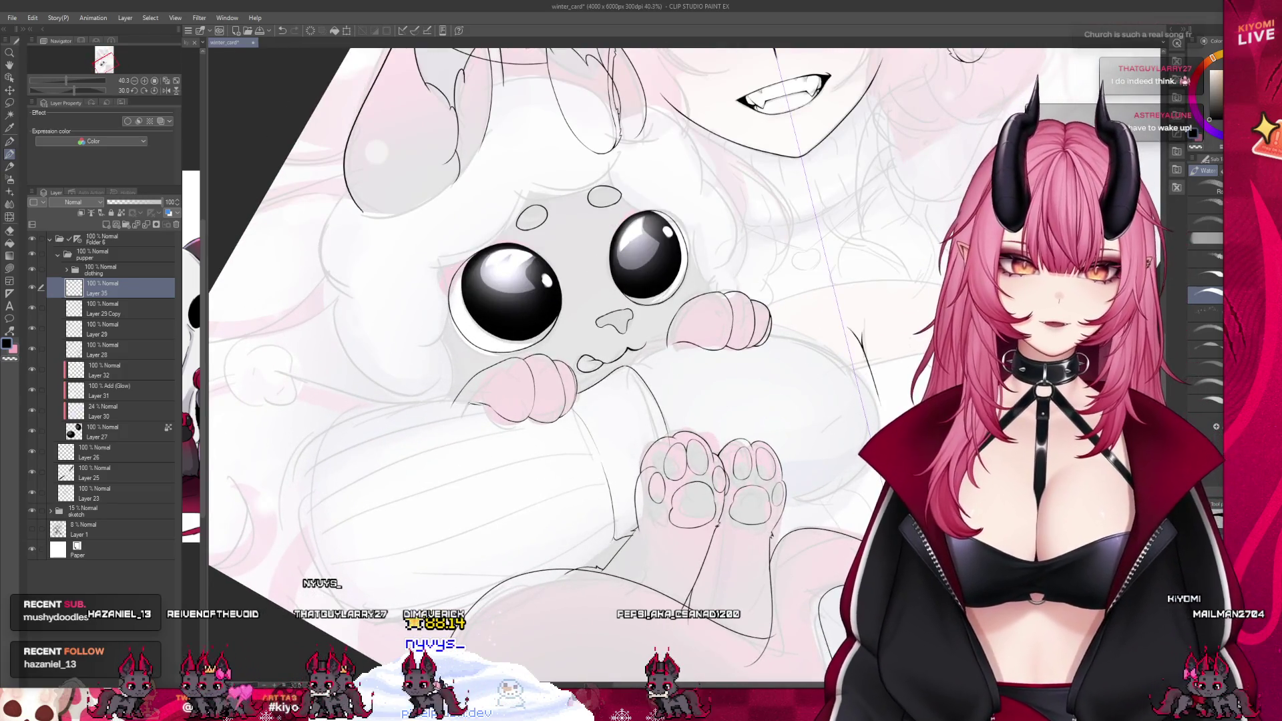
Ink the body curve from under the left paw down and along the bottom to the right
mouse_move(490, 404)
left_mouse_down()
mouse_move(350, 412)
mouse_move(490, 401)
left_mouse_up()
key("ctrl+z")
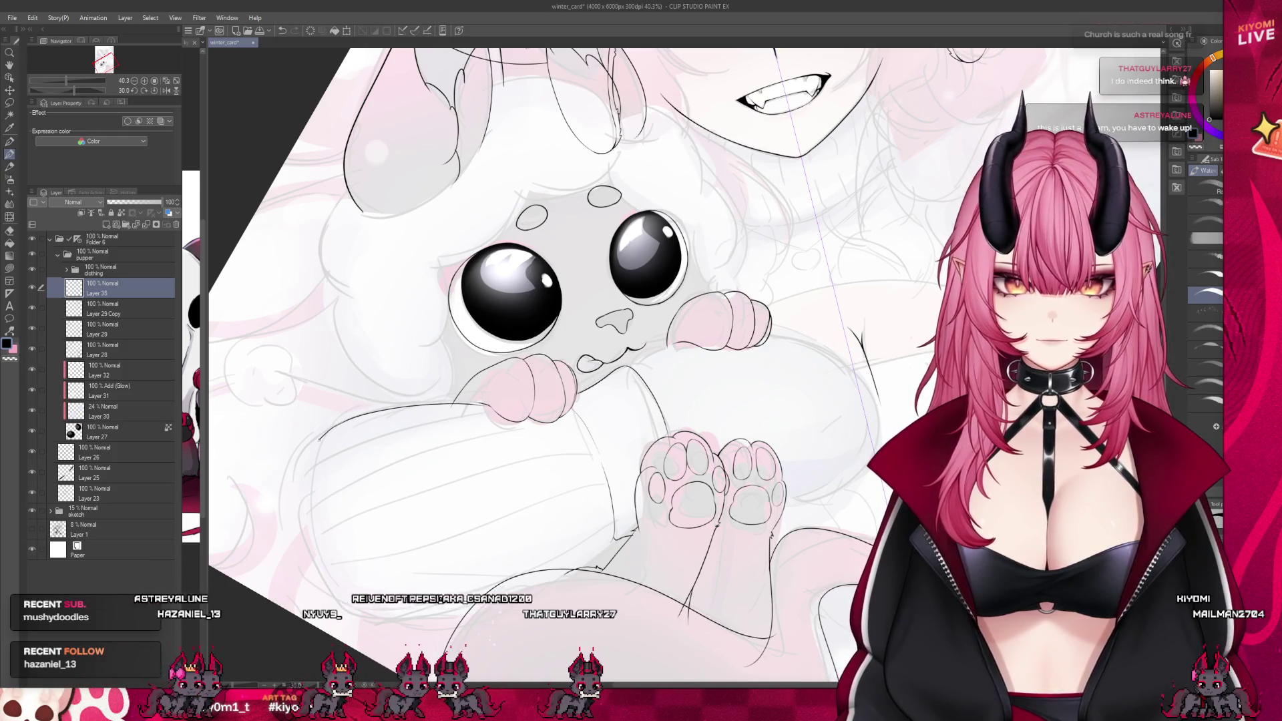
left_click_drag(487, 402, 297, 471)
key("ctrl+z")
left_click_drag(482, 404, 334, 425)
key("ctrl+z")
mouse_move(482, 404)
left_mouse_down()
mouse_move(310, 435)
mouse_move(286, 485)
mouse_move(315, 544)
left_mouse_up()
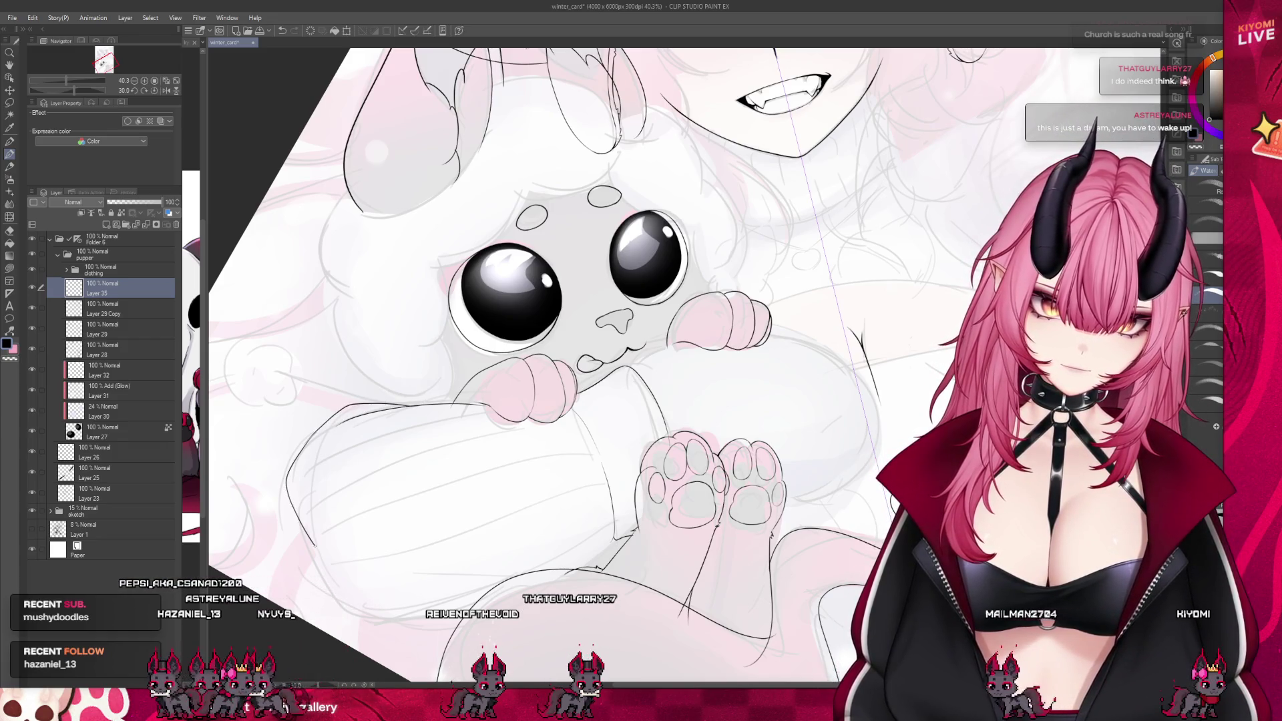
mouse_move(357, 584)
left_mouse_down()
mouse_move(420, 590)
mouse_move(494, 574)
left_mouse_up()
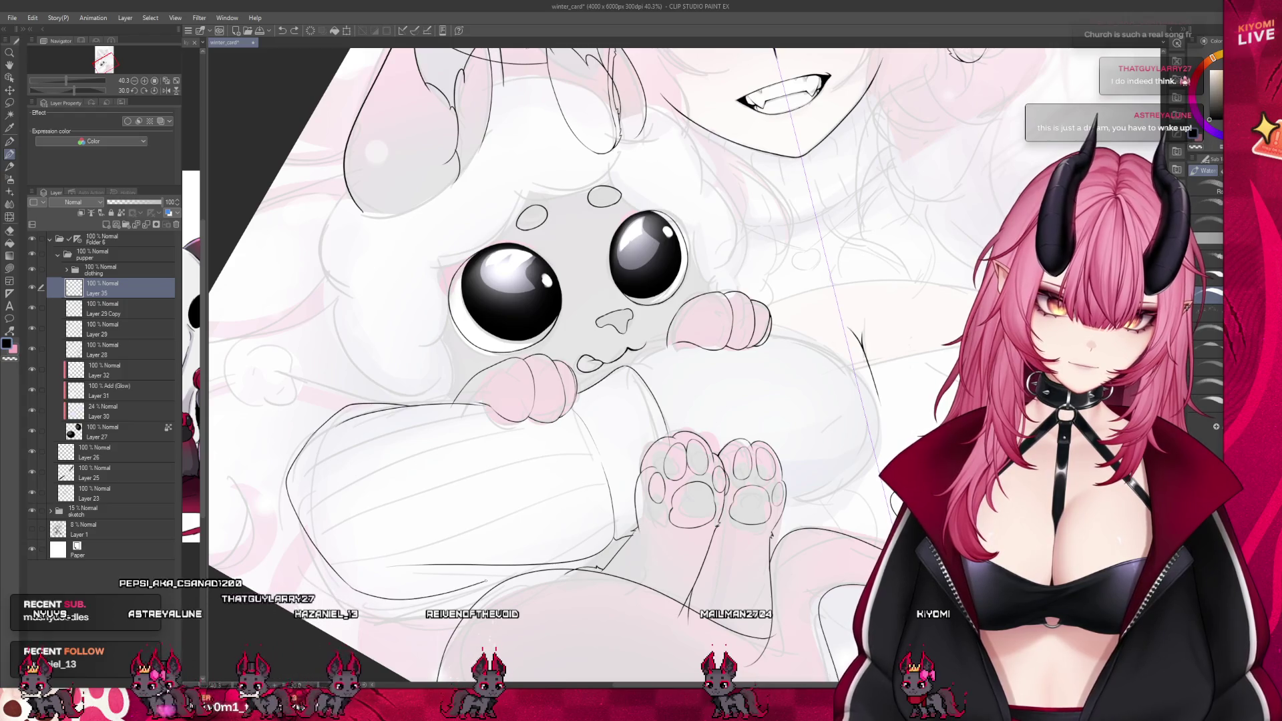
scroll(422, 515, "down", 5)
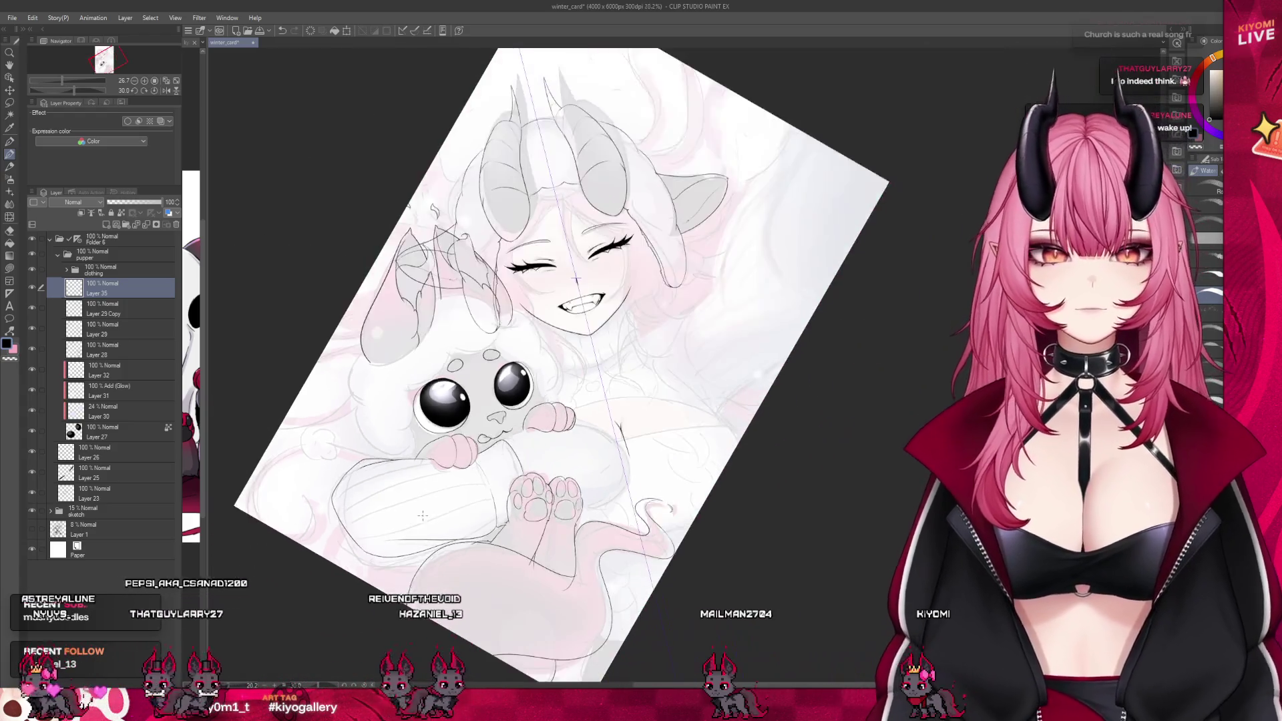
Hide the colour and sketch layers to review the line art alone
scroll(423, 514, "down", 1)
left_click(32, 510)
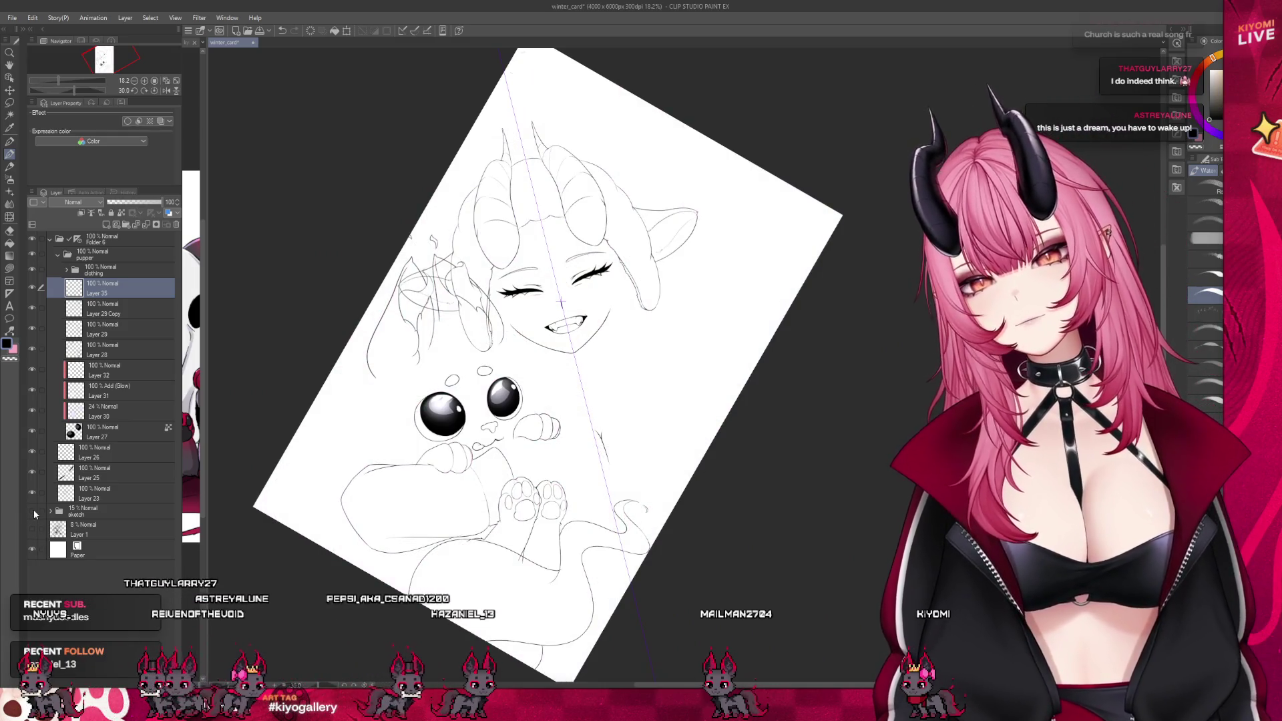
scroll(483, 416, "down", 2)
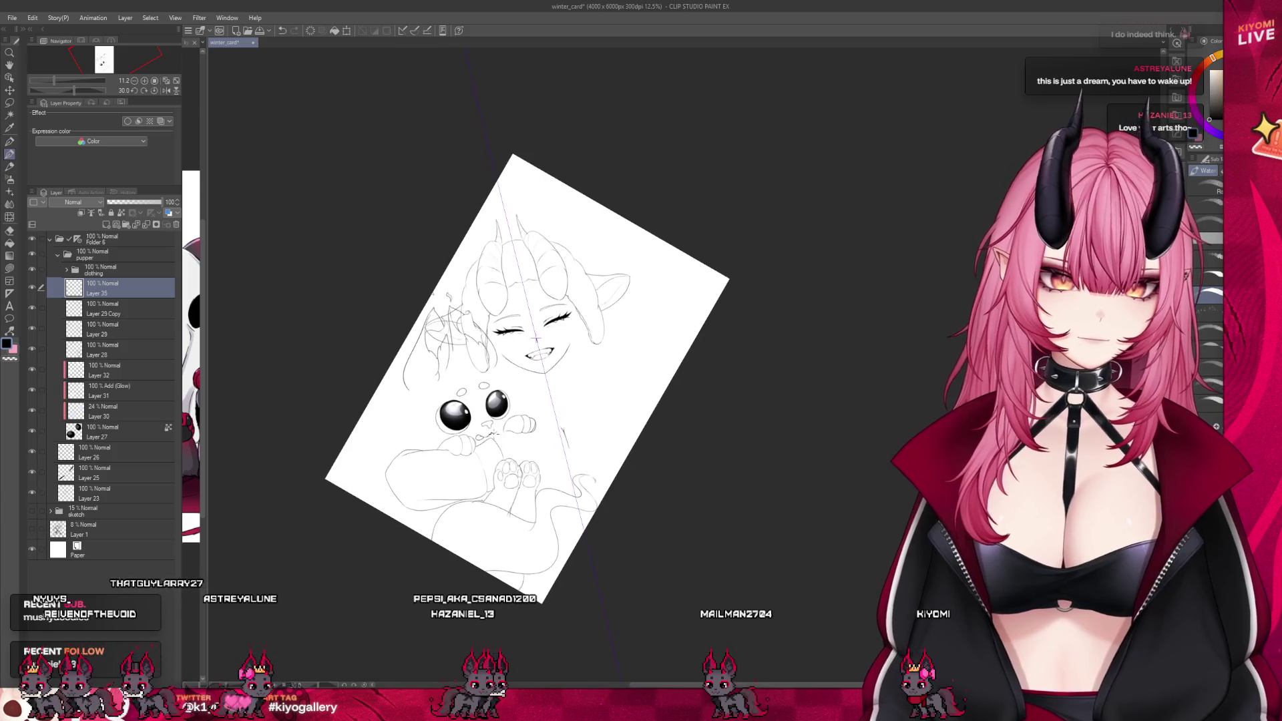
scroll(537, 320, "up", 2)
scroll(547, 268, "up", 2)
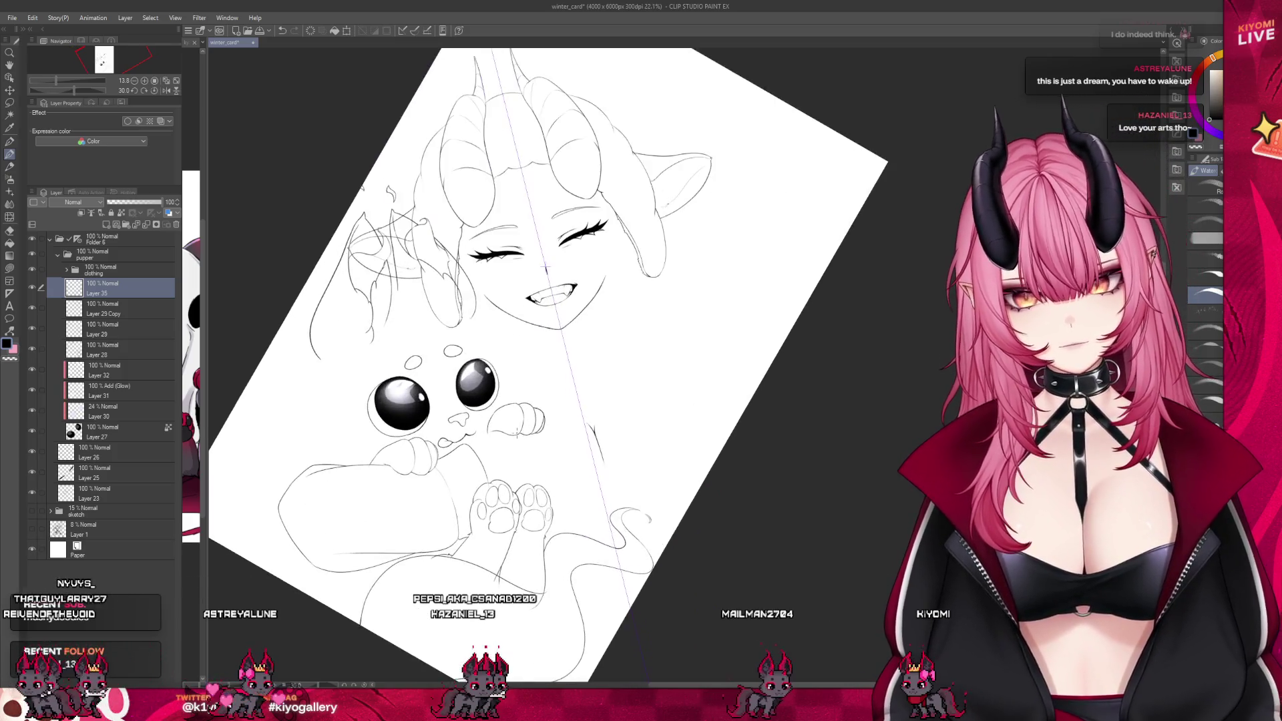
scroll(547, 269, "down", 3)
scroll(541, 376, "up", 3)
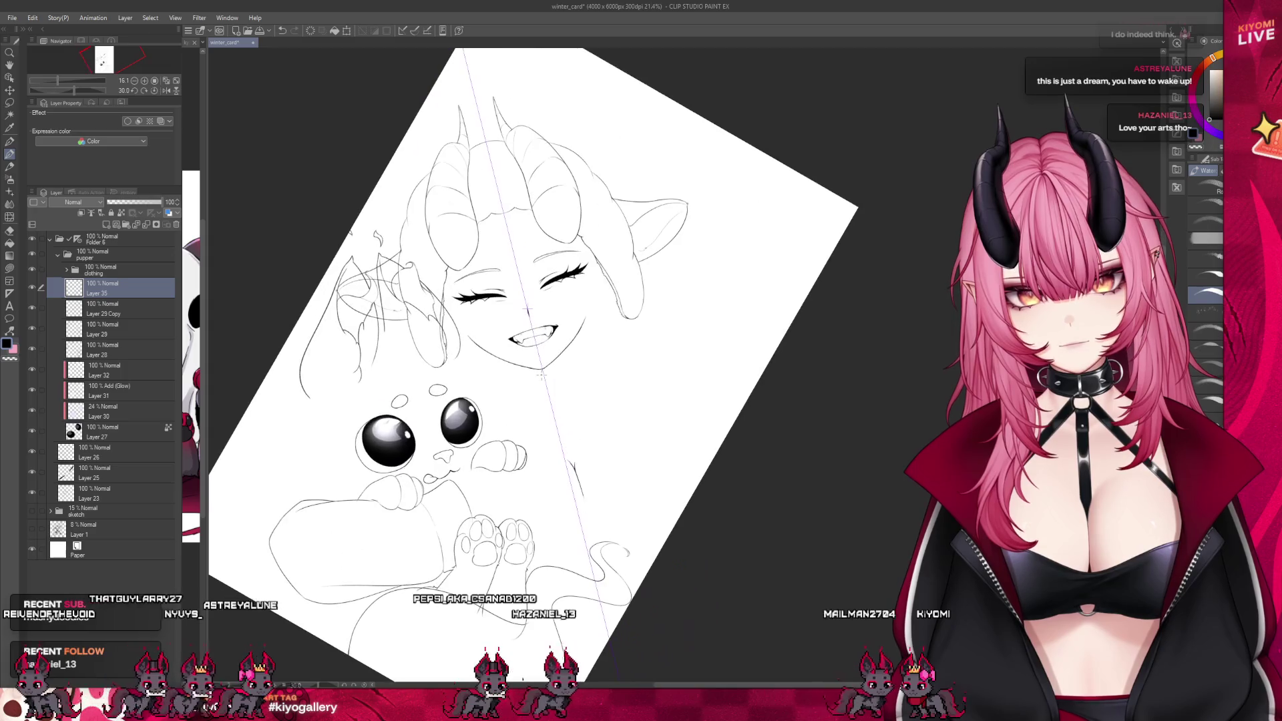
scroll(548, 272, "down", 2)
scroll(548, 272, "up", 3)
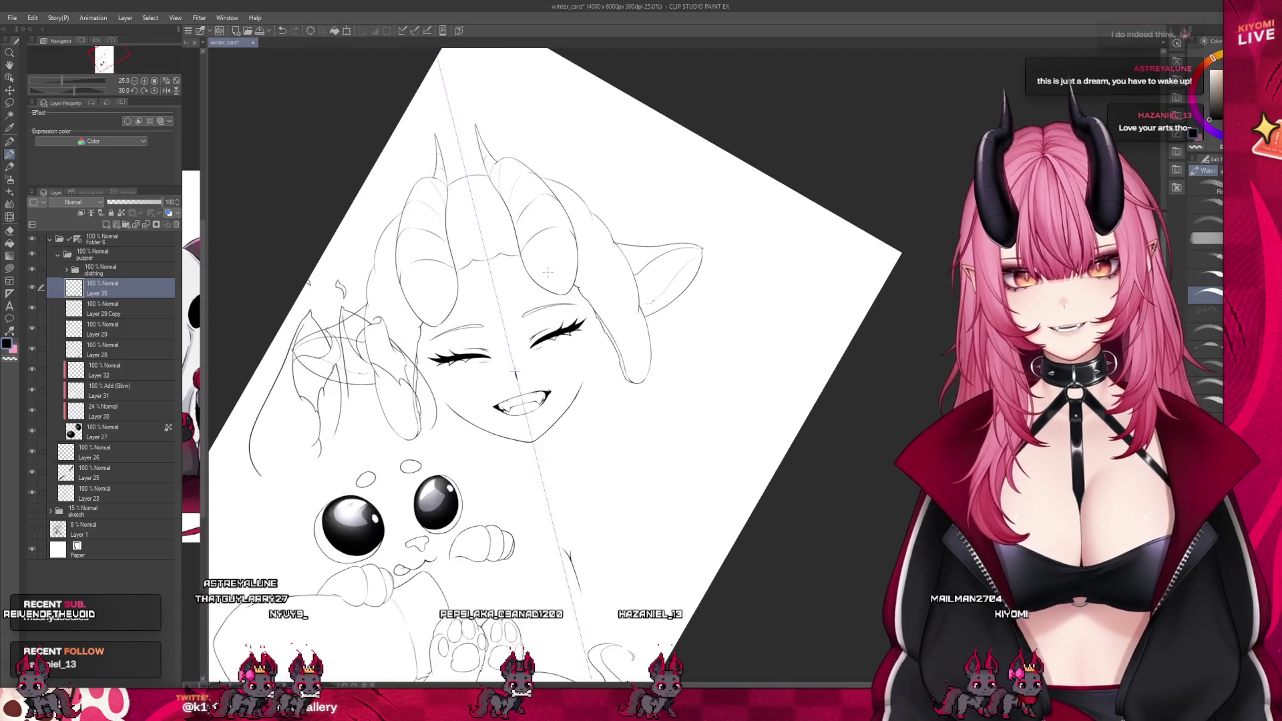
scroll(547, 272, "down", 1)
scroll(547, 272, "down", 2)
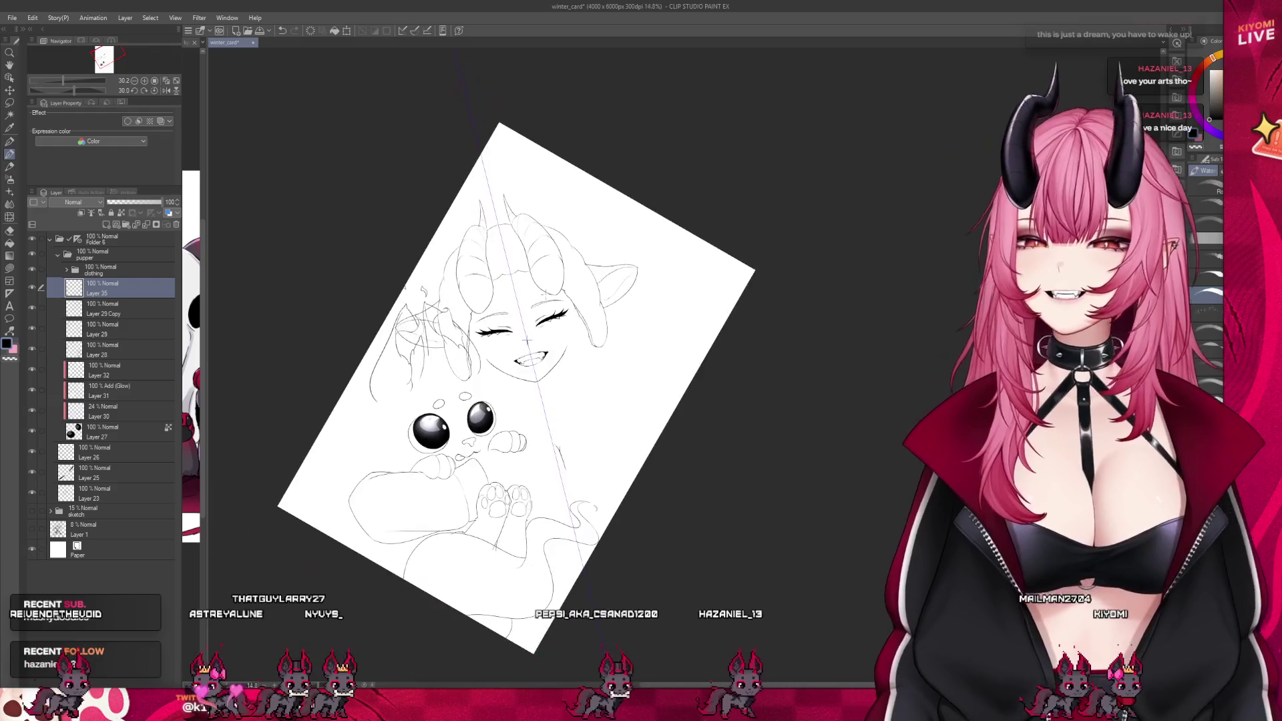
scroll(528, 439, "up", 1)
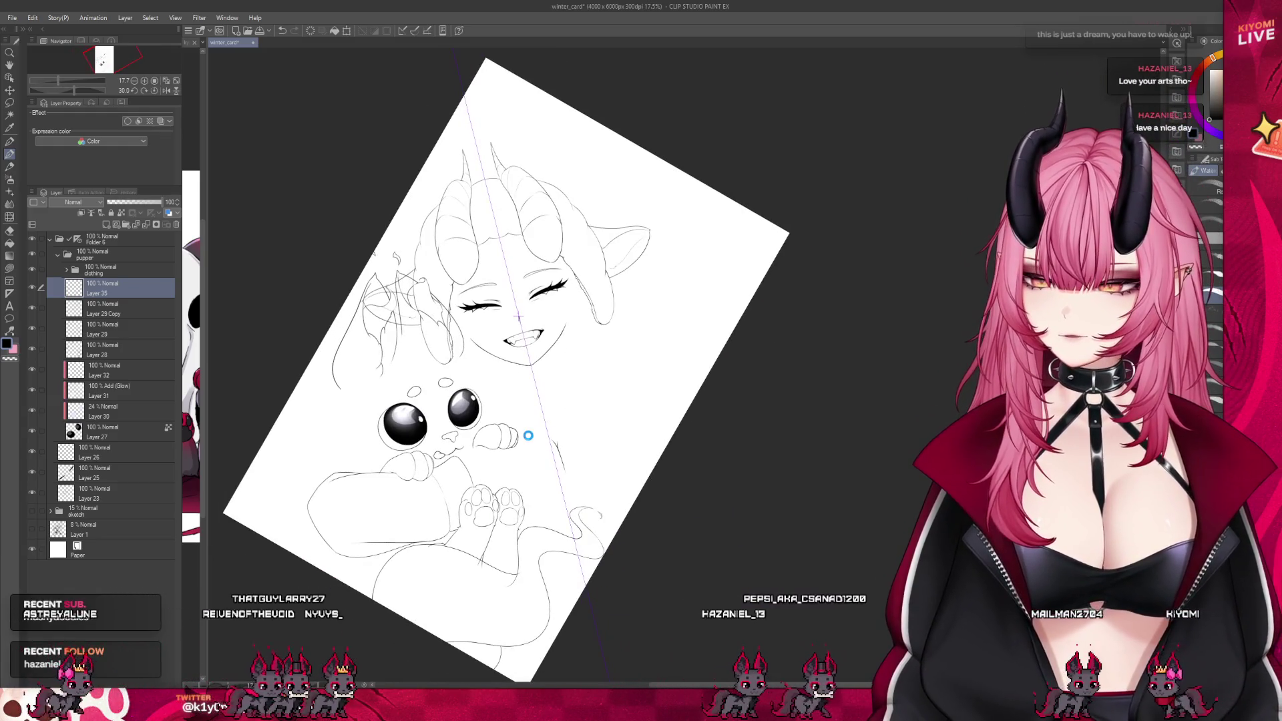
Save winter_card and turn the canvas back upright
key("ctrl+s")
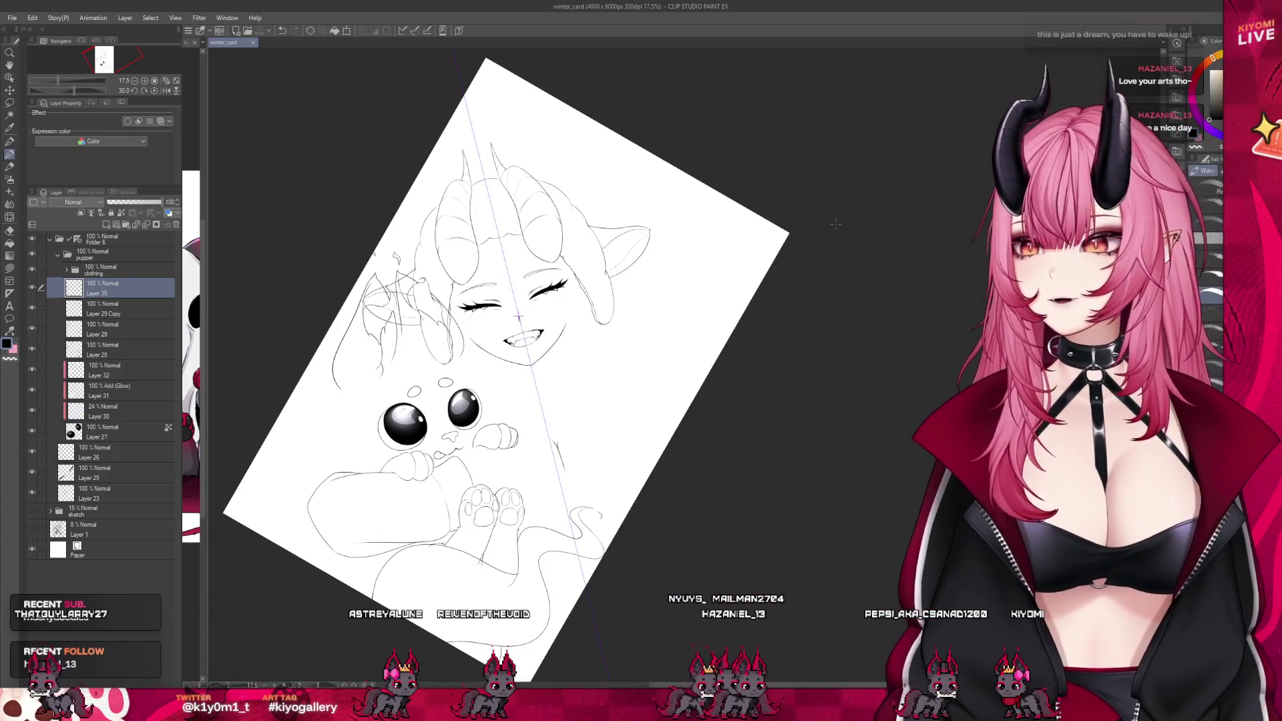
scroll(496, 319, "up", 1)
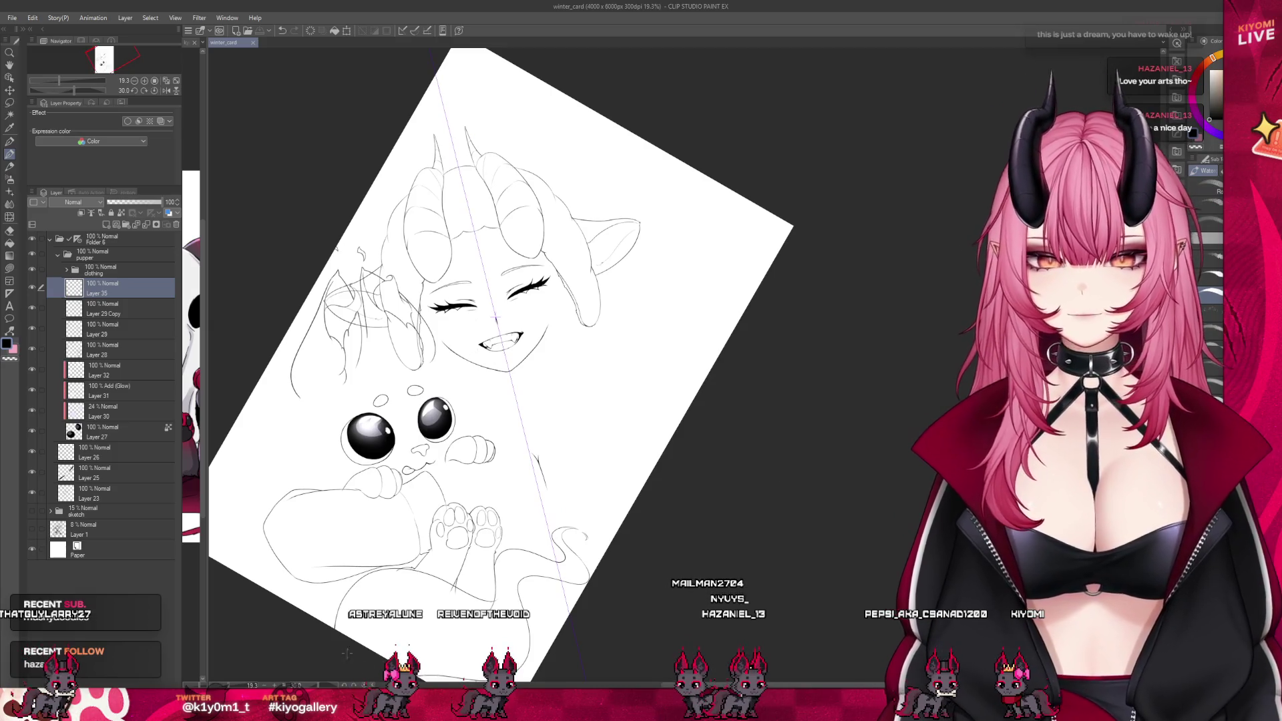
key("ctrl+0")
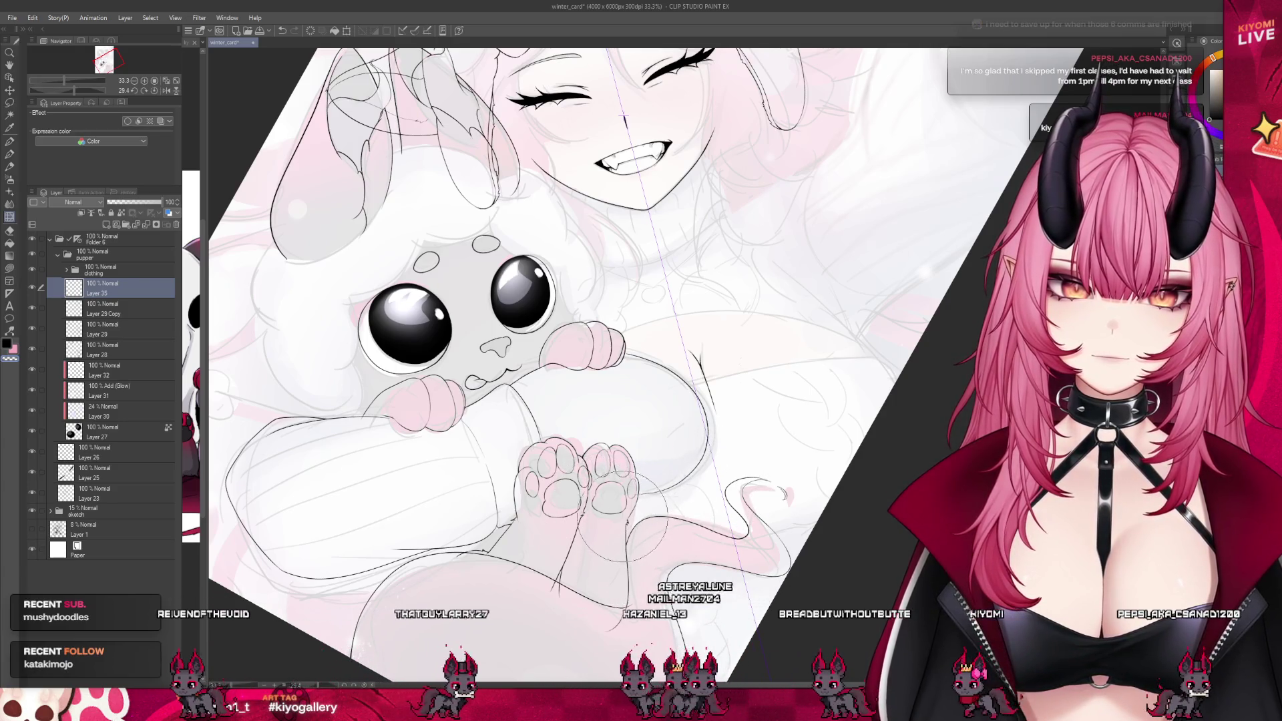
Restore the pink colour and grey sketch layers beneath the inked bunny
scroll(769, 545, "up", 3)
Inspect the bunny's paws and belly line up close, then return to the Pen tool
scroll(613, 461, "up", 8)
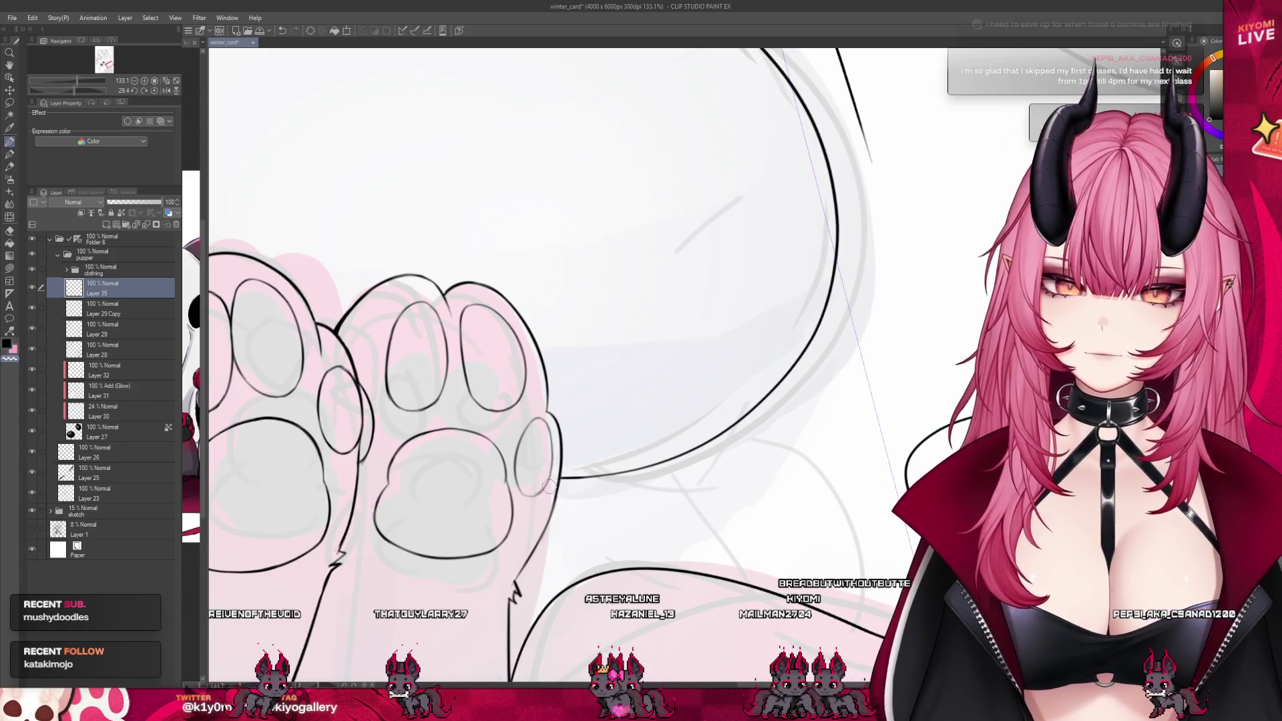
scroll(549, 486, "down", 5)
scroll(544, 181, "up", 2)
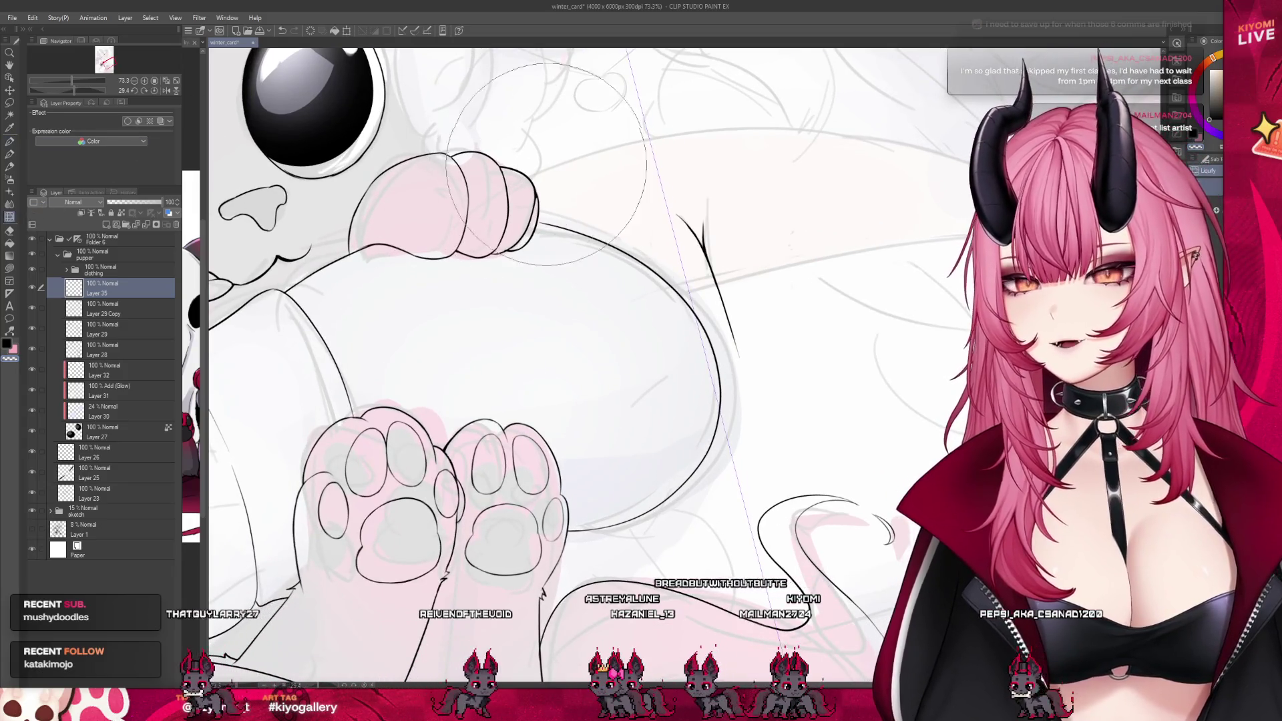
left_click(10, 142)
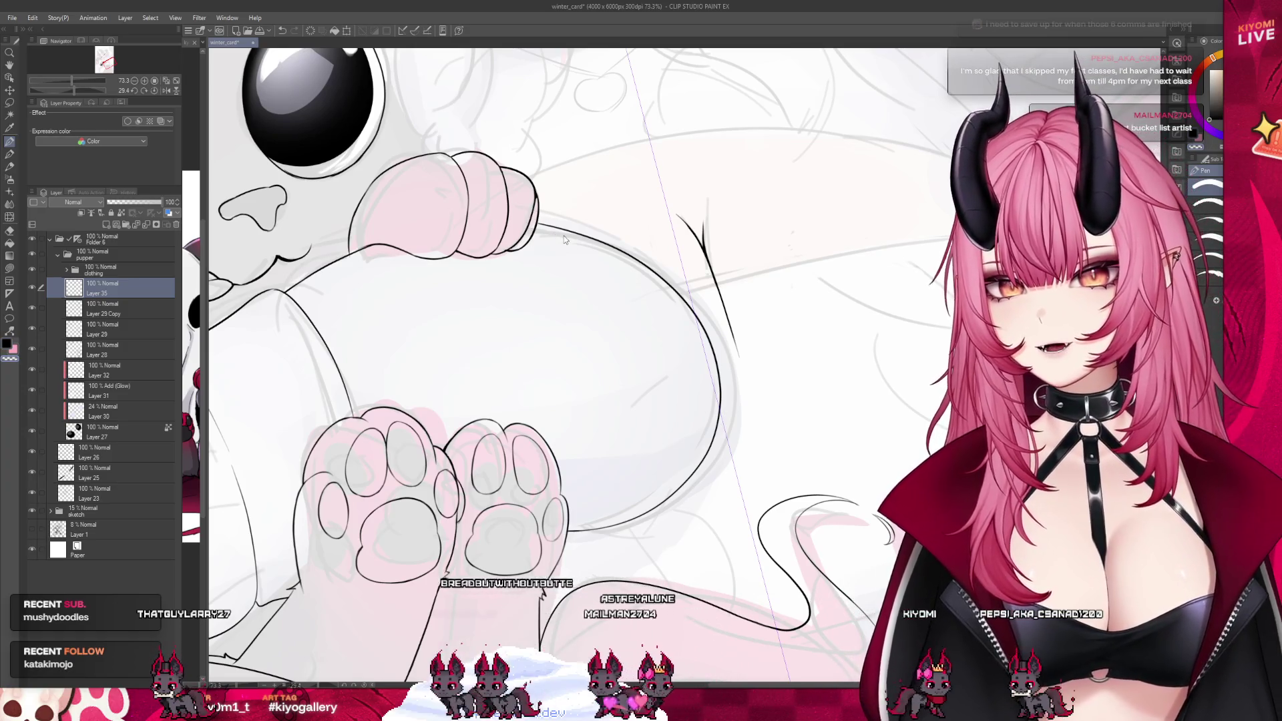
scroll(706, 347, "down", 1)
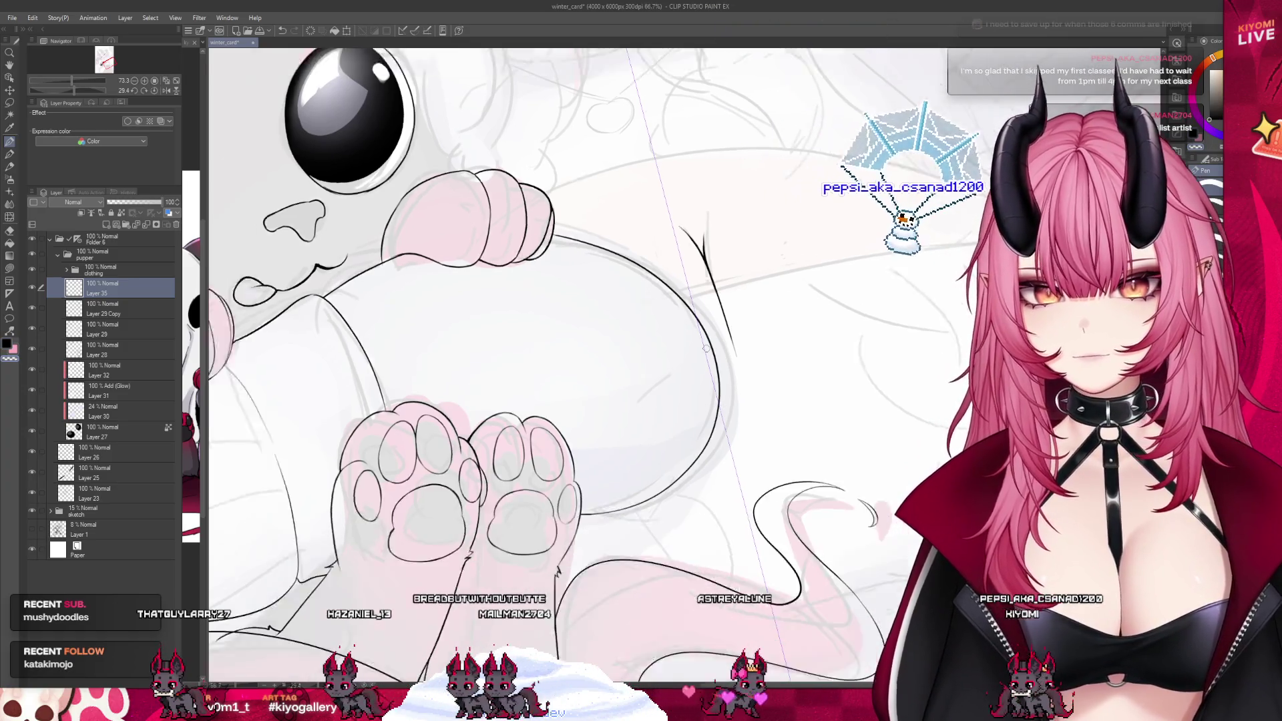
scroll(706, 348, "down", 5)
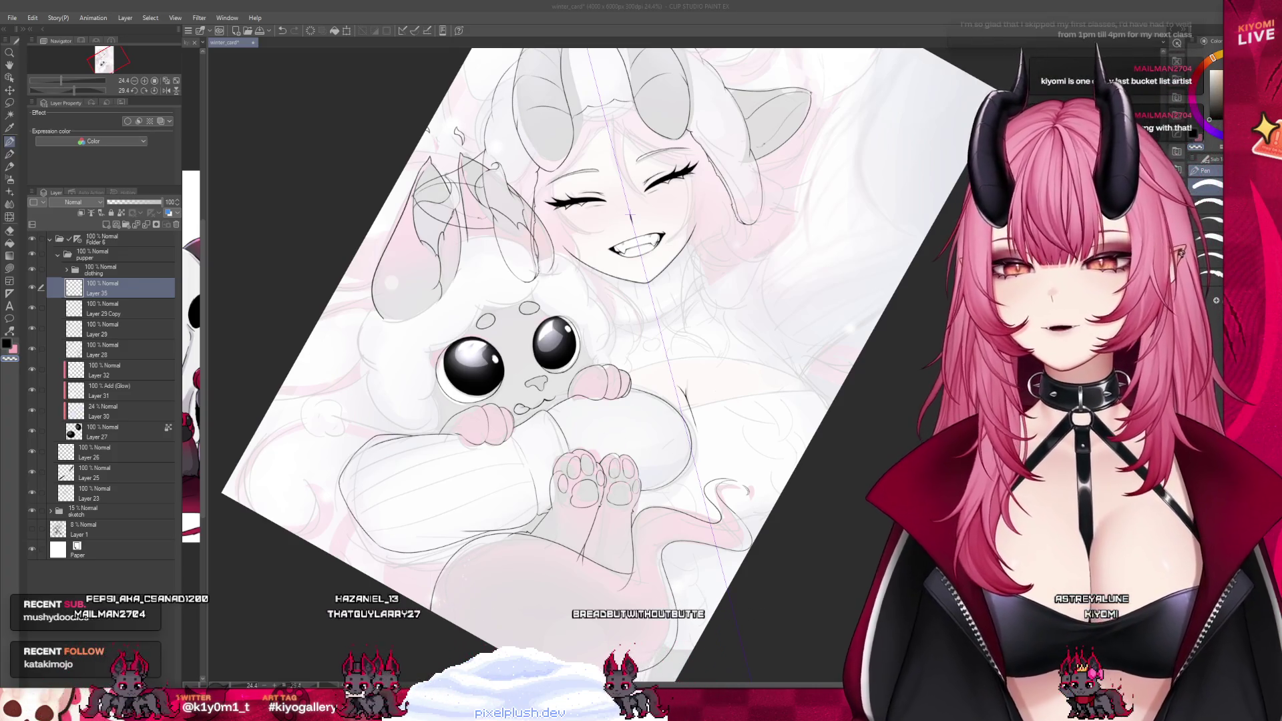
Zoom out, try other brush tools, and pan to bring the pillow's upper edge into view
key("ctrl+minus")
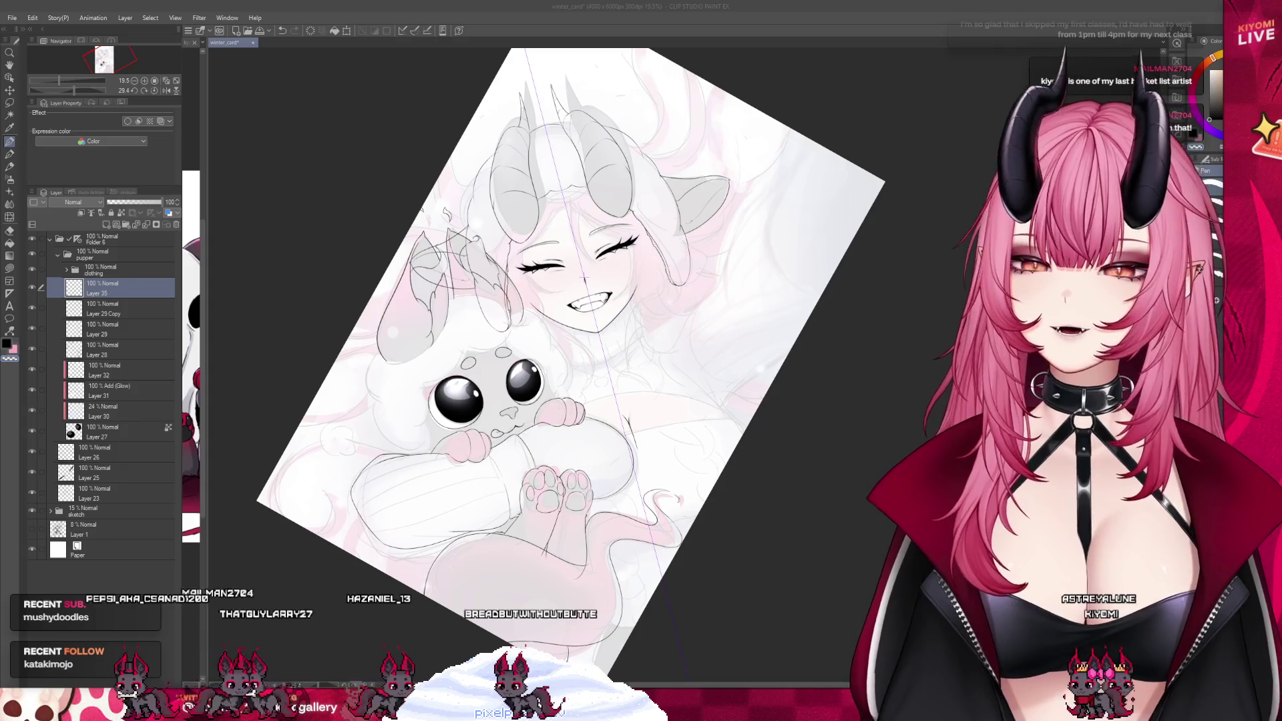
left_click(10, 217)
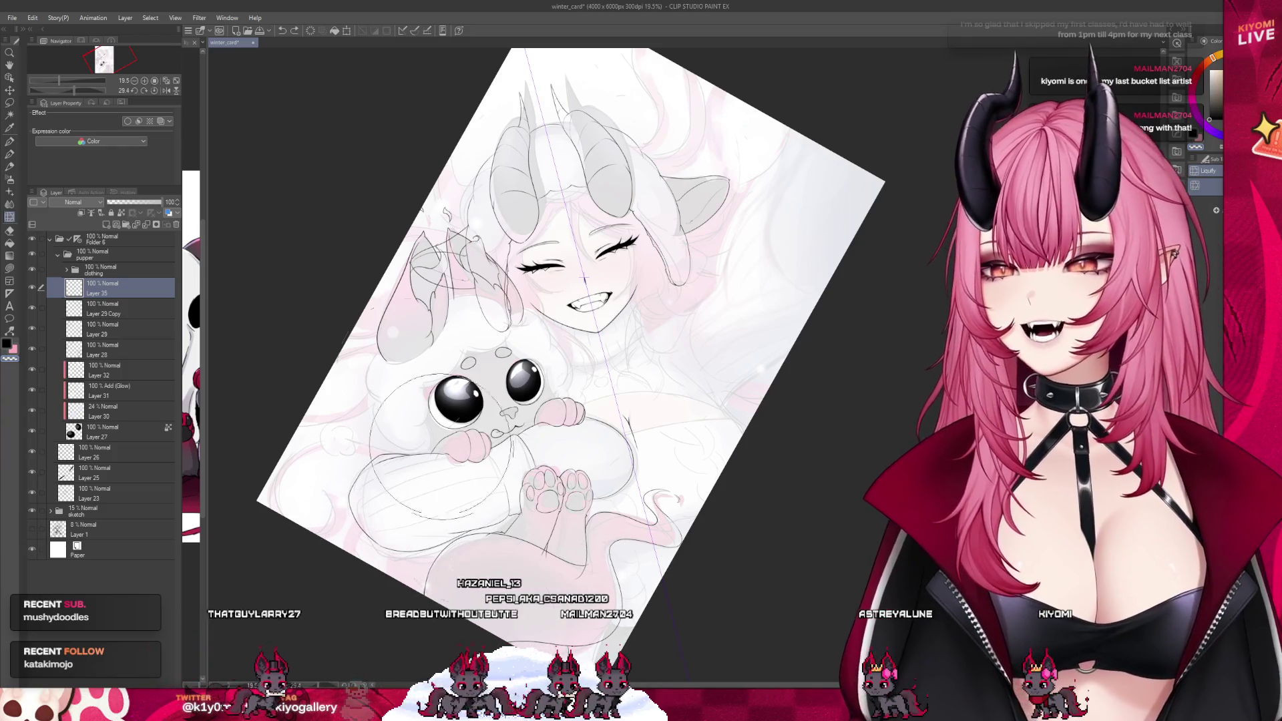
scroll(451, 522, "up", 4)
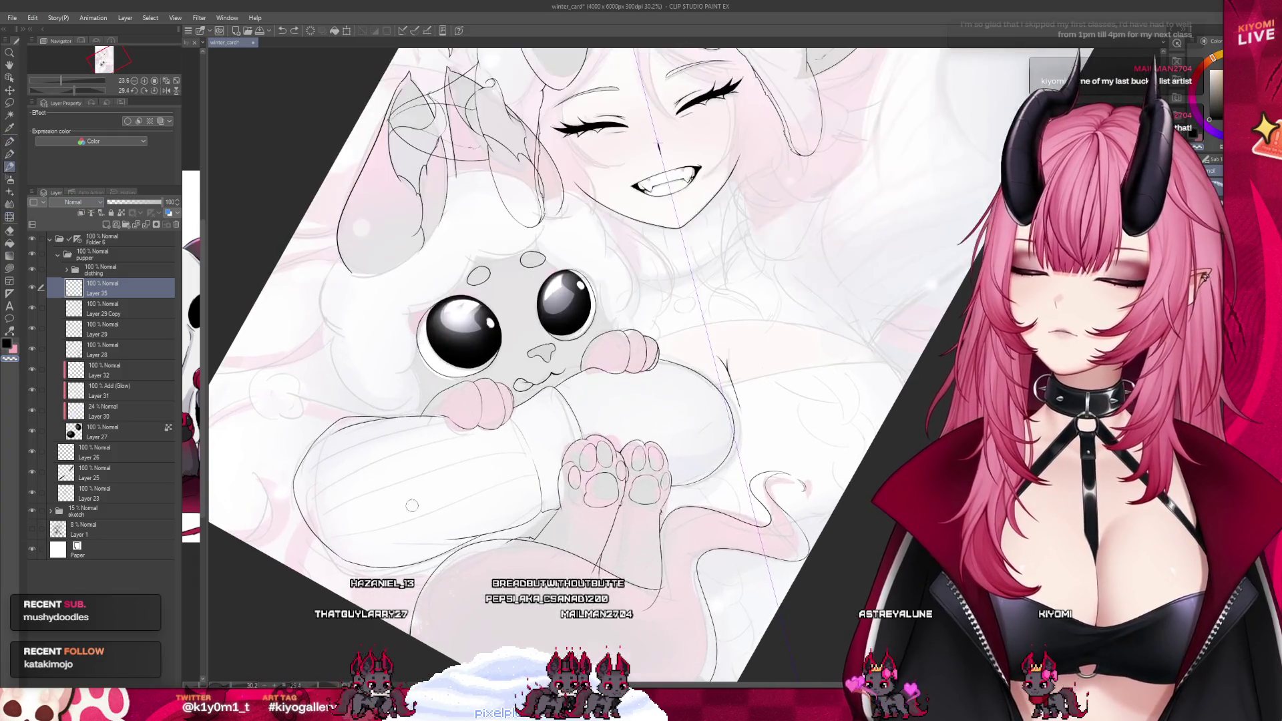
left_click(9, 155)
scroll(373, 589, "up", 1)
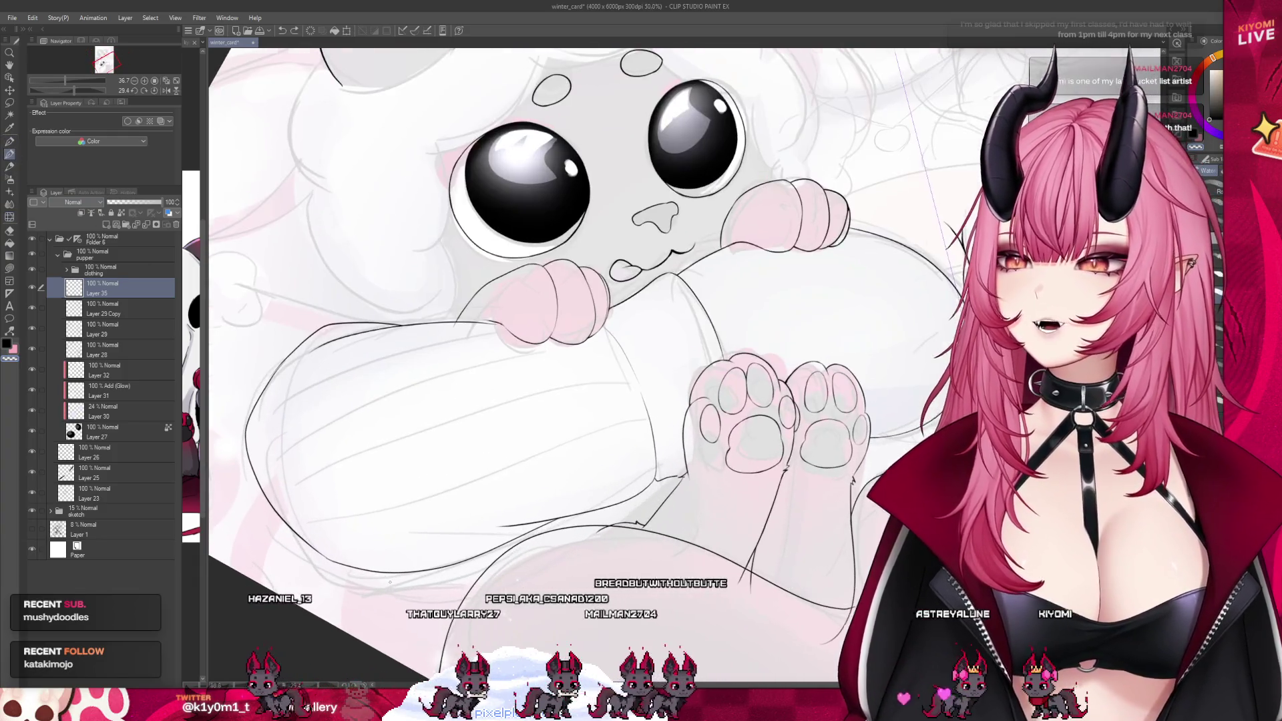
scroll(257, 491, "up", 1)
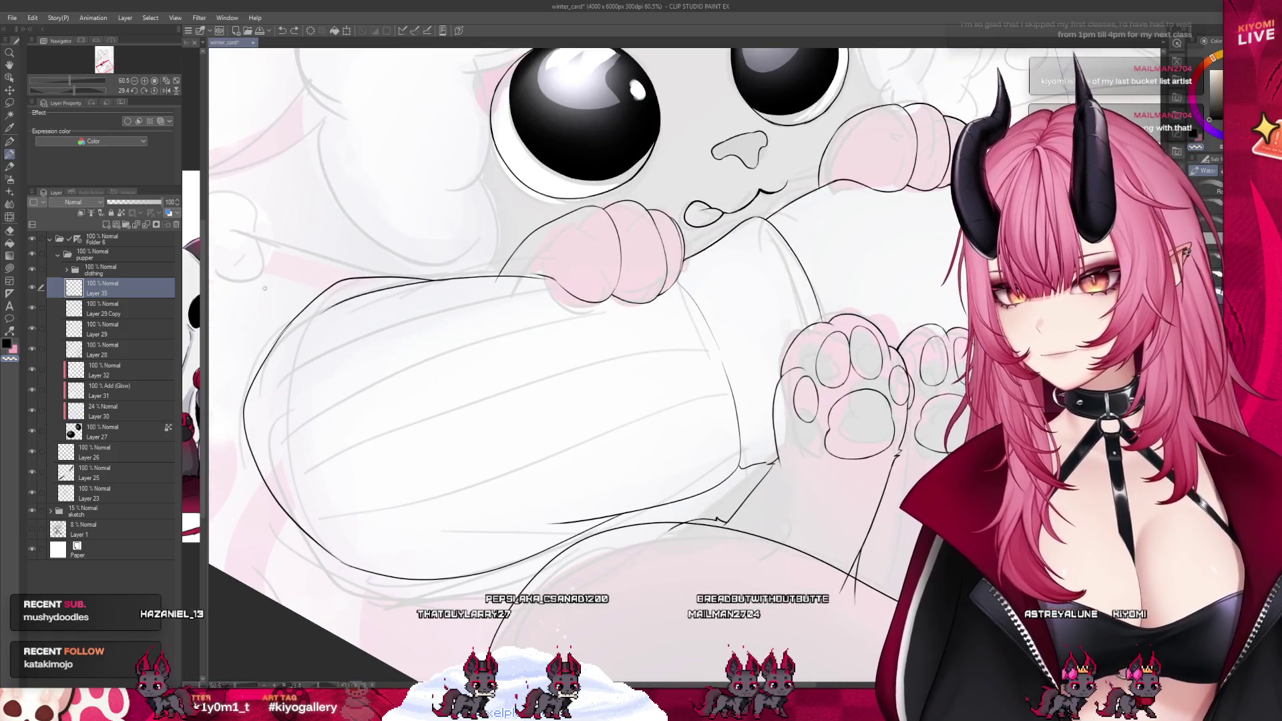
scroll(374, 372, "up", 2)
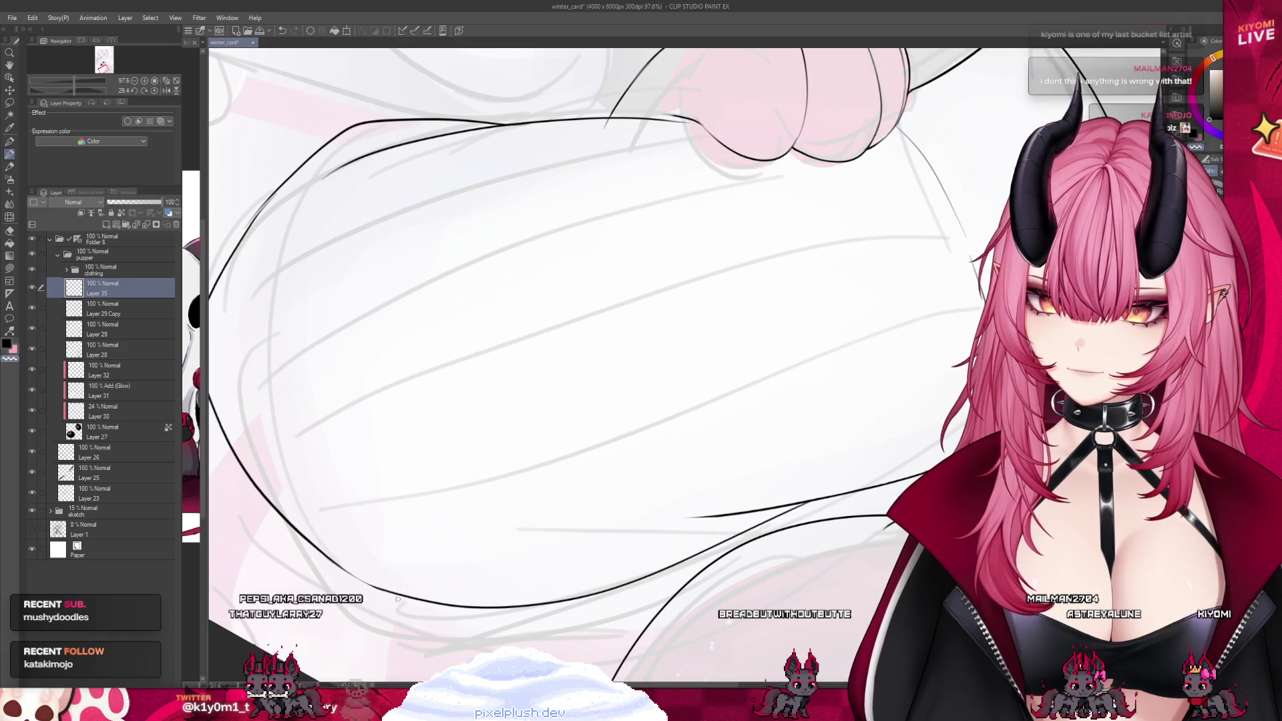
left_click_drag(333, 497, 510, 185)
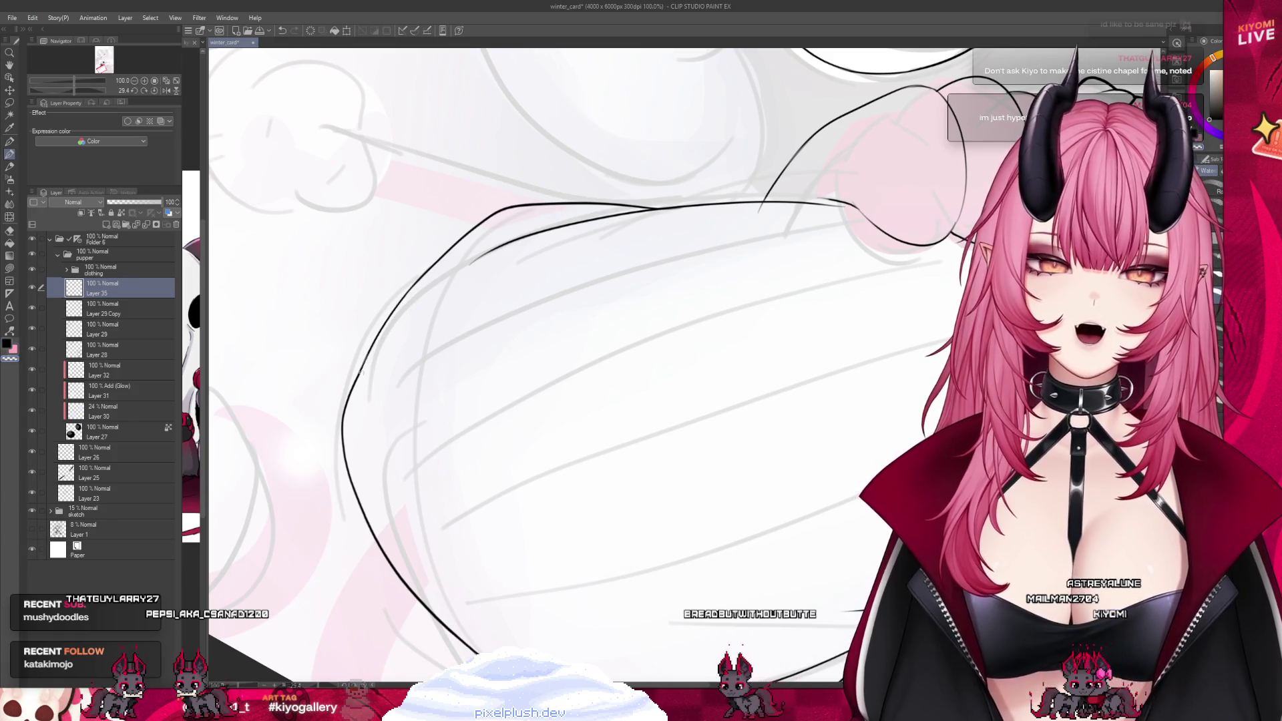
scroll(597, 334, "down", 1)
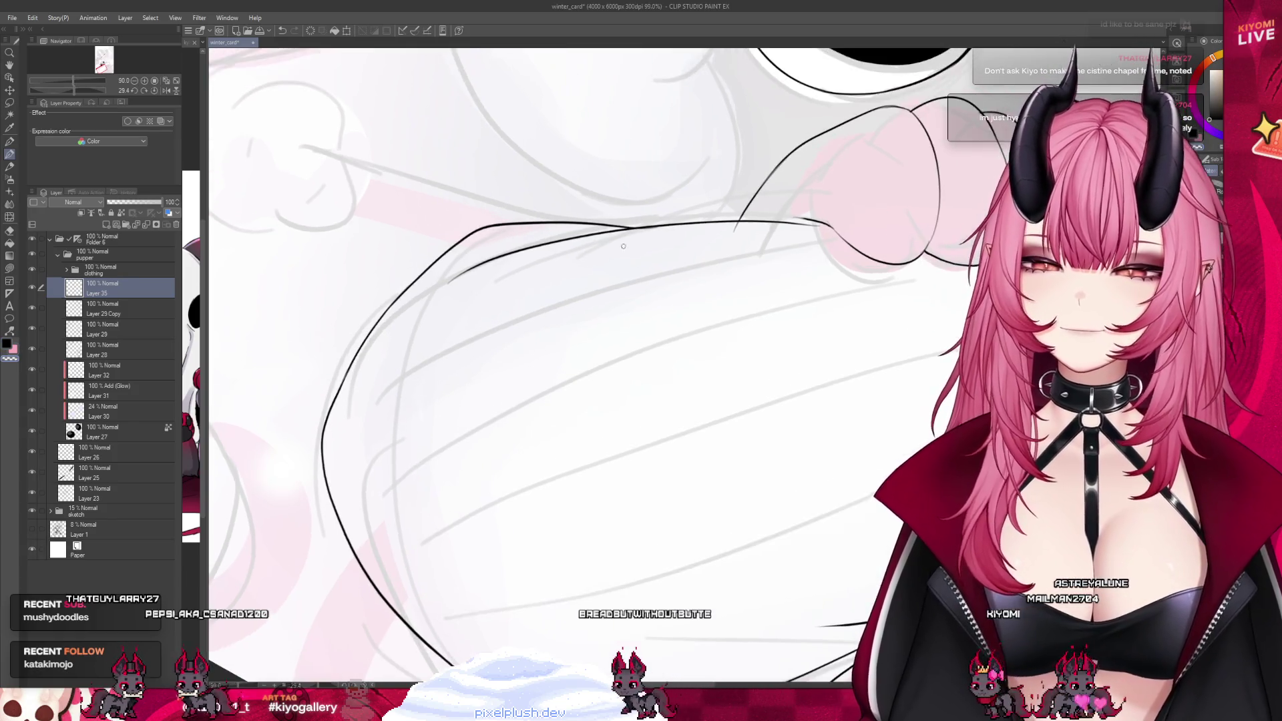
Trace the pillow's top curve with a Pen line and thin Pencil strokes, redrawing one misplaced stroke
left_click(10, 143)
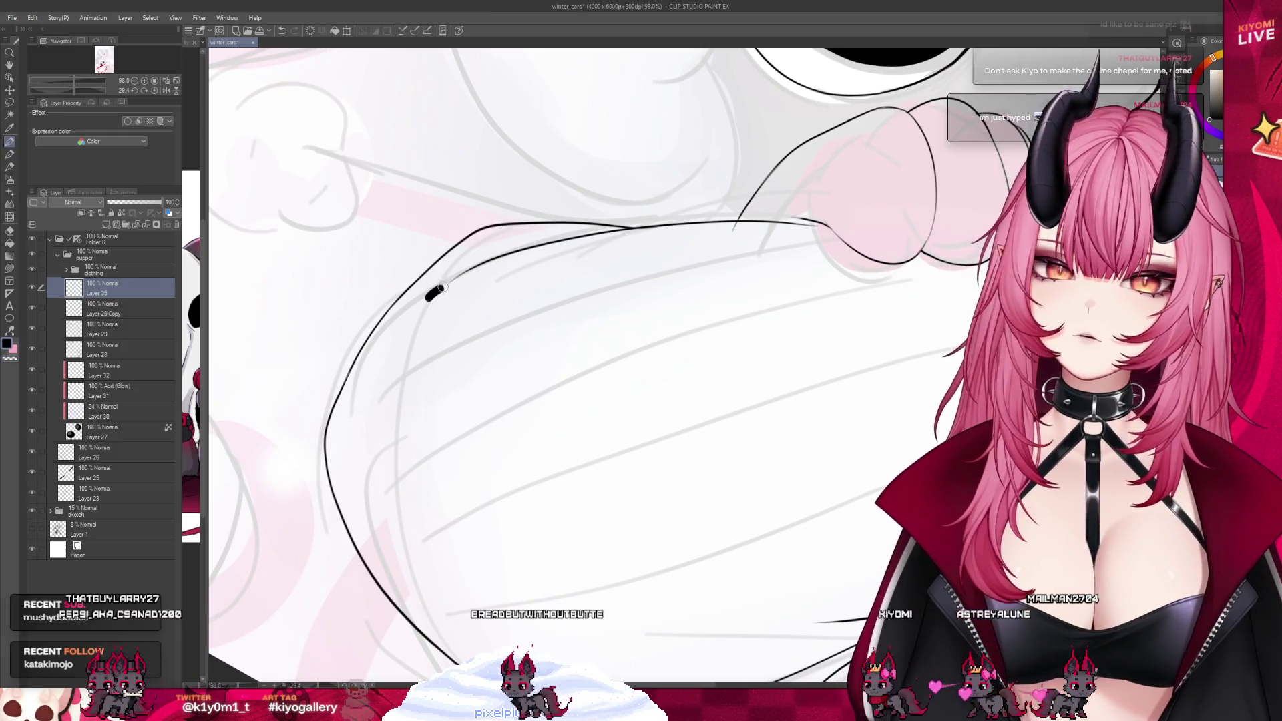
left_click_drag(522, 254, 454, 286)
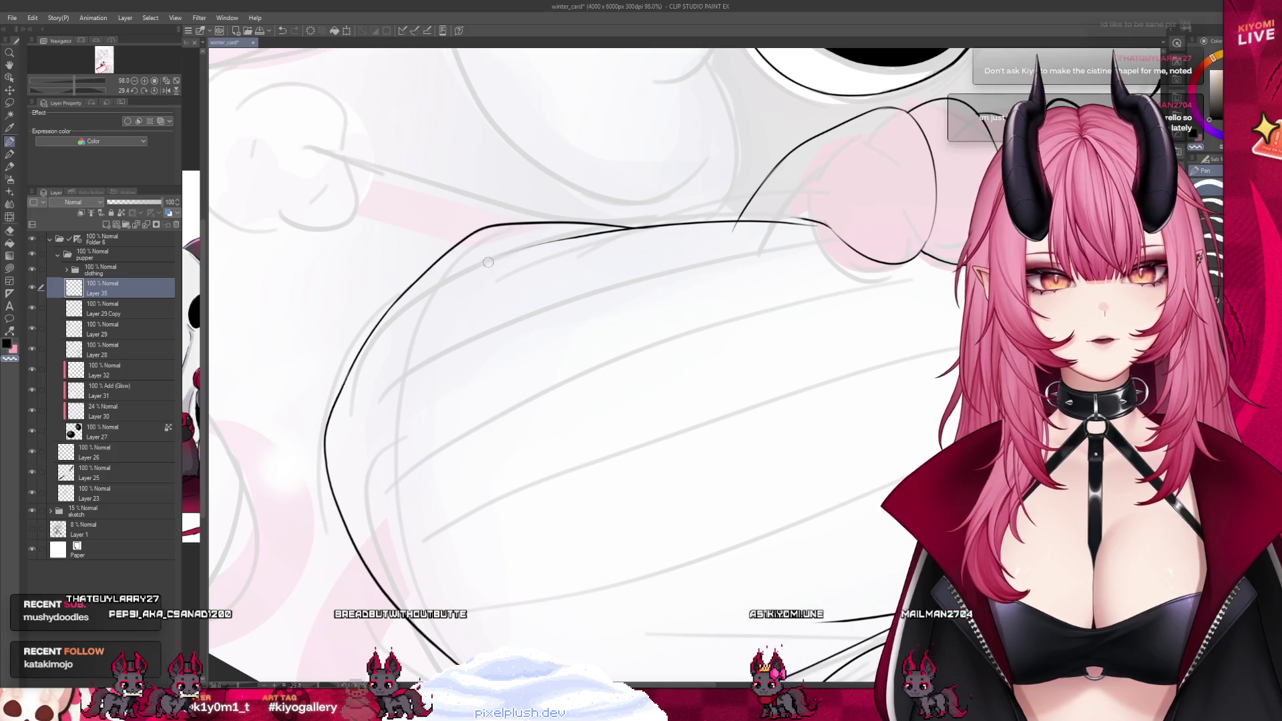
left_click(9, 153)
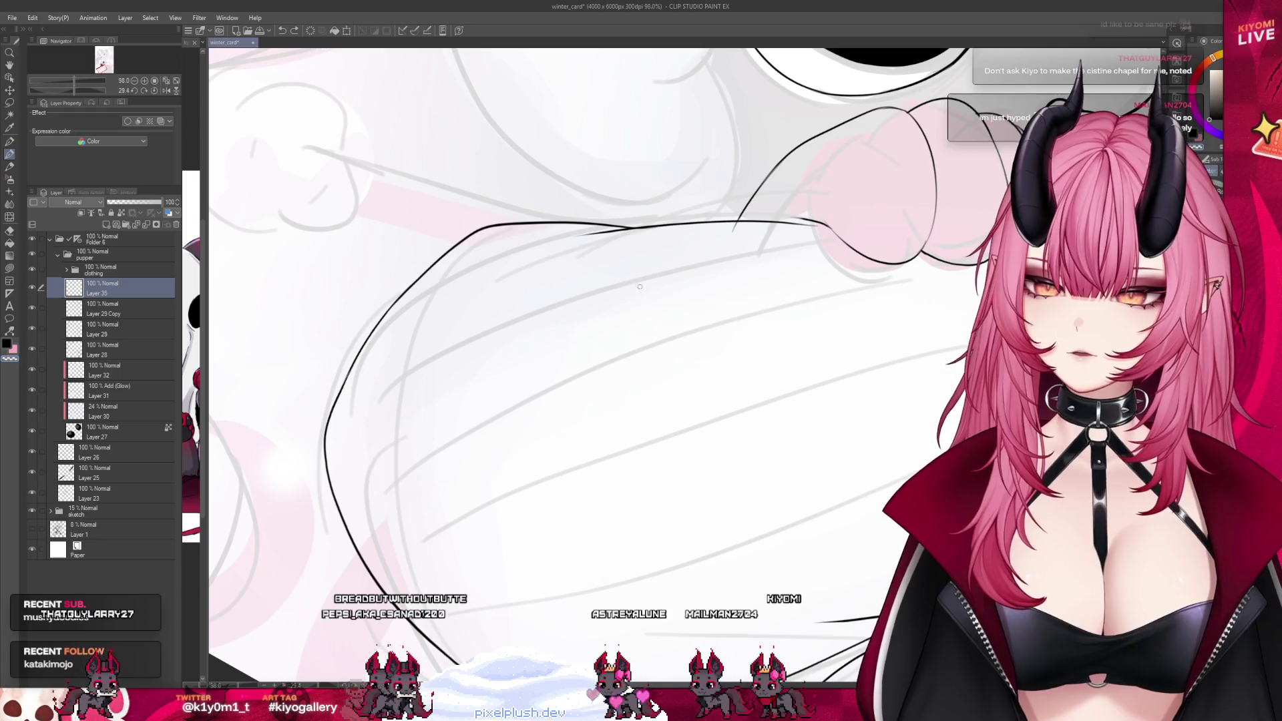
left_click_drag(466, 274, 604, 245)
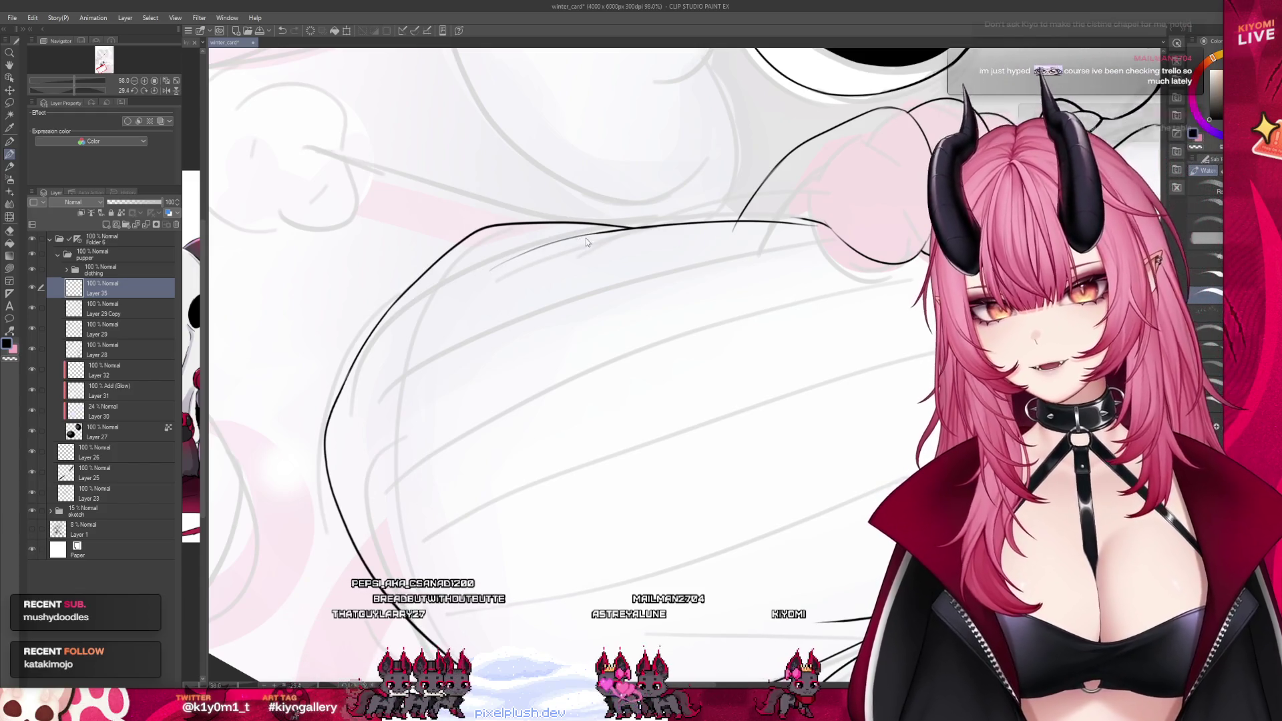
key("ctrl+z")
mouse_move(578, 235)
left_mouse_down()
mouse_move(604, 231)
mouse_move(514, 253)
left_mouse_up()
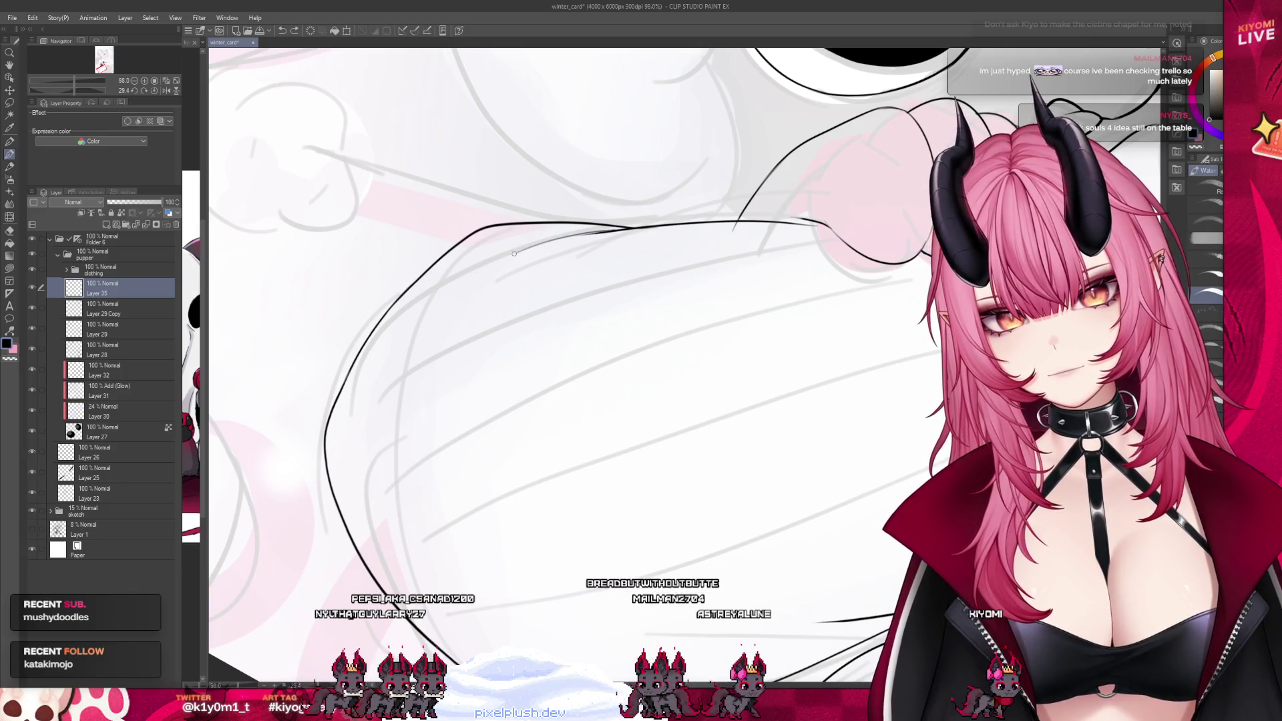
left_click_drag(516, 272, 453, 302)
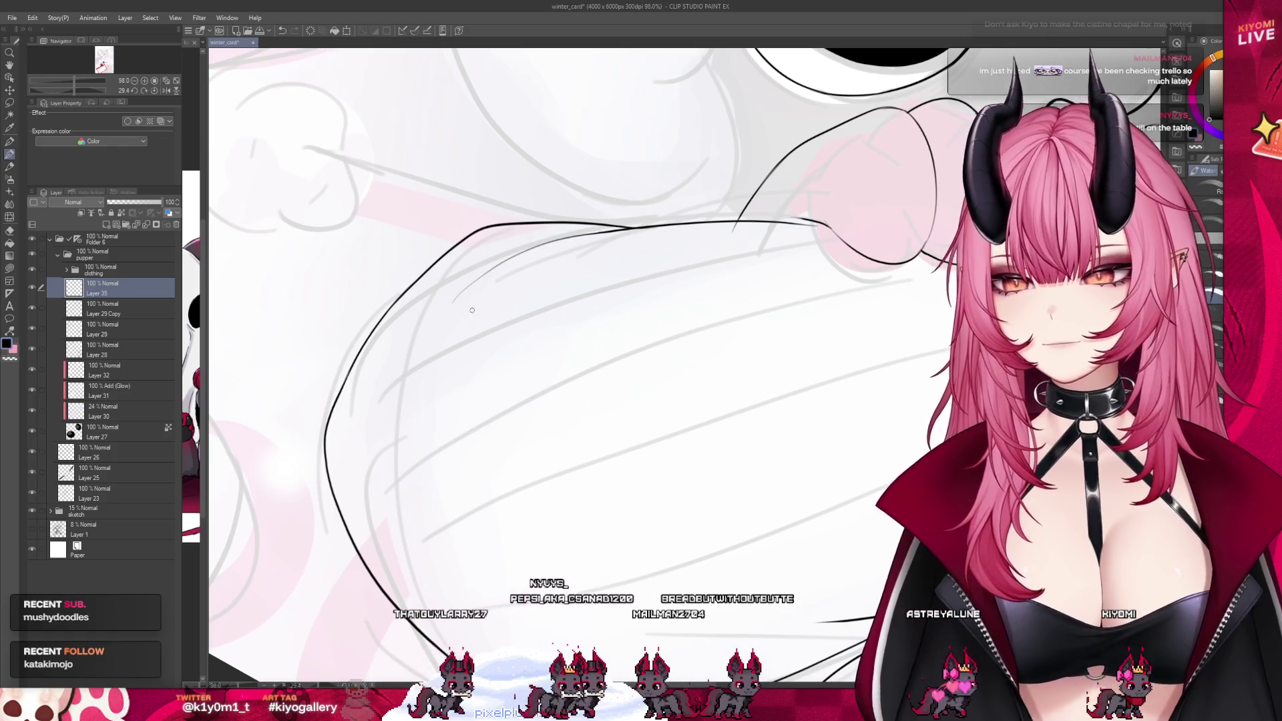
scroll(476, 311, "down", 8)
scroll(436, 426, "down", 2)
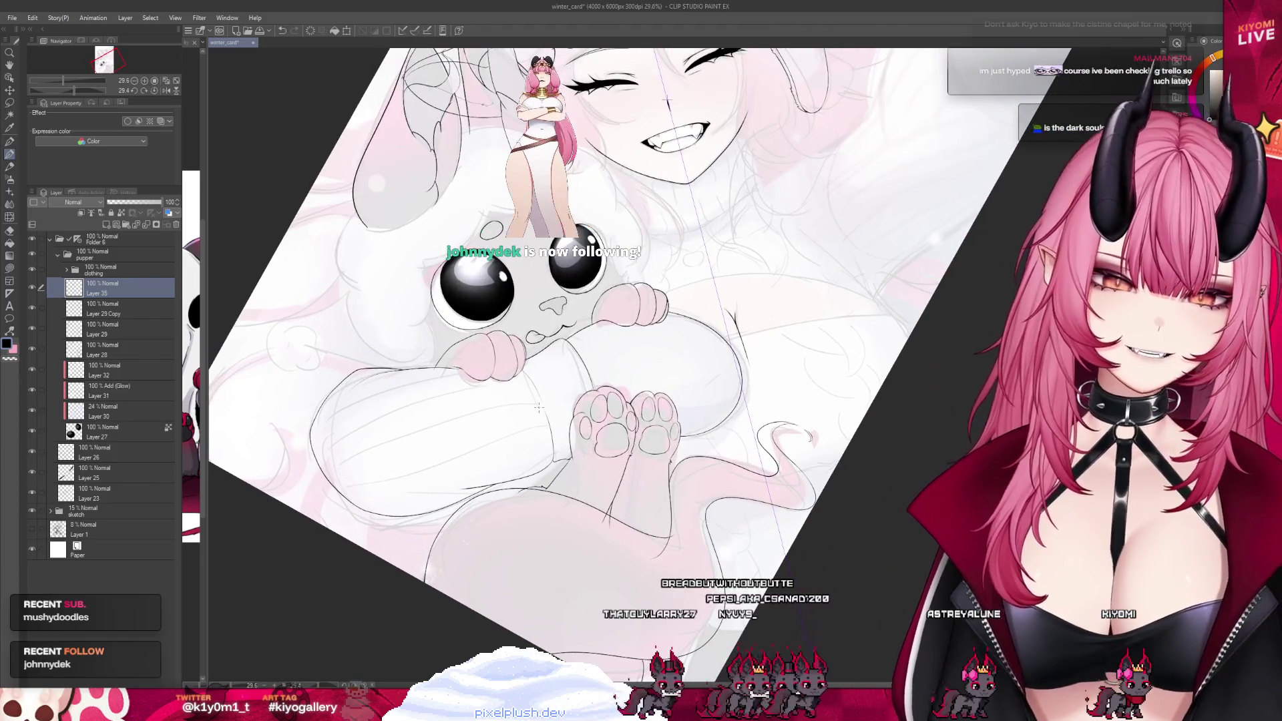
scroll(563, 404, "up", 3)
scroll(564, 404, "up", 4)
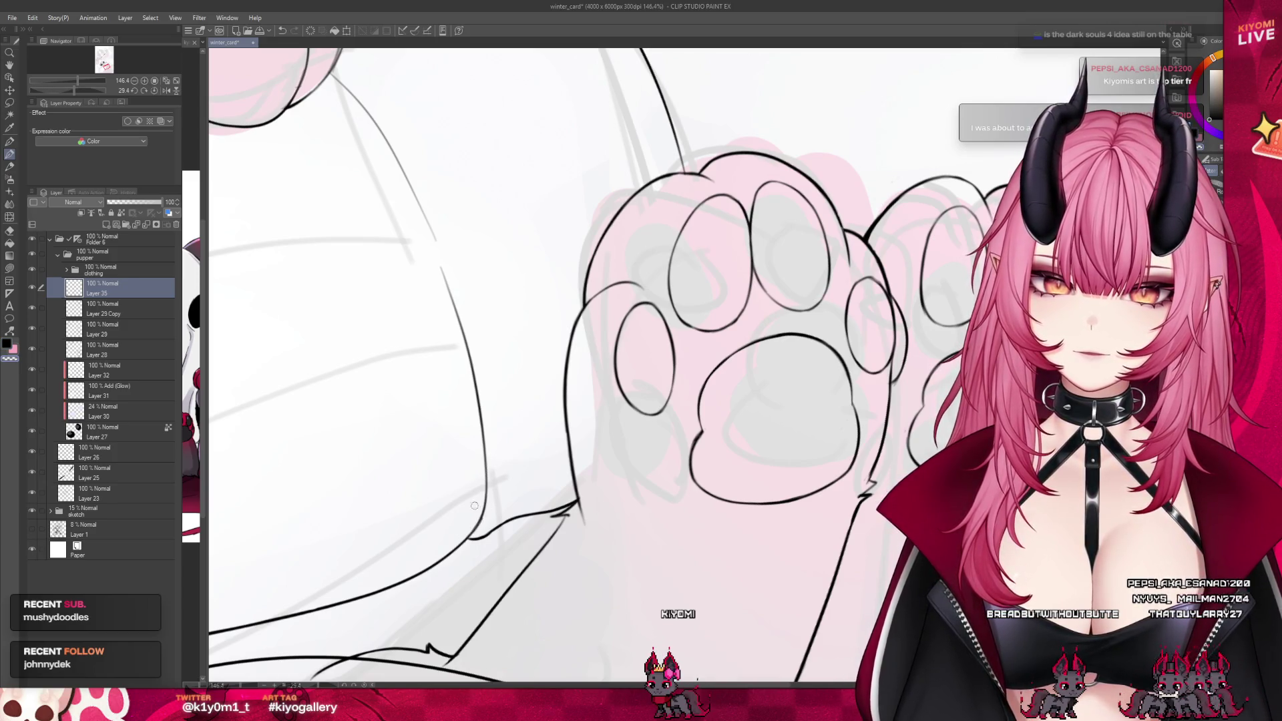
left_click(12, 143)
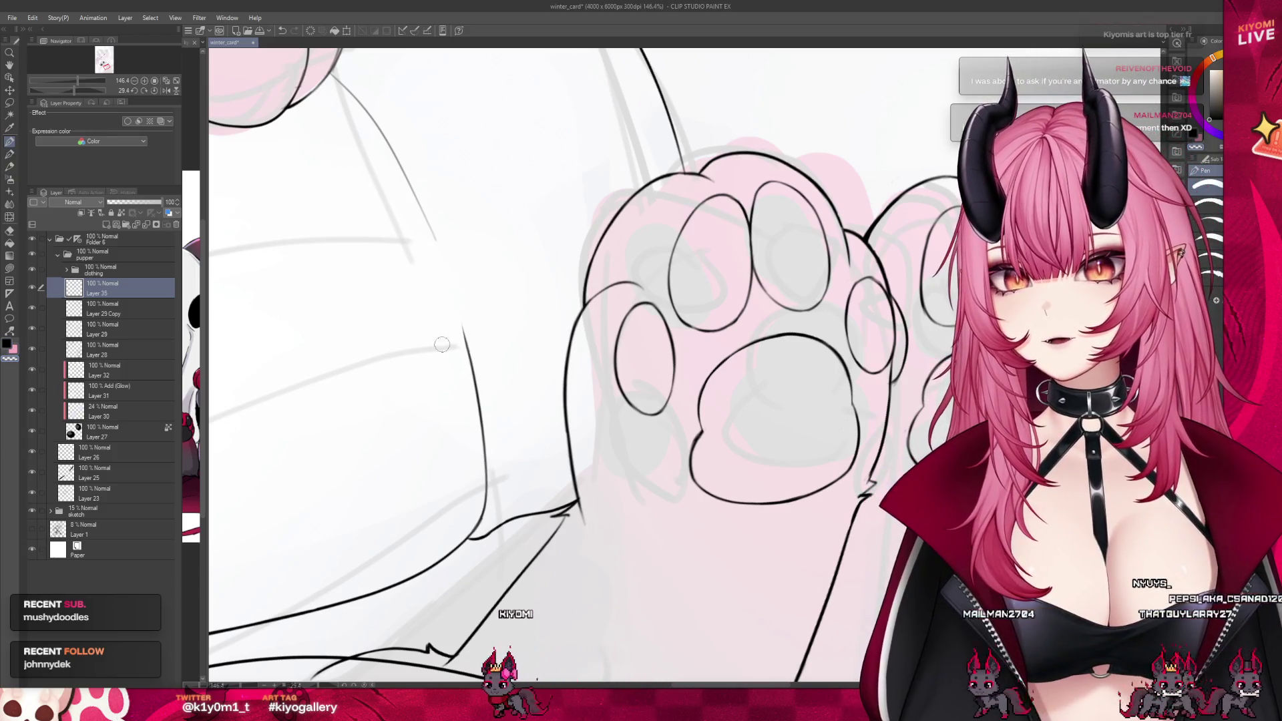
key("ctrl+z")
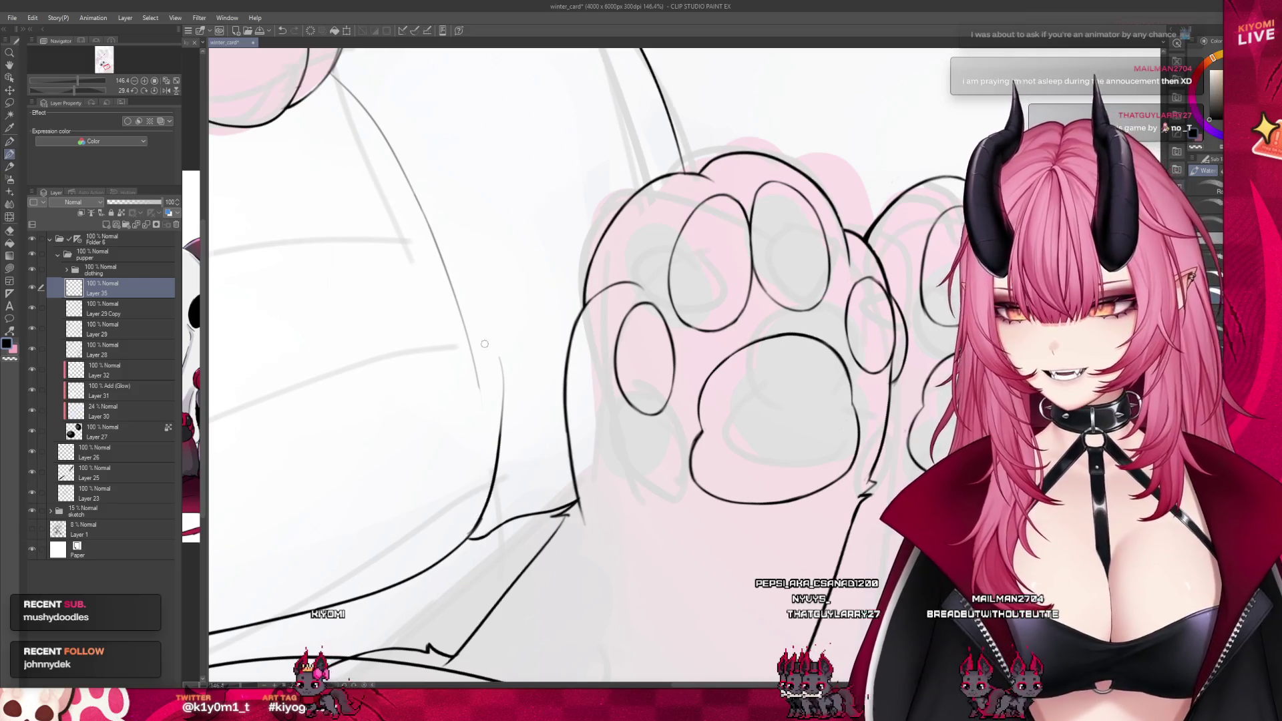
scroll(484, 343, "down", 3)
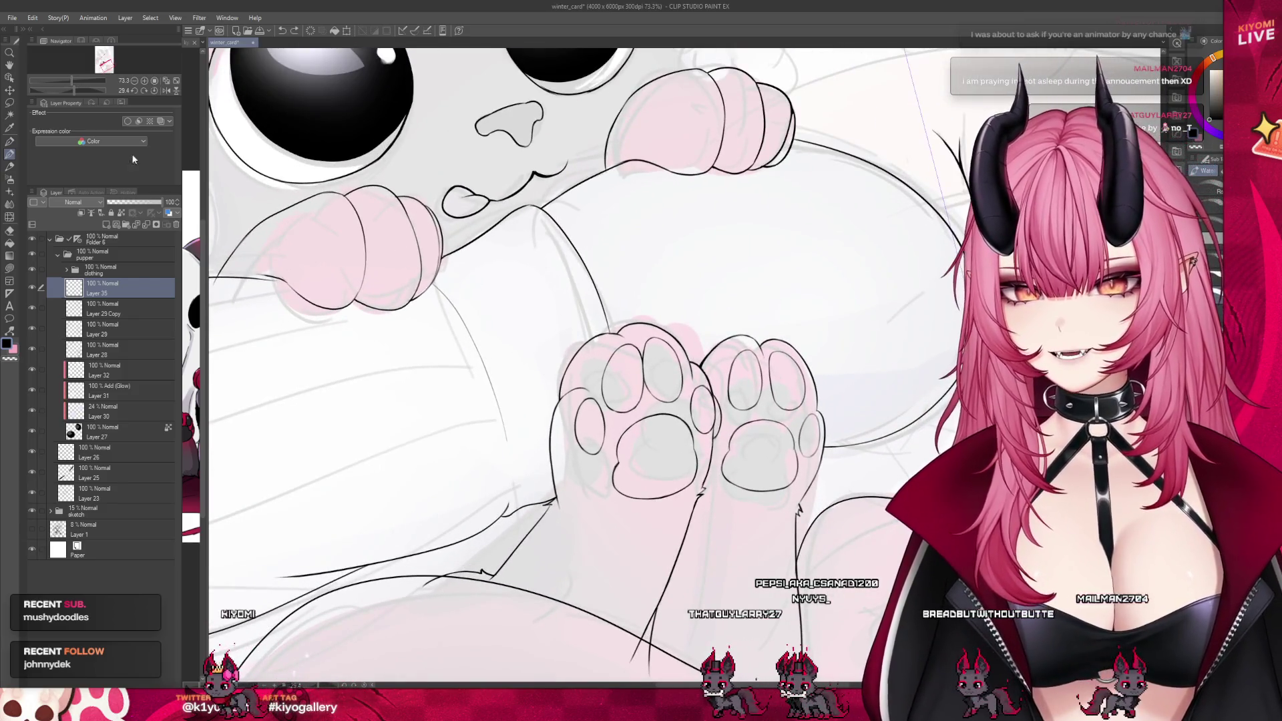
key("p")
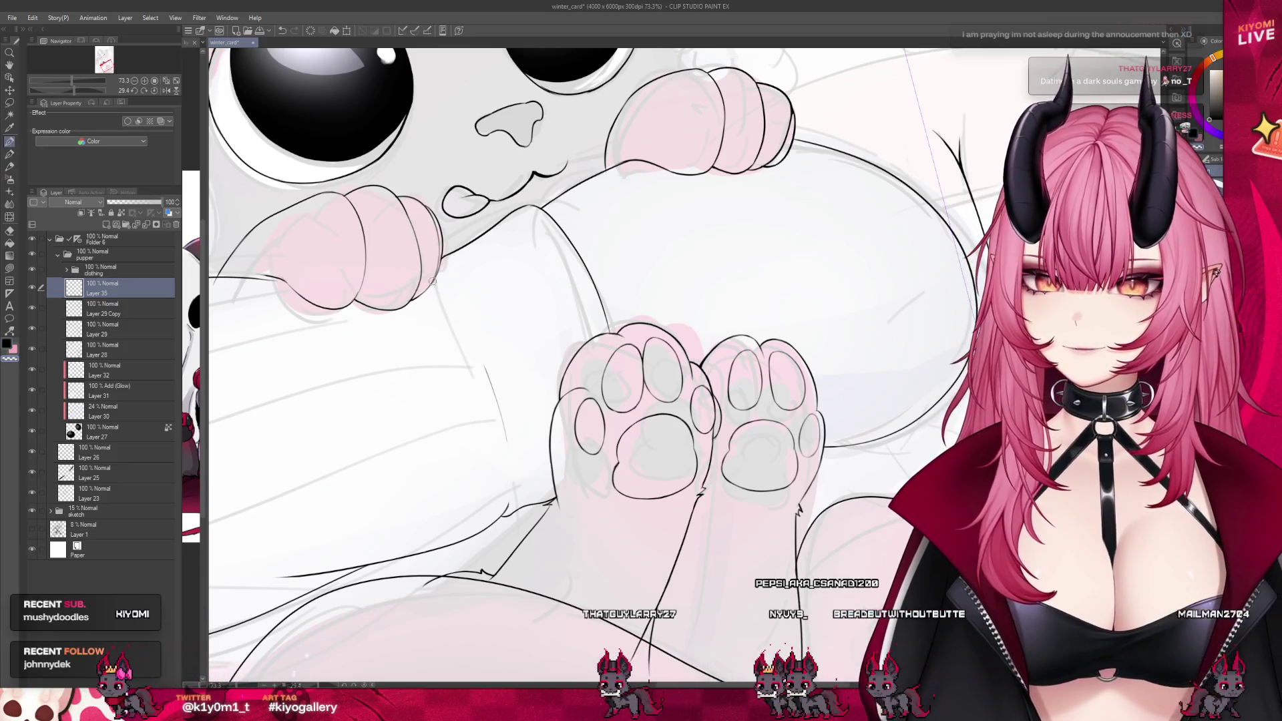
key("p")
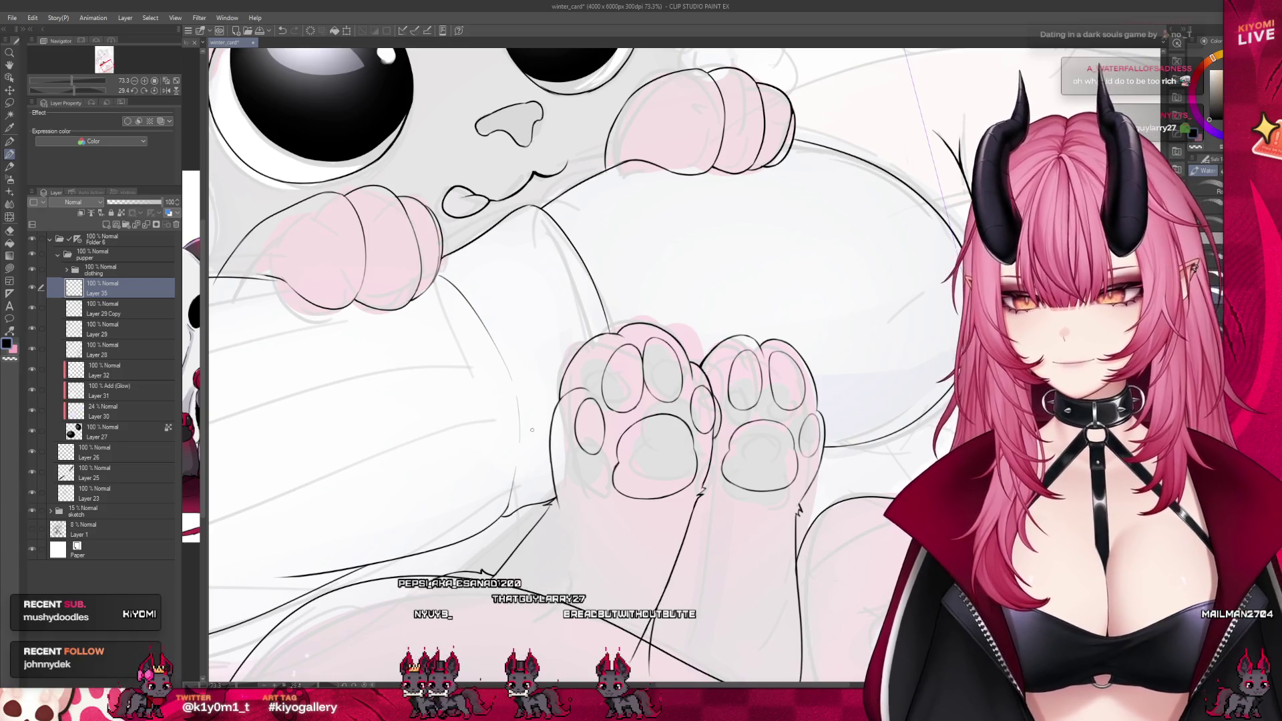
scroll(533, 429, "down", 5)
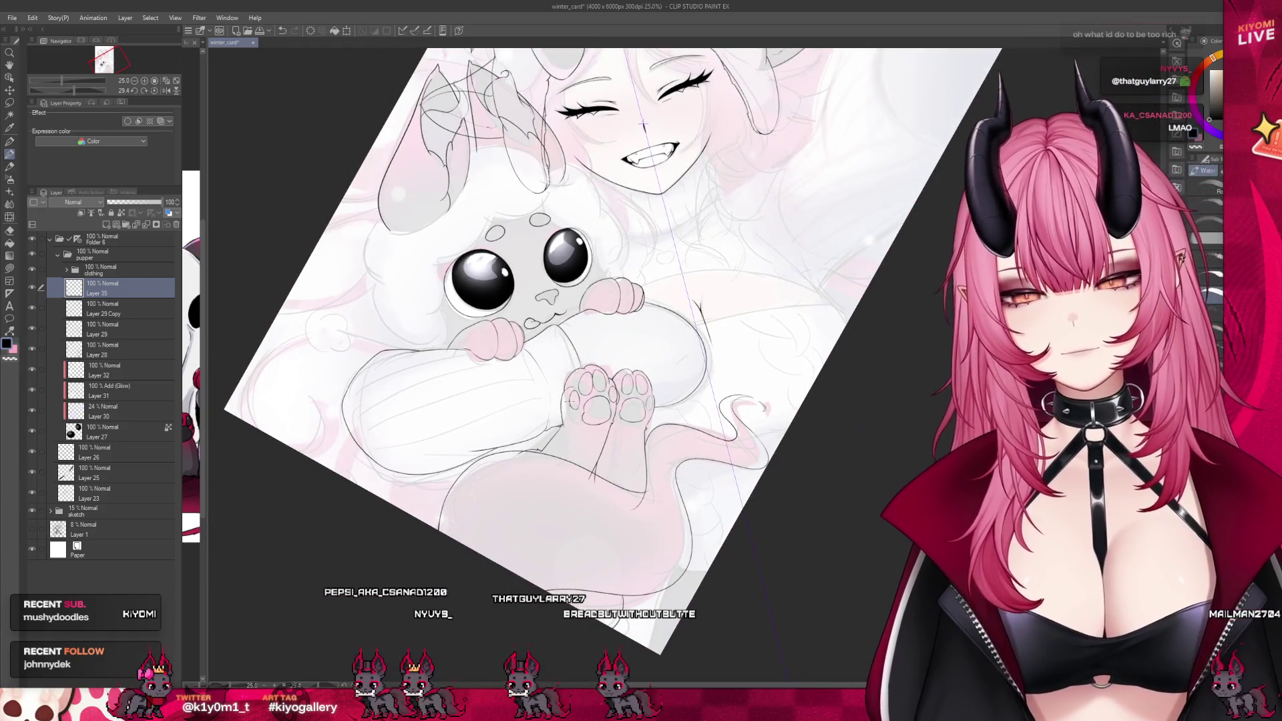
Zoom in on the paws and draw a short ink line continuing the paw outline
scroll(586, 397, "up", 1)
scroll(554, 322, "up", 4)
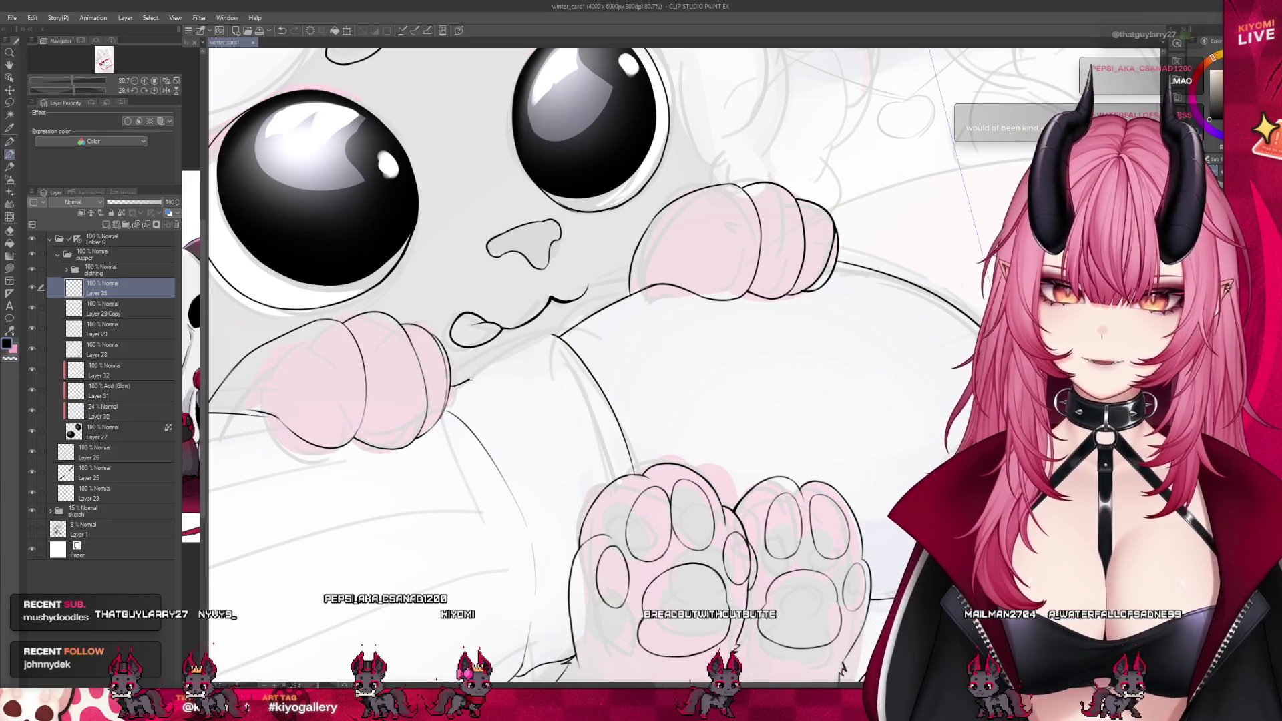
left_click_drag(454, 385, 548, 337)
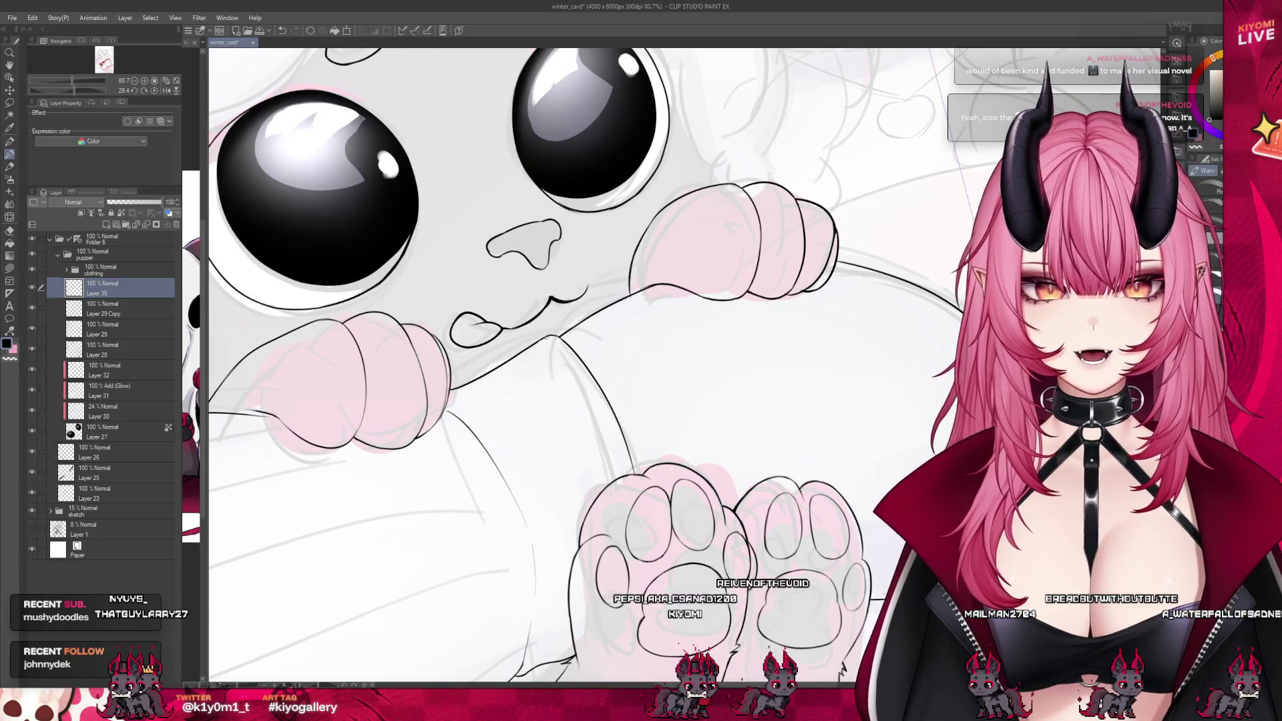
scroll(554, 385, "down", 8)
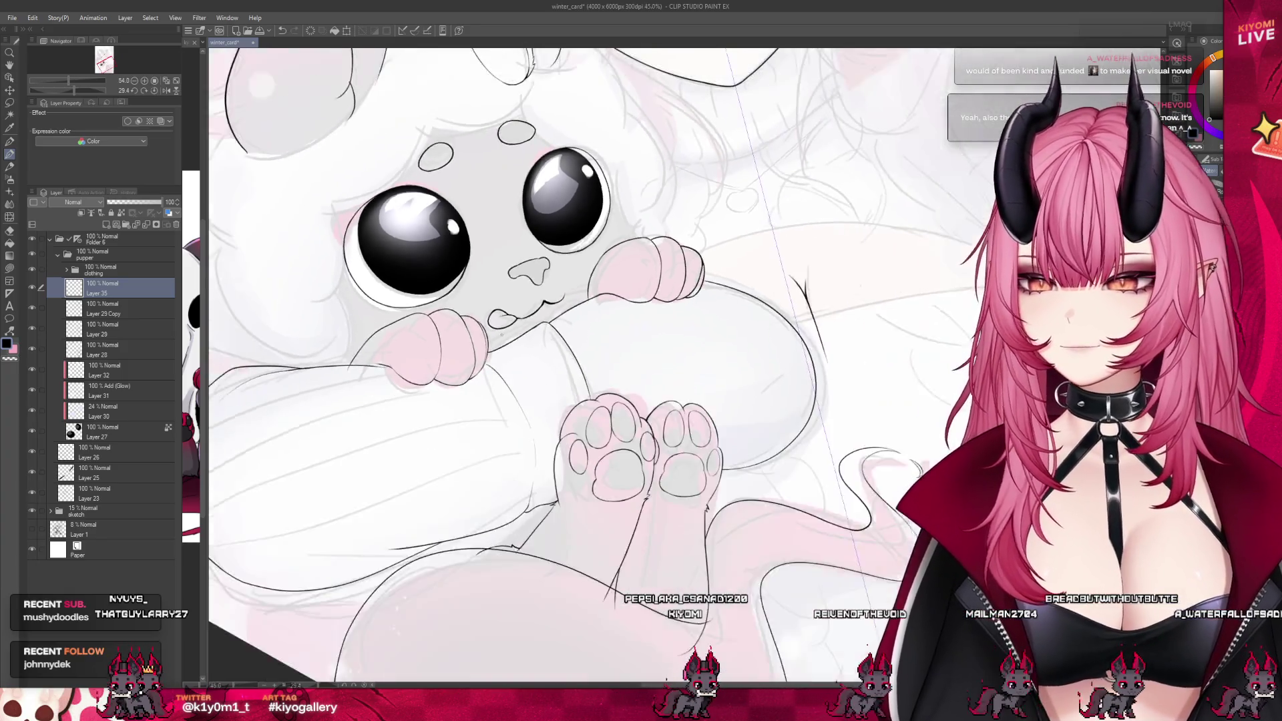
scroll(634, 315, "up", 1)
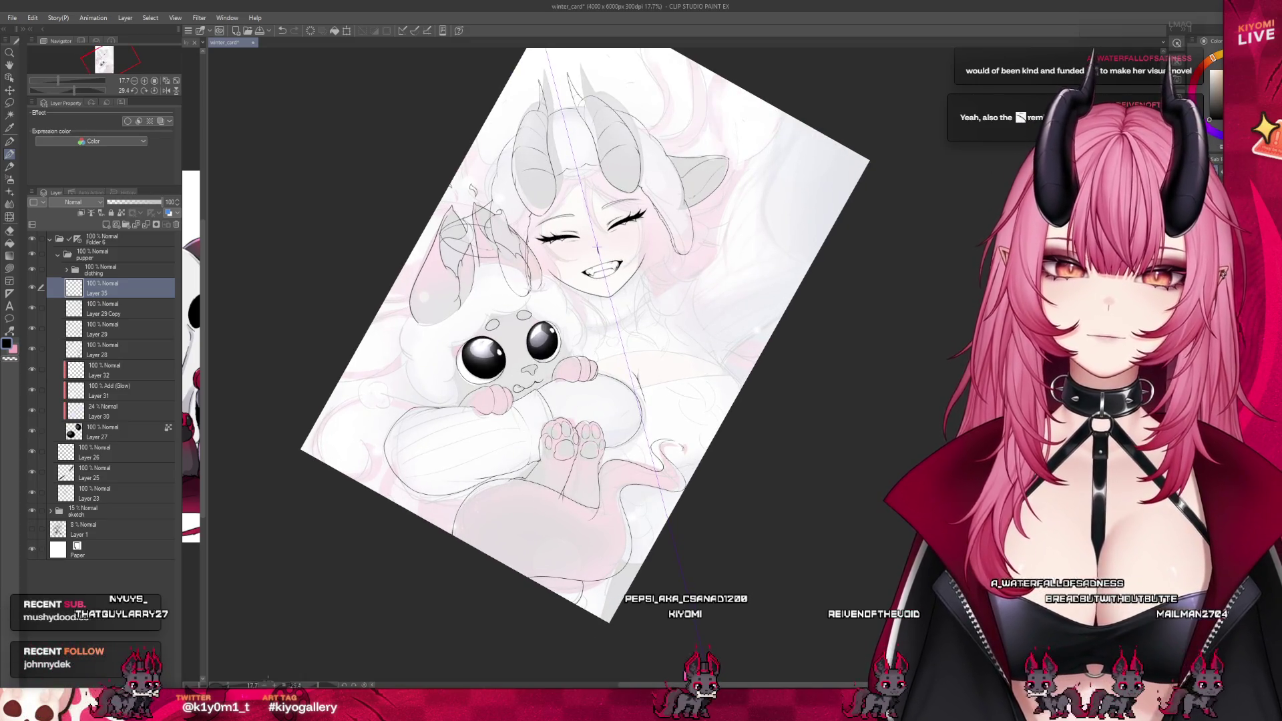
Hide the sketch folder and ink a thin curve down from the creature's arm
left_click(31, 511)
scroll(626, 369, "up", 1)
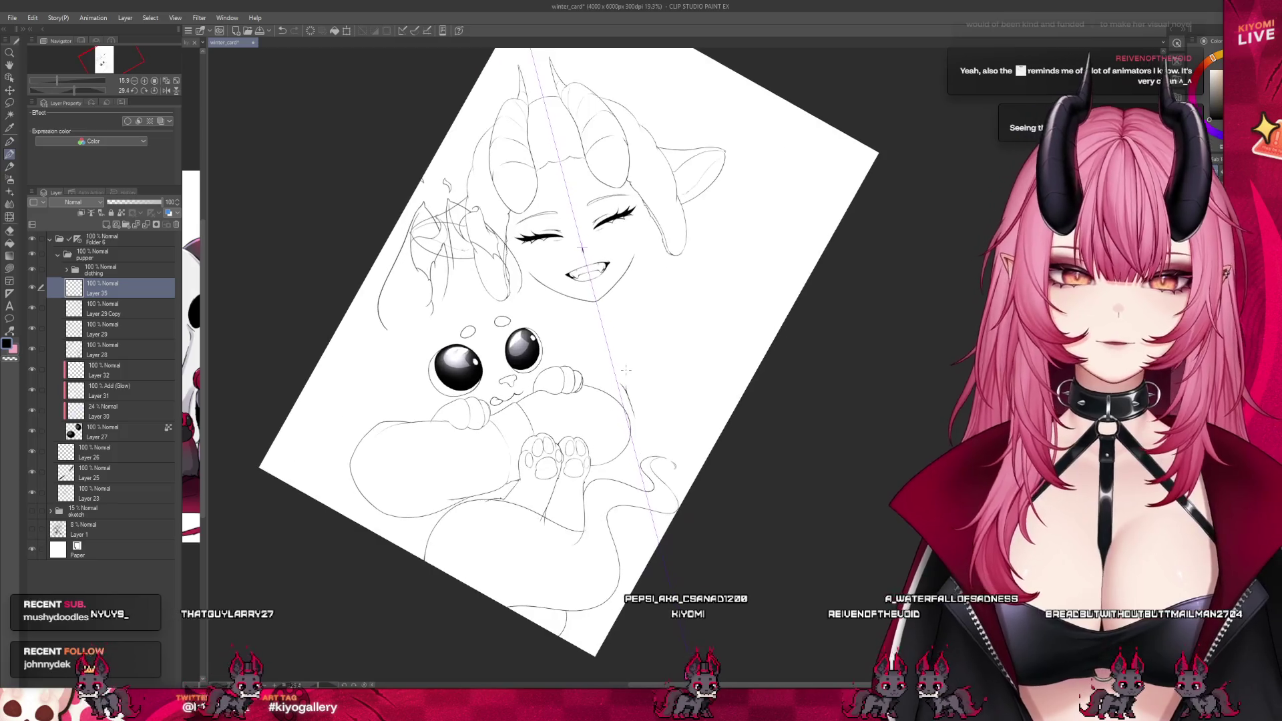
scroll(514, 519, "up", 4)
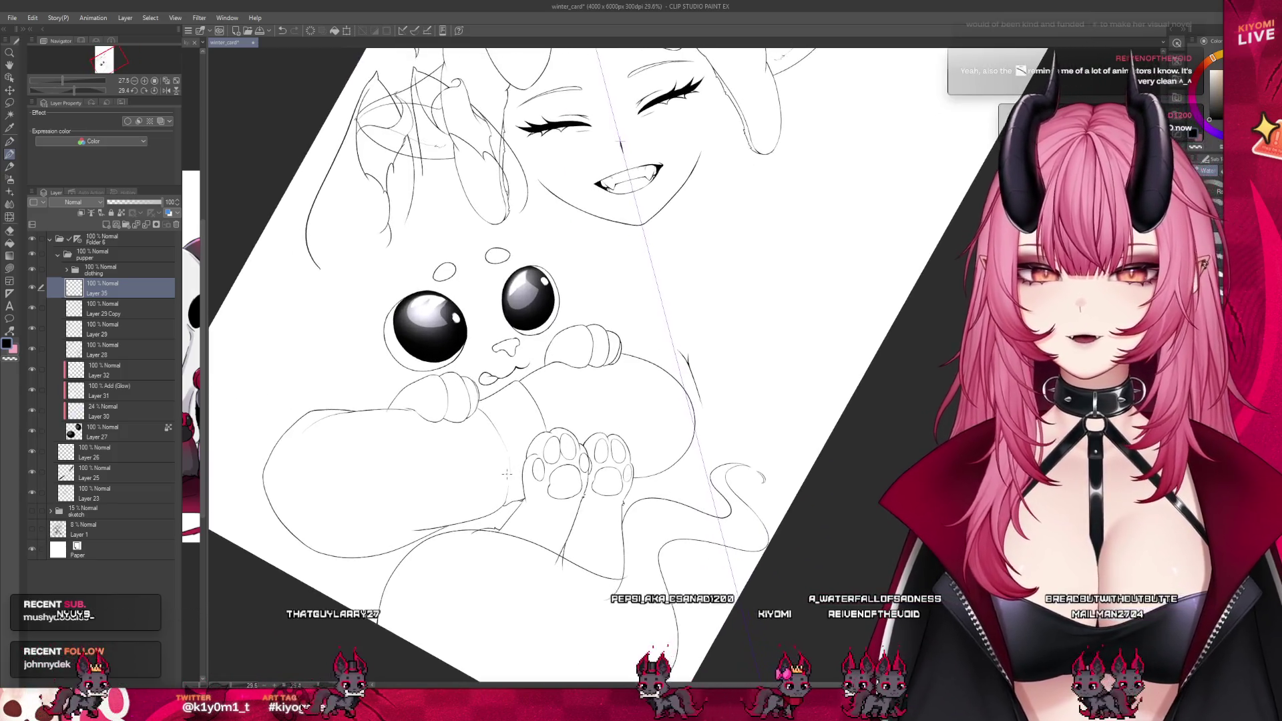
scroll(507, 474, "up", 4)
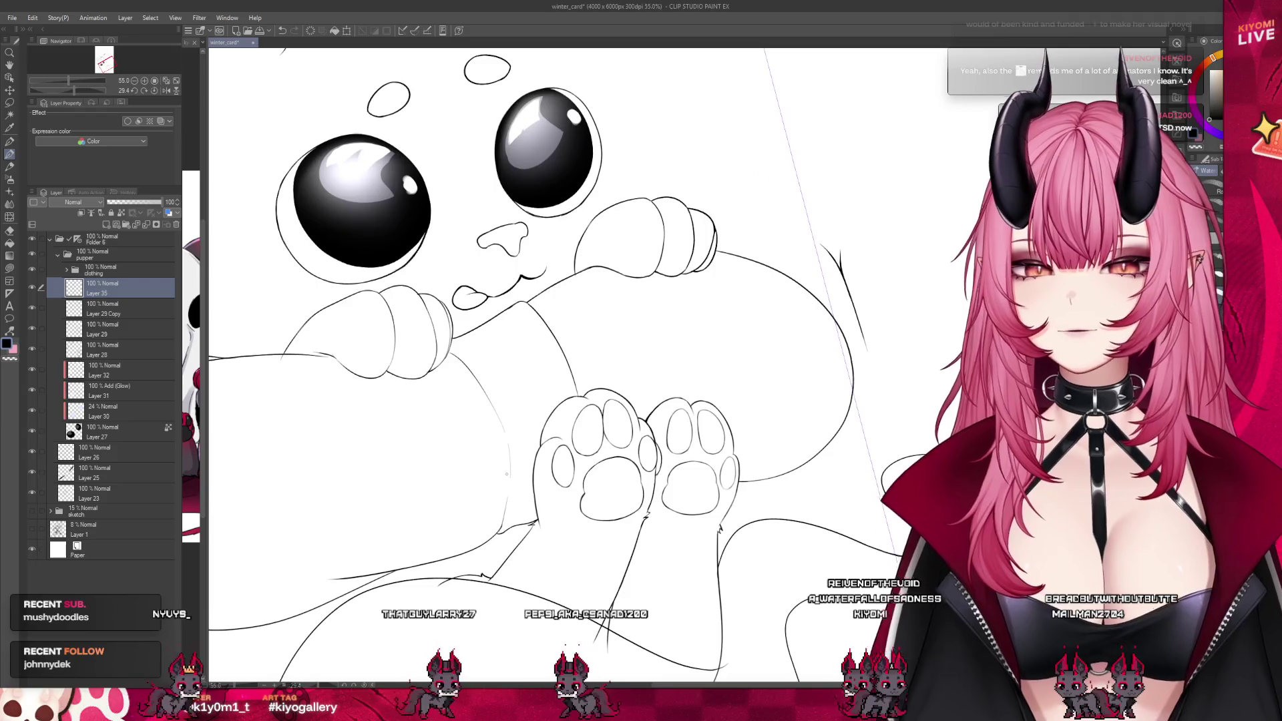
key("p")
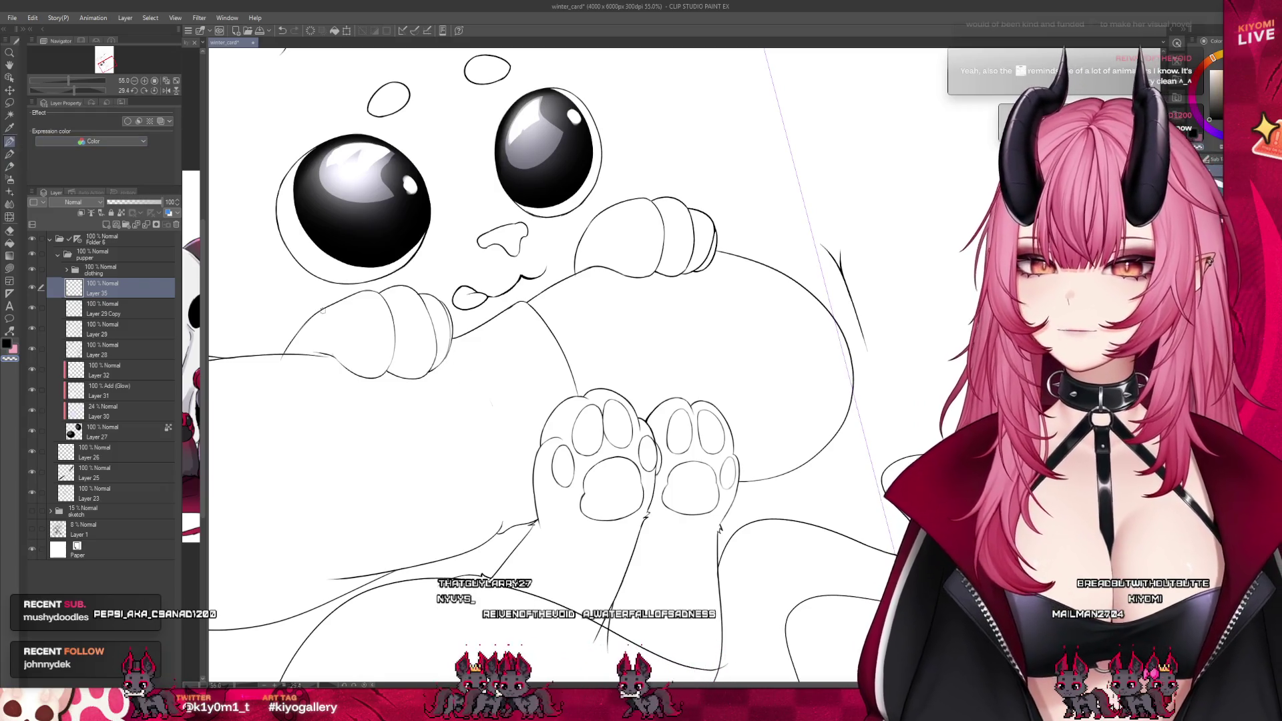
left_click(13, 158)
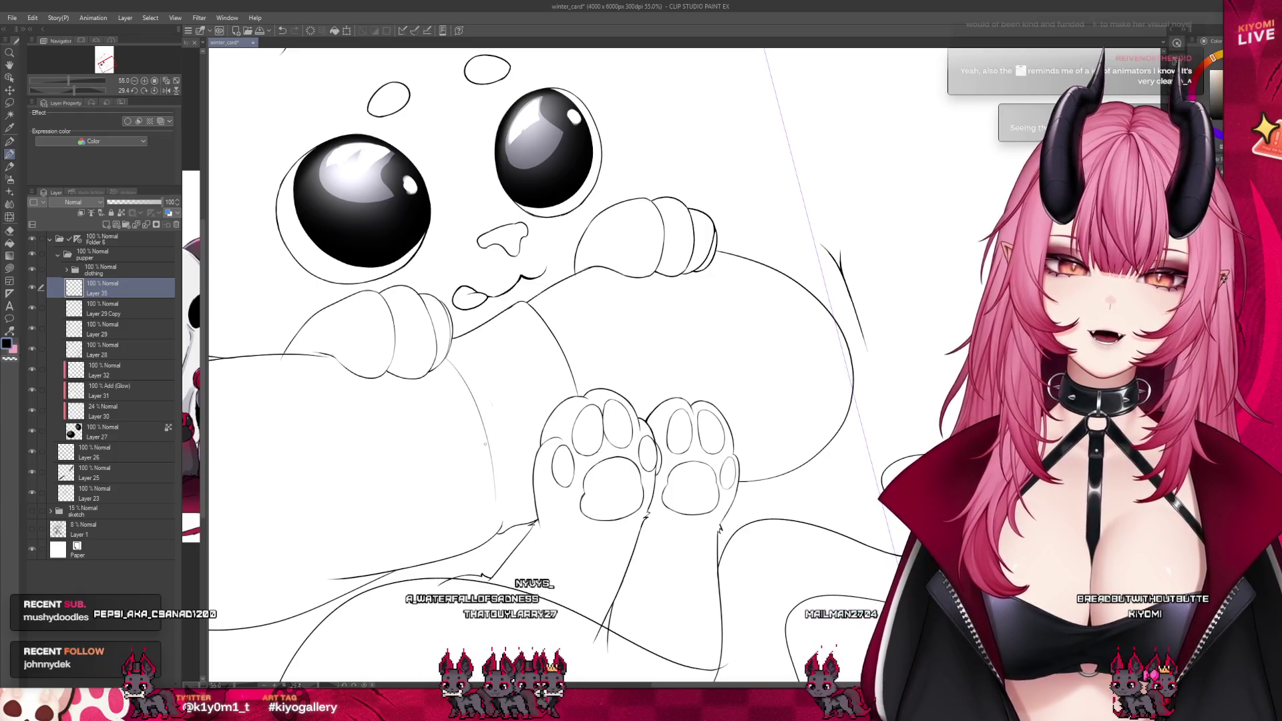
left_click_drag(445, 356, 499, 508)
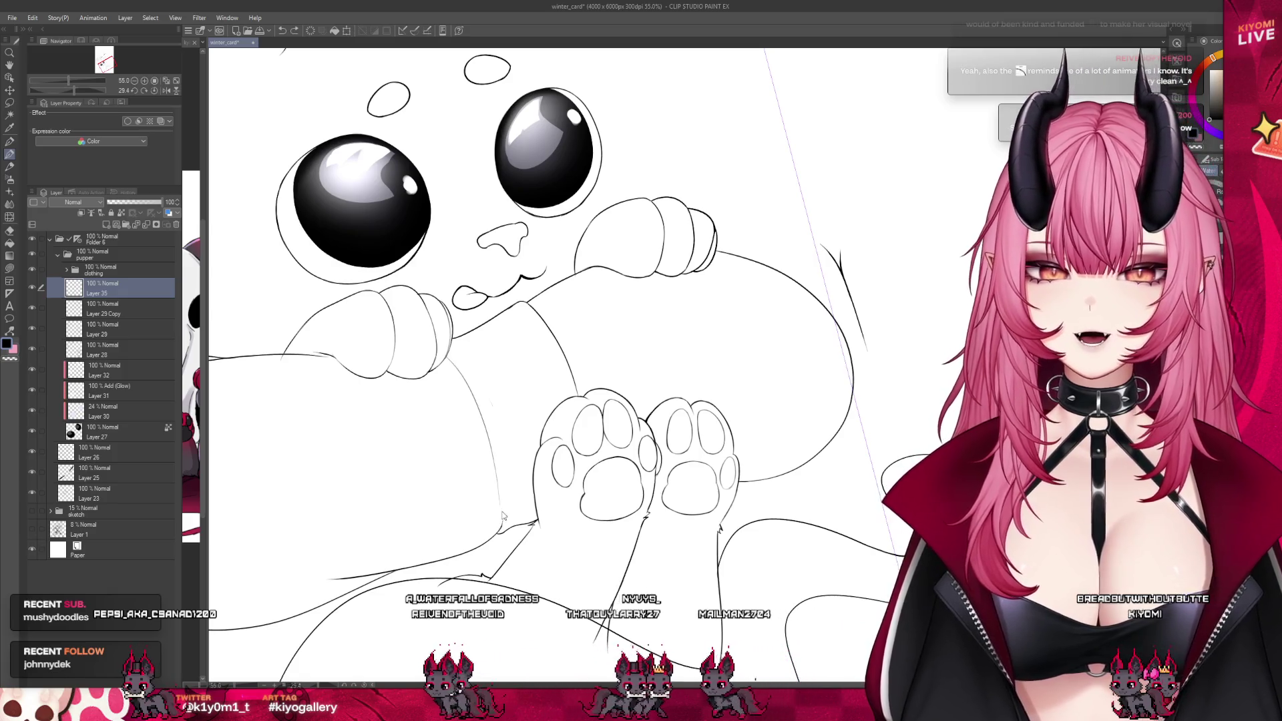
Turn the sketch folder's visibility back on beneath the lineart and zoom around the face
scroll(498, 528, "up", 2)
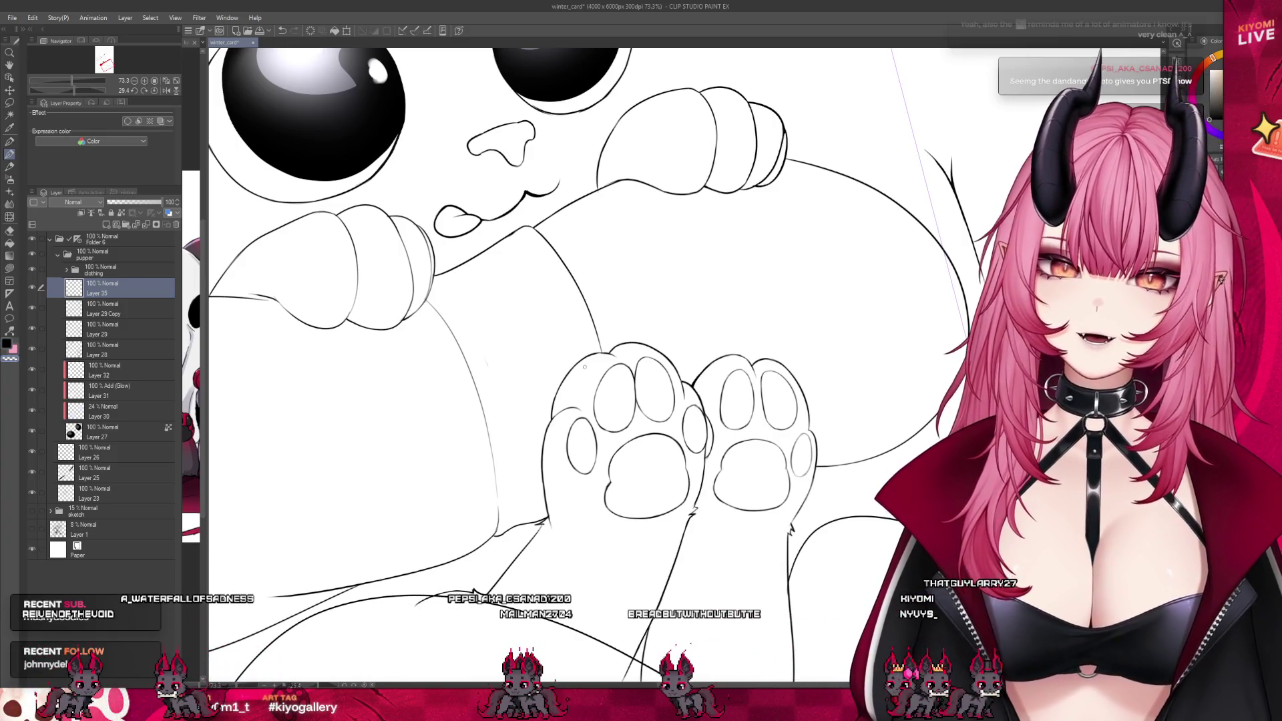
scroll(584, 367, "down", 8)
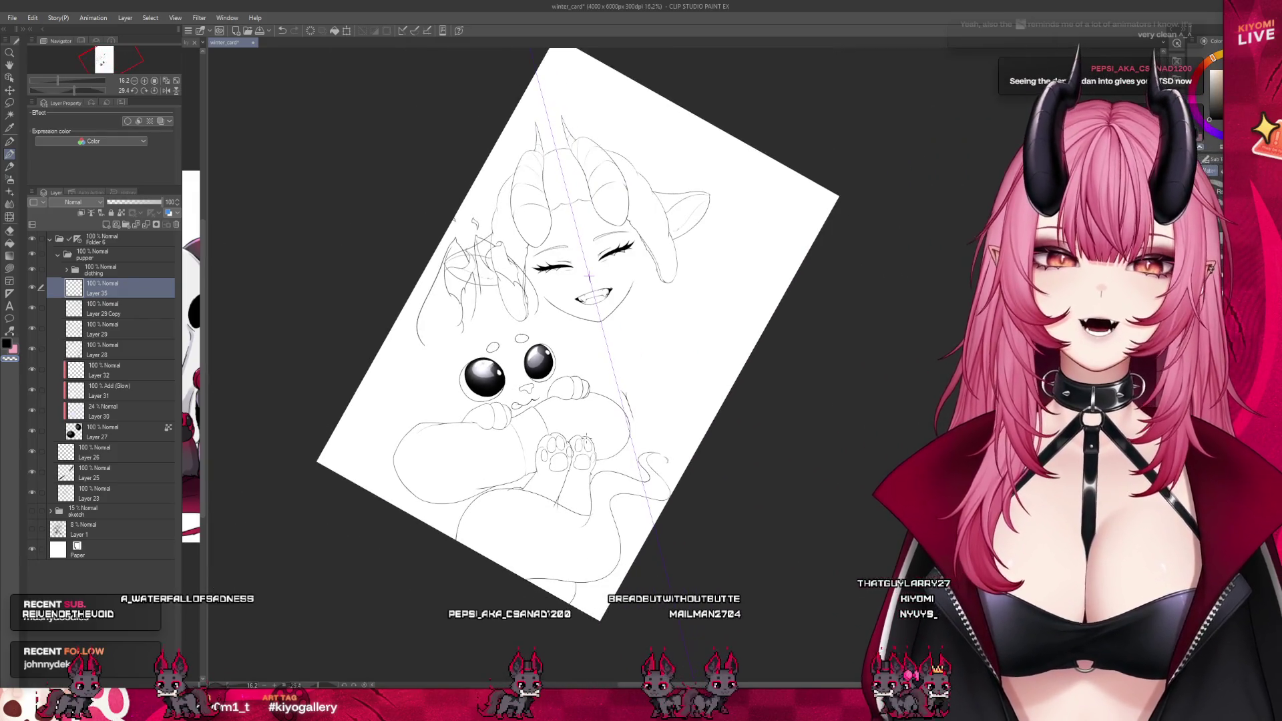
scroll(531, 398, "up", 3)
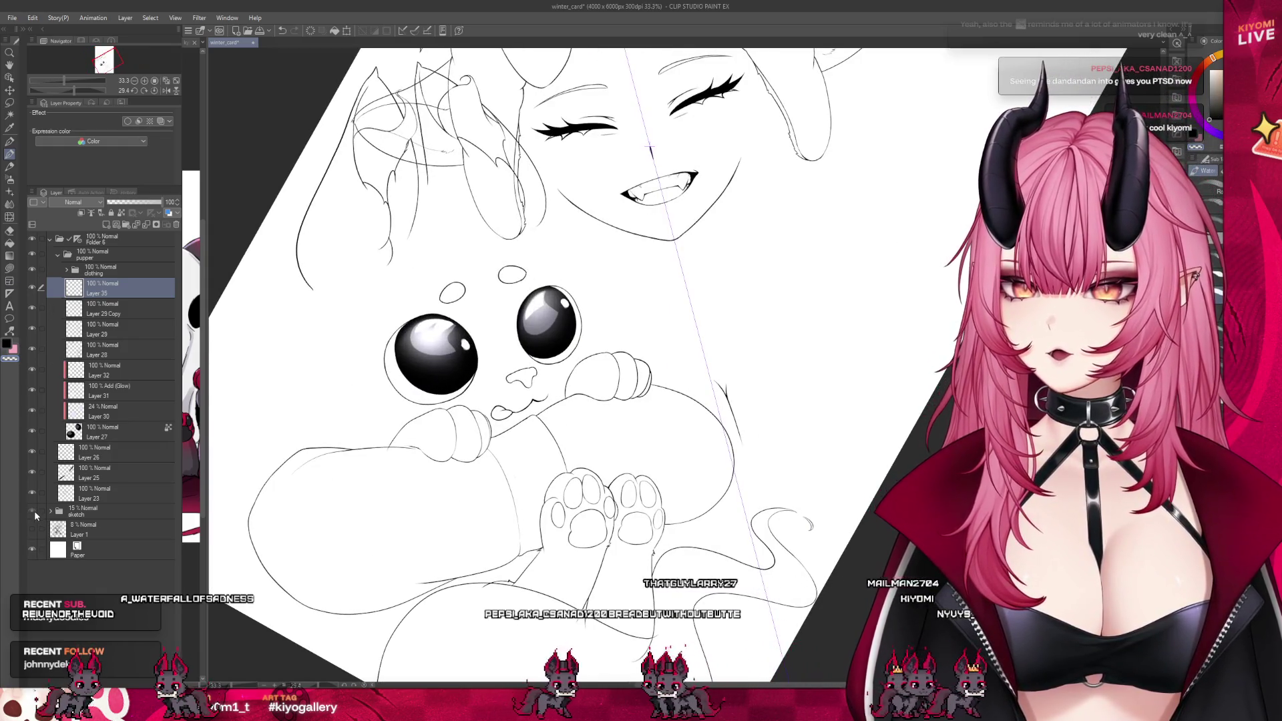
left_click(31, 510)
scroll(500, 471, "down", 3)
scroll(567, 344, "up", 2)
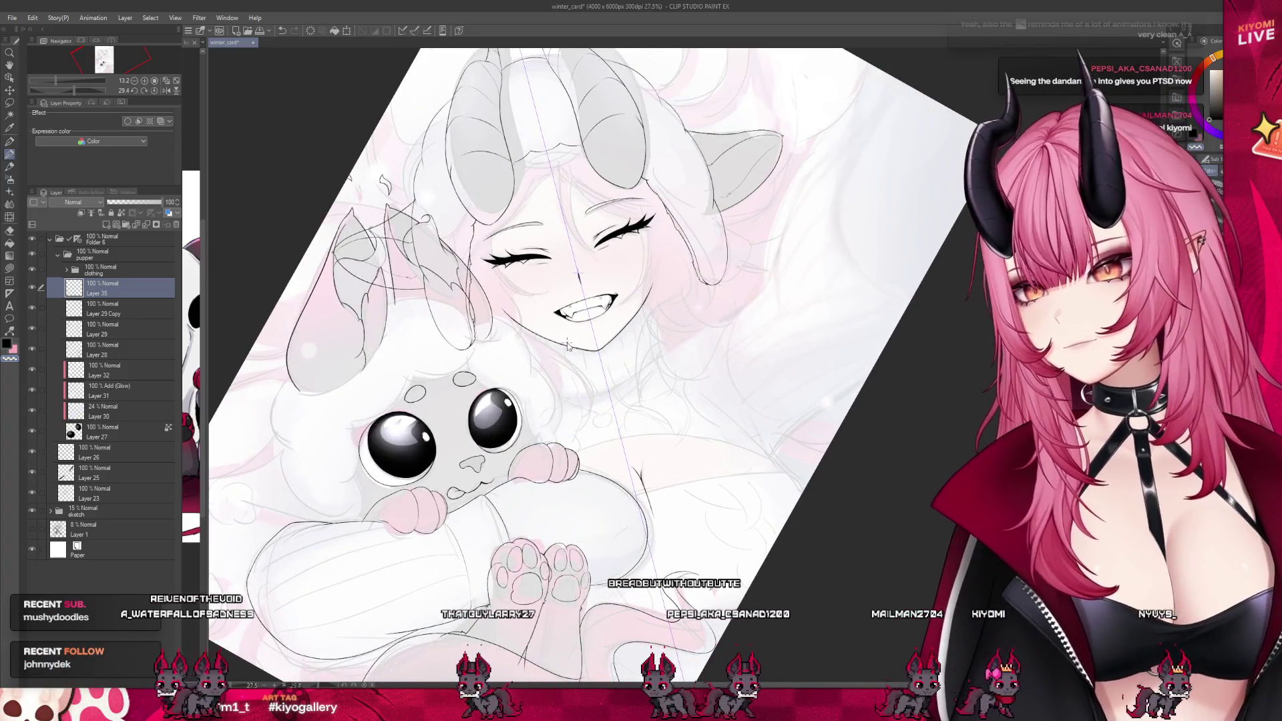
Show Layer 35's hidden lineart and rename the layer 'glove'
left_click(32, 287)
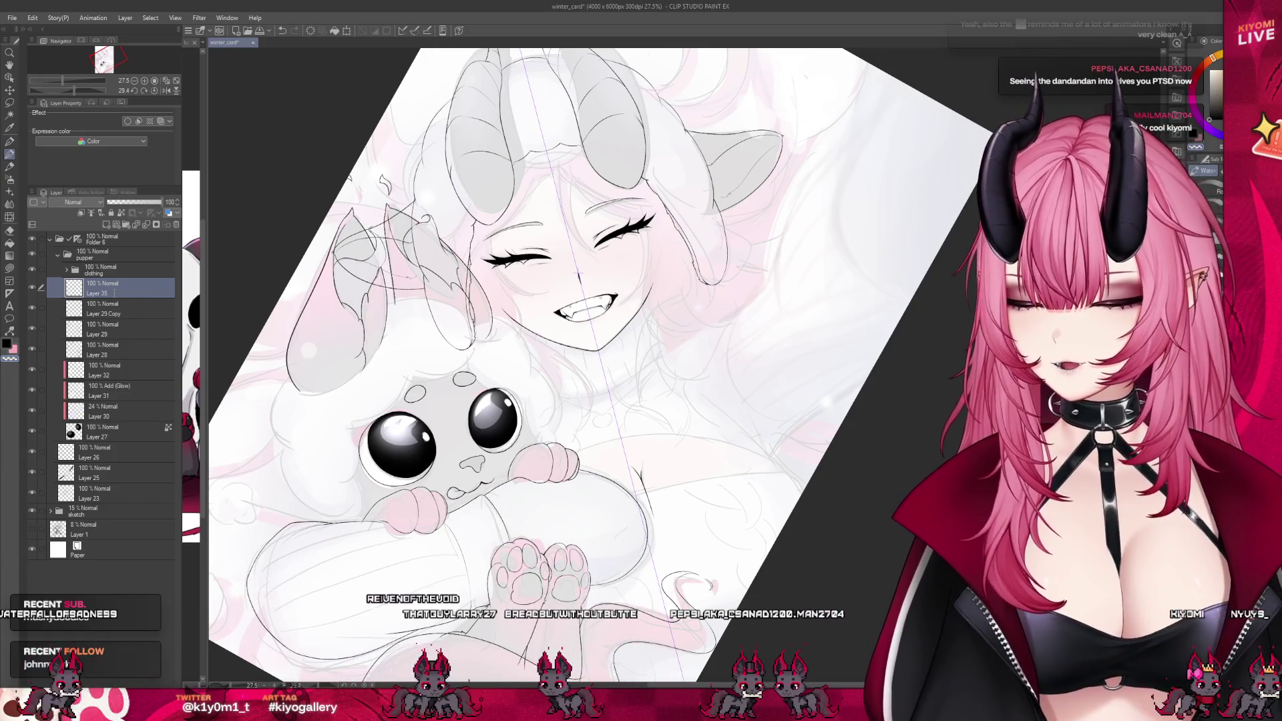
double_click(114, 293)
type("glove")
key("Return")
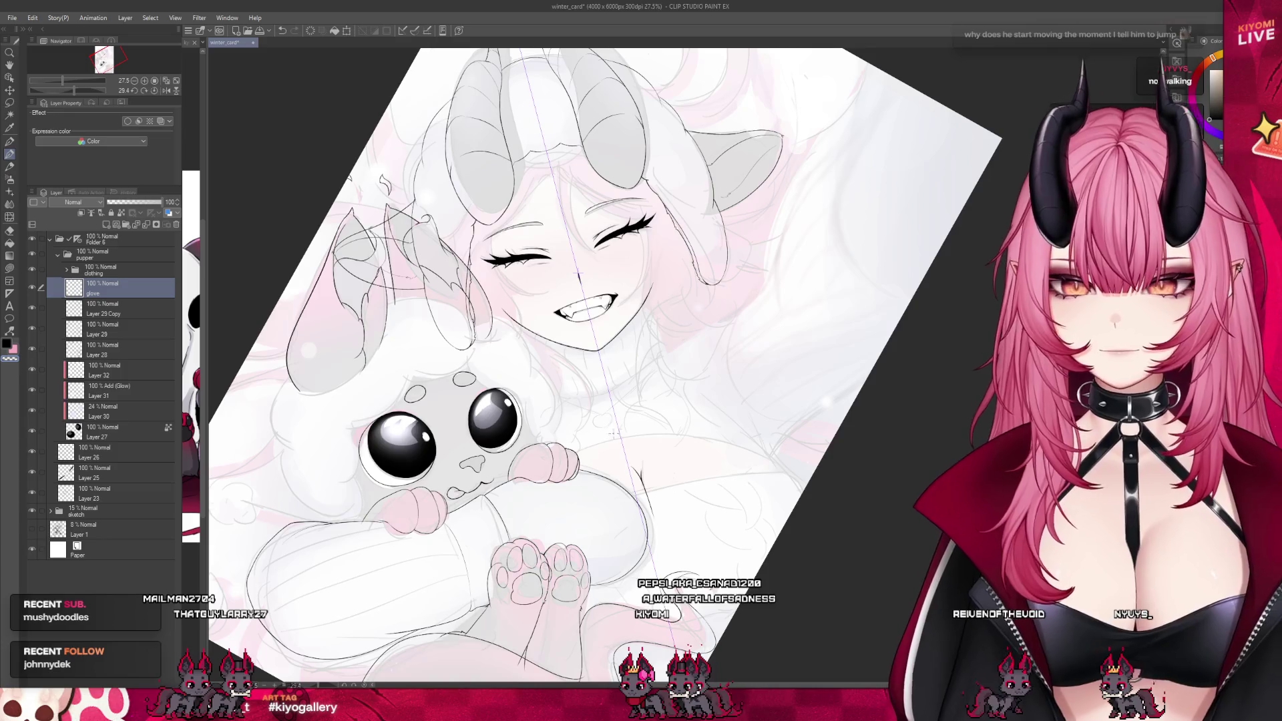
Switch to another brush tool and fine-tune its size with the bracket keys
scroll(613, 433, "down", 2)
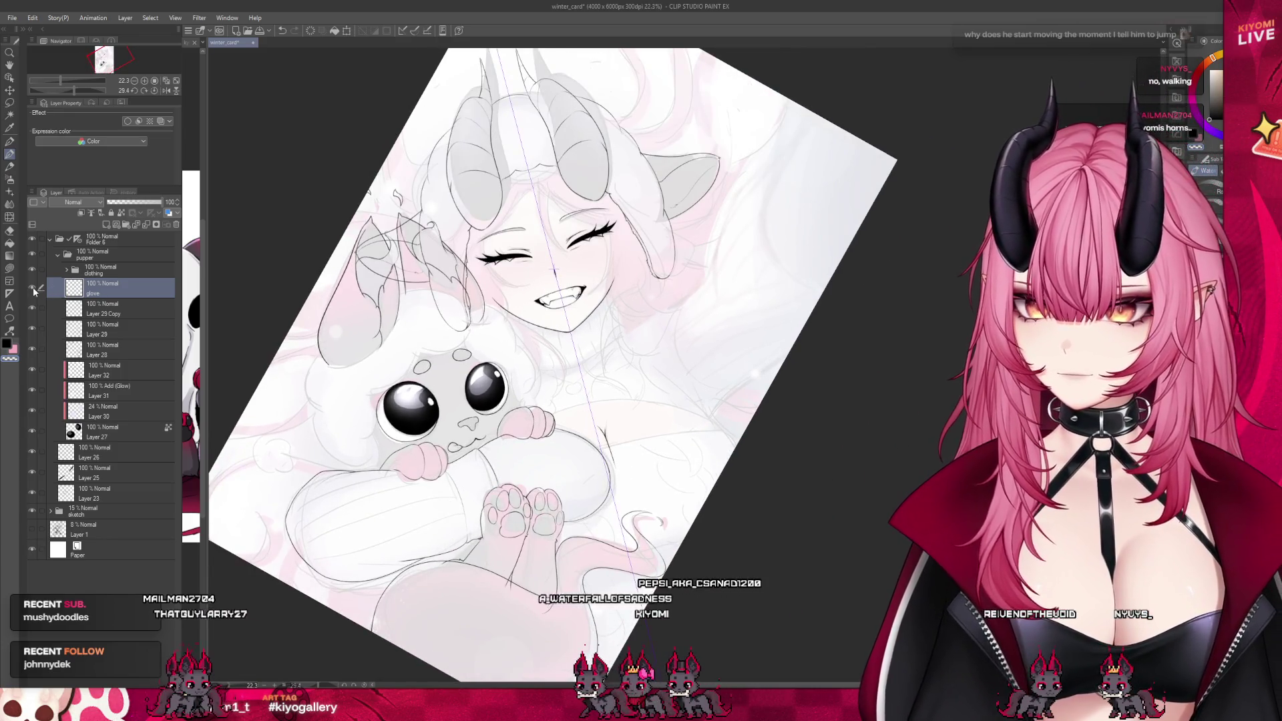
scroll(529, 434, "up", 2)
scroll(564, 175, "up", 1)
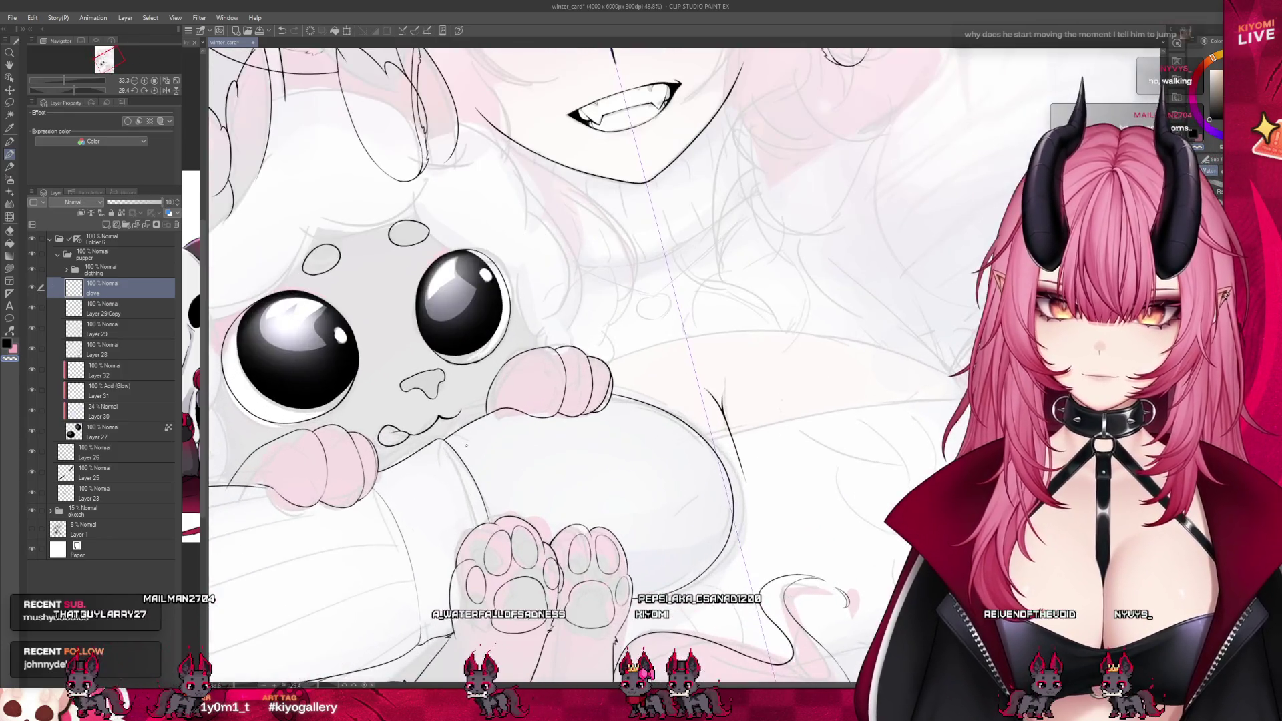
scroll(644, 471, "down", 3)
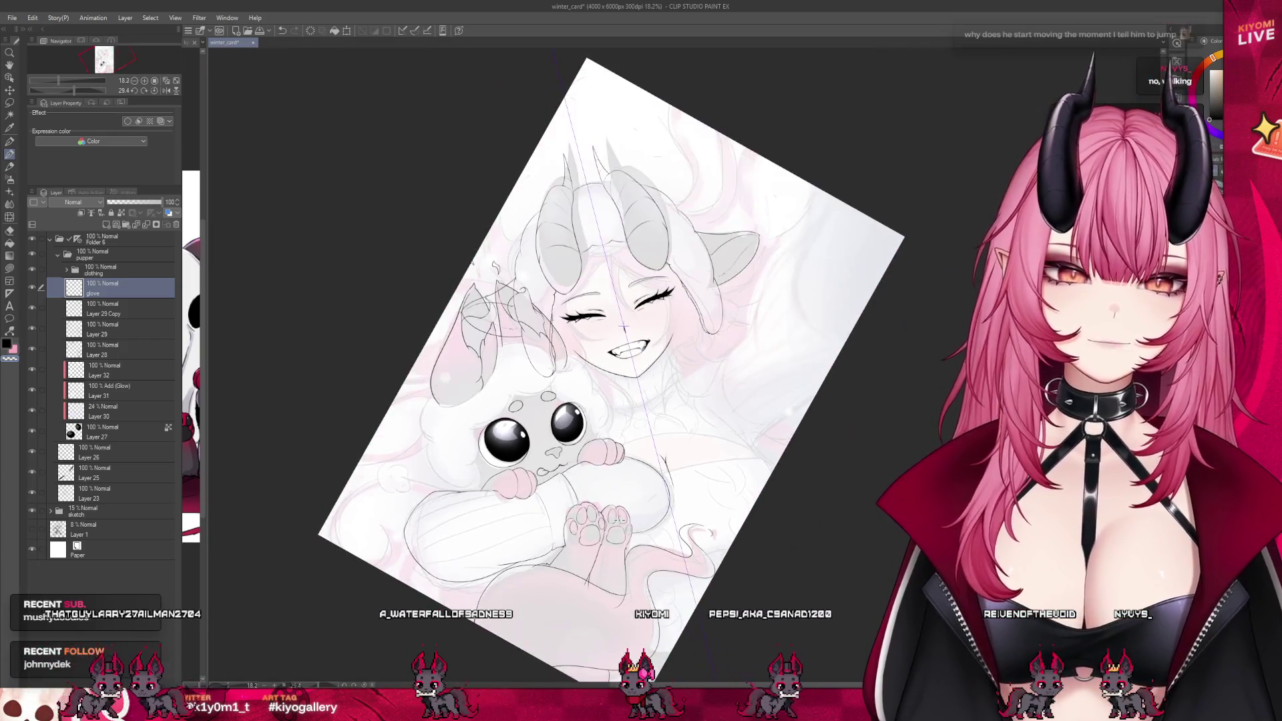
scroll(636, 443, "up", 1)
left_click(9, 217)
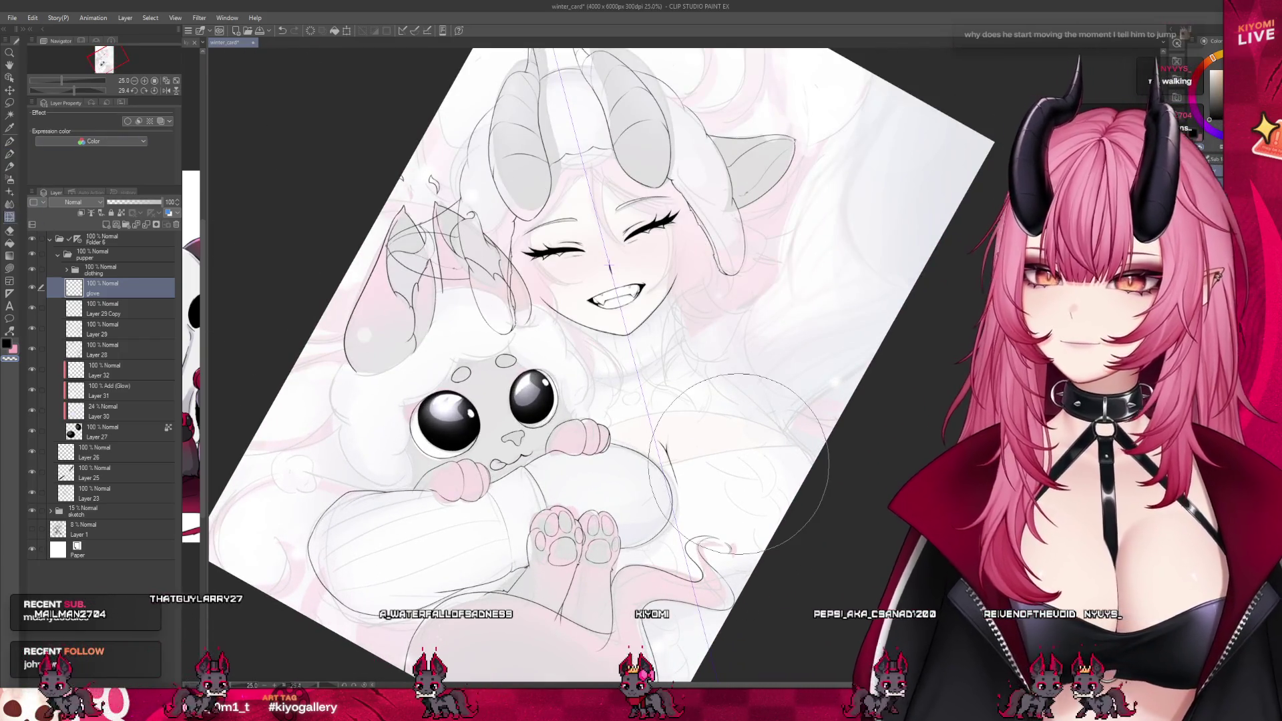
key("[")
key("[")
key("[")
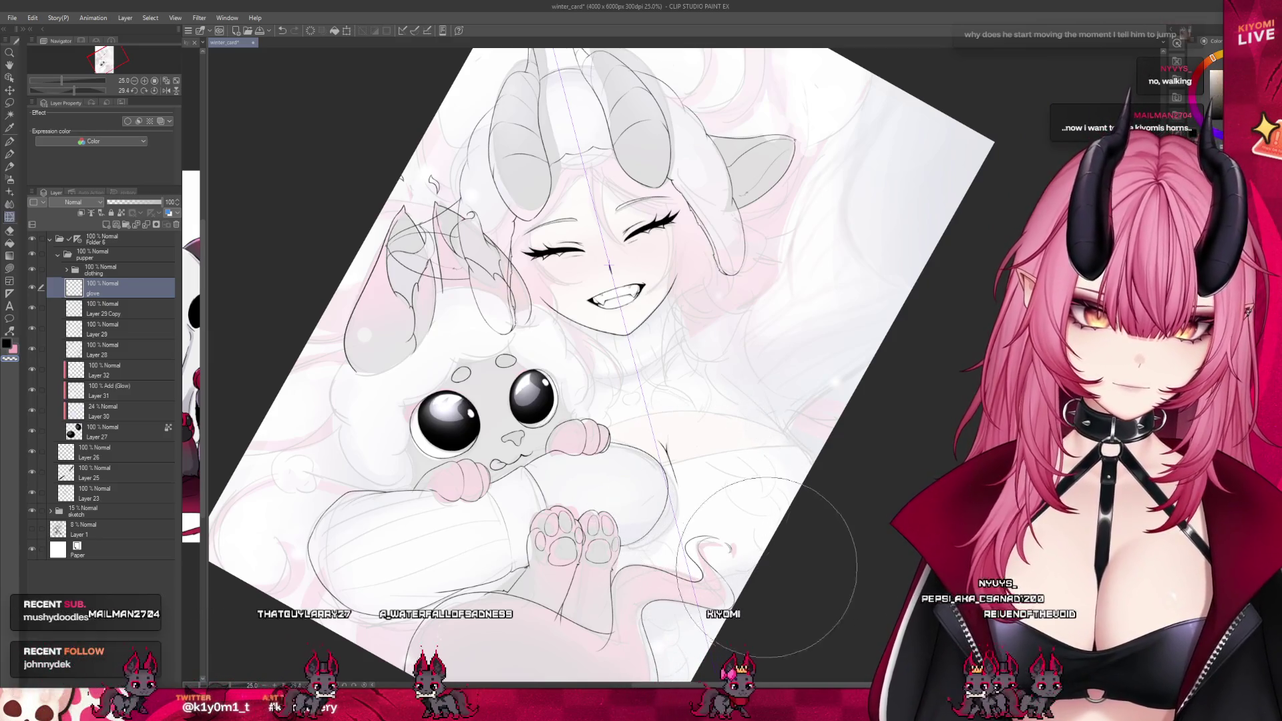
key("]")
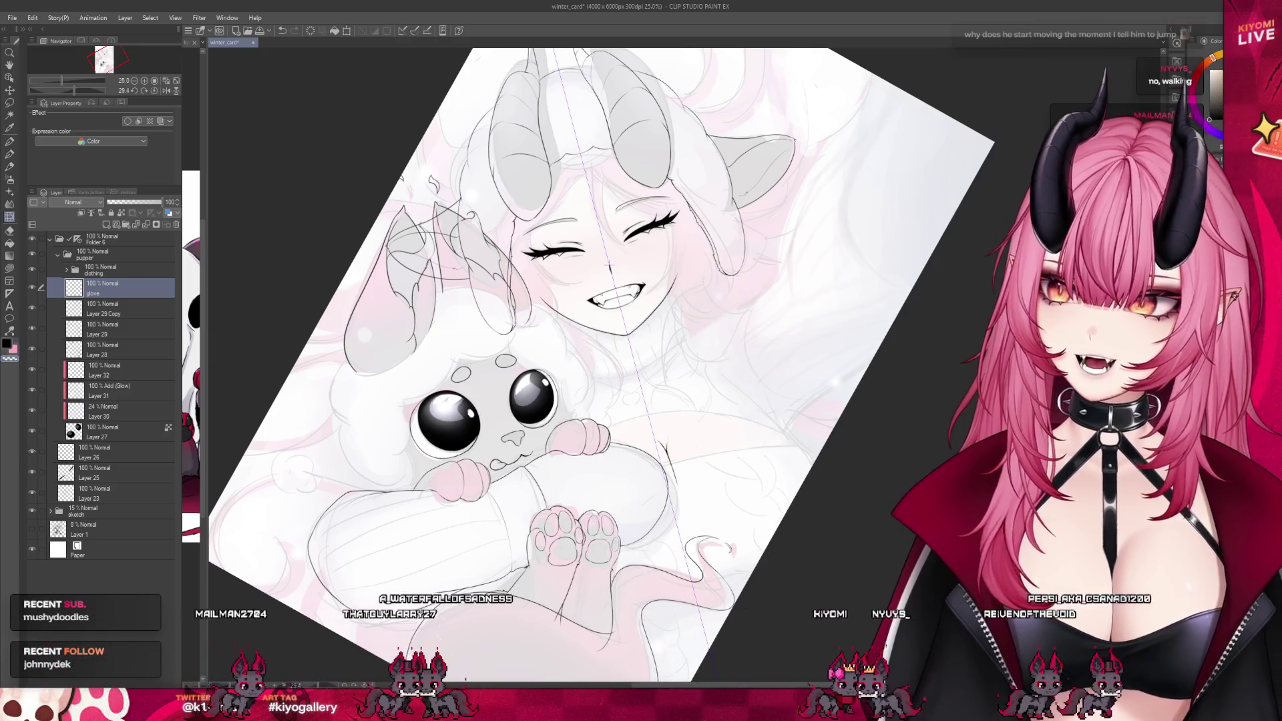
key("bracketright")
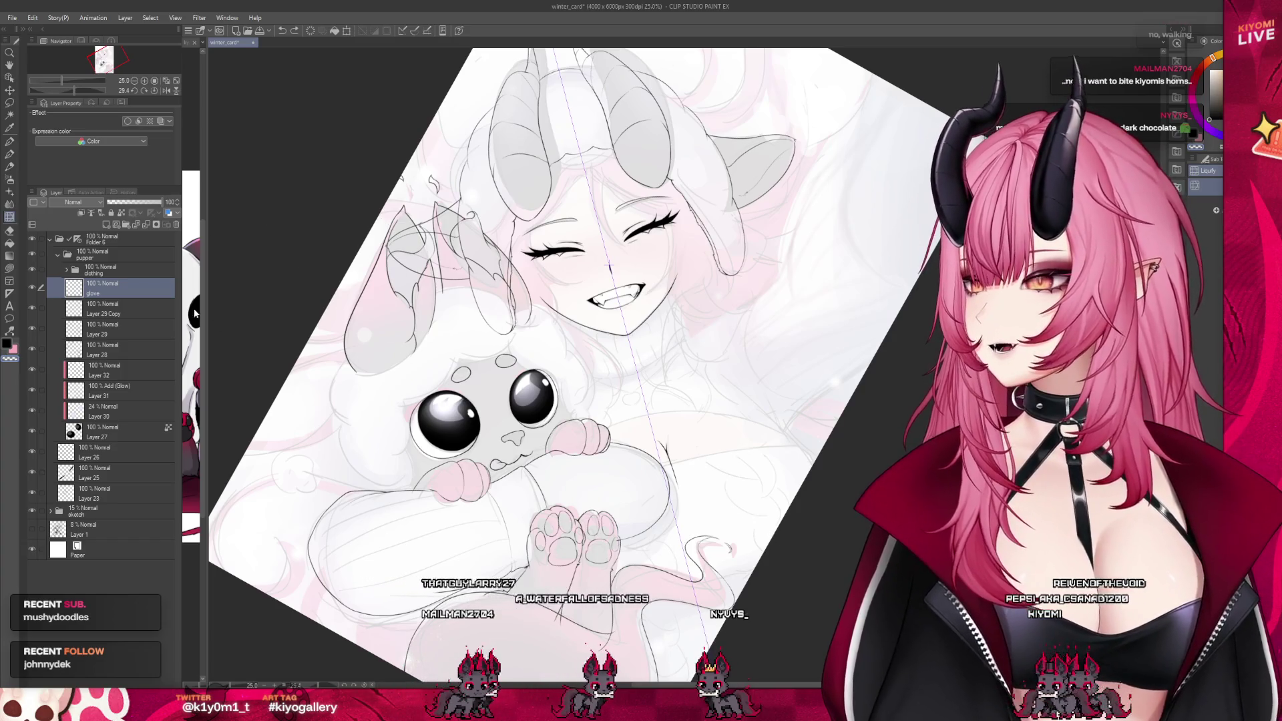
Zoom in on the drawing, expand the clothing folder and select Layer 34
key("ctrl+plus")
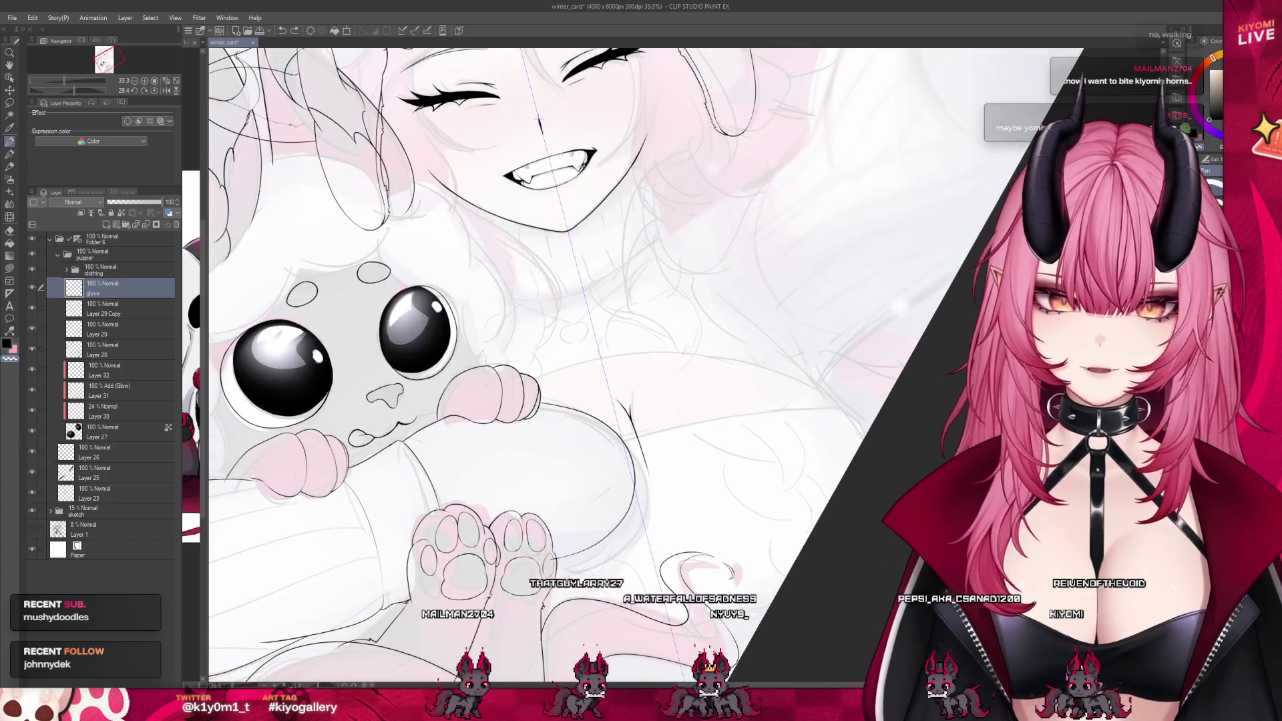
scroll(558, 567, "up", 5)
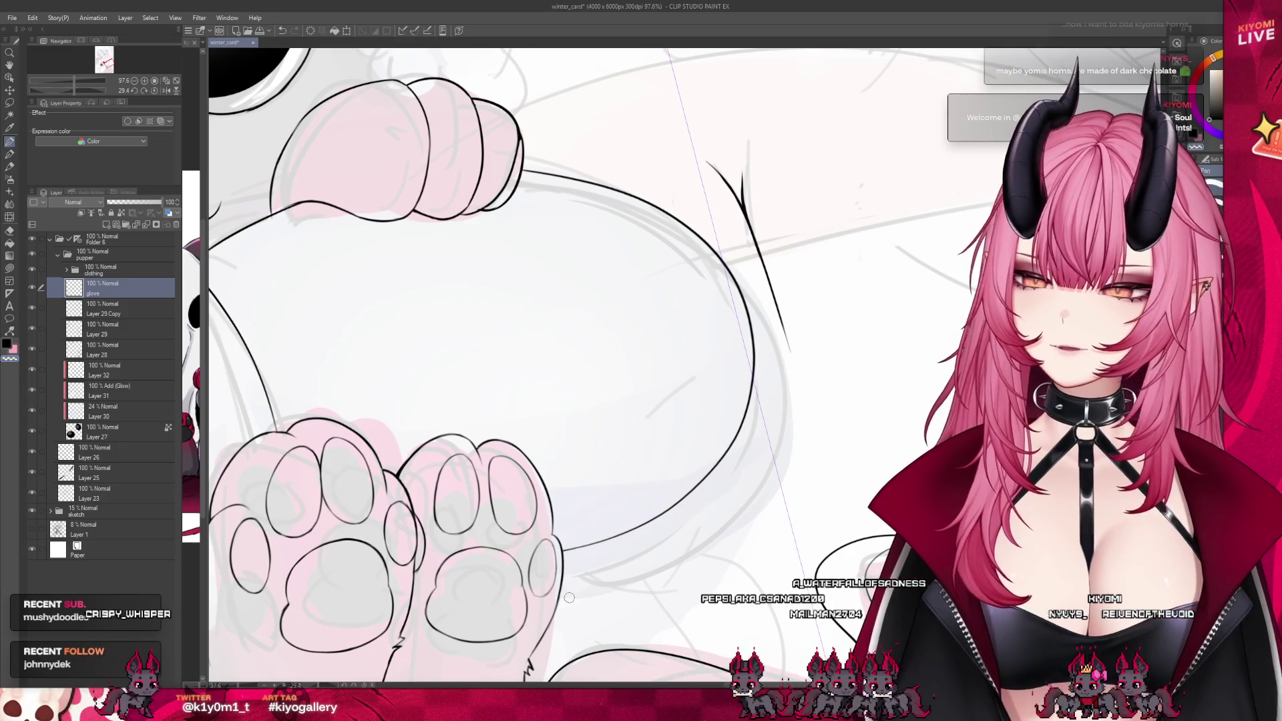
scroll(569, 597, "down", 4)
scroll(621, 360, "down", 3)
scroll(621, 361, "up", 1)
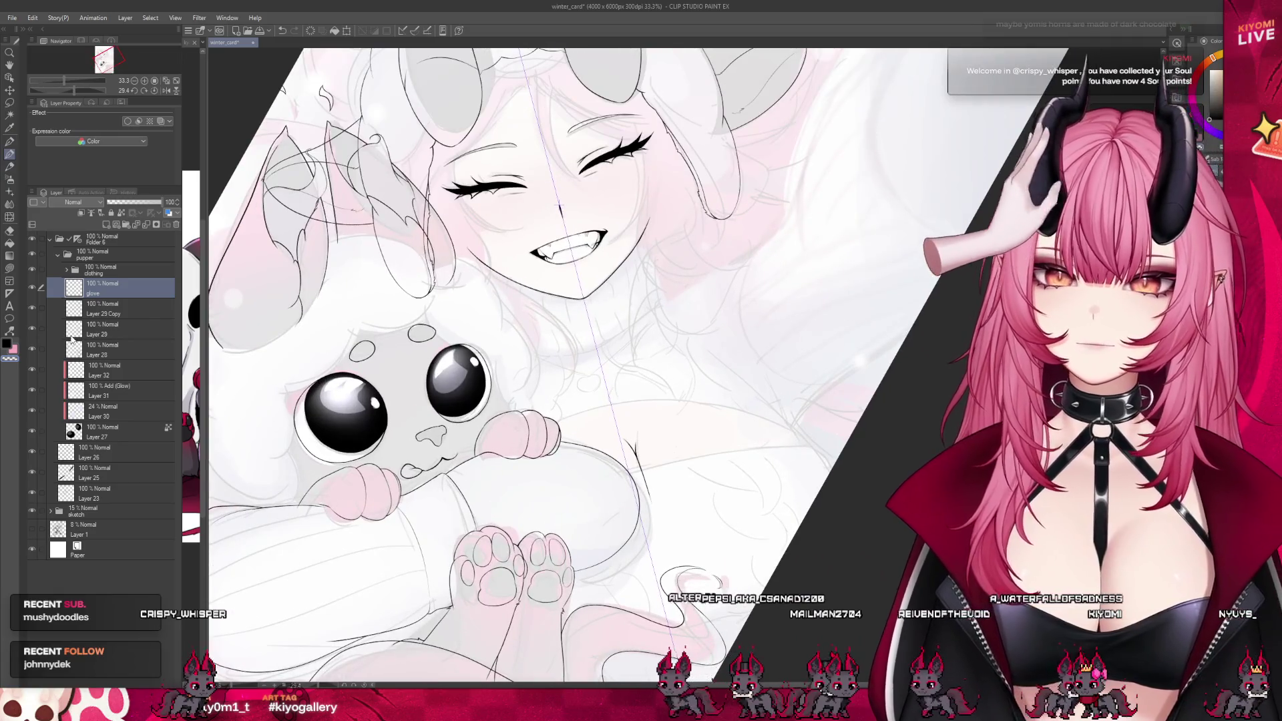
left_click(67, 270)
left_click(116, 283)
scroll(248, 265, "down", 3)
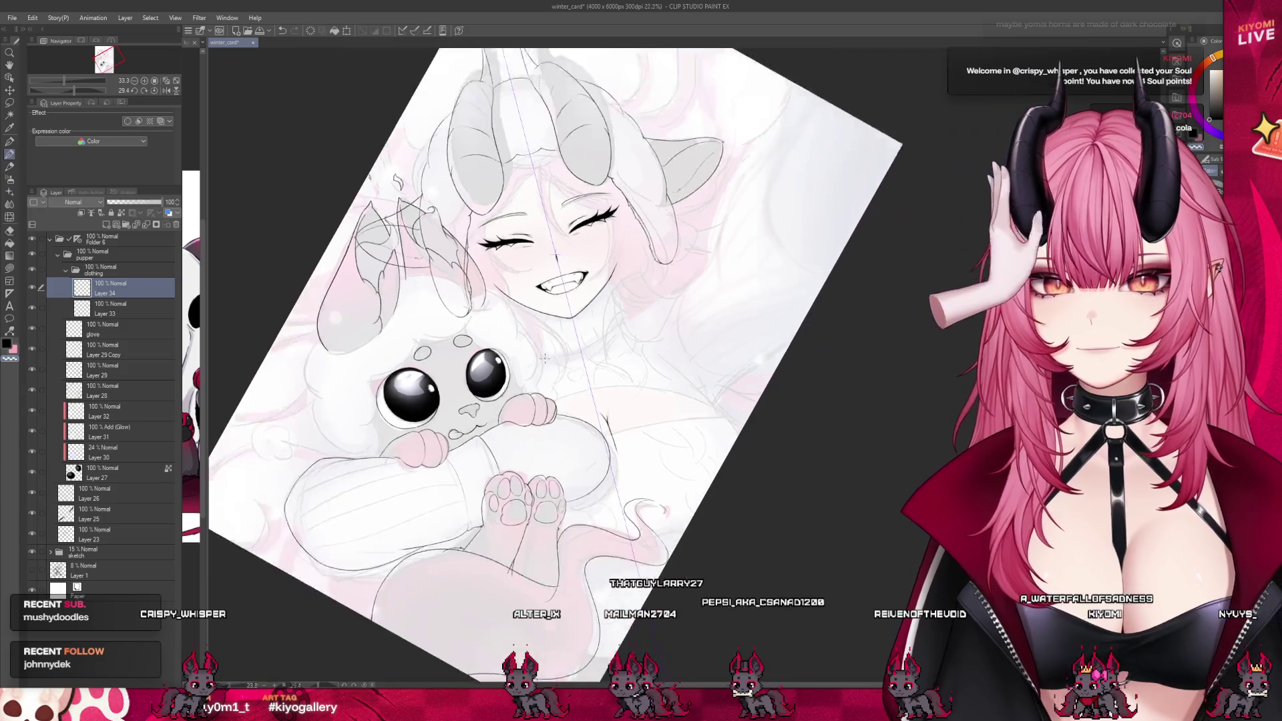
Finish naming the ears layer and rename Layer 33 to 'hat'
left_click(126, 308)
type("hat")
key("Return")
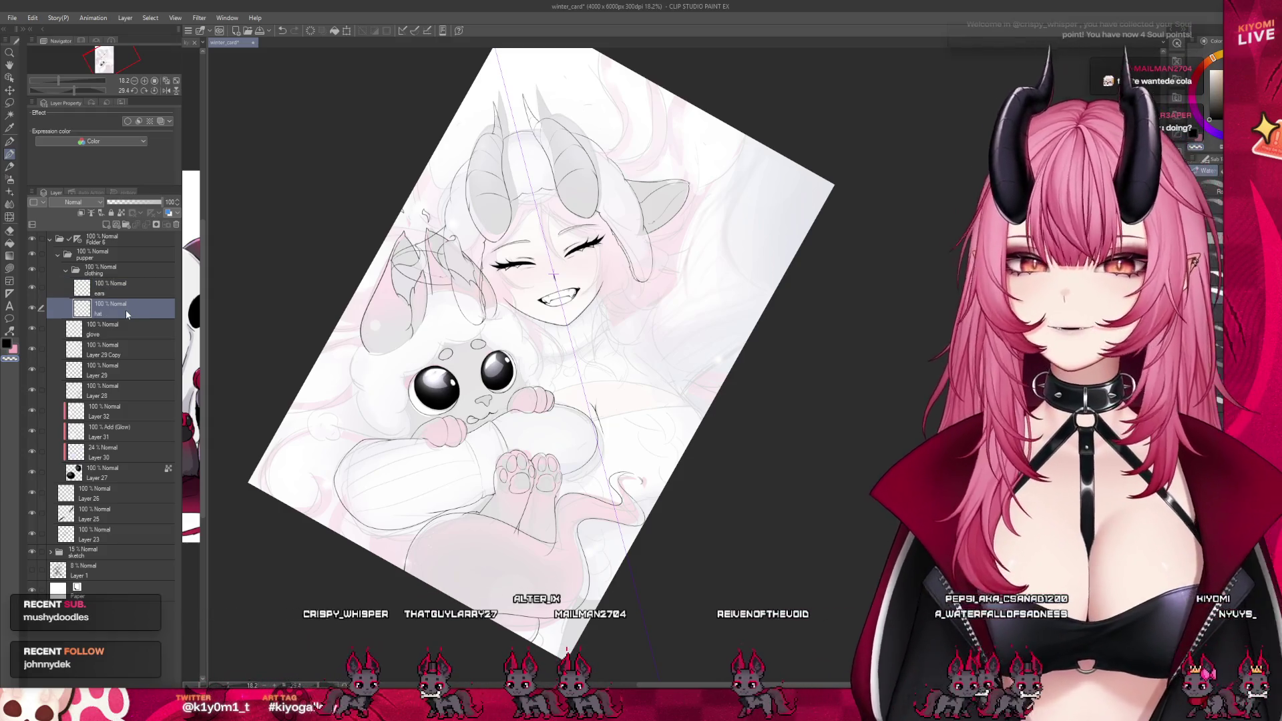
scroll(541, 354, "down", 3)
scroll(500, 347, "up", 3)
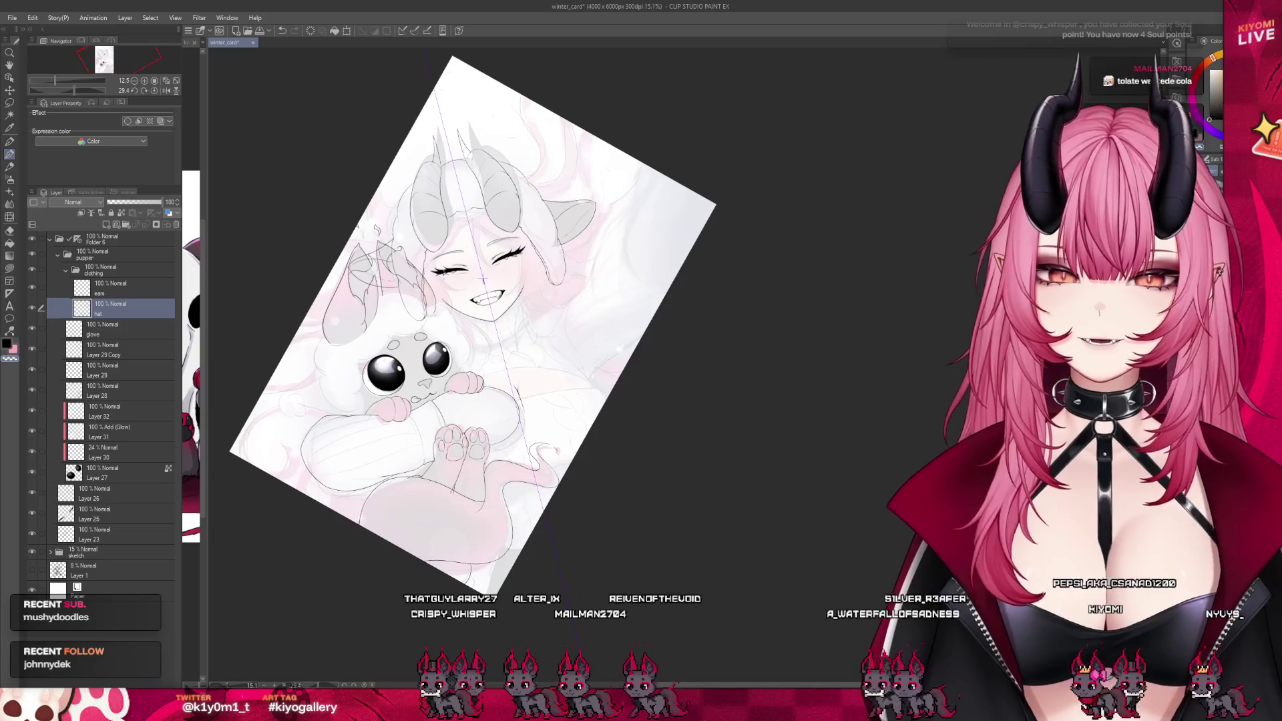
scroll(289, 331, "up", 3)
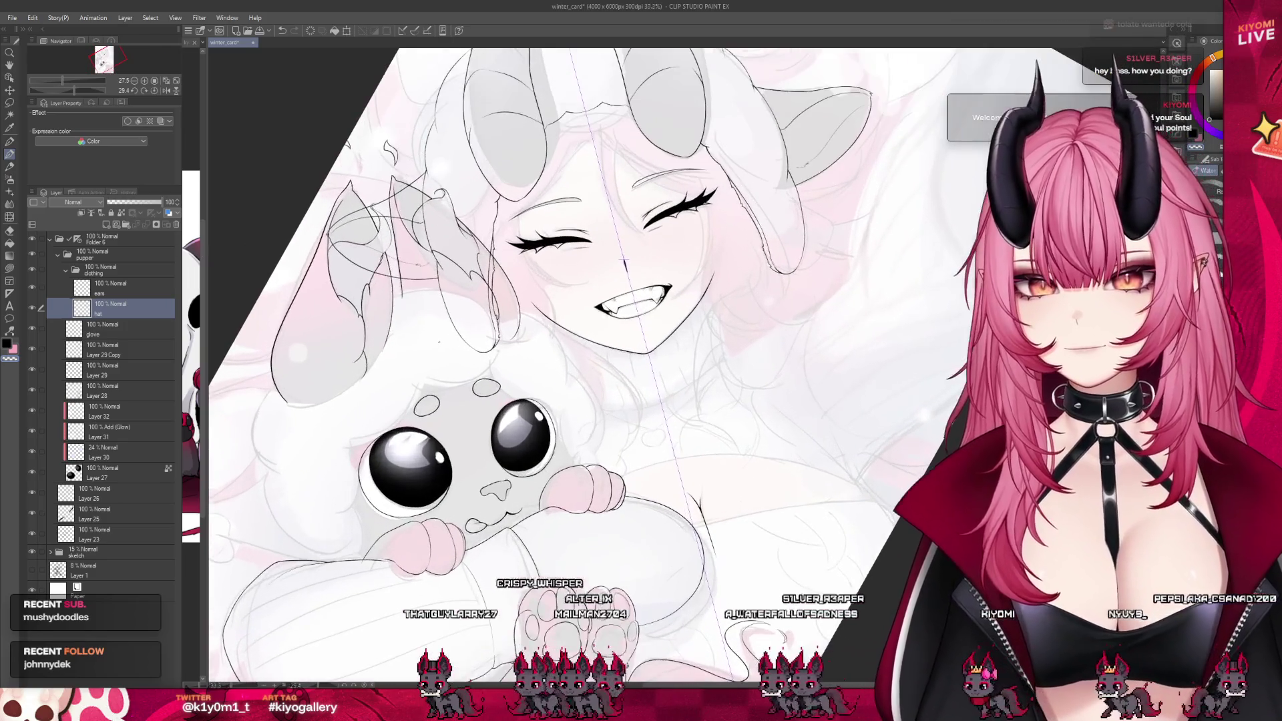
Add a new layer above hat and move the glove layer above the pupper folder
left_click(104, 228)
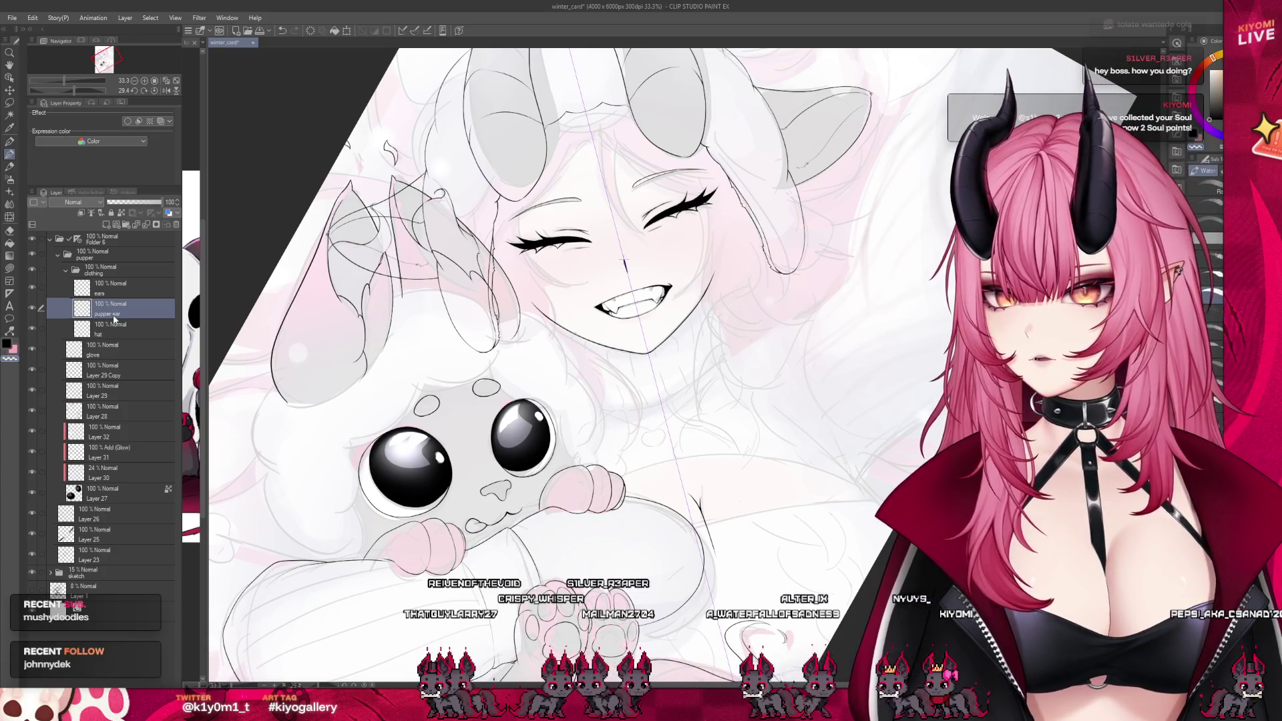
left_click_drag(101, 271, 113, 261)
left_click(98, 354)
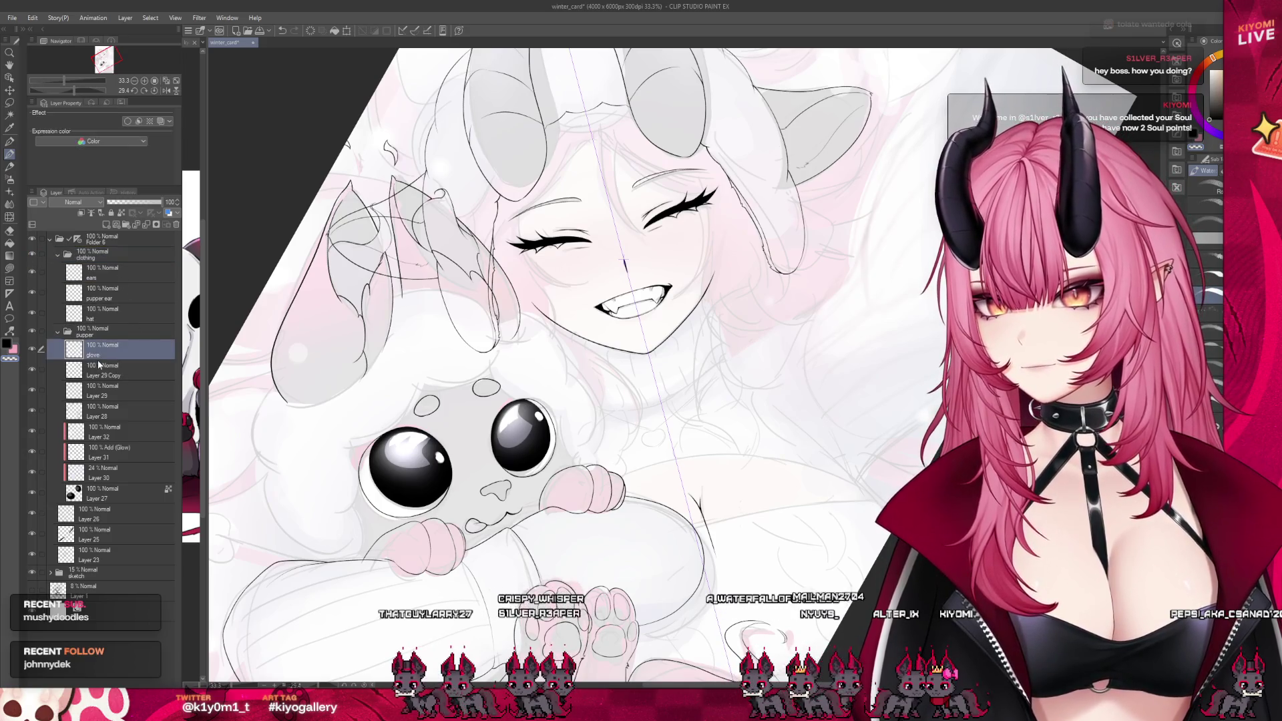
left_click_drag(99, 351, 111, 327)
Rename Layer 28 to 'face' and Layer 29 Copy to 'tail' in the pupper folder
left_click(100, 411)
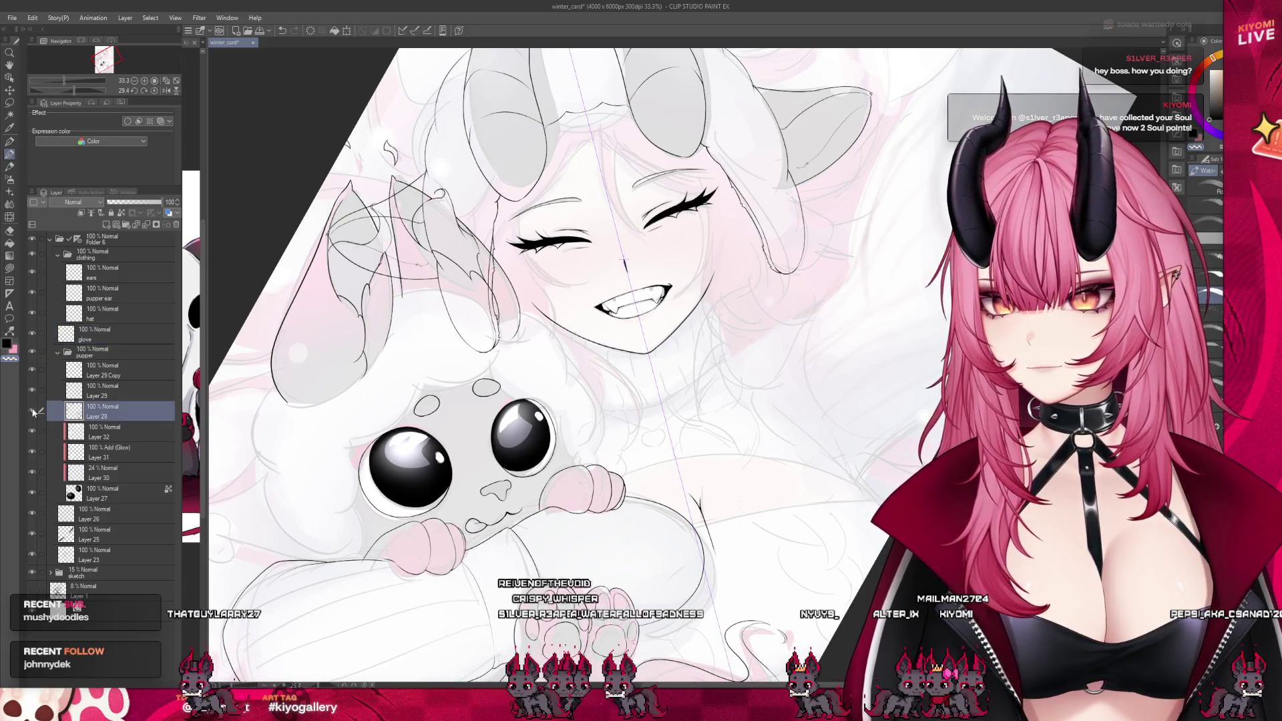
left_click(32, 410)
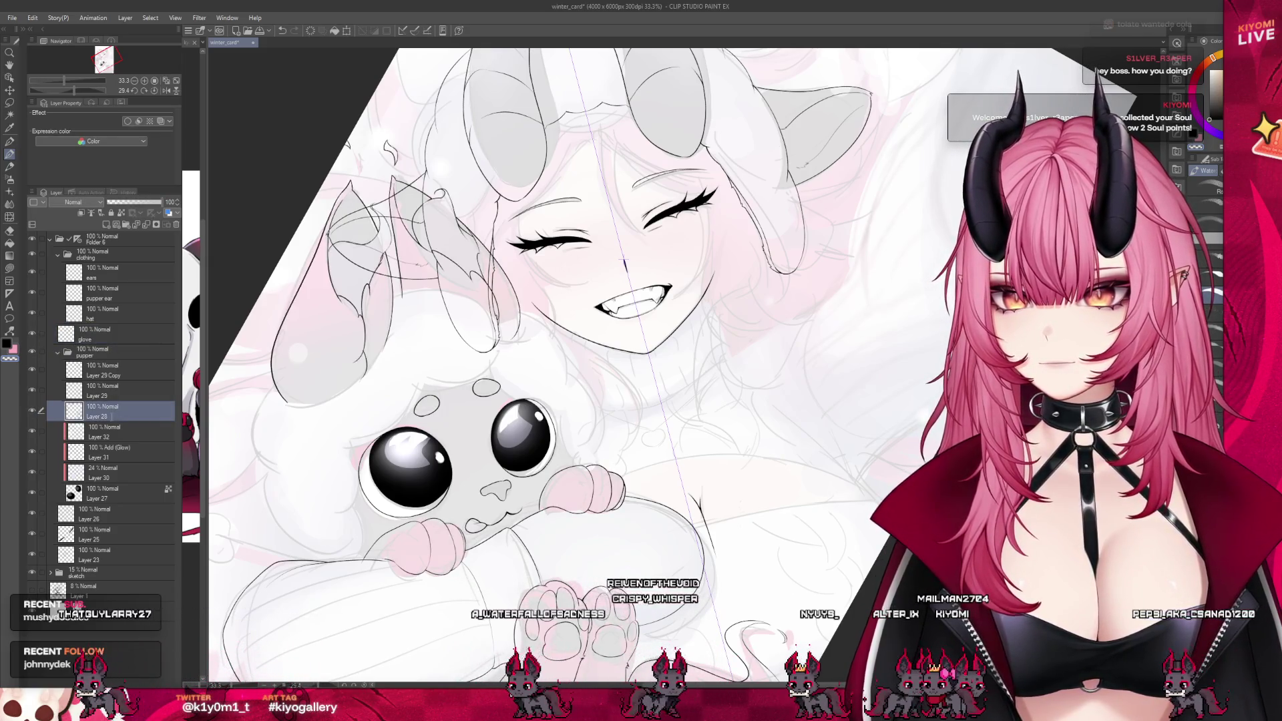
type("face")
left_click(110, 395)
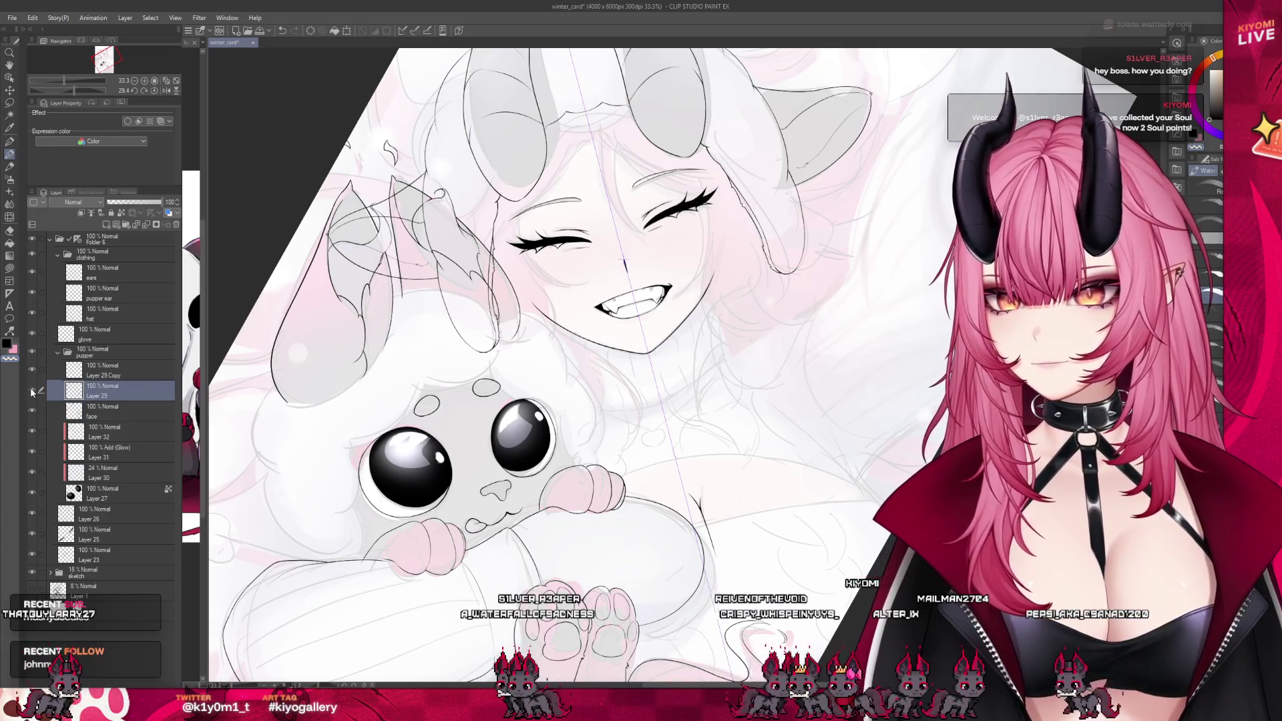
left_click(103, 379)
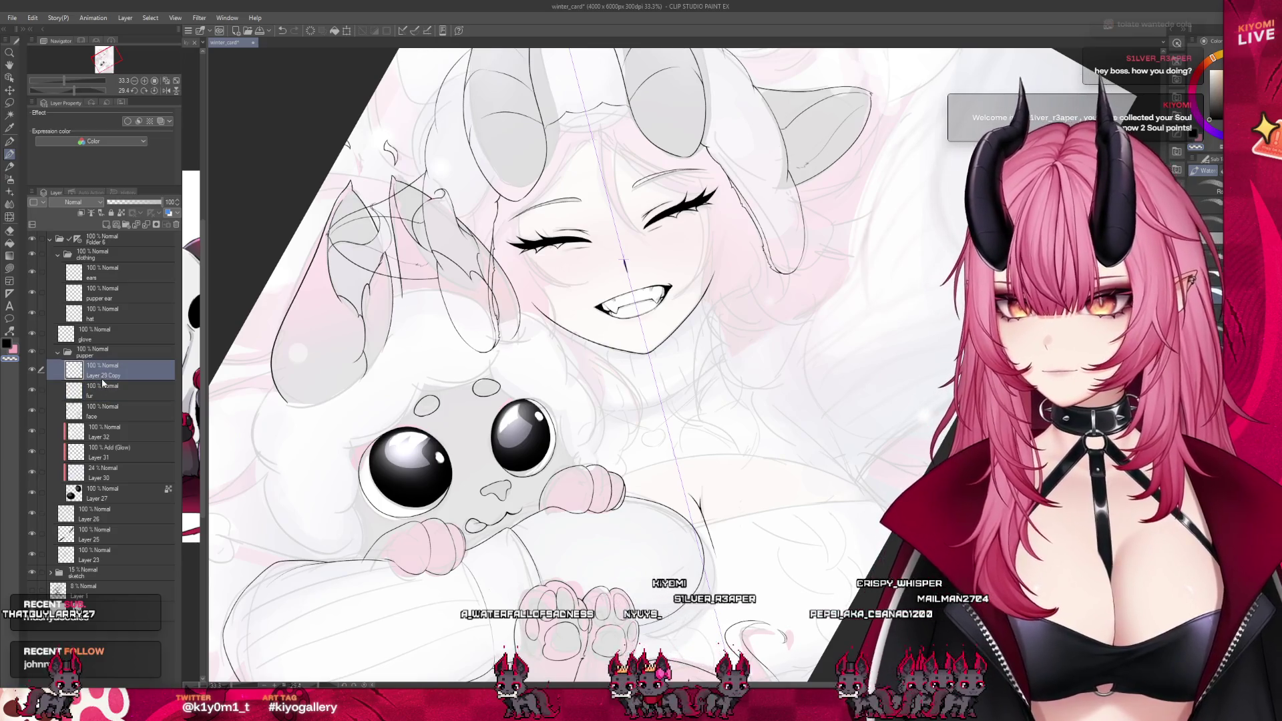
double_click(106, 375)
type("tail")
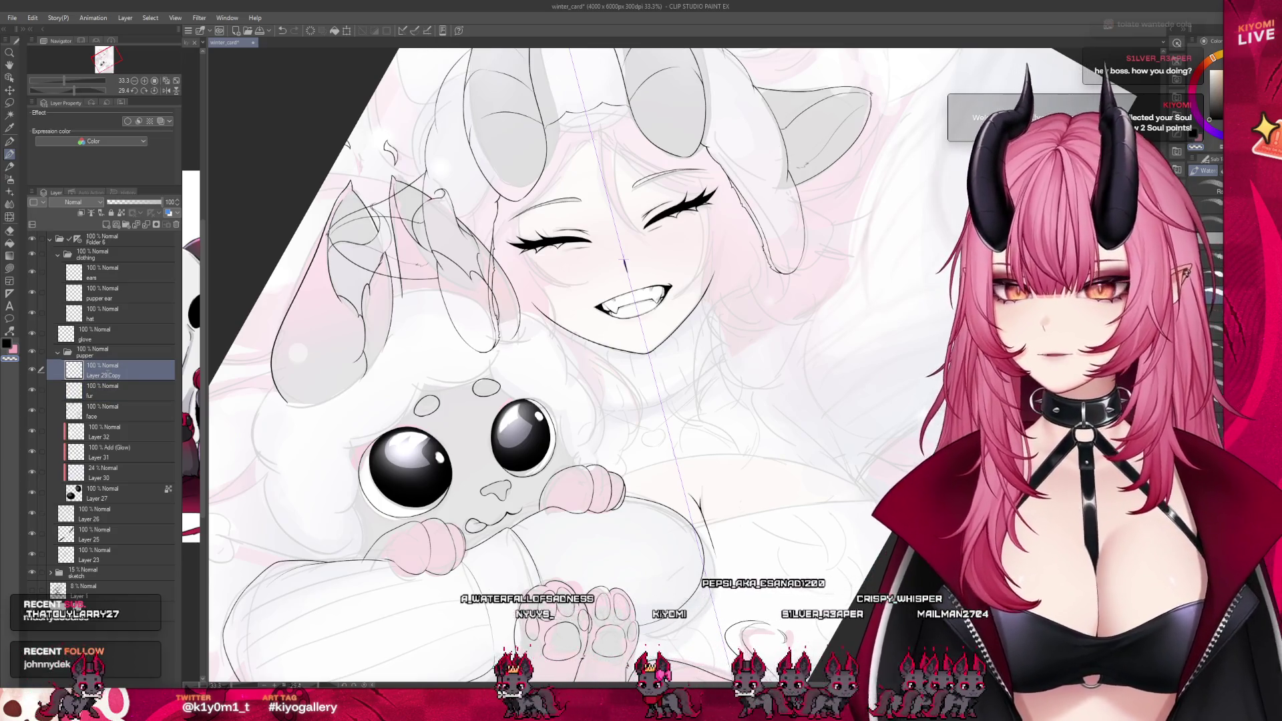
left_click(102, 352)
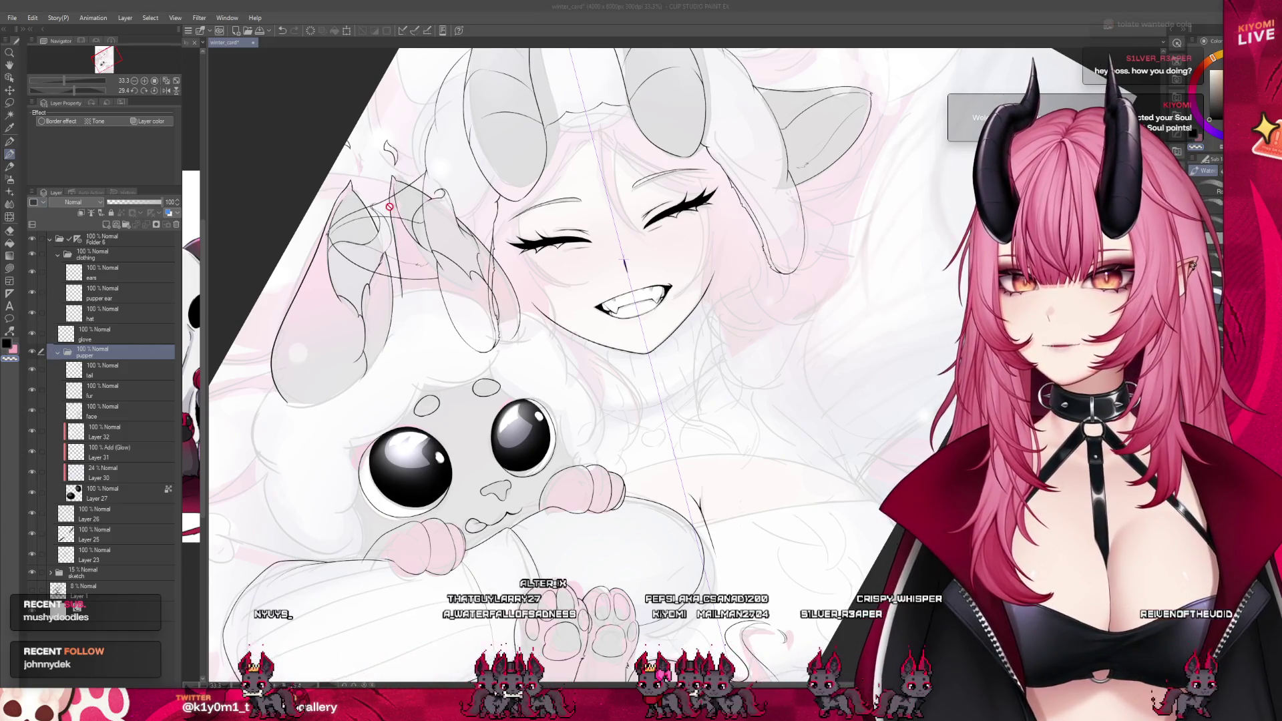
Re-expand the pupper folder and collapse the clothing folder in the Layer palette
left_click(58, 352)
left_click(65, 257)
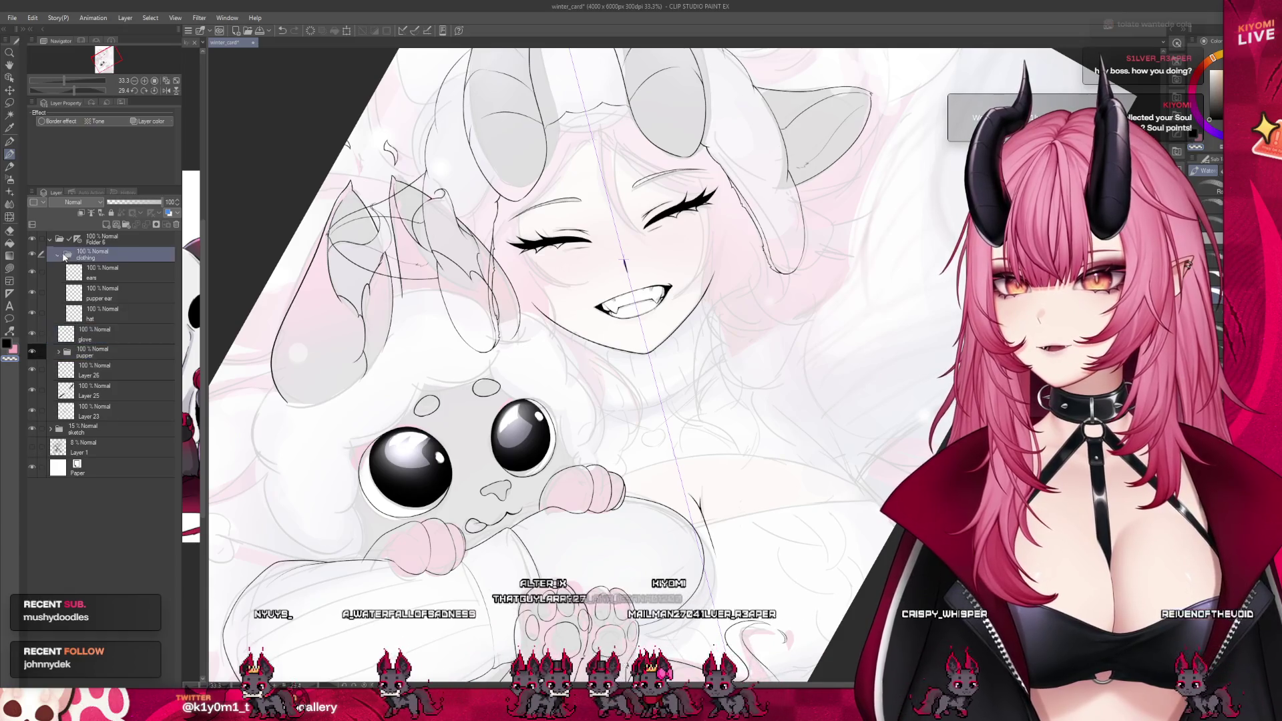
left_click(100, 352)
left_click(59, 352)
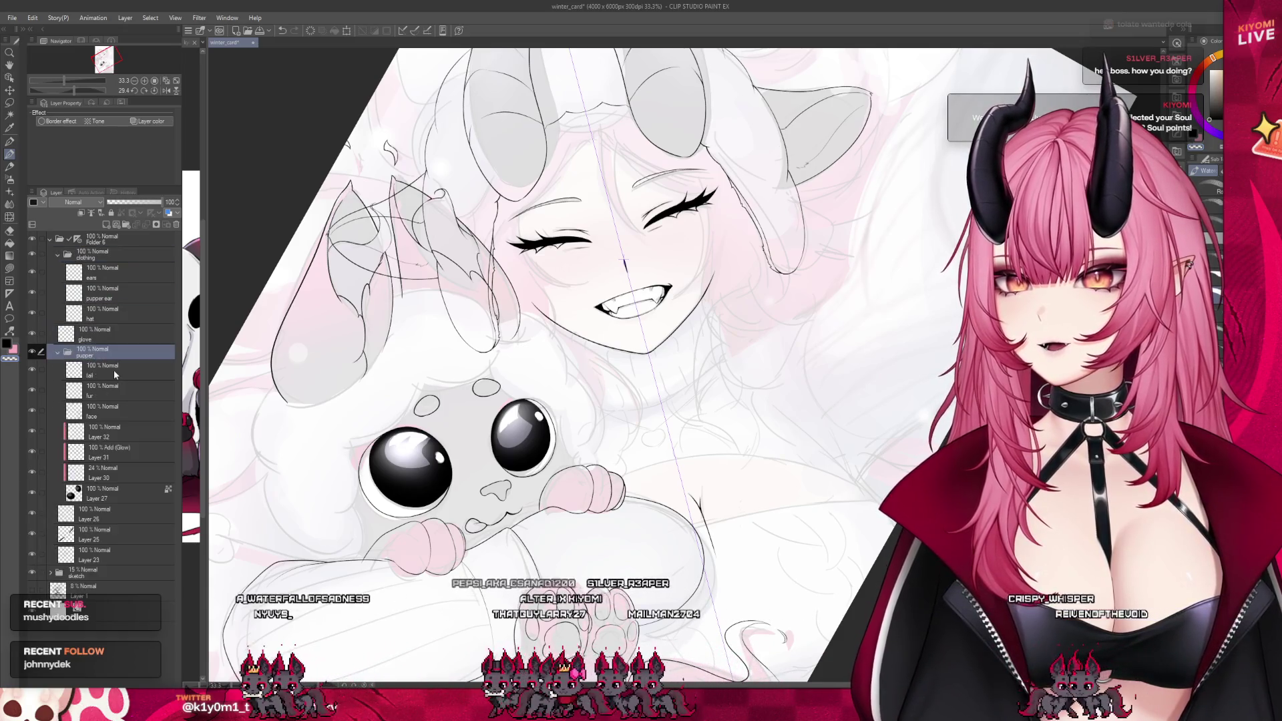
left_click(114, 370)
left_click(58, 254)
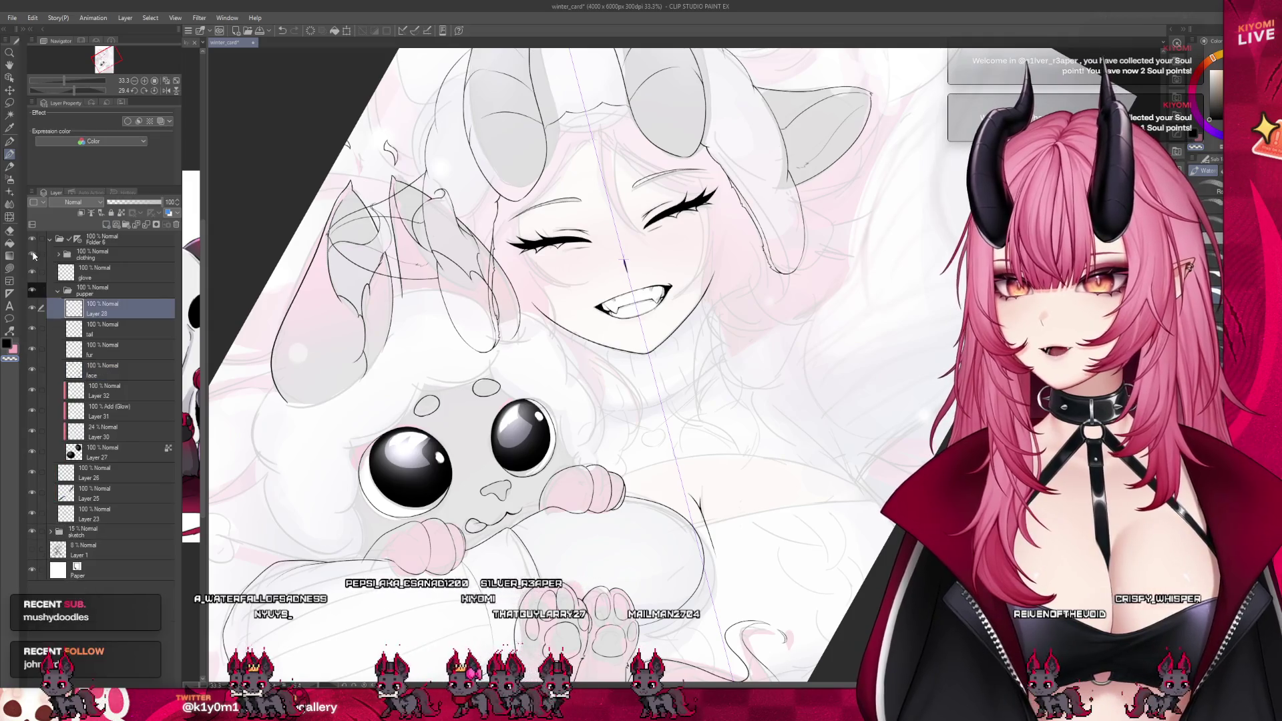
left_click(32, 254)
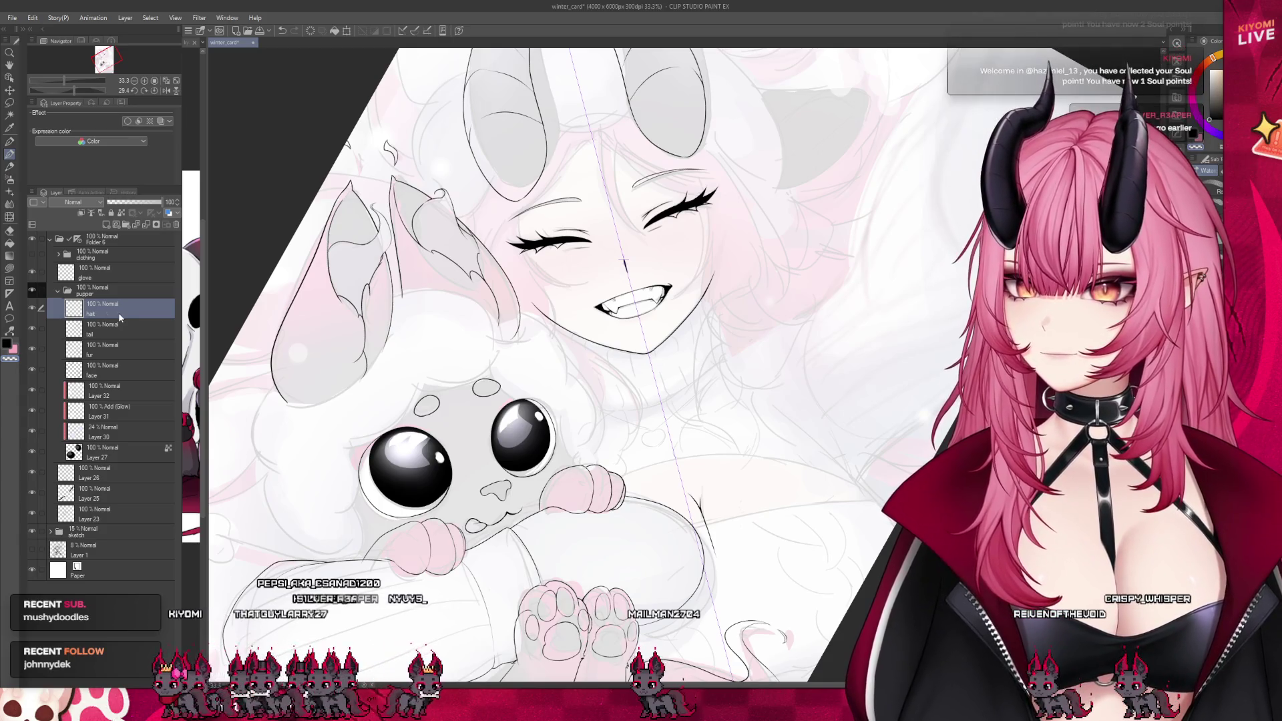
scroll(601, 368, "down", 4)
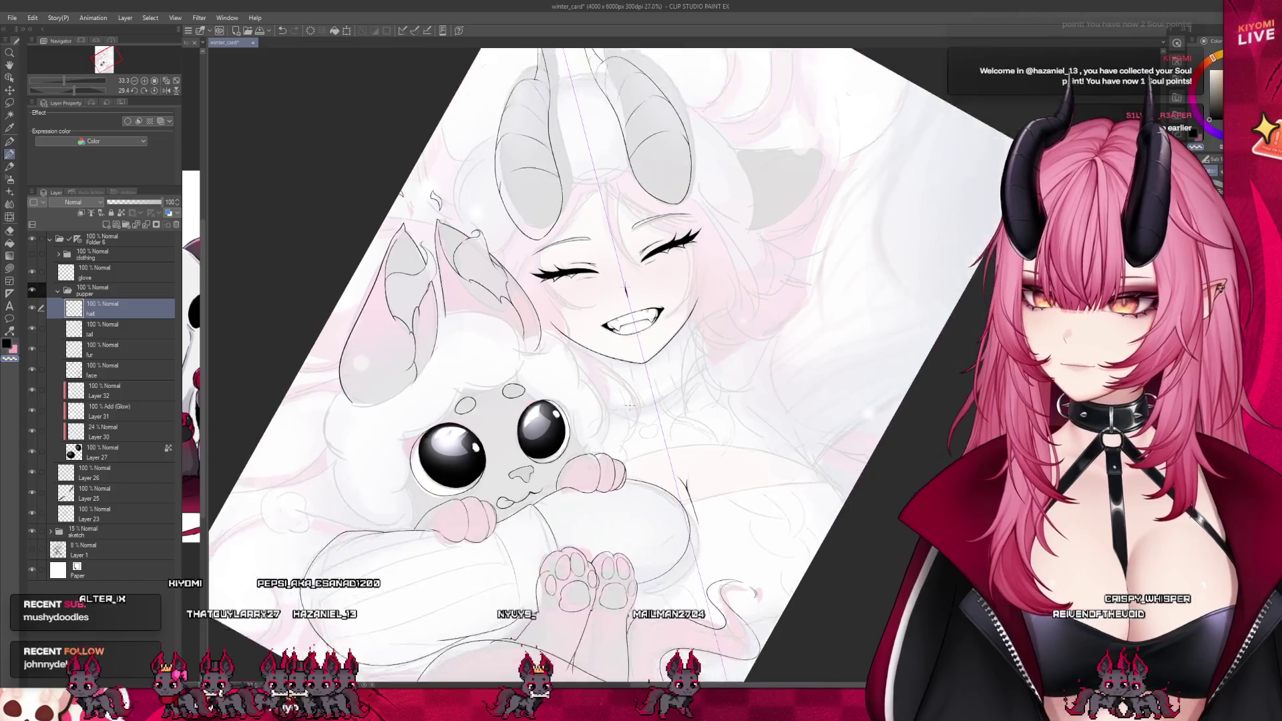
Ink a curved line along the creature's fluffy head, undoing a stray stroke above its left eye
scroll(476, 335, "up", 5)
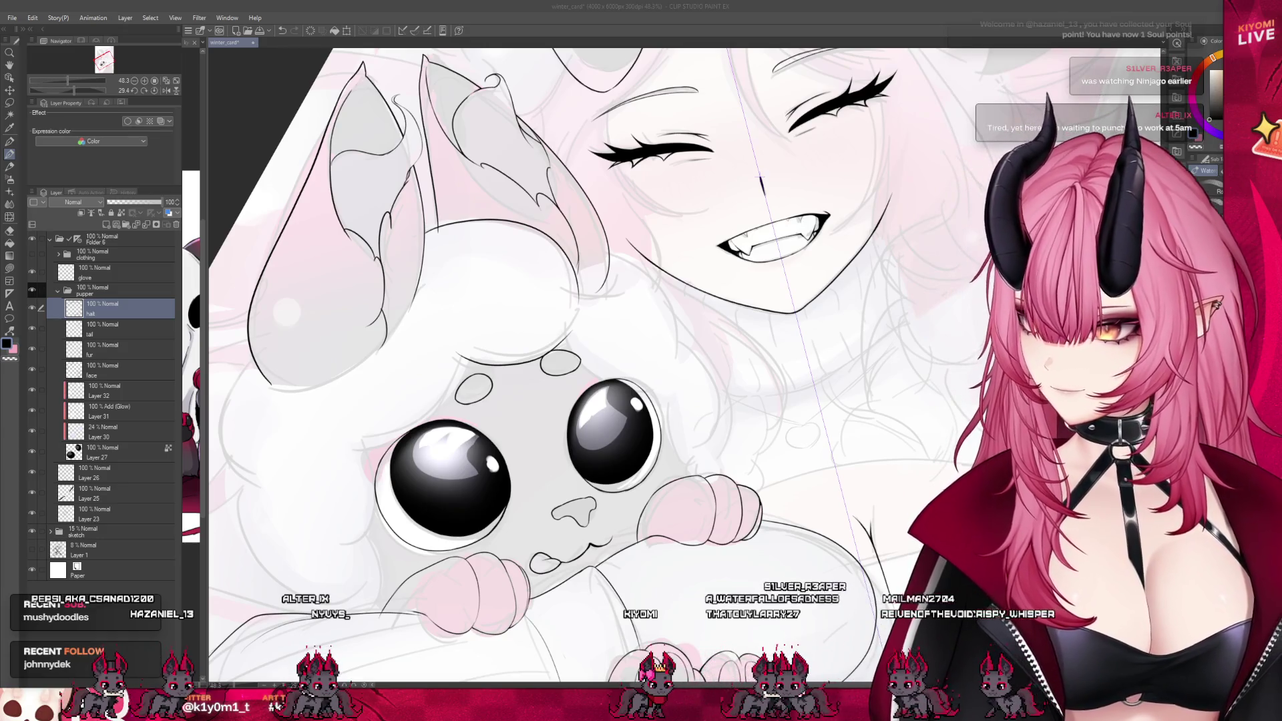
scroll(214, 397, "up", 4)
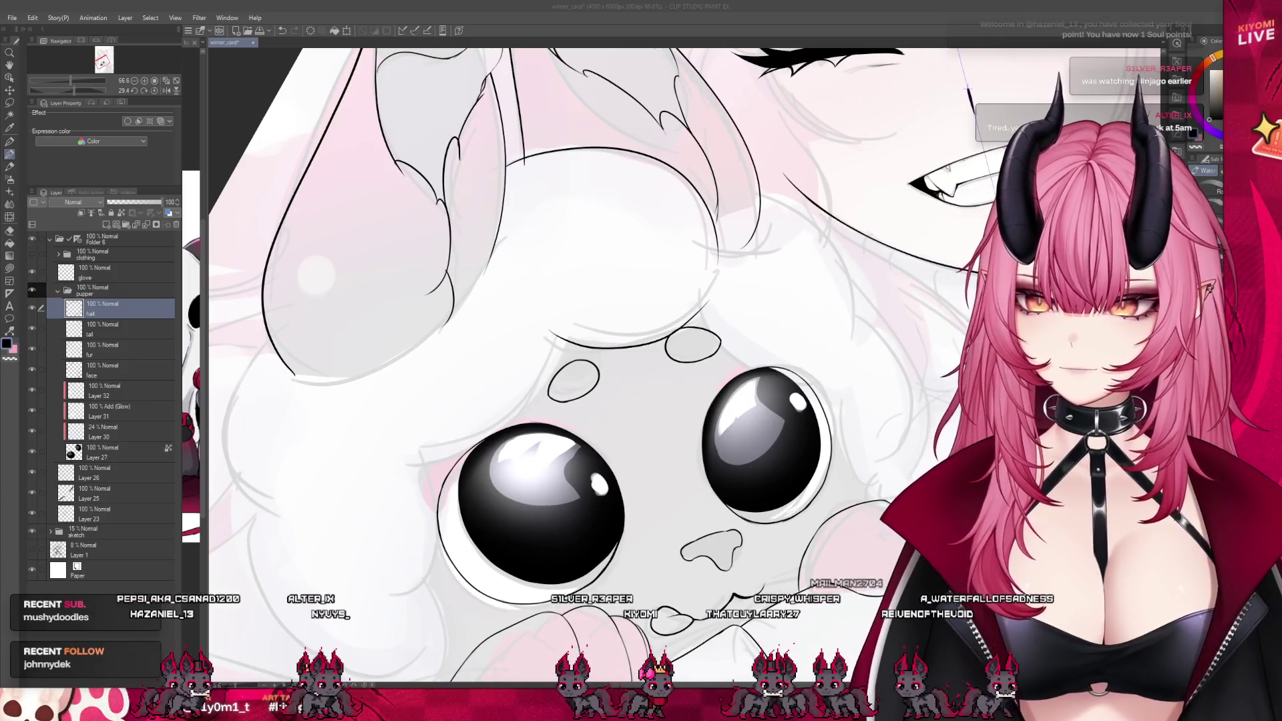
left_click_drag(481, 437, 395, 448)
key("ctrl+z")
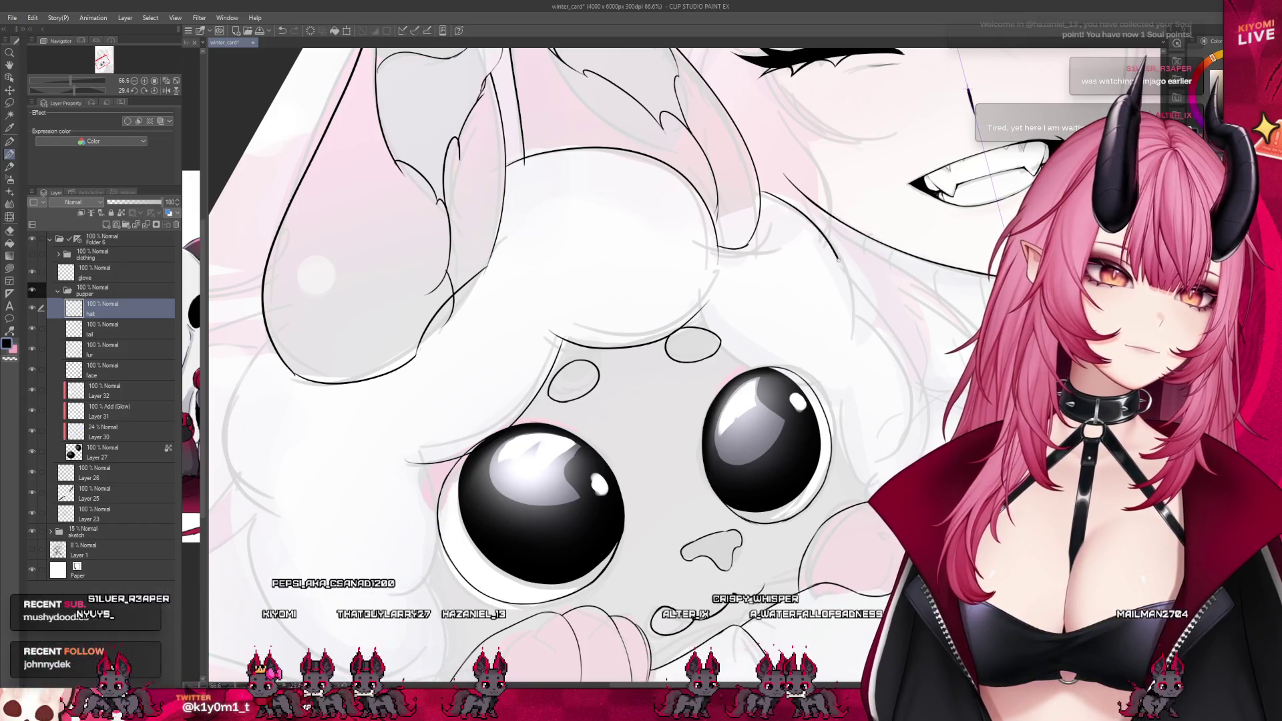
left_click_drag(780, 199, 853, 347)
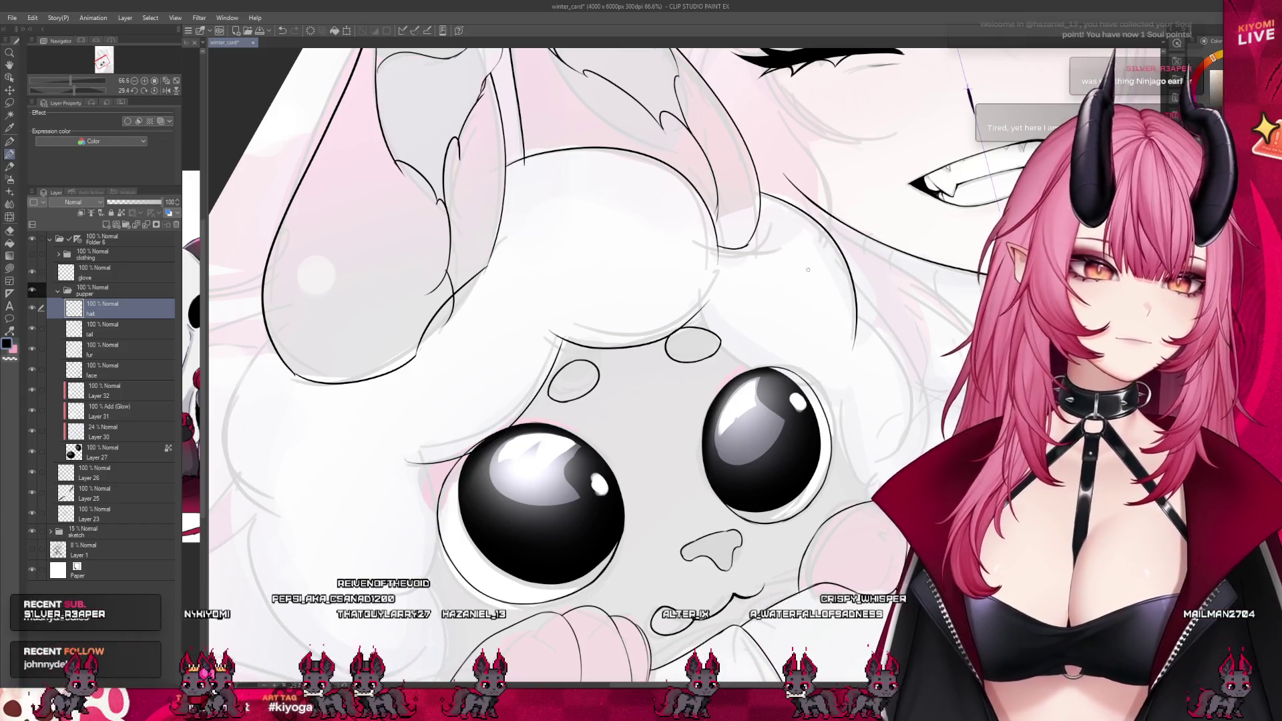
scroll(514, 178, "down", 5)
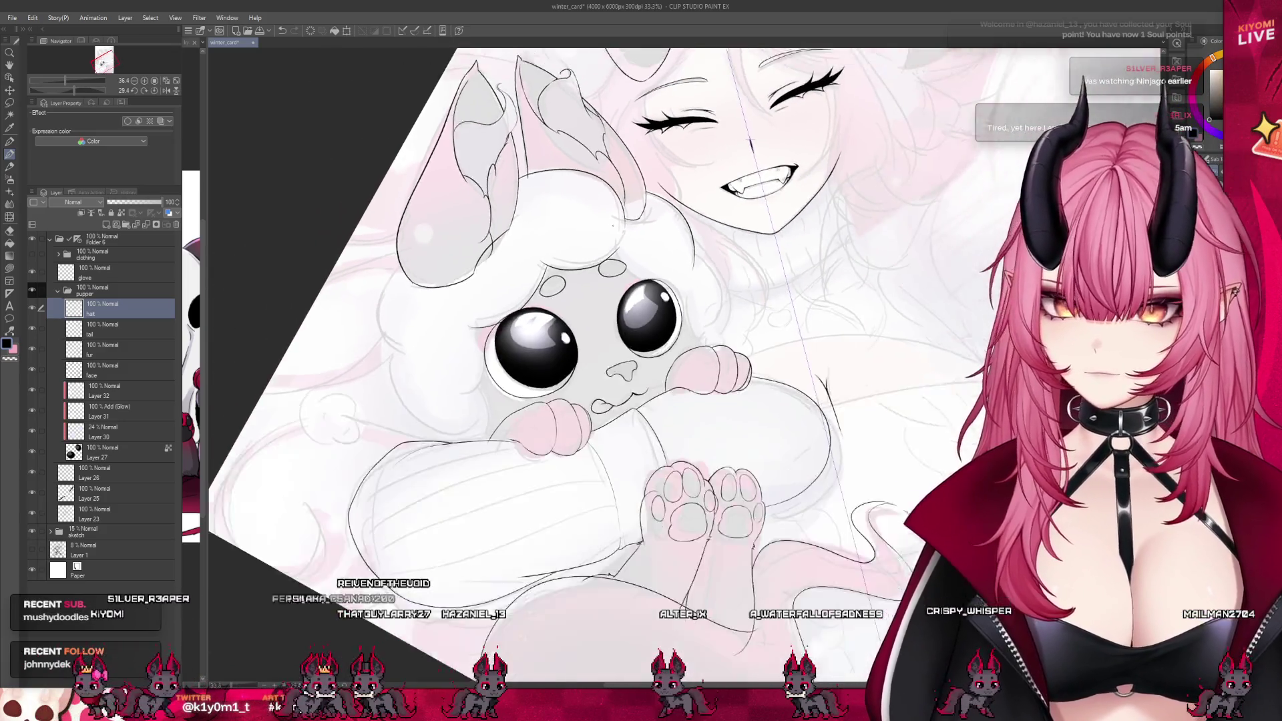
scroll(484, 300, "up", 3)
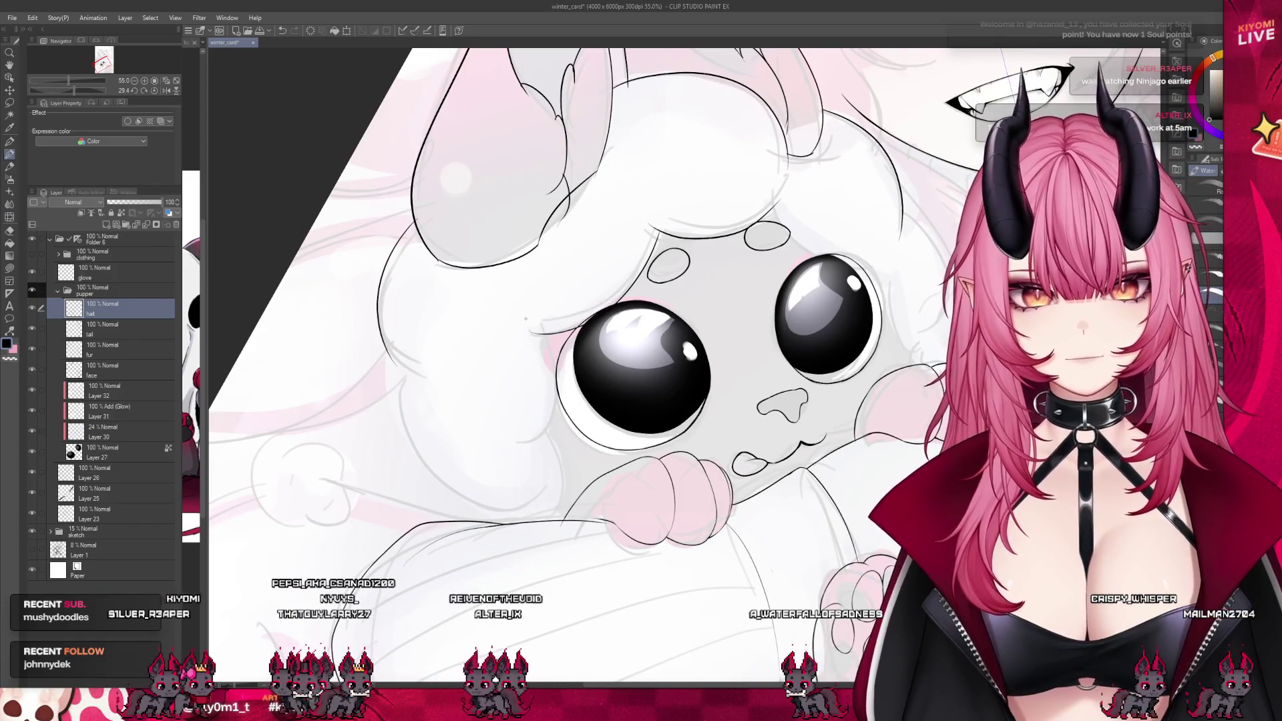
scroll(526, 319, "down", 4)
scroll(588, 274, "up", 3)
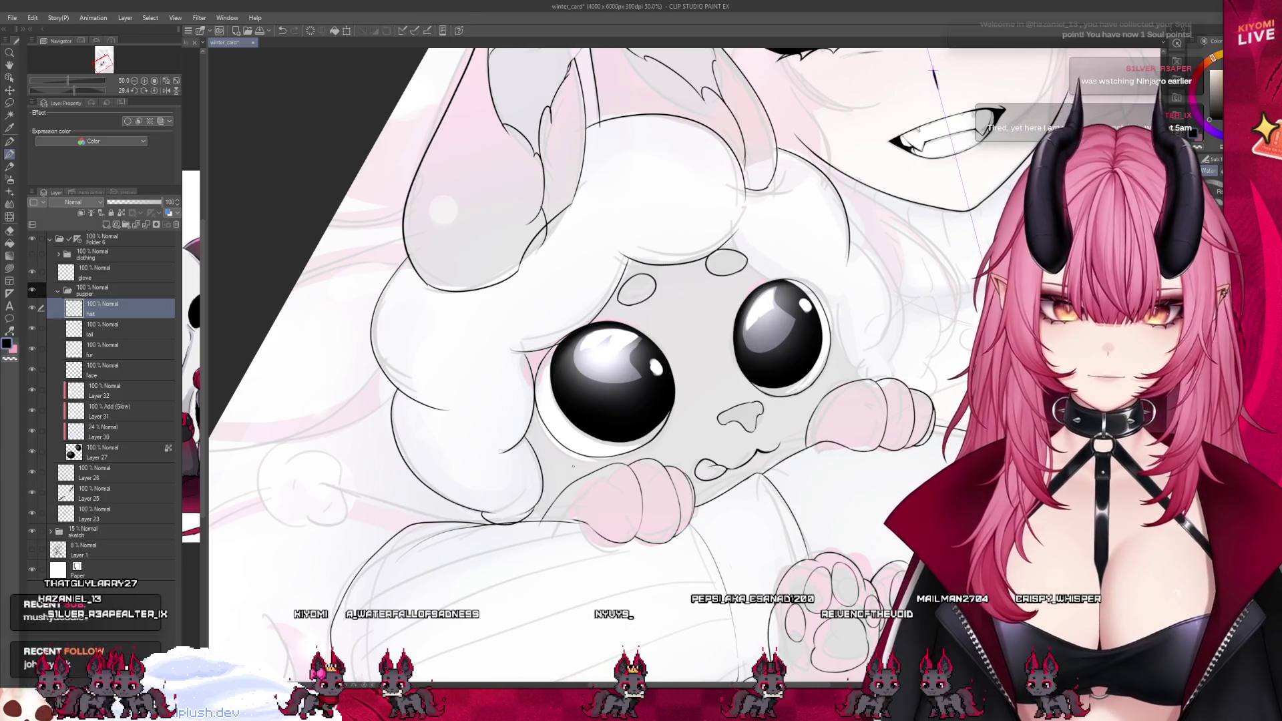
scroll(555, 470, "up", 4)
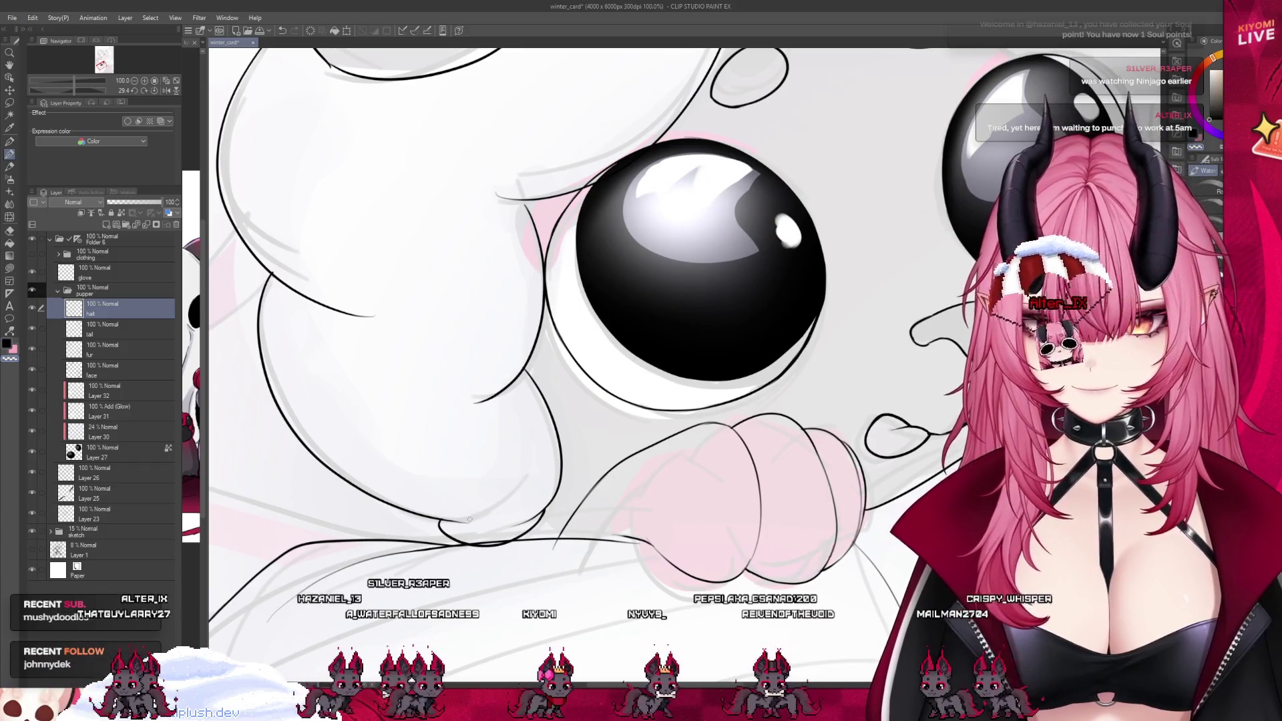
scroll(397, 367, "down", 3)
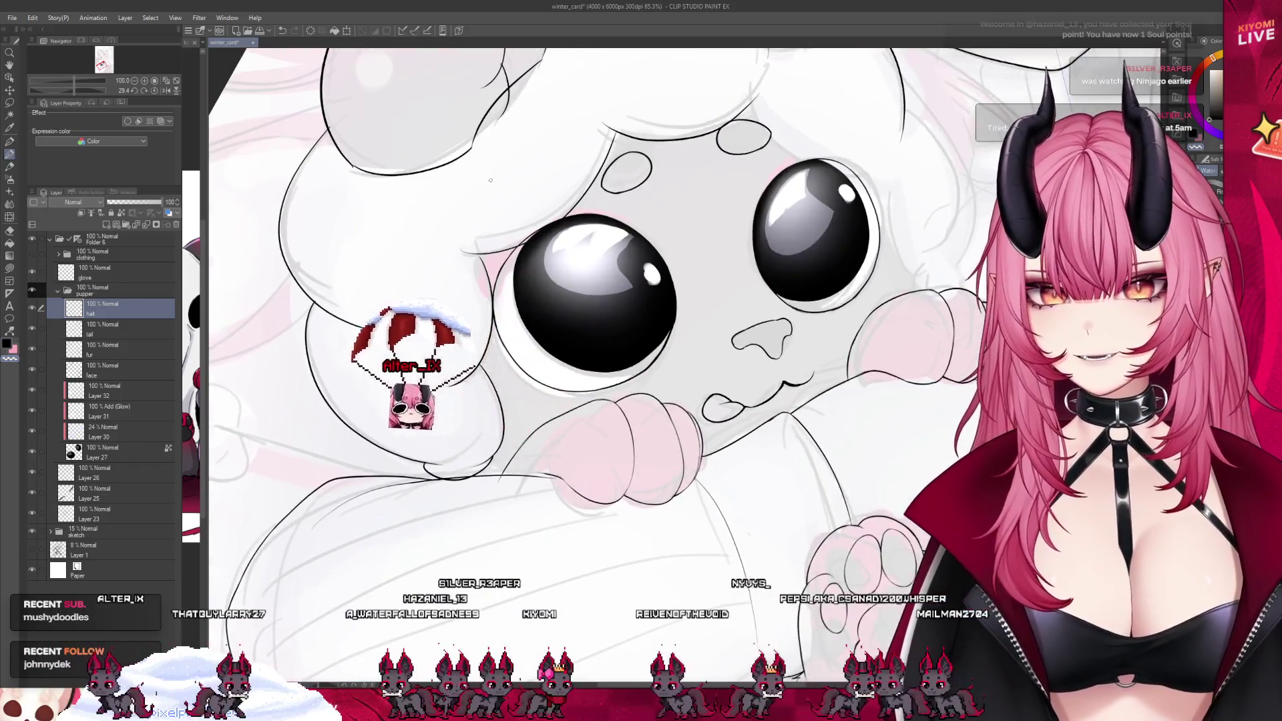
scroll(490, 180, "up", 4)
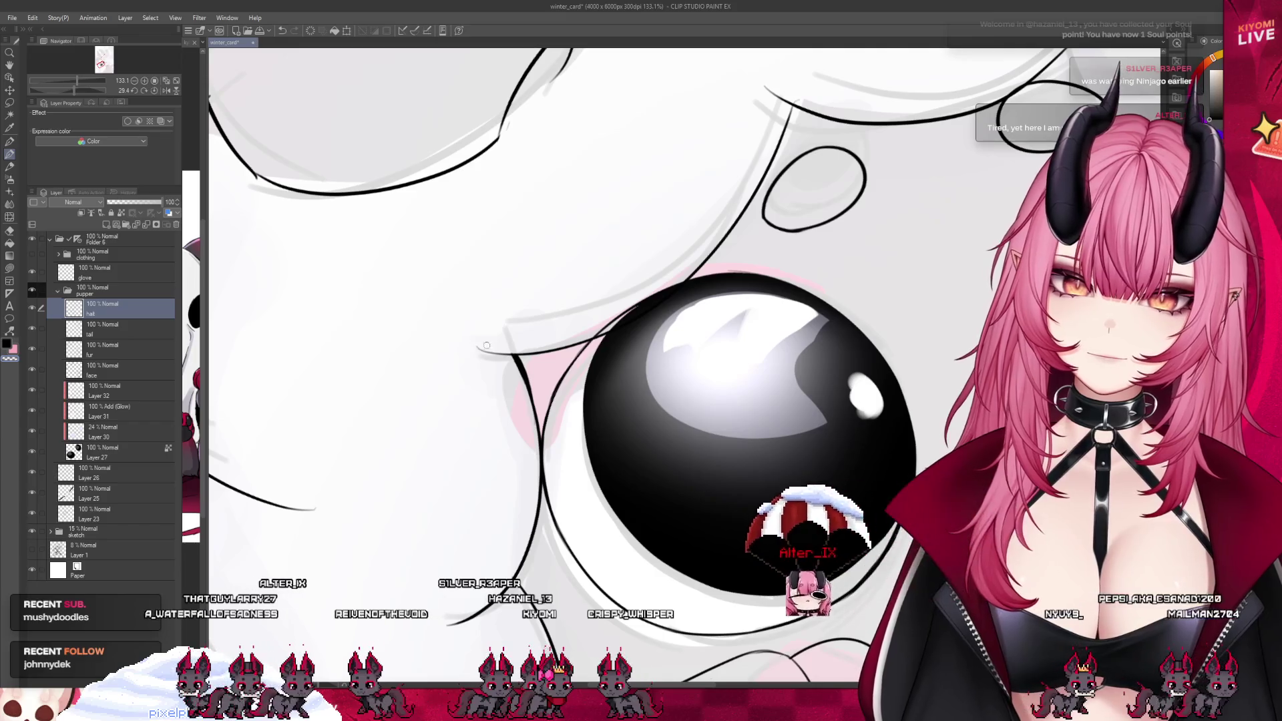
scroll(386, 397, "down", 1)
scroll(386, 397, "down", 2)
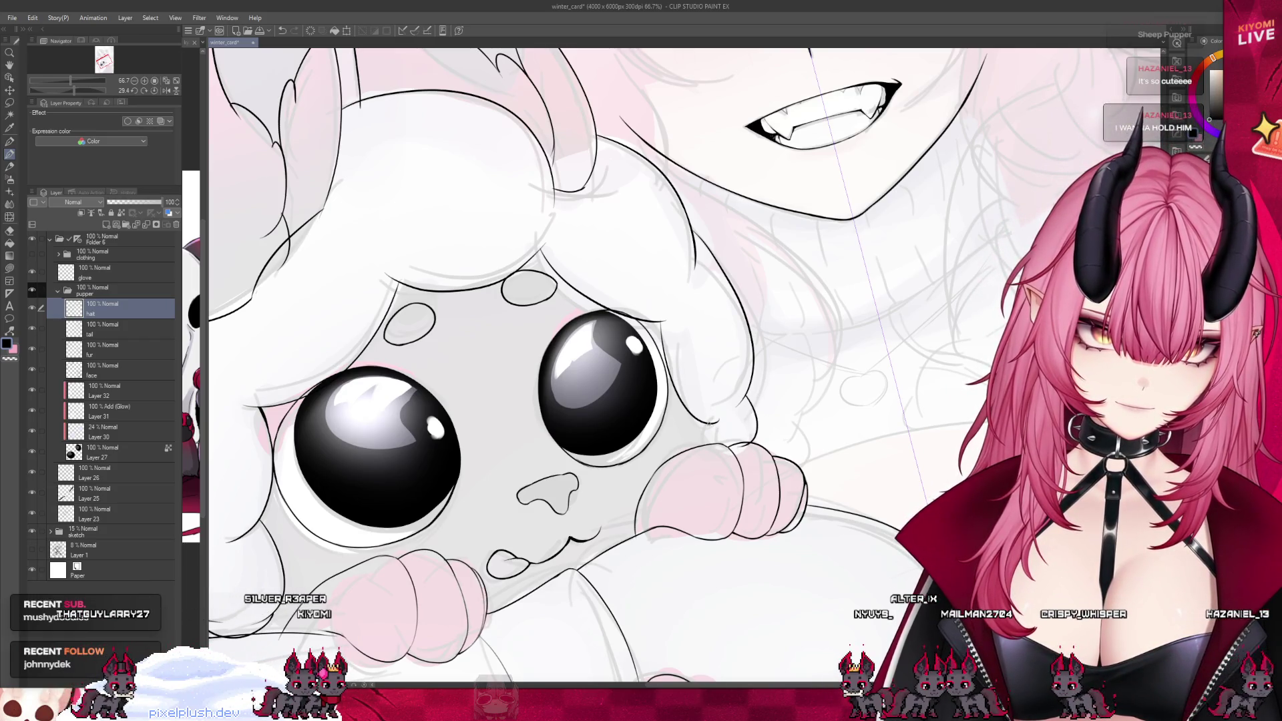
scroll(760, 435, "up", 3)
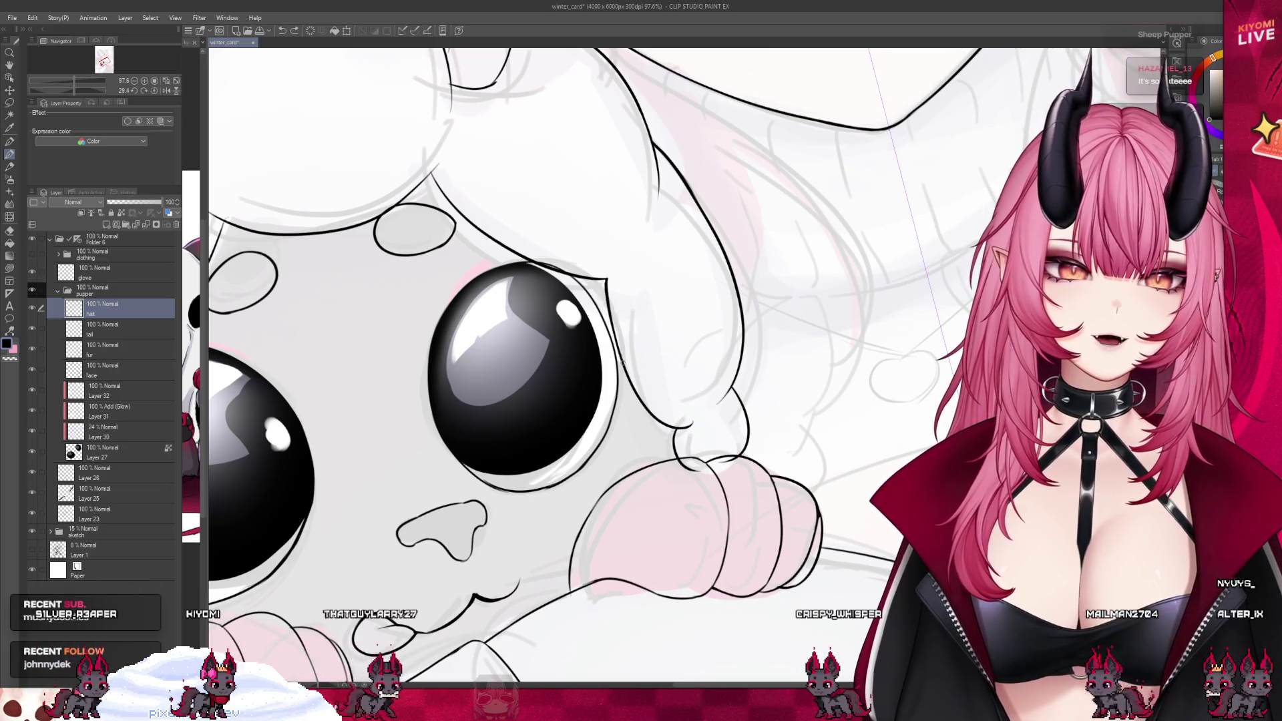
left_click(10, 142)
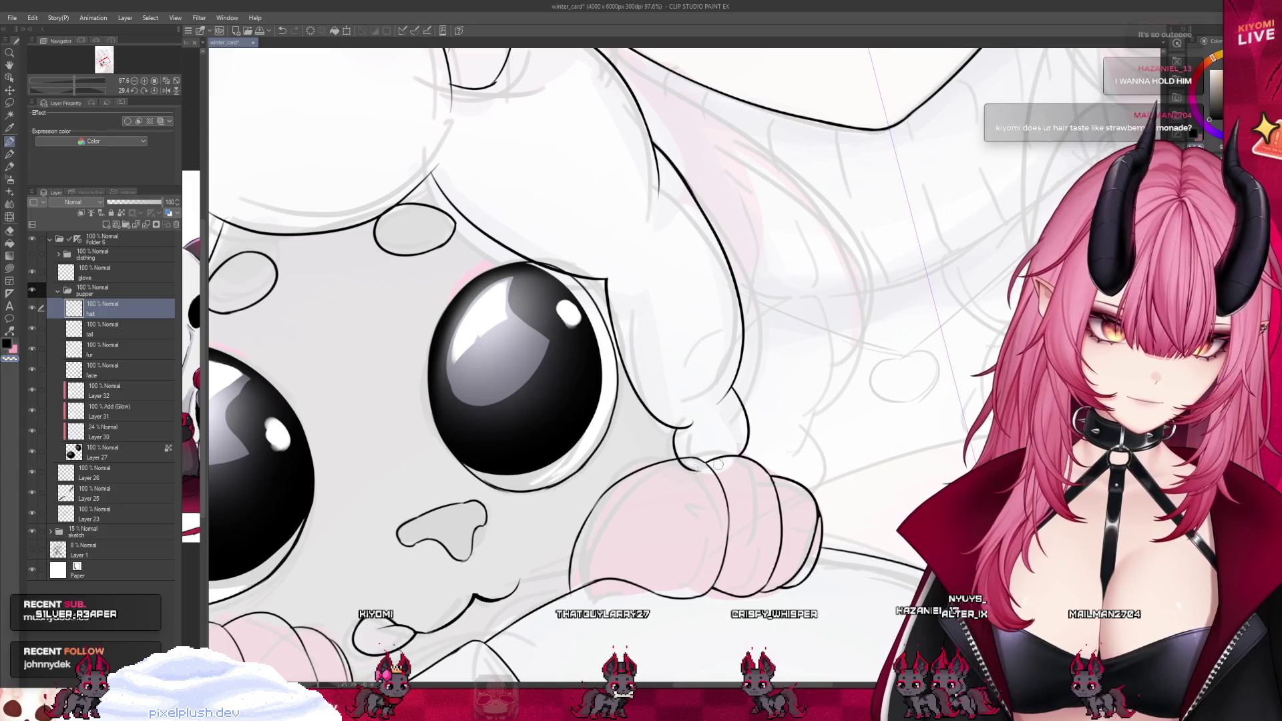
scroll(731, 379, "down", 2)
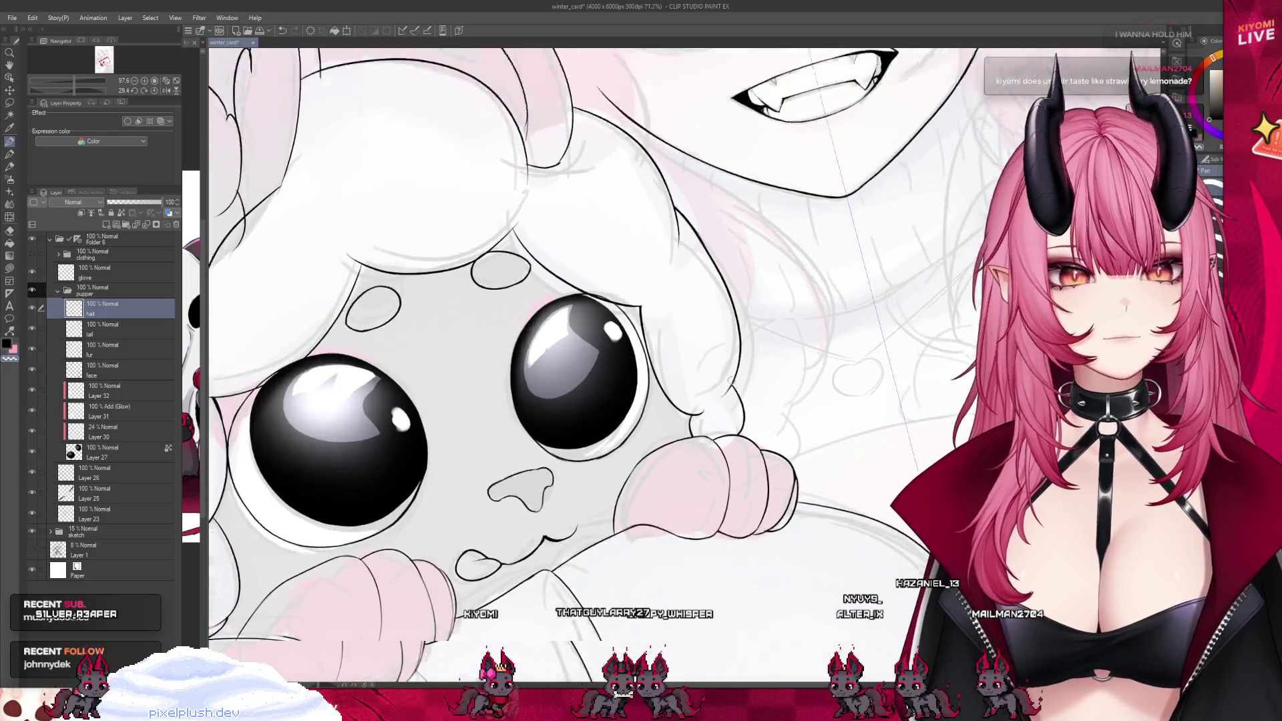
scroll(731, 380, "down", 3)
scroll(279, 553, "up", 5)
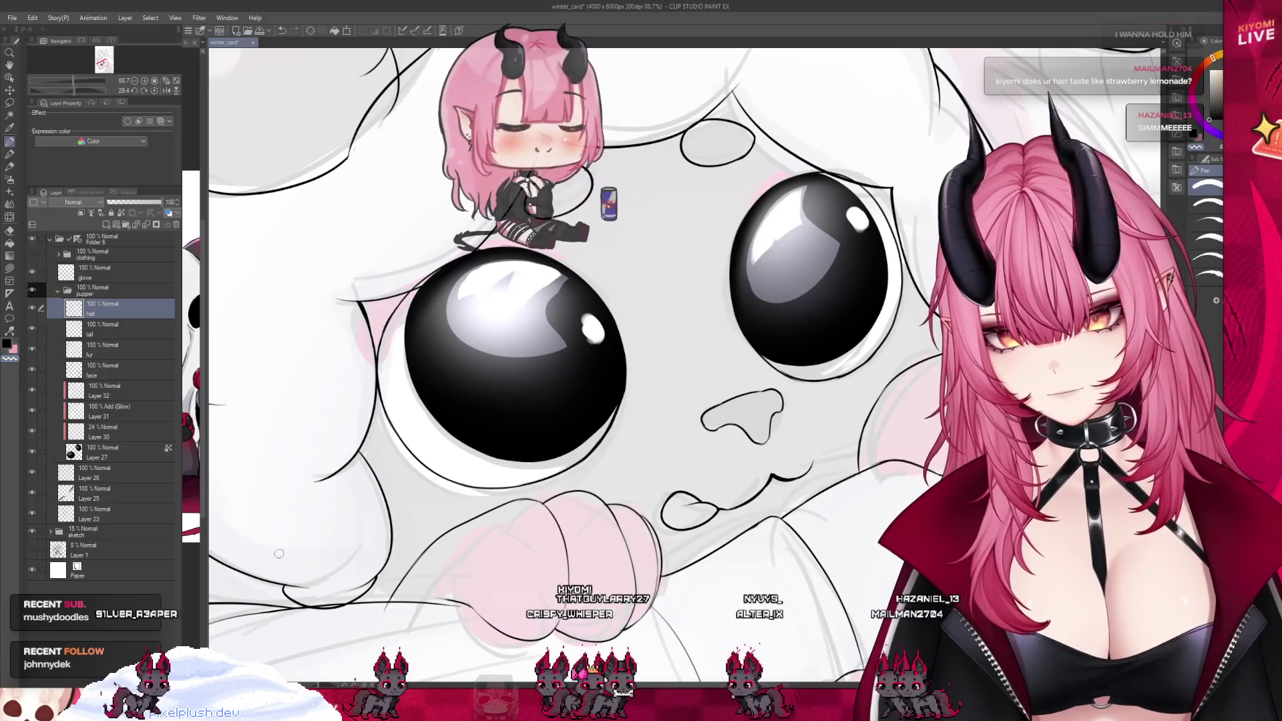
scroll(511, 474, "down", 1)
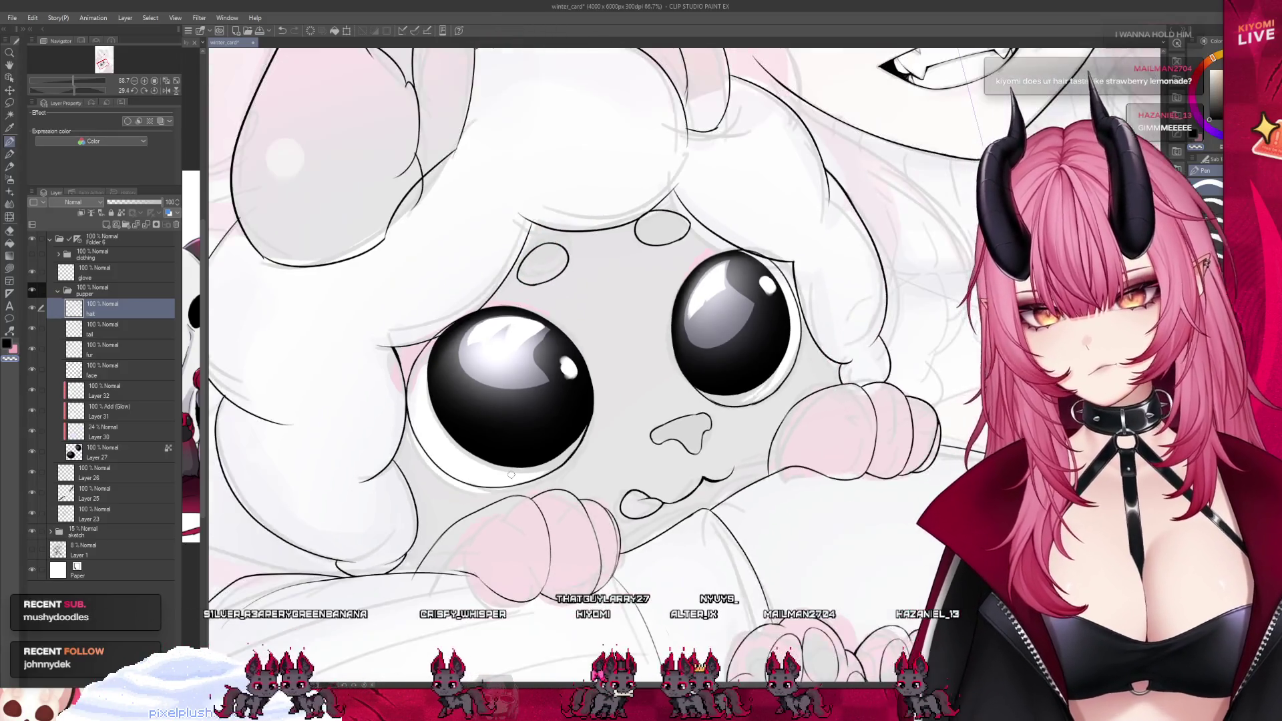
scroll(510, 474, "down", 5)
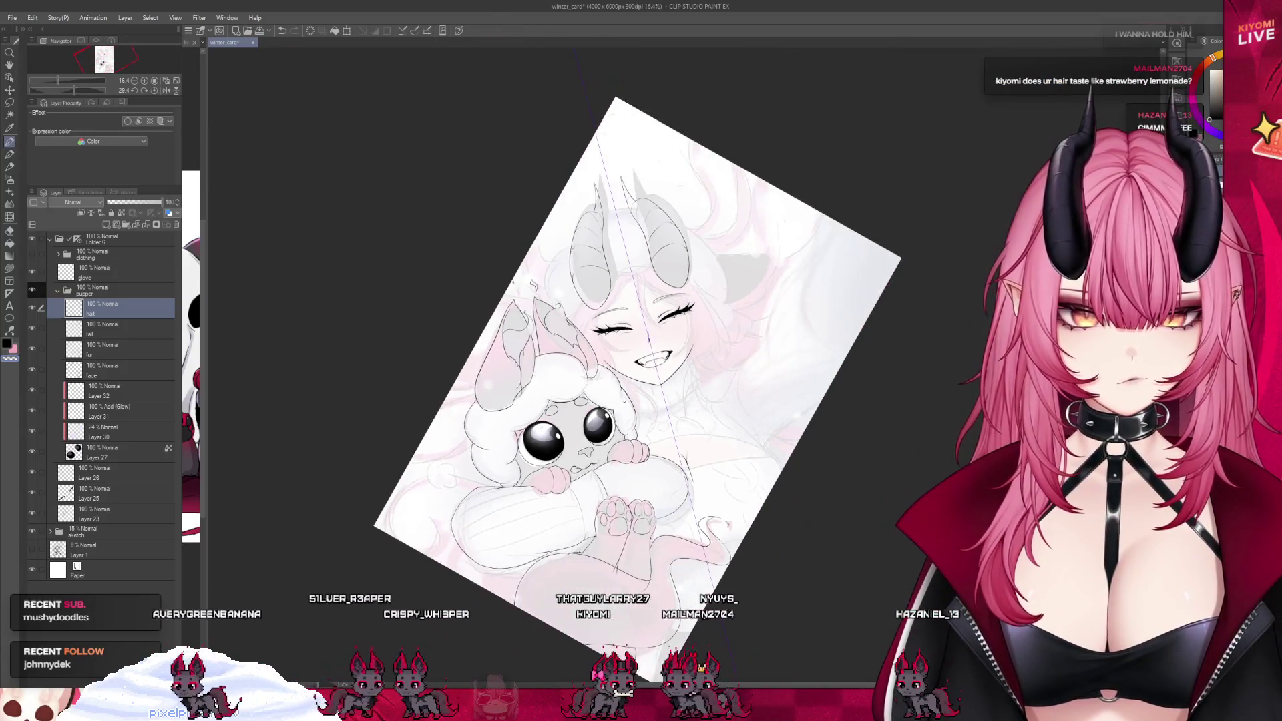
Zoom in and out across the canvas to view the whole winter card
scroll(649, 340, "up", 2)
scroll(692, 194, "up", 2)
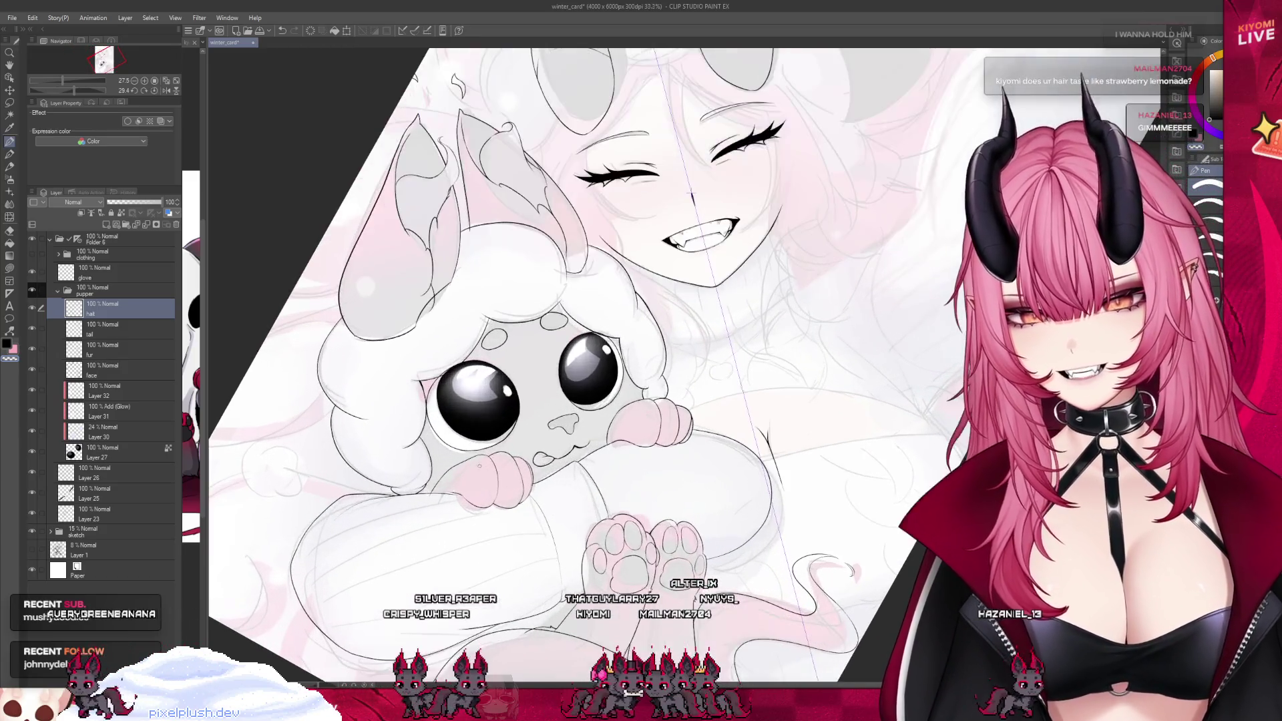
scroll(548, 394, "down", 2)
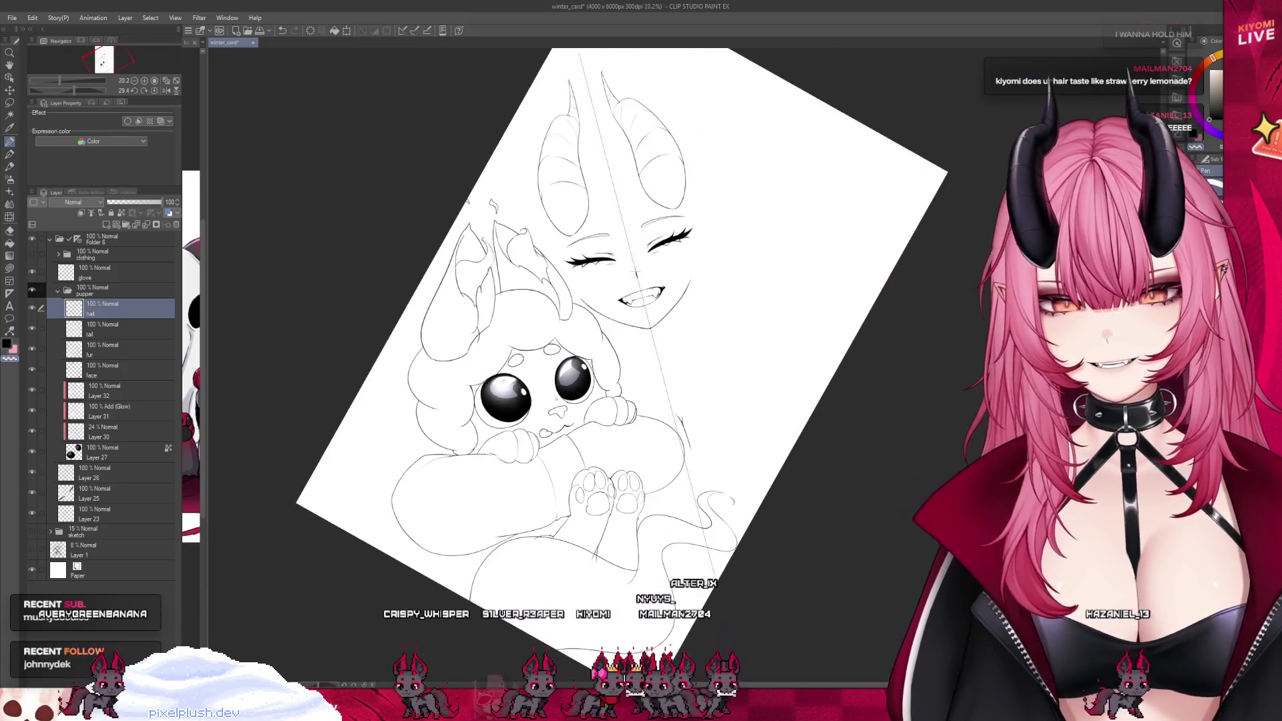
scroll(636, 270, "down", 3)
scroll(621, 280, "up", 2)
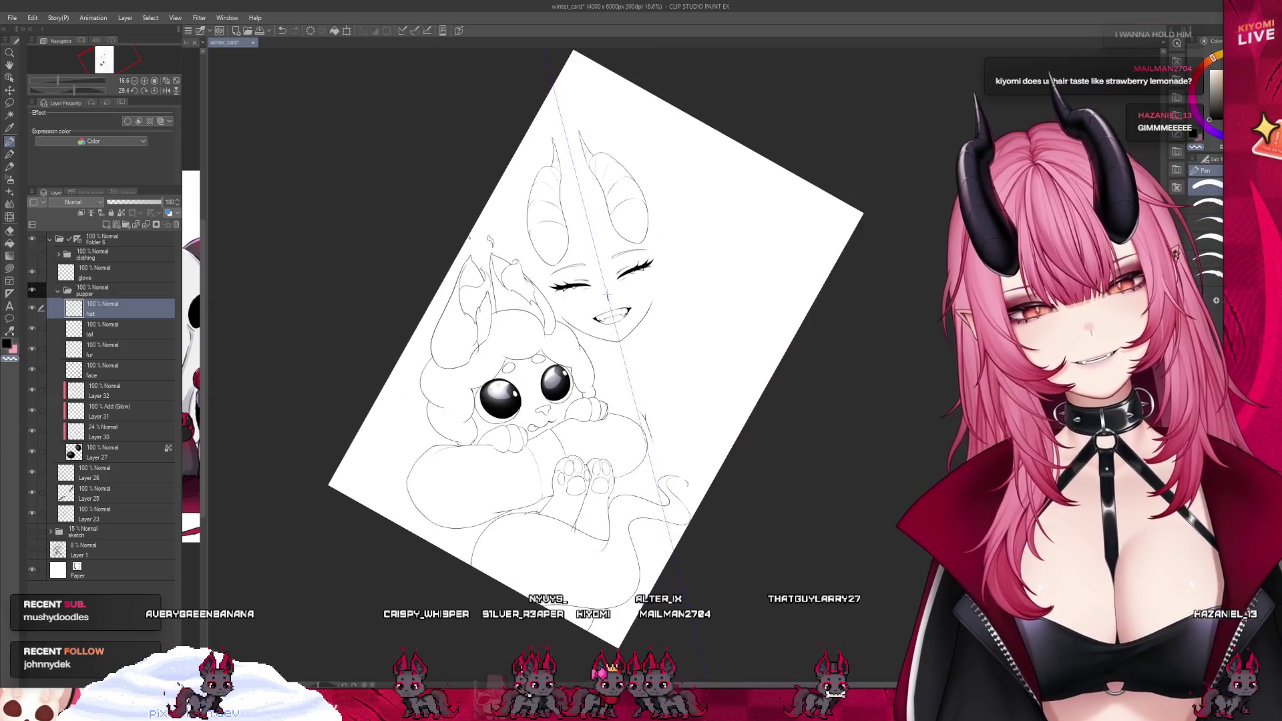
scroll(494, 401, "down", 1)
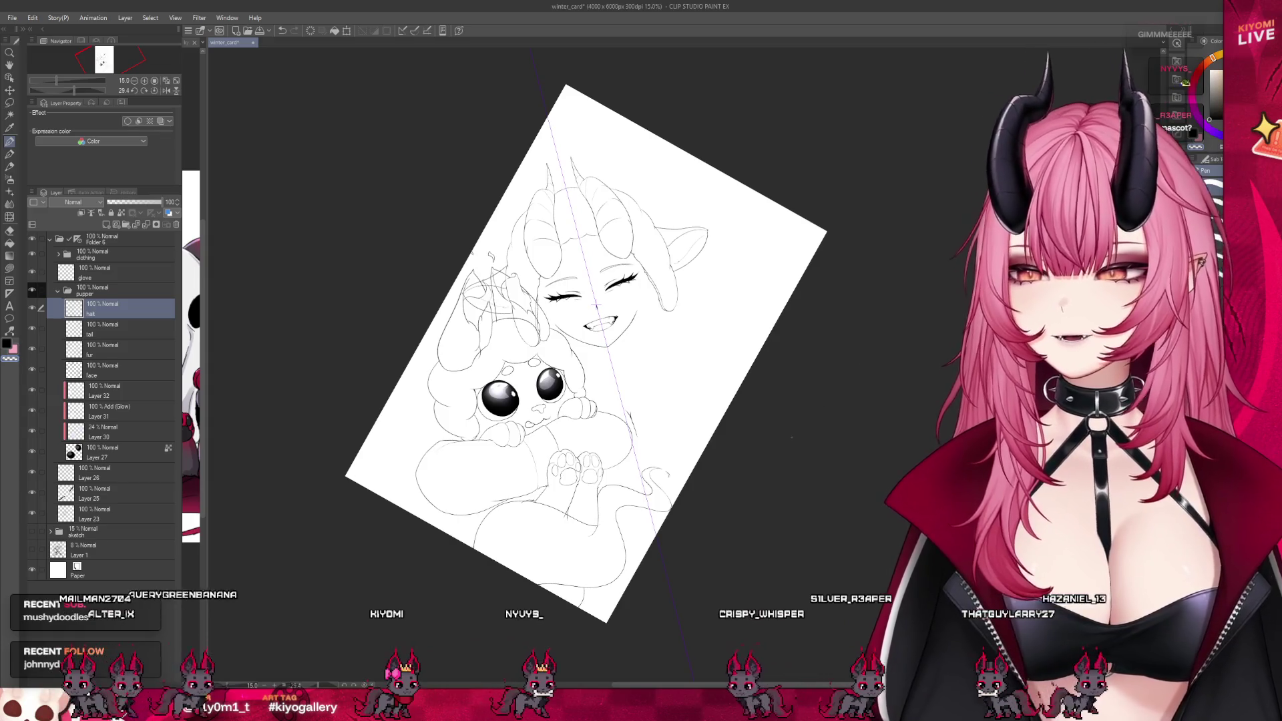
scroll(712, 437, "up", 3)
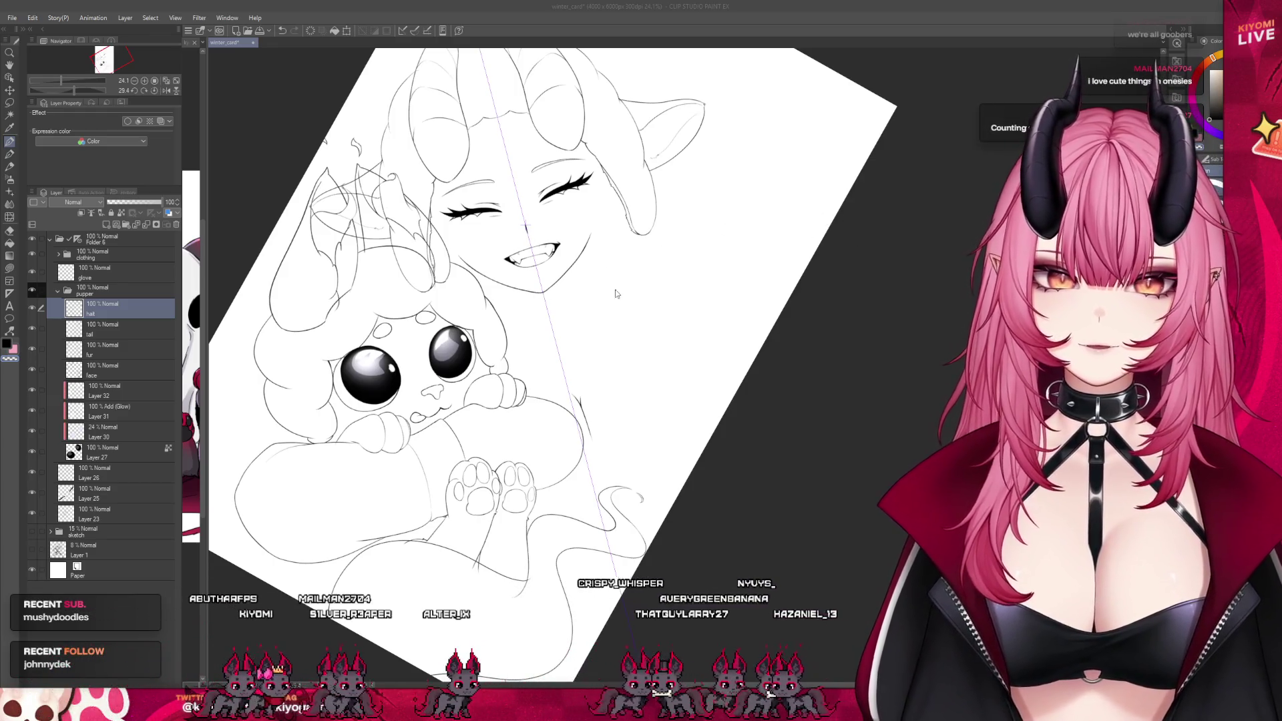
scroll(622, 367, "down", 5)
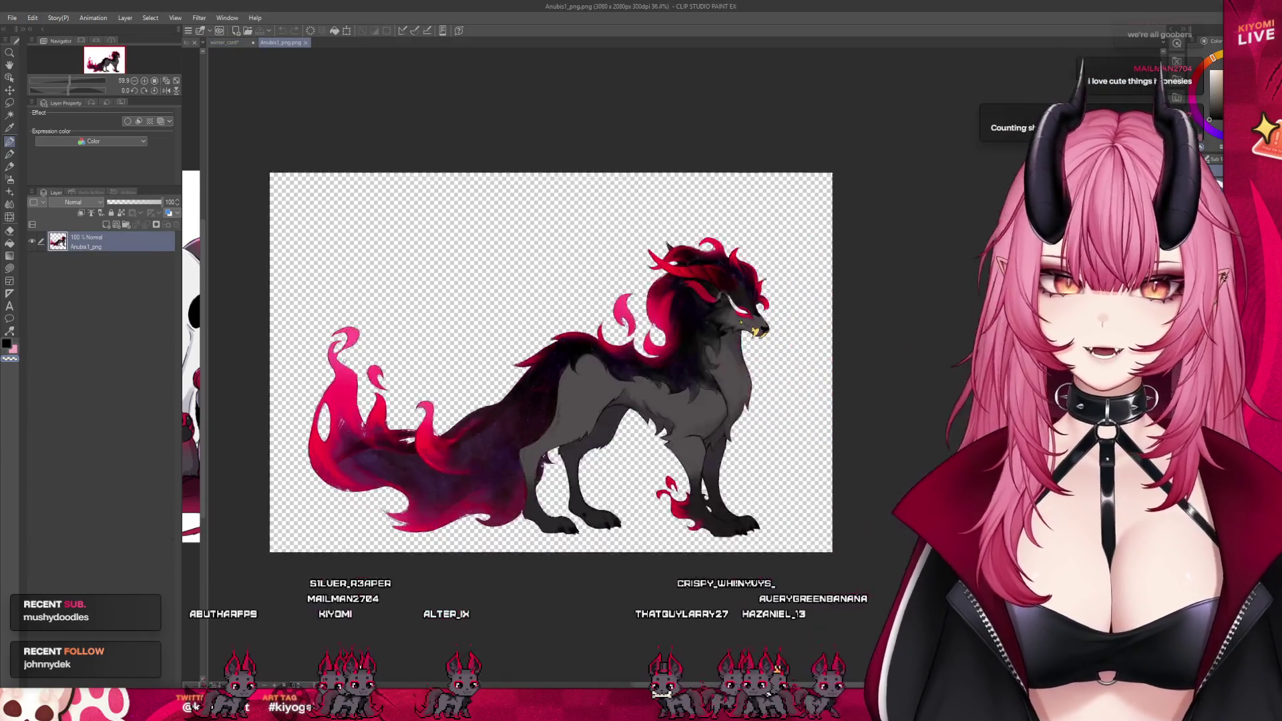
Doodle a stick figure and a small circle beside the wolf on the Anubis image
scroll(622, 367, "up", 3)
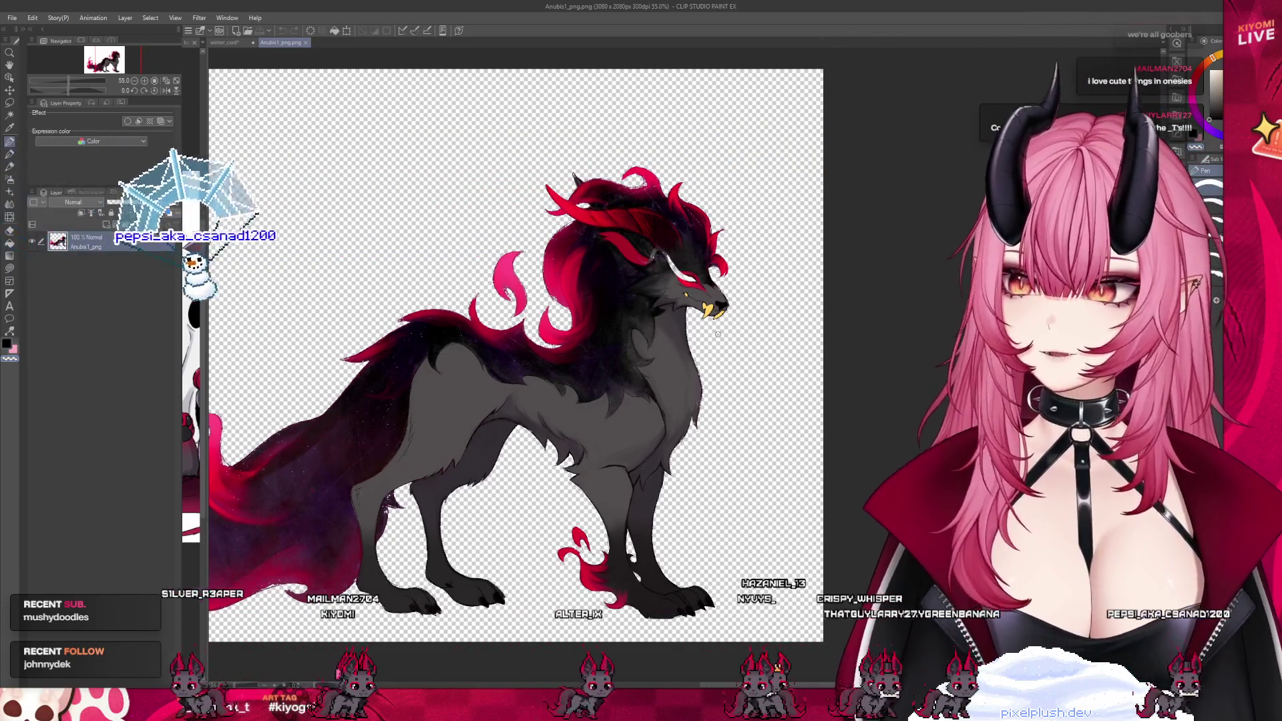
scroll(646, 412, "down", 3)
scroll(646, 412, "up", 1)
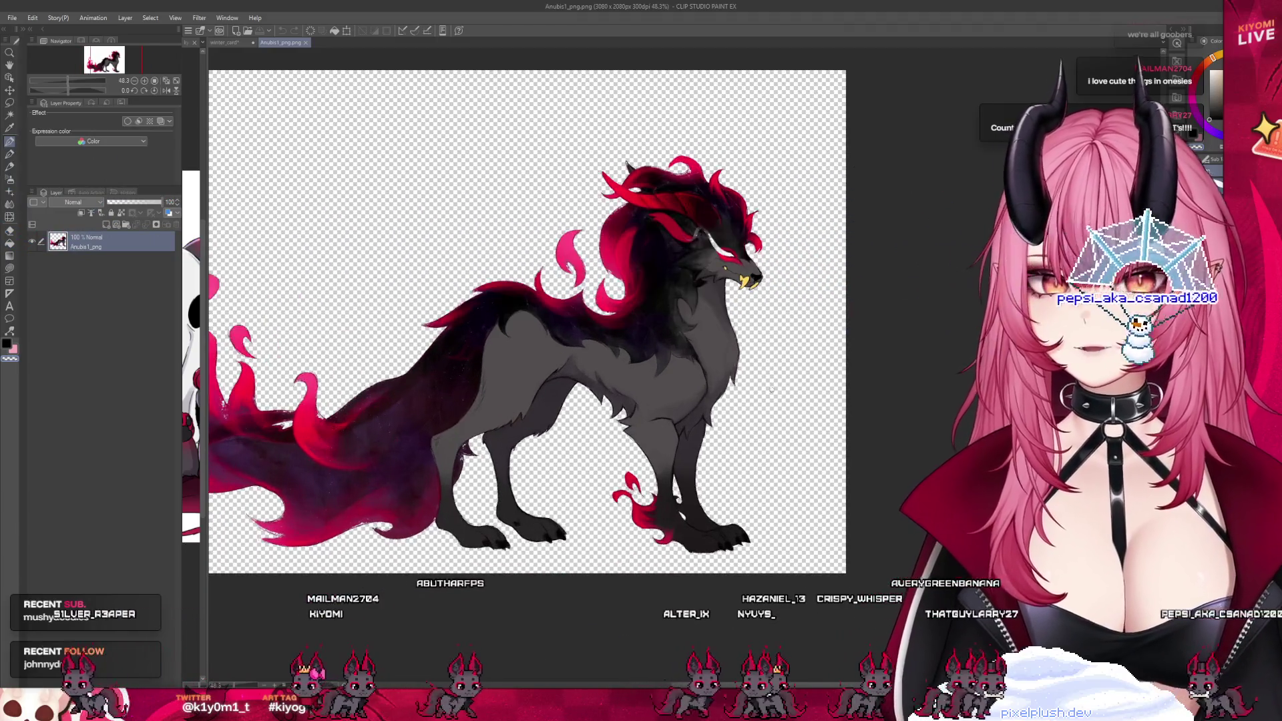
mouse_move(791, 322)
left_mouse_down()
mouse_move(767, 361)
mouse_move(797, 320)
mouse_move(775, 437)
mouse_move(779, 397)
mouse_move(818, 409)
mouse_move(756, 531)
left_mouse_up()
left_click_drag(782, 444, 804, 529)
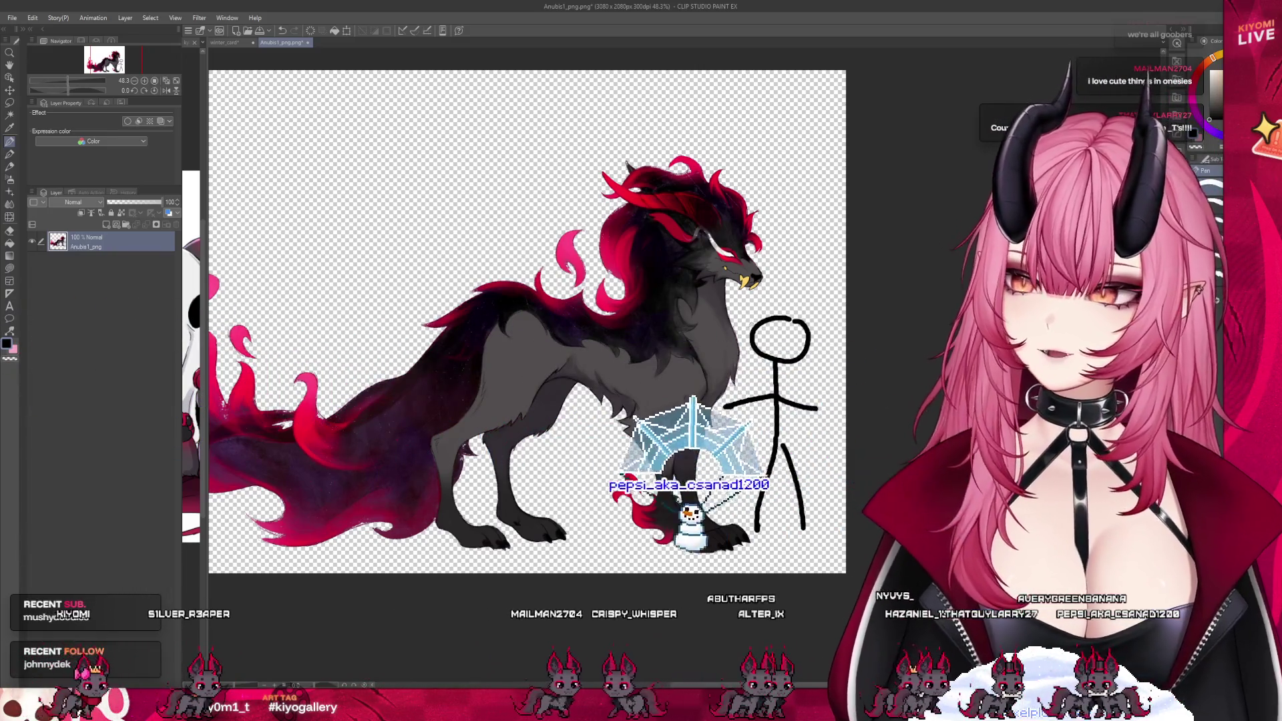
scroll(755, 325, "up", 1)
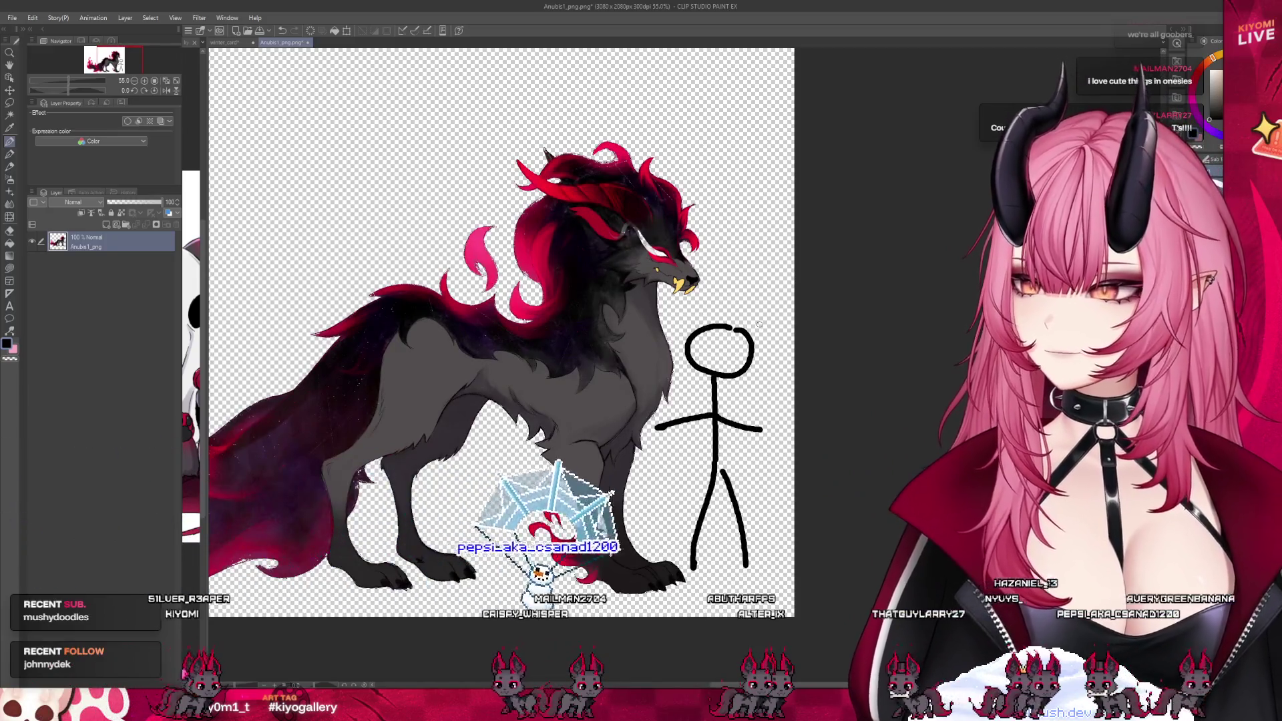
scroll(759, 325, "down", 2)
scroll(590, 491, "up", 3)
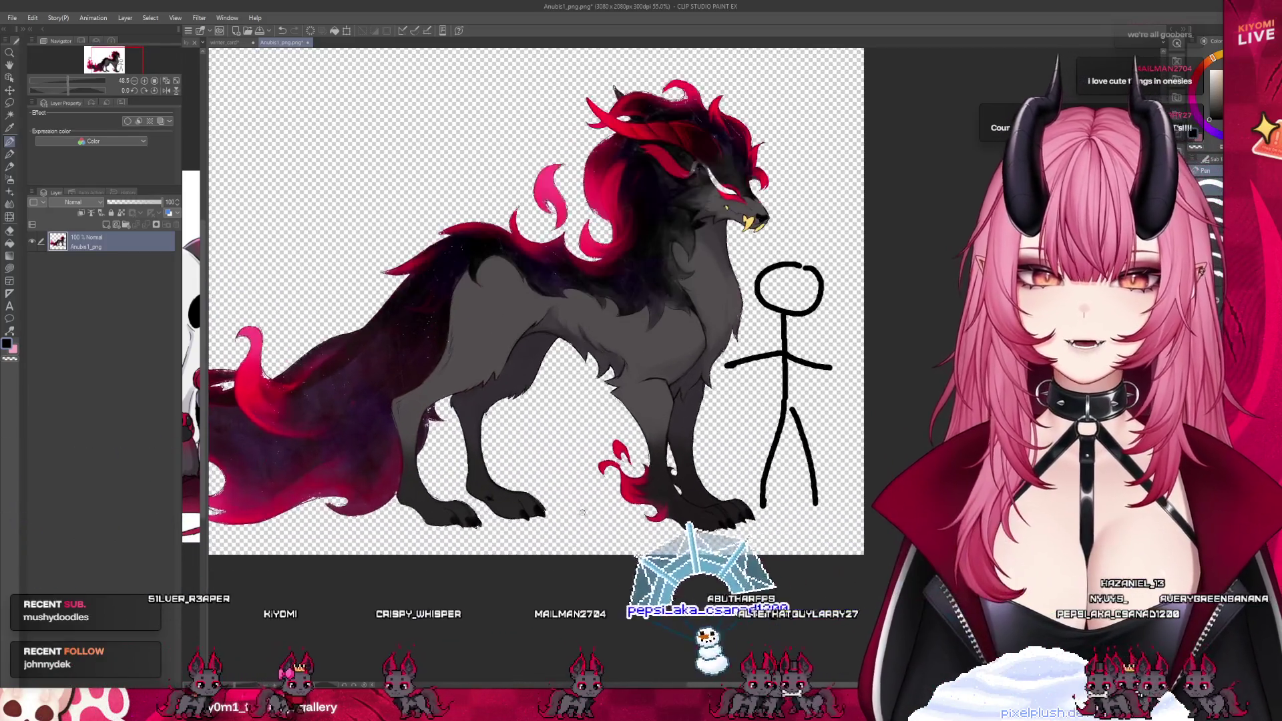
left_click_drag(580, 476, 567, 517)
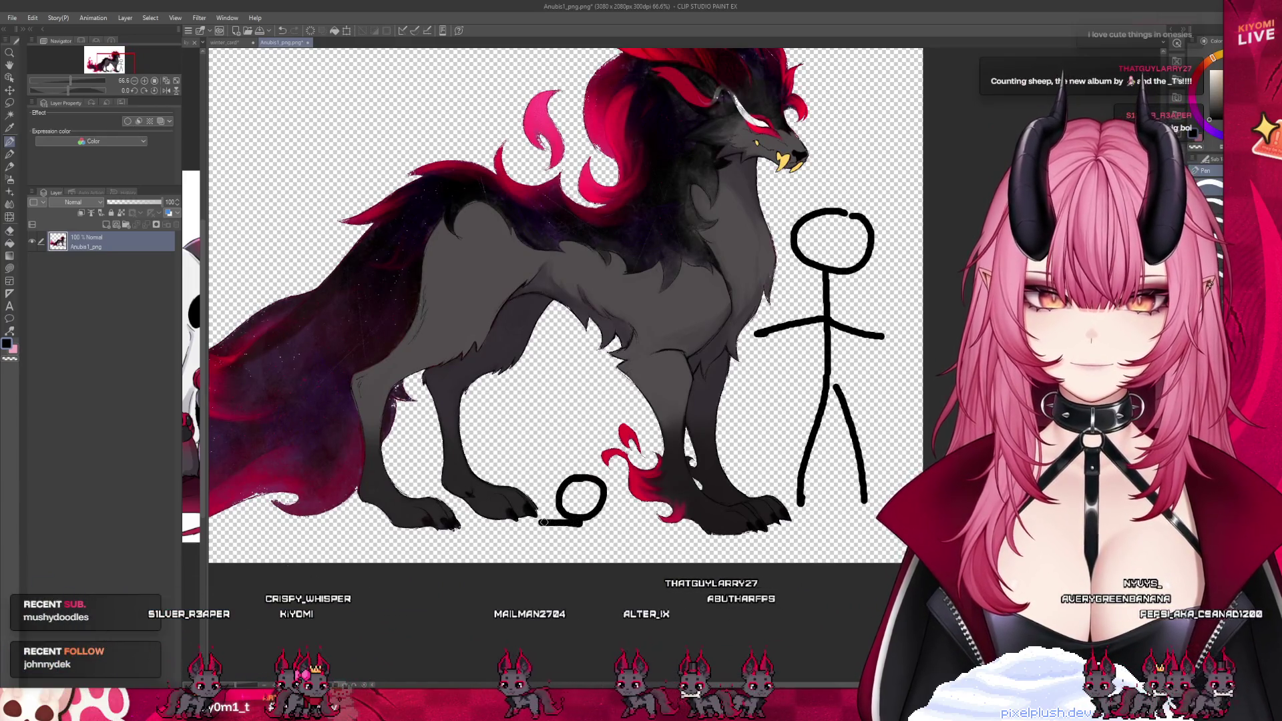
scroll(524, 547, "down", 4)
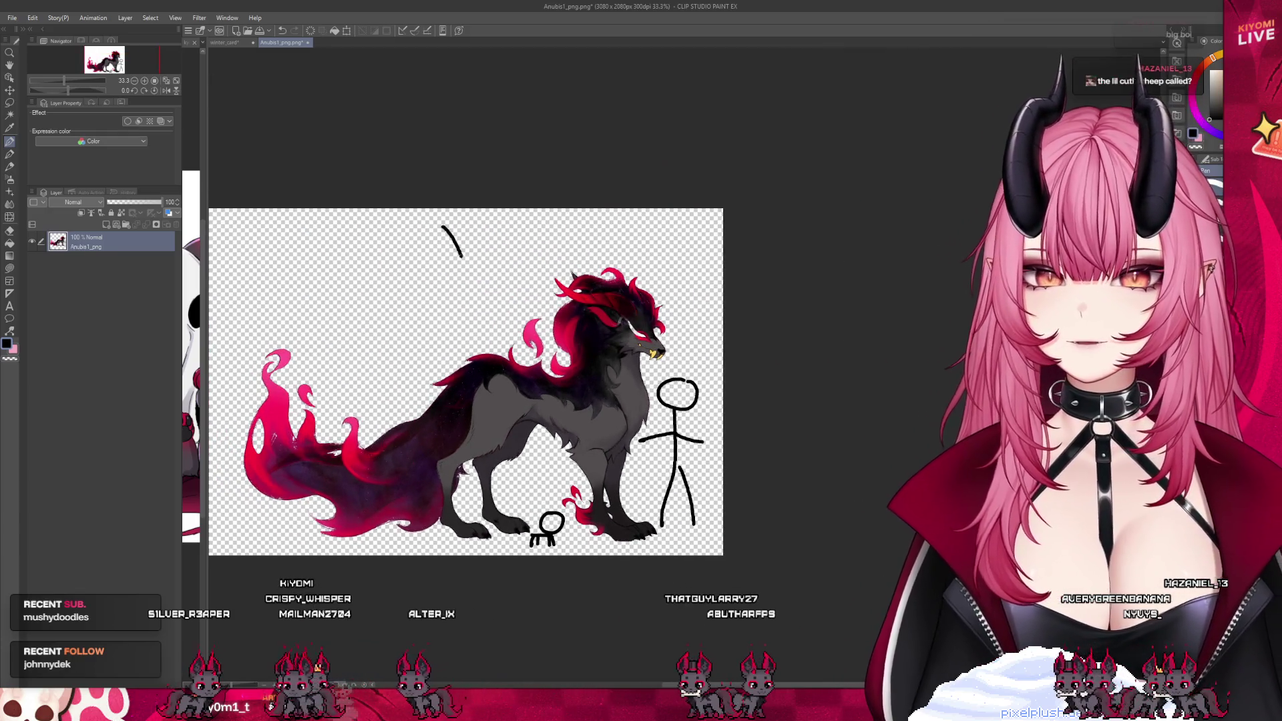
Draw and undo an arrow at the wolf's head, then close the Anubis image
left_click_drag(462, 256, 476, 294)
left_click_drag(450, 275, 488, 264)
scroll(559, 401, "down", 2)
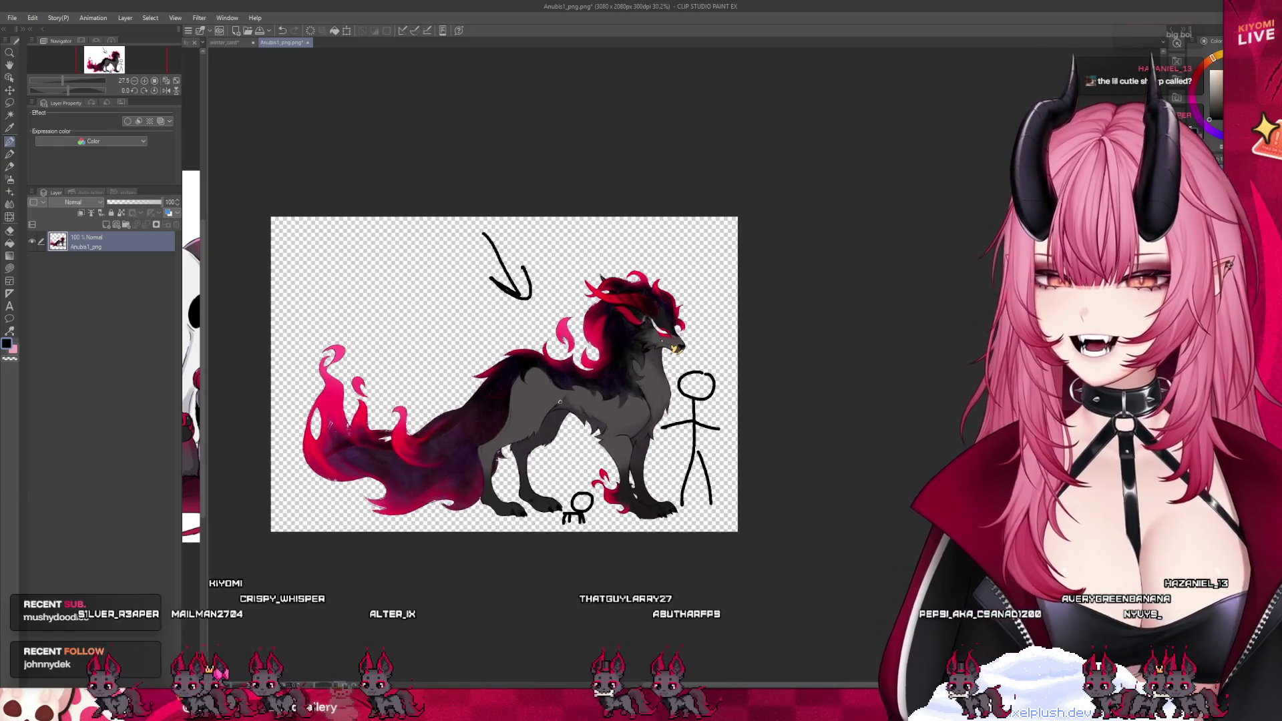
scroll(559, 401, "up", 1)
key("ctrl+z")
key("ctrl+z")
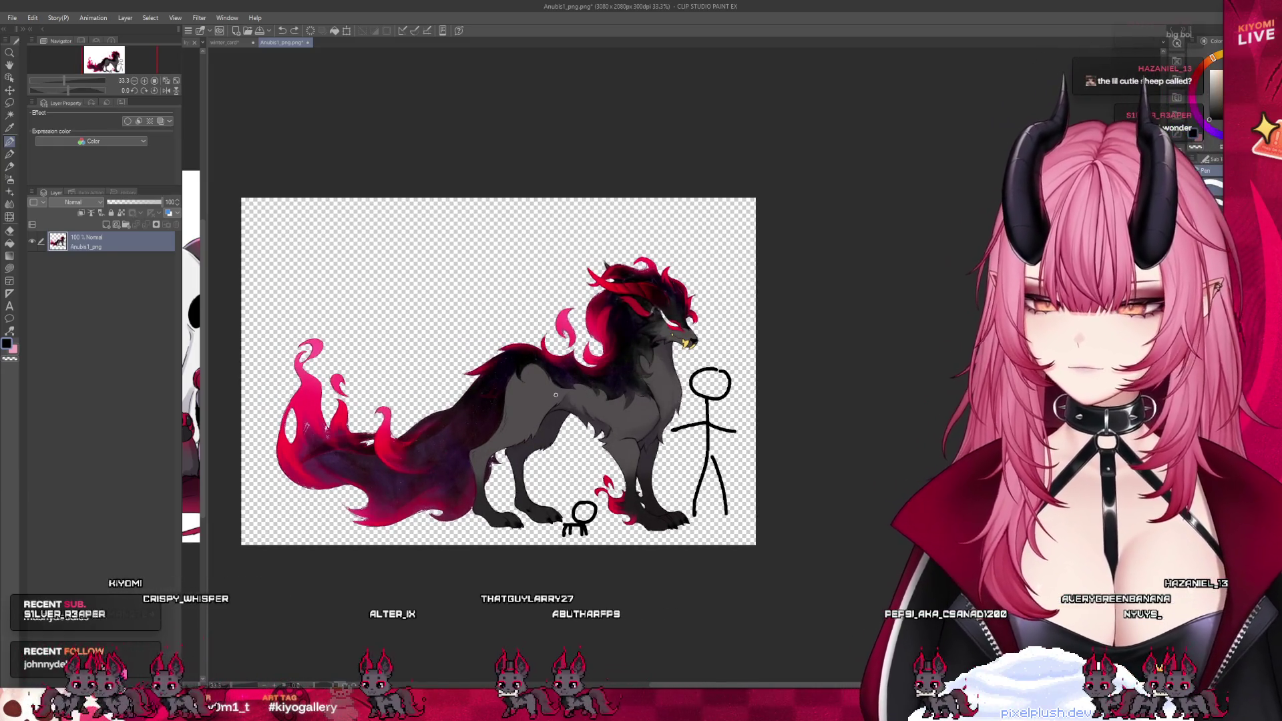
scroll(603, 393, "up", 1)
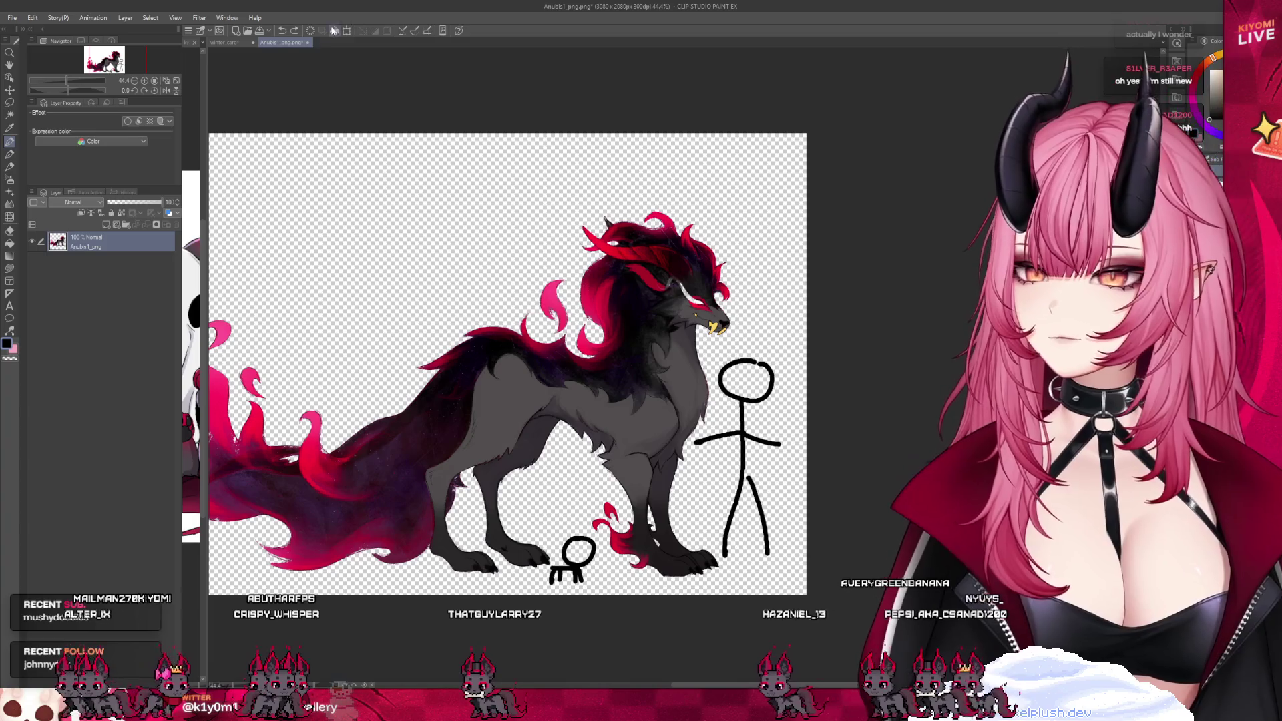
key("ctrl+w")
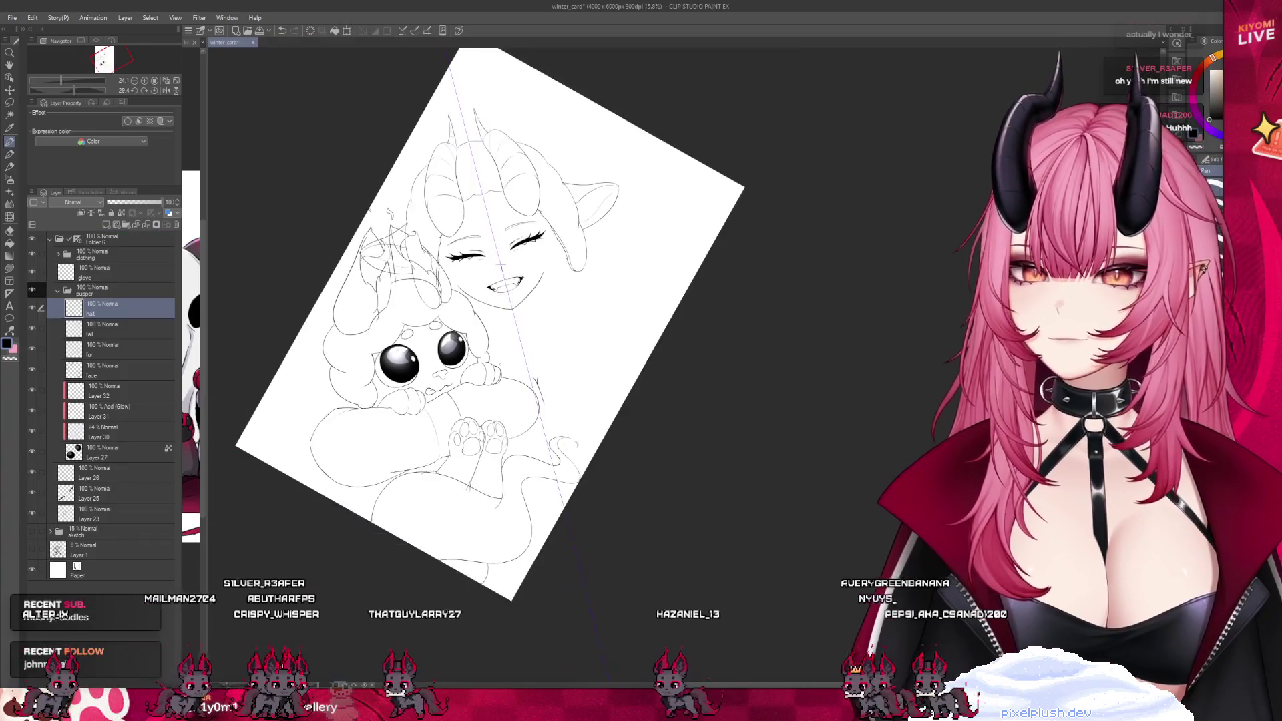
Hide and collapse the pupper layer group
scroll(437, 375, "up", 3)
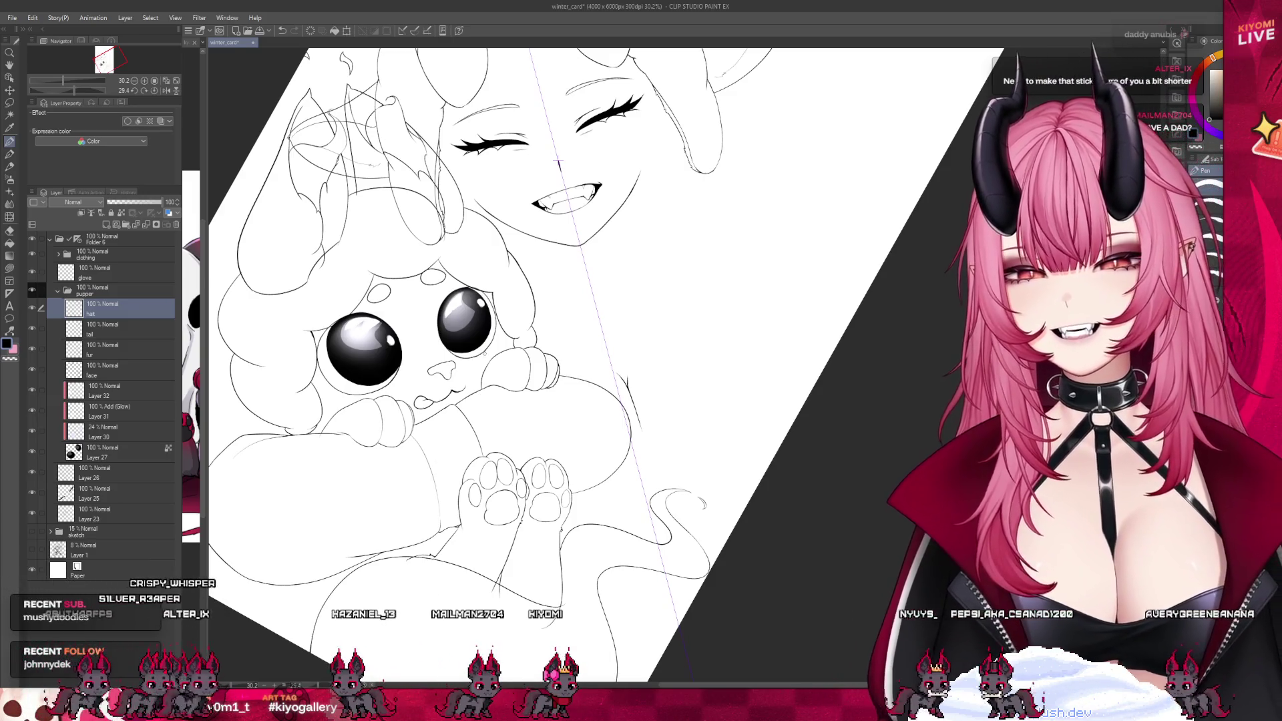
scroll(621, 444, "down", 3)
scroll(621, 443, "up", 1)
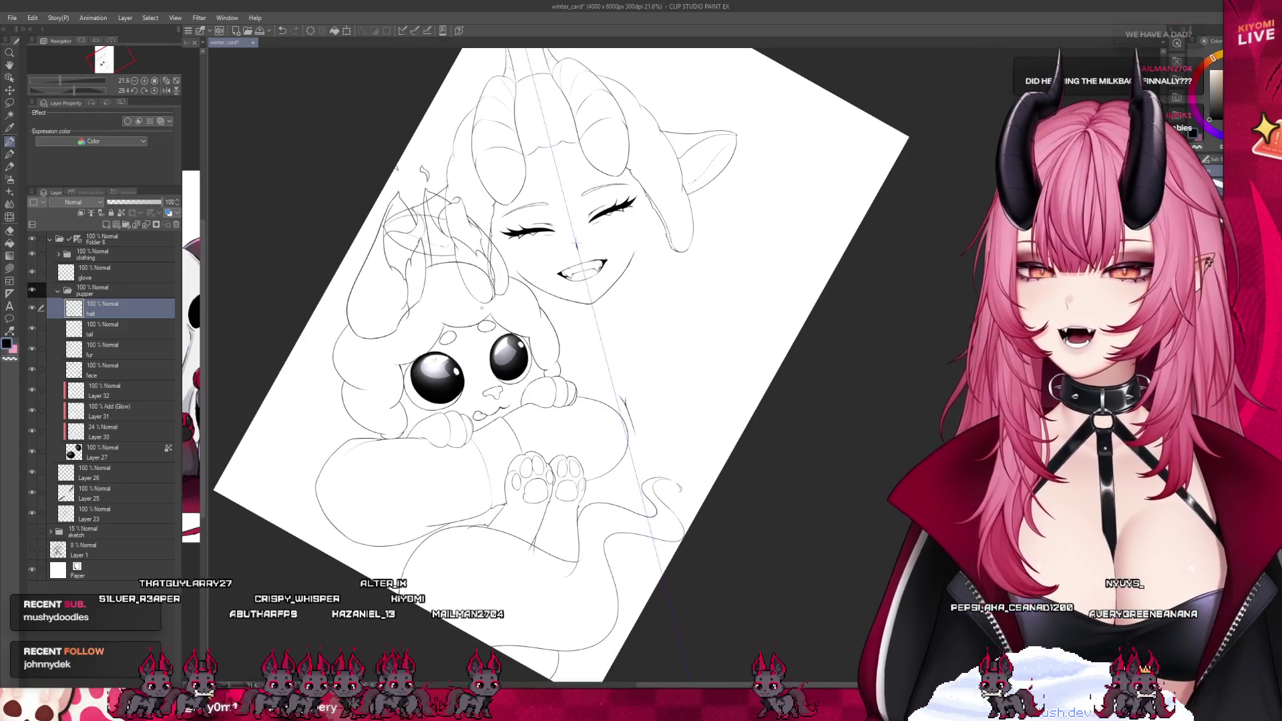
scroll(481, 308, "up", 3)
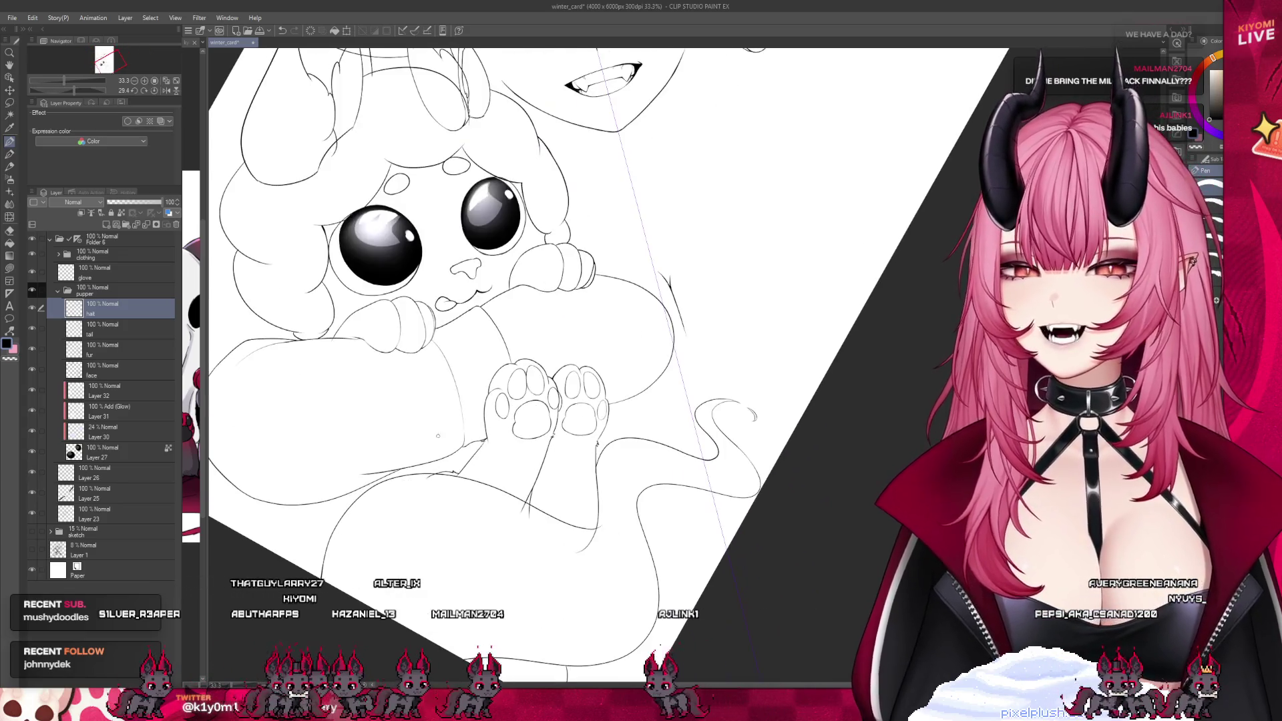
scroll(438, 436, "up", 1)
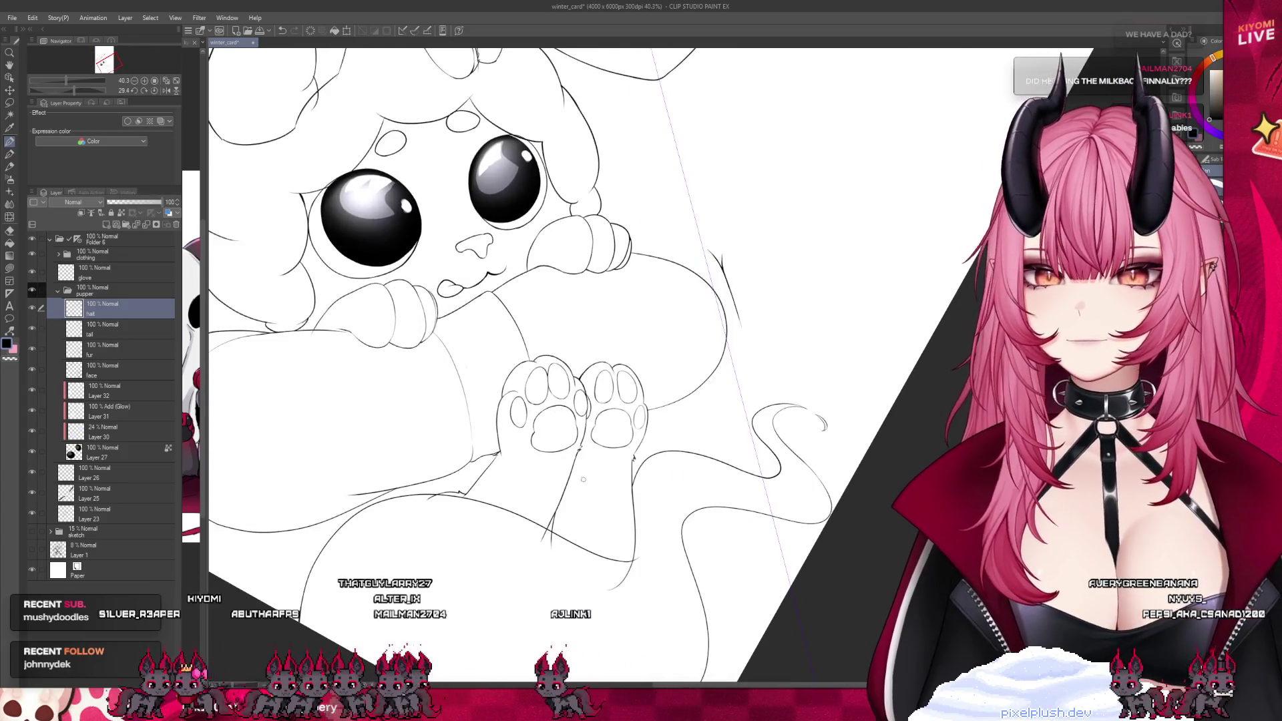
scroll(574, 361, "down", 1)
scroll(597, 211, "up", 1)
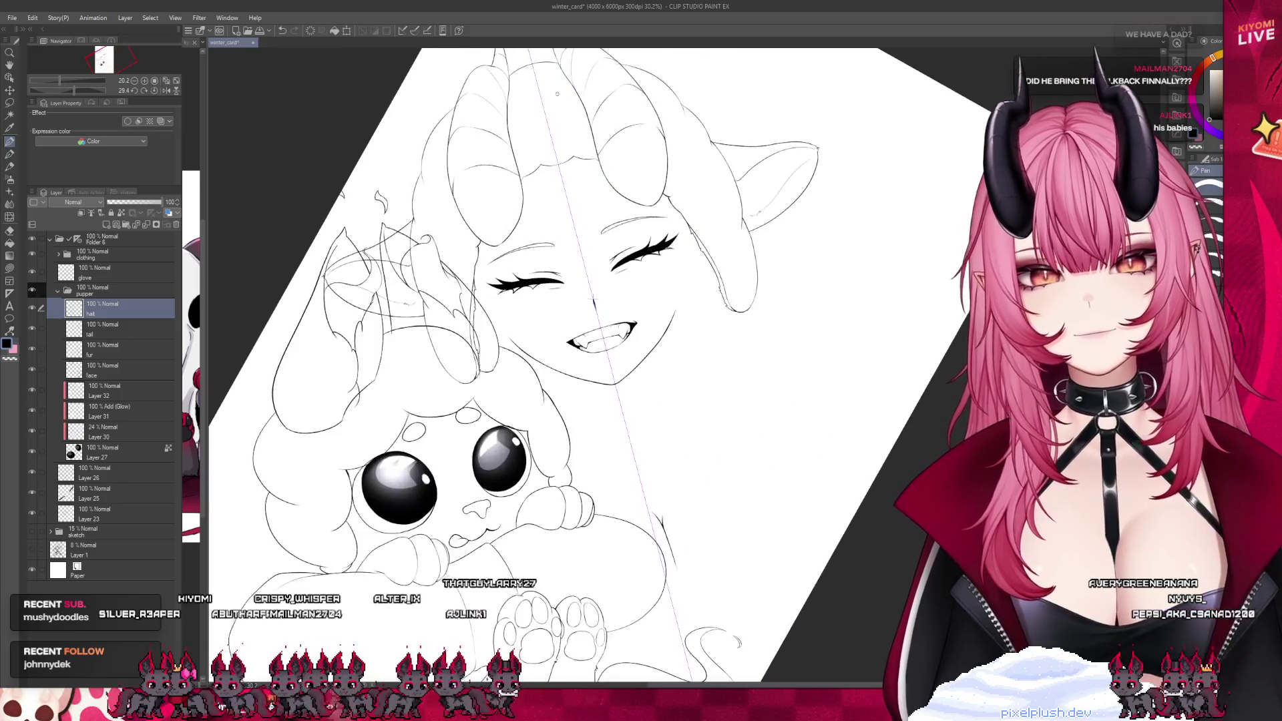
scroll(593, 301, "up", 1)
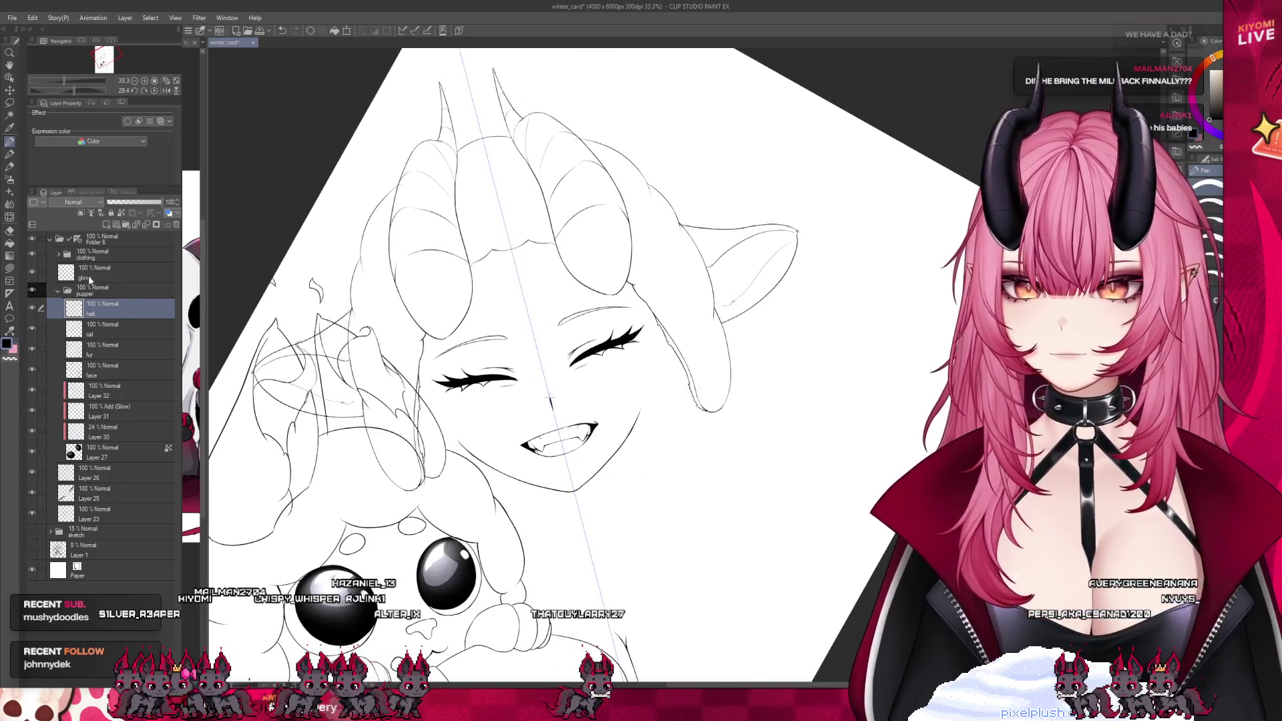
left_click(85, 286)
left_click(59, 292)
left_click(33, 290)
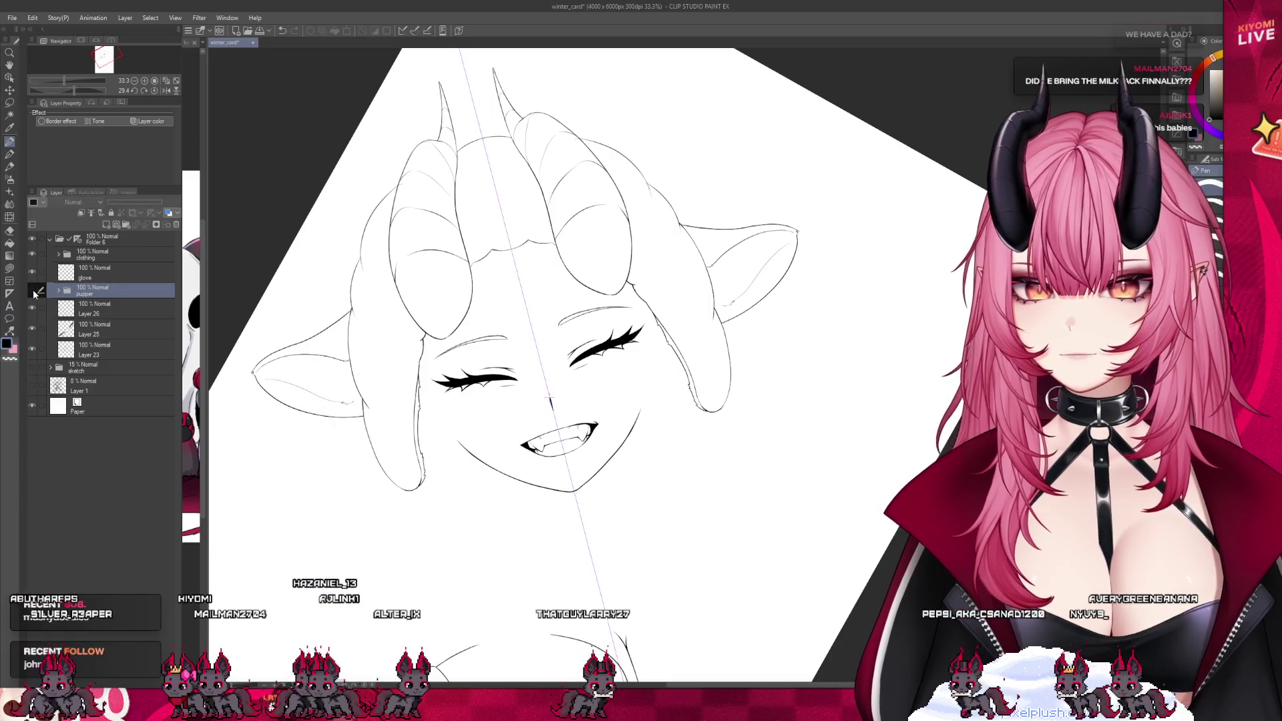
Expand the clothing folder and select its pupper ear and hat layers
left_click(87, 271)
left_click(58, 255)
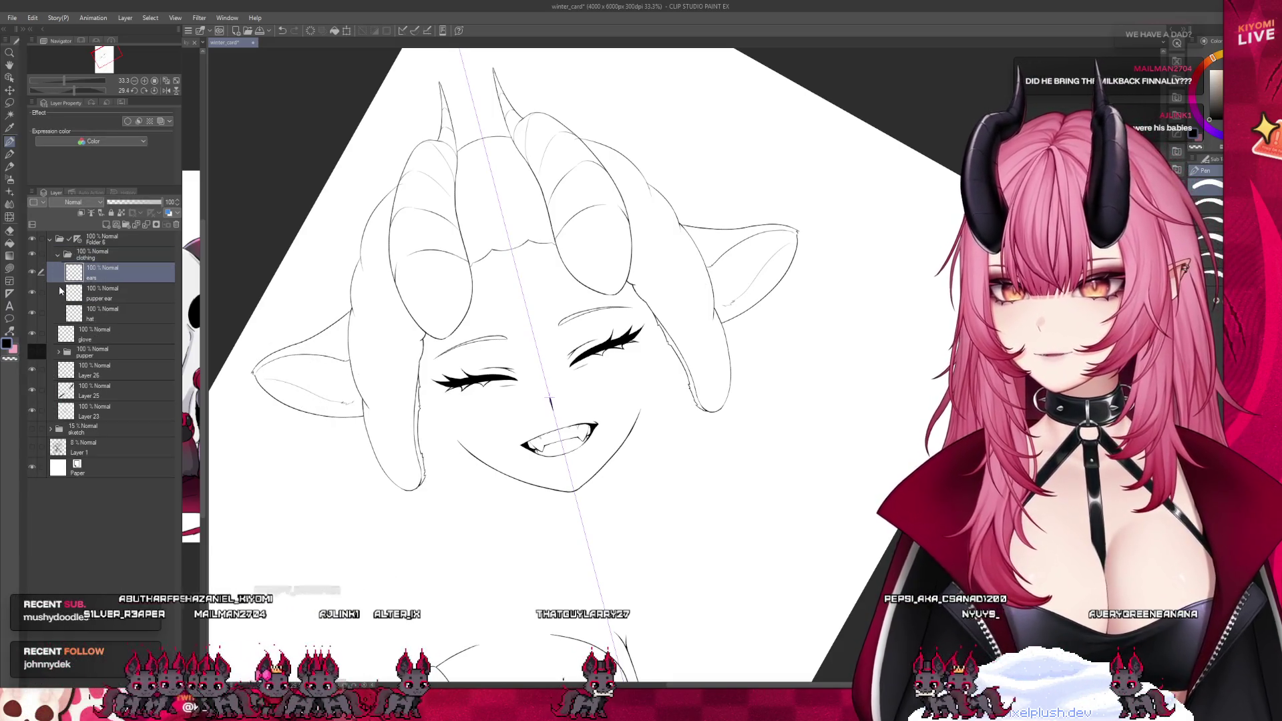
left_click(93, 292)
left_click(41, 311)
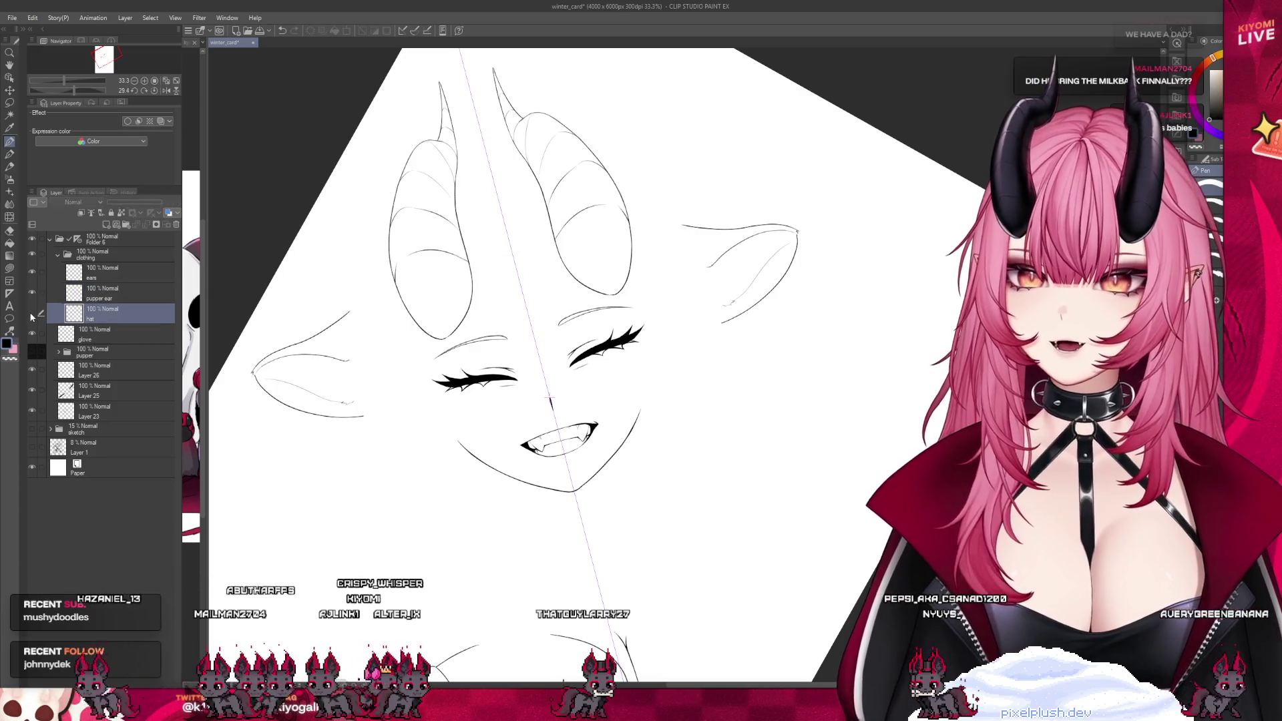
Make the pupper group visible again, expand it and select its face layer
scroll(475, 223, "up", 1)
scroll(474, 223, "up", 1)
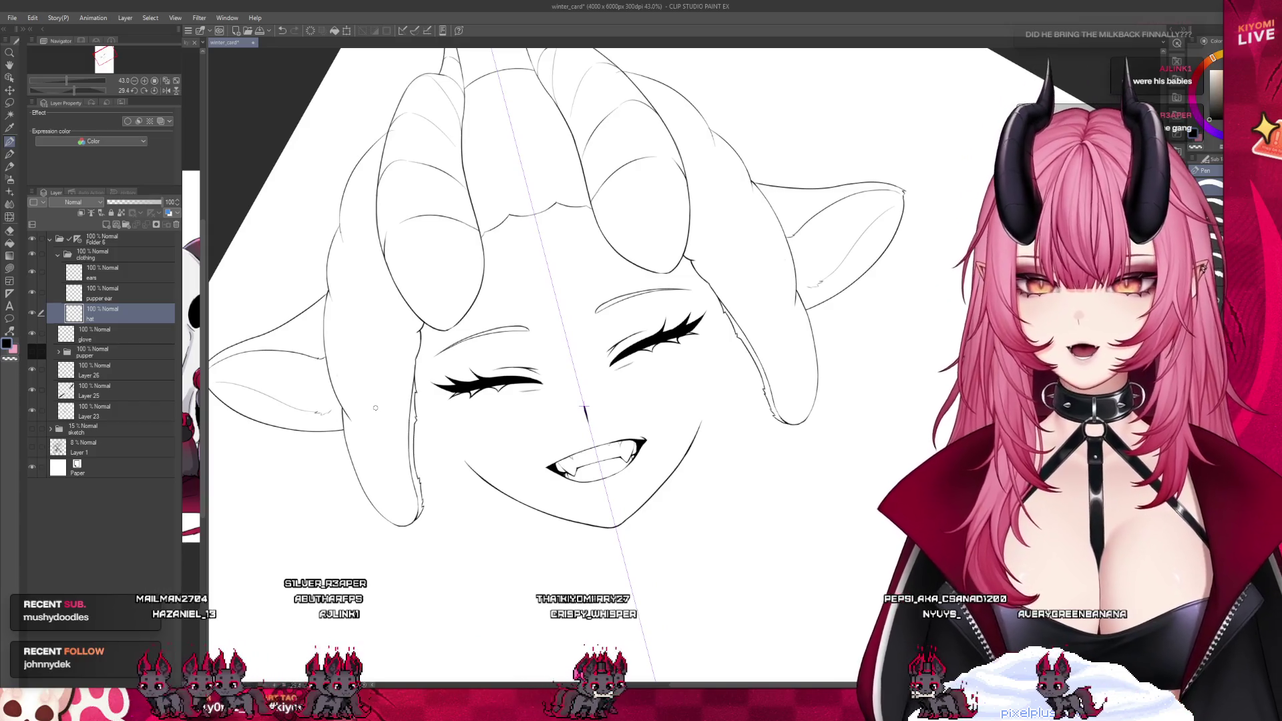
scroll(375, 407, "down", 3)
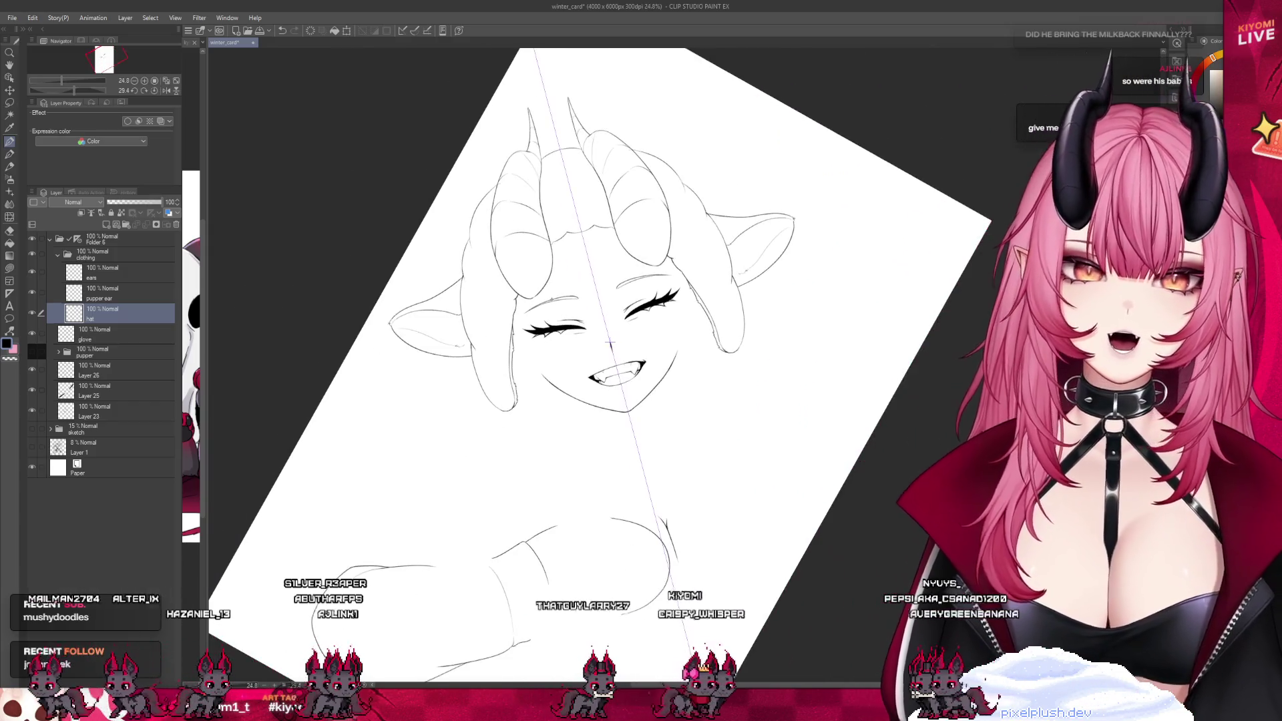
left_click(31, 351)
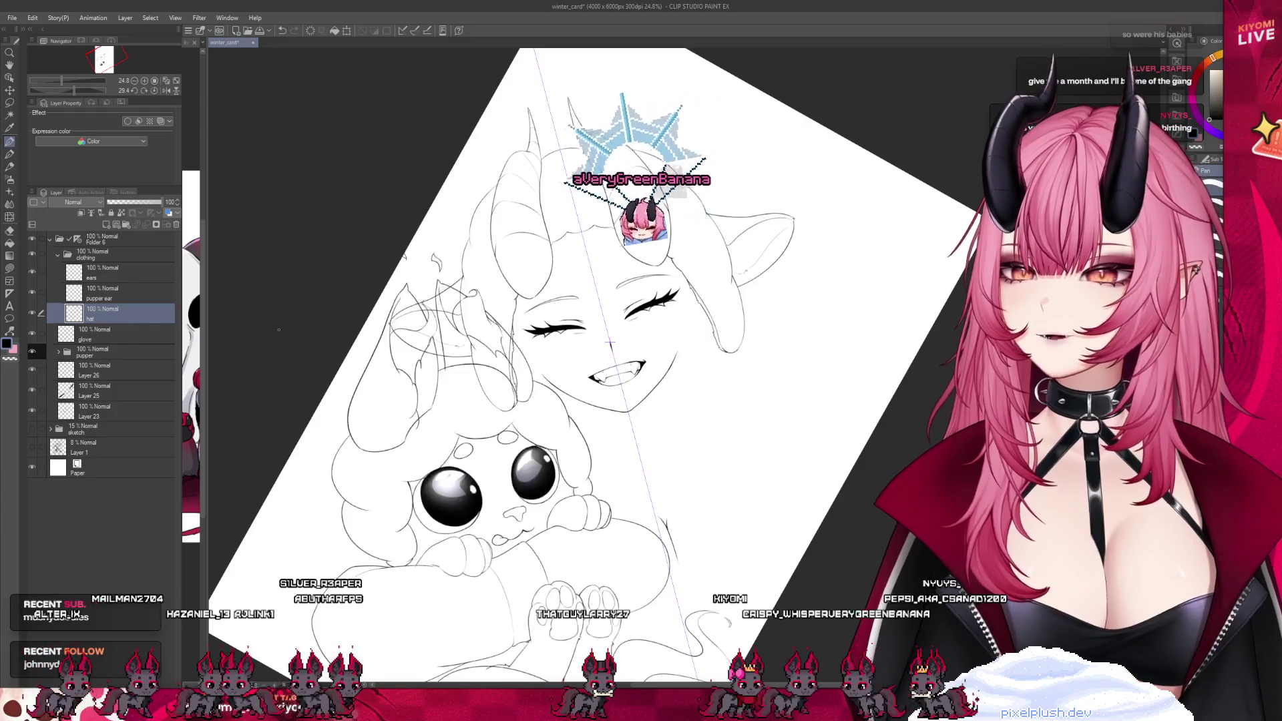
scroll(601, 333, "down", 2)
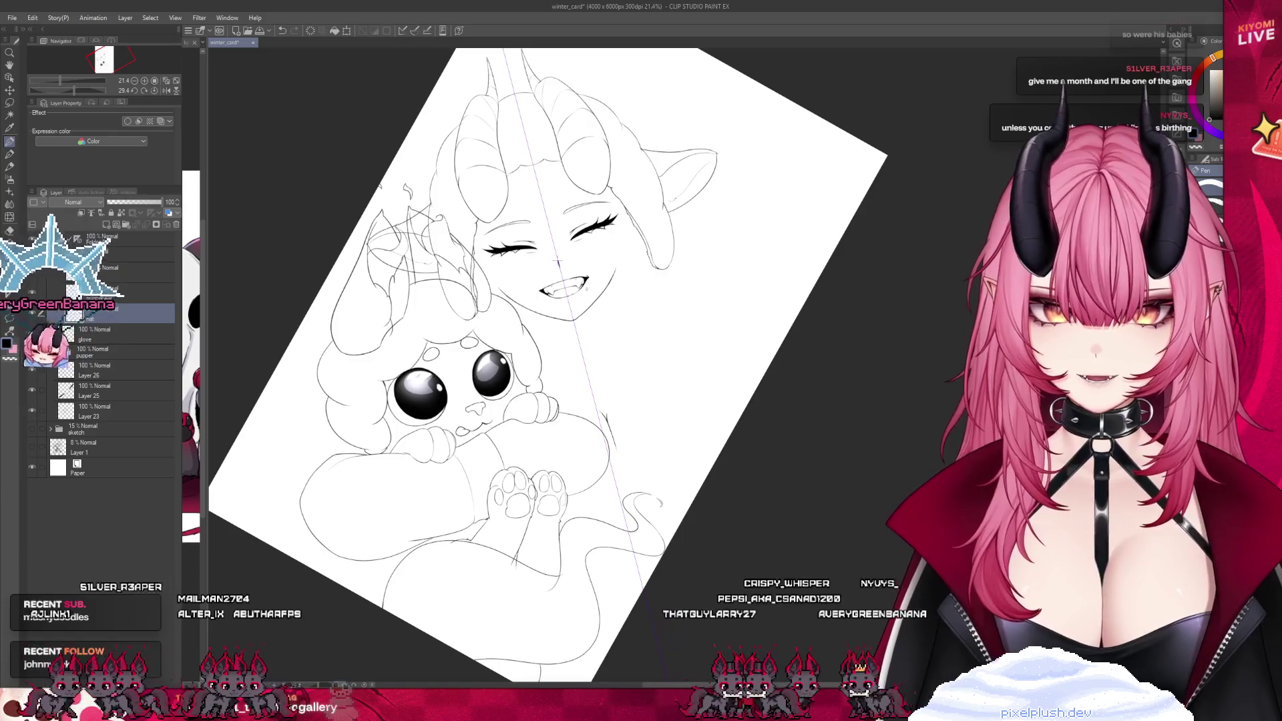
scroll(561, 267, "down", 1)
scroll(567, 274, "up", 2)
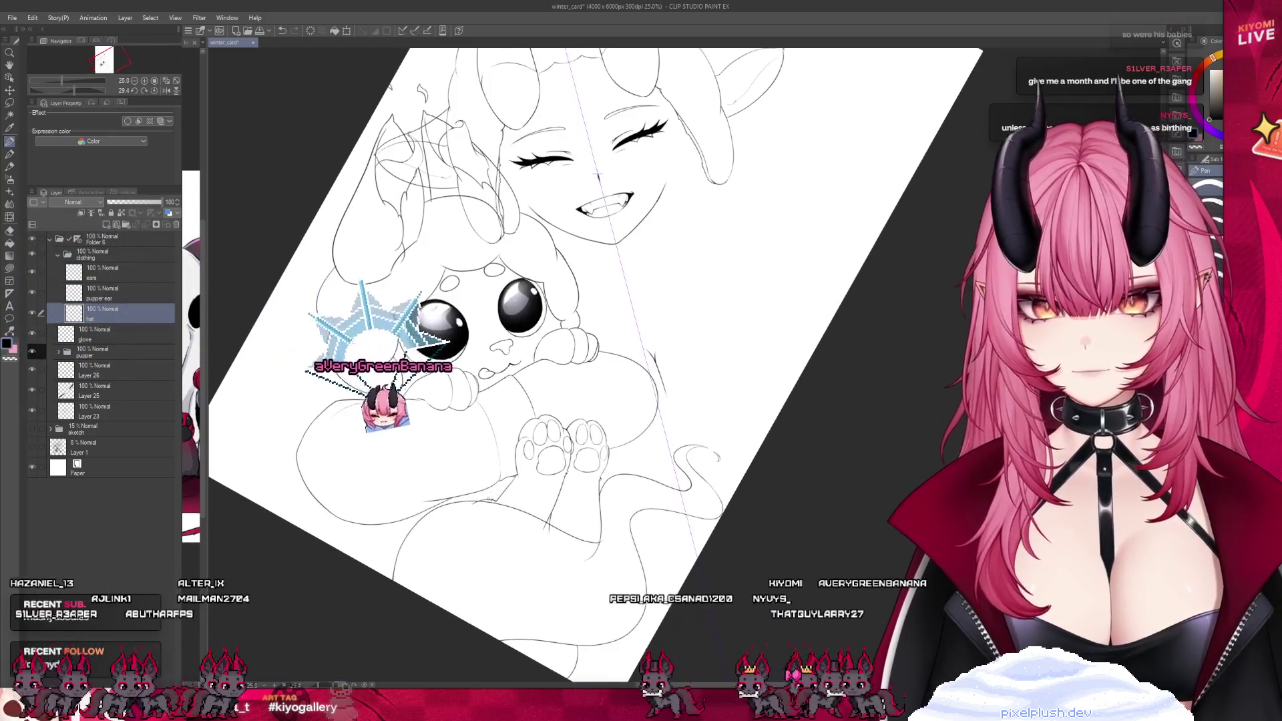
left_click(94, 352)
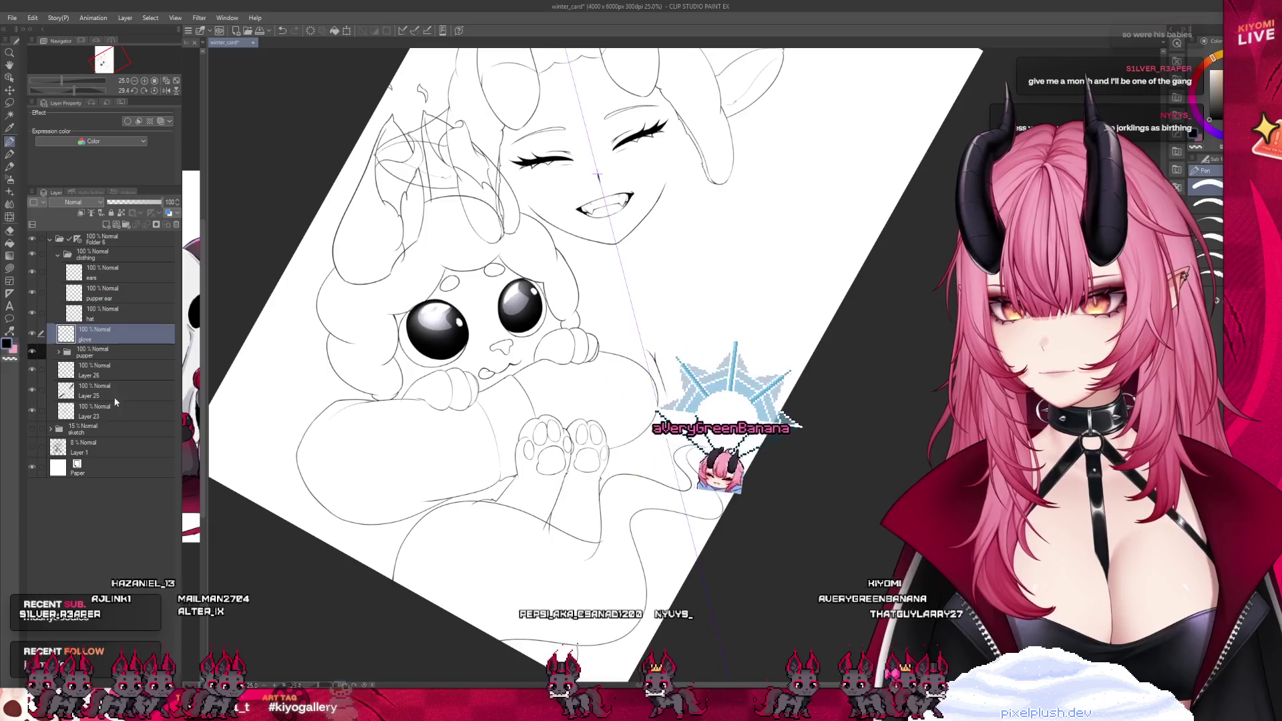
left_click(59, 352)
left_click(107, 432)
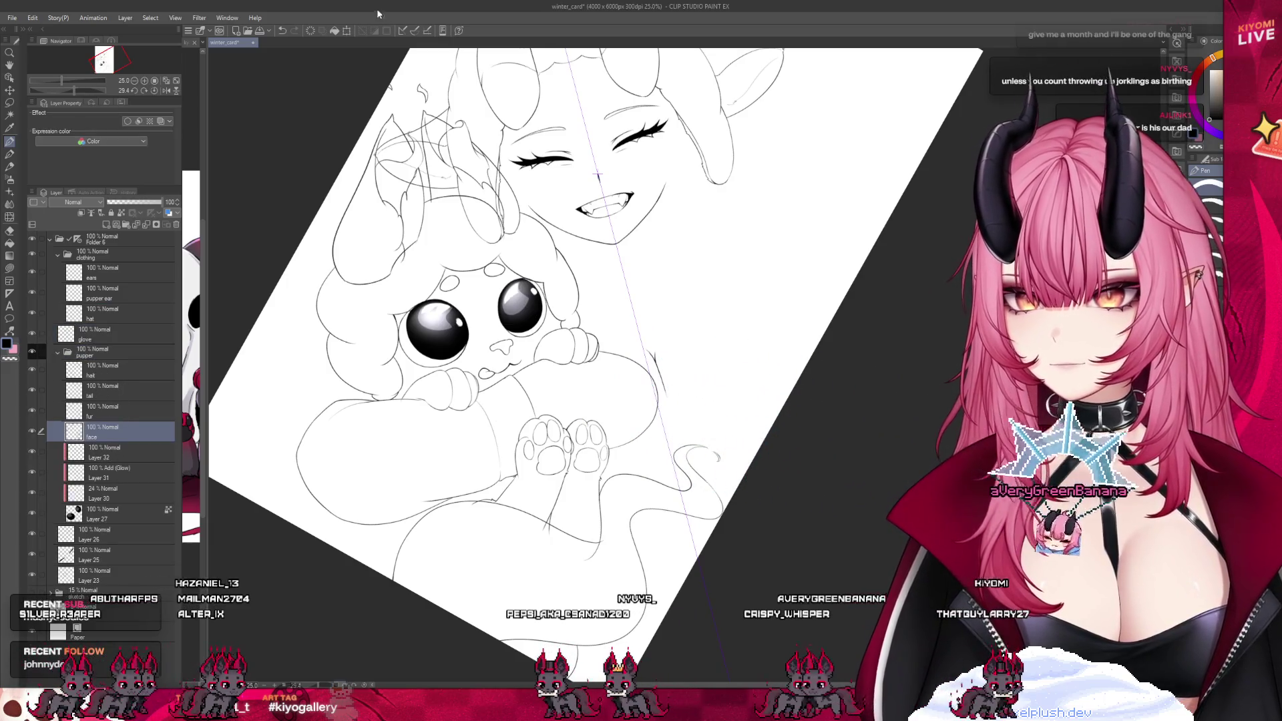
Ink a short stroke beside the puppy's paw on the face layer
scroll(343, 390, "up", 4)
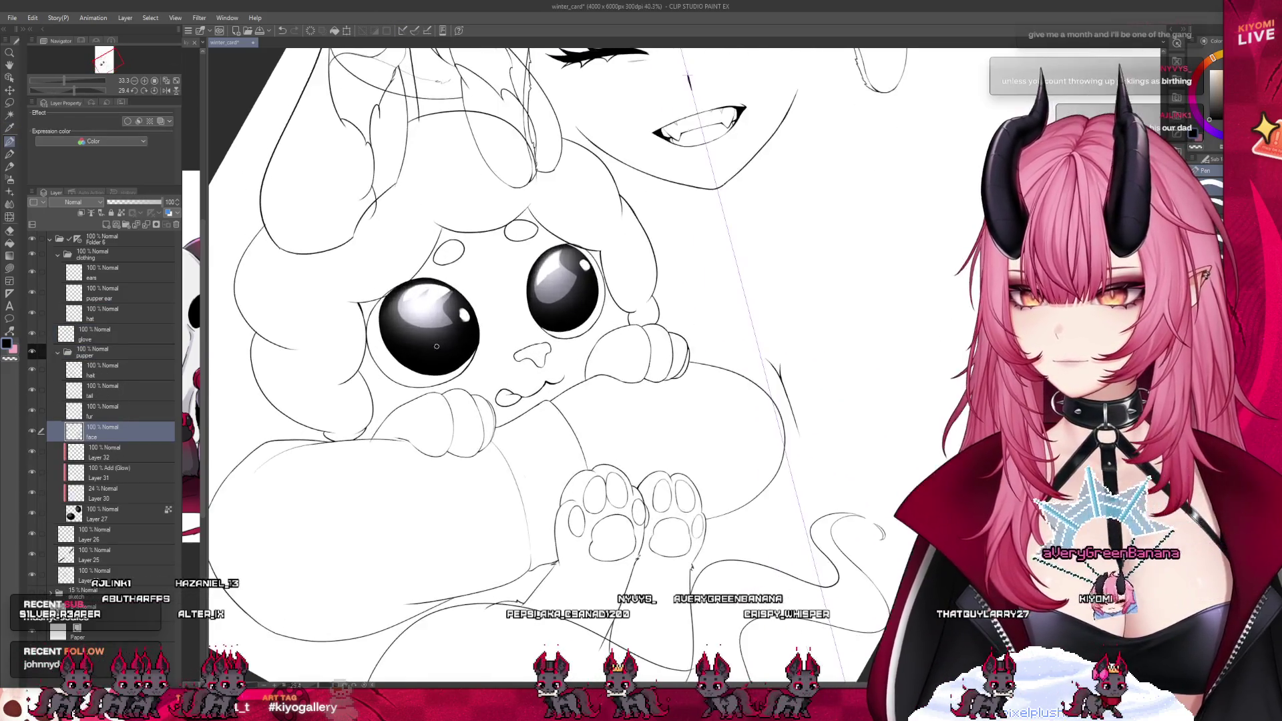
scroll(342, 390, "up", 2)
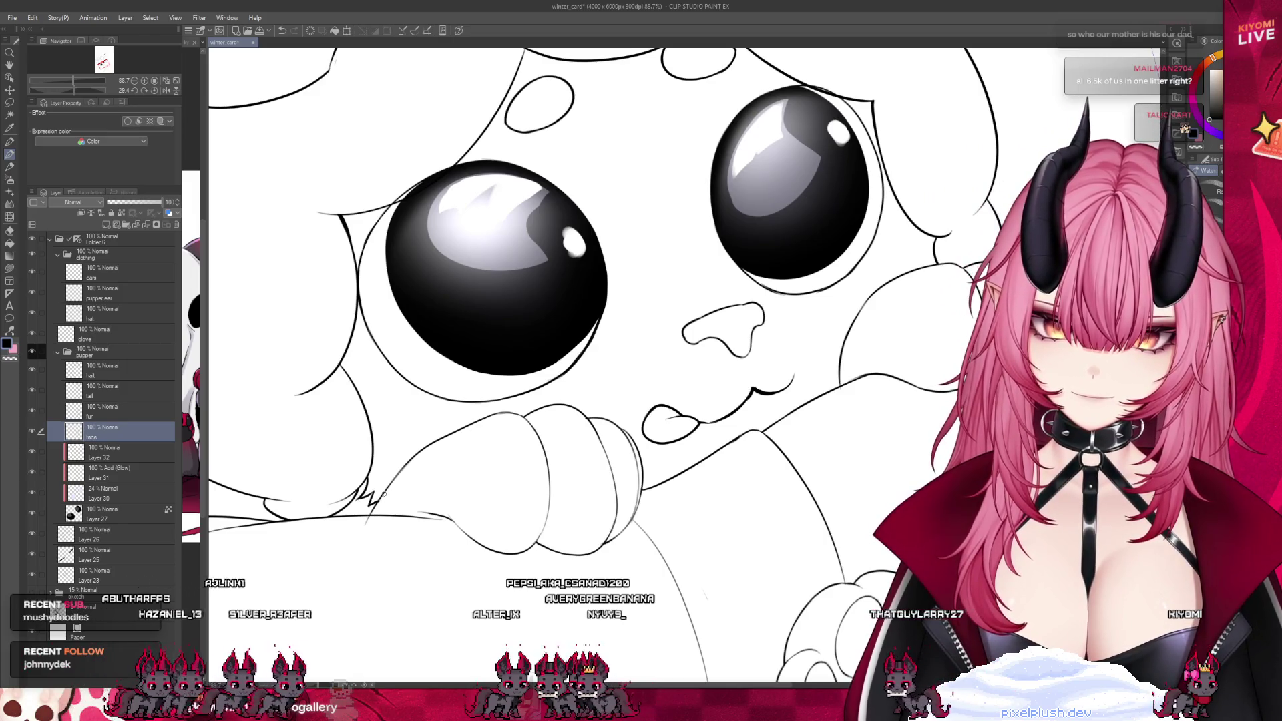
scroll(471, 444, "down", 4)
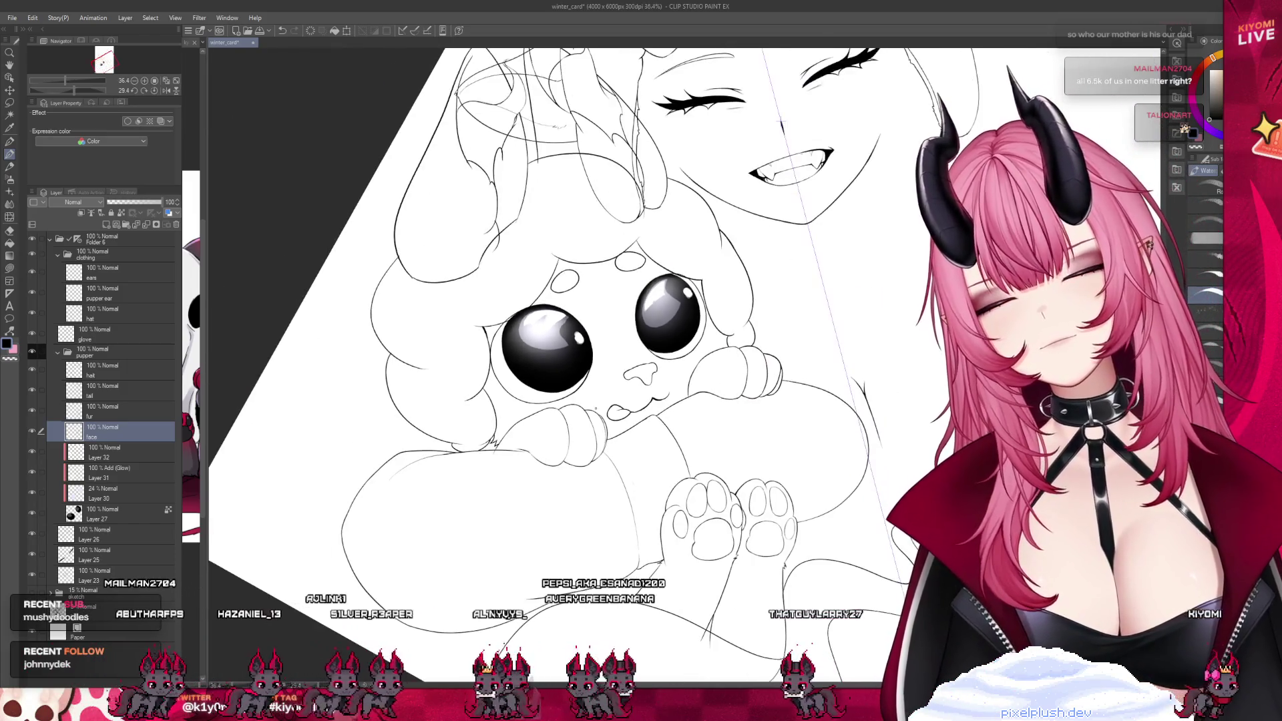
scroll(494, 439, "up", 5)
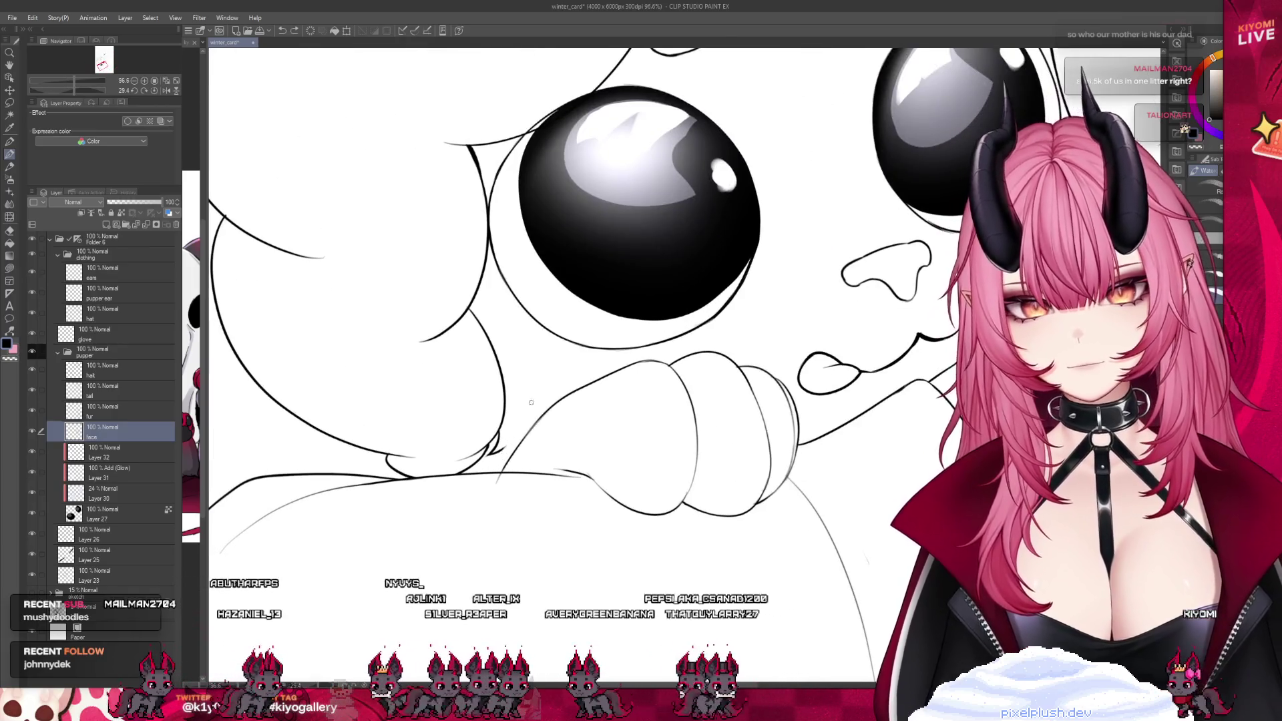
left_click_drag(496, 452, 513, 450)
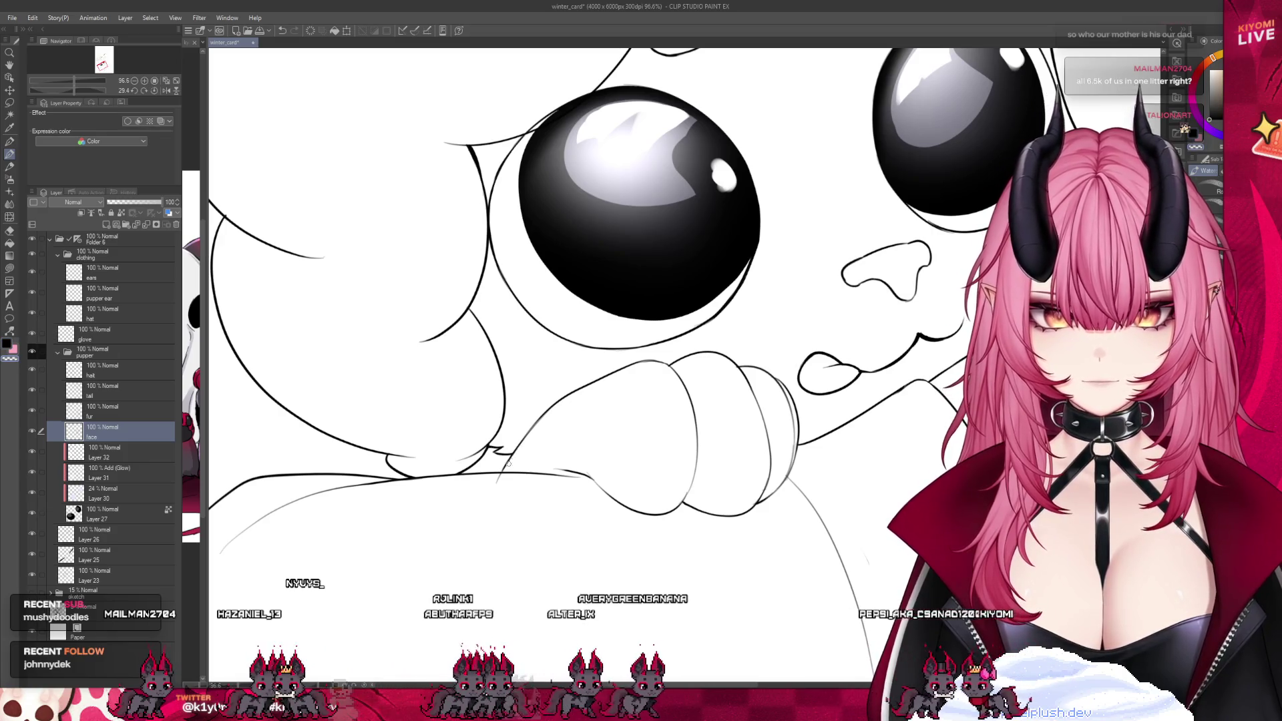
Lasso the stray strokes near the paw, copy them to a new layer and merge into the fur layer
left_click(120, 412)
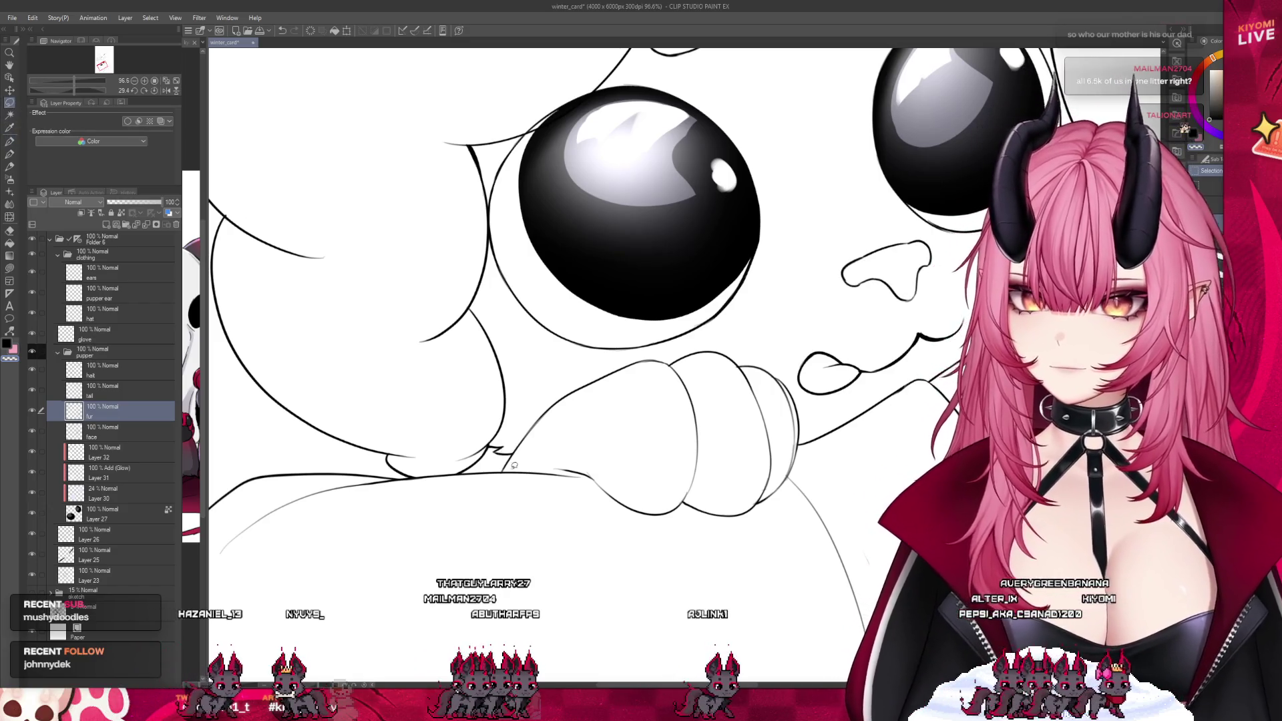
left_click(101, 431)
left_click_drag(468, 427, 544, 418)
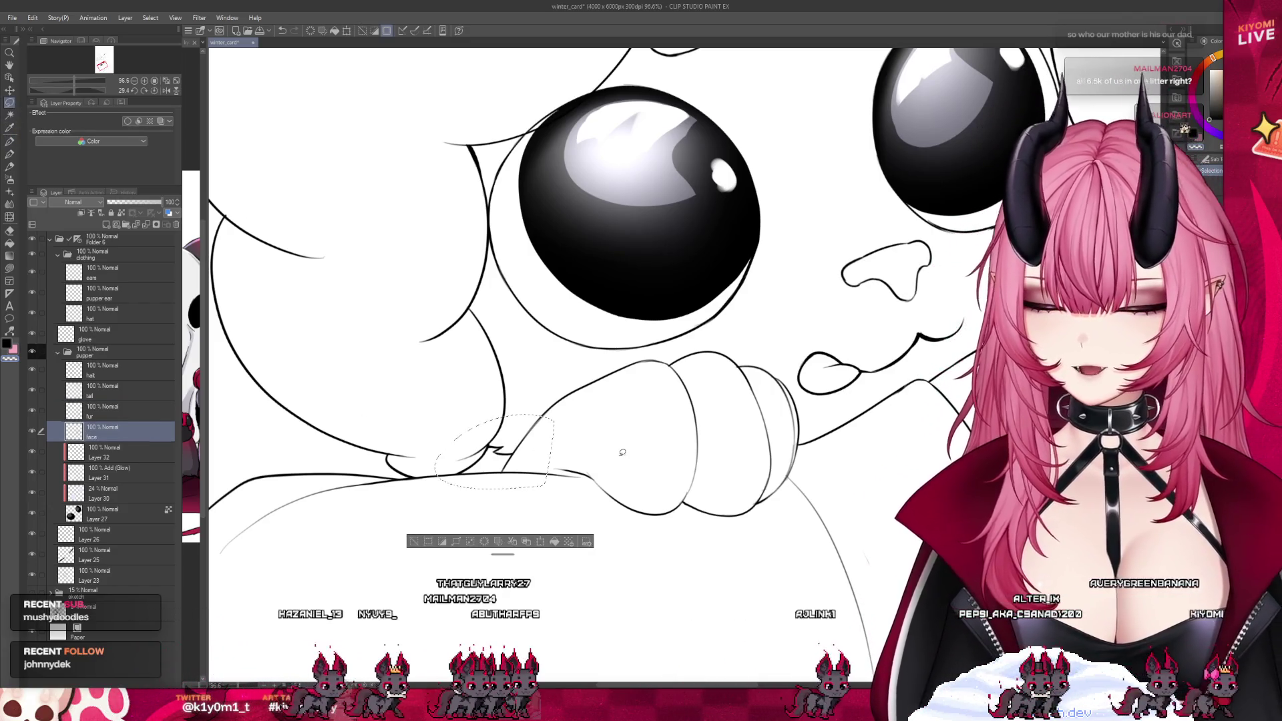
left_click(135, 401)
key("ctrl+v")
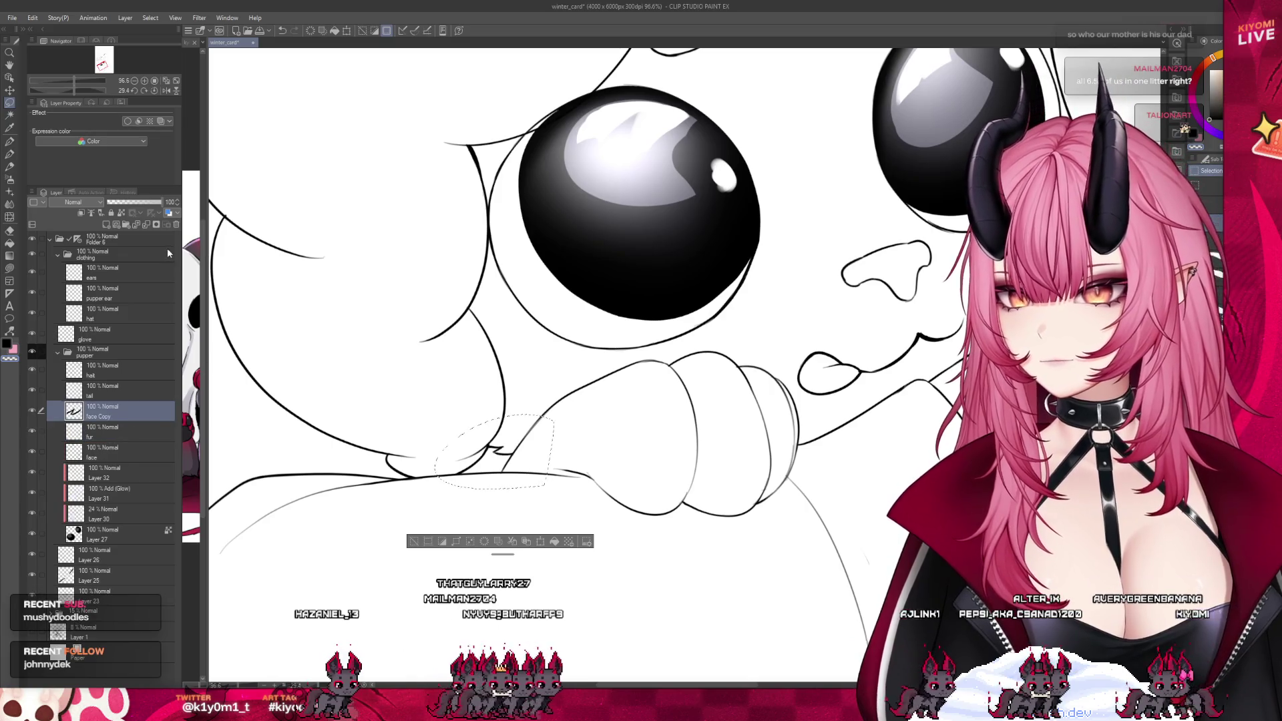
left_click(147, 224)
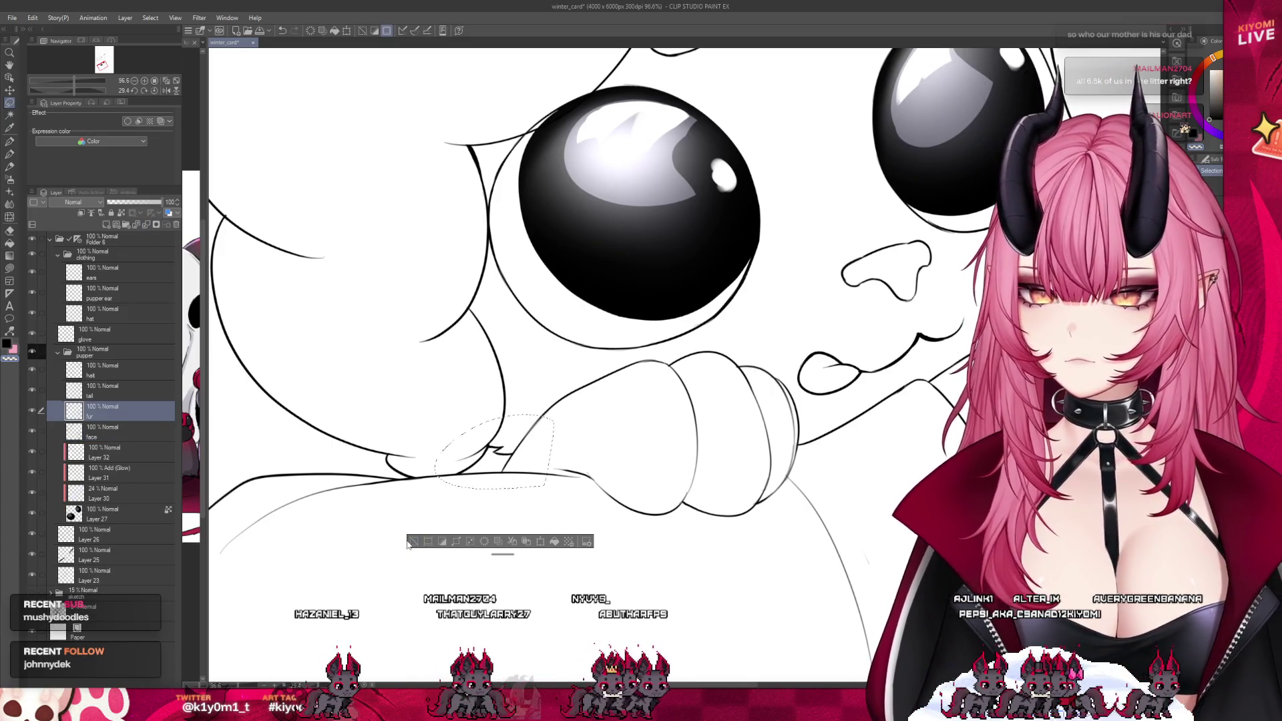
Deselect with Ctrl+D, zoom out and select Layer 27 holding the puppy's black eyes
key("ctrl+d")
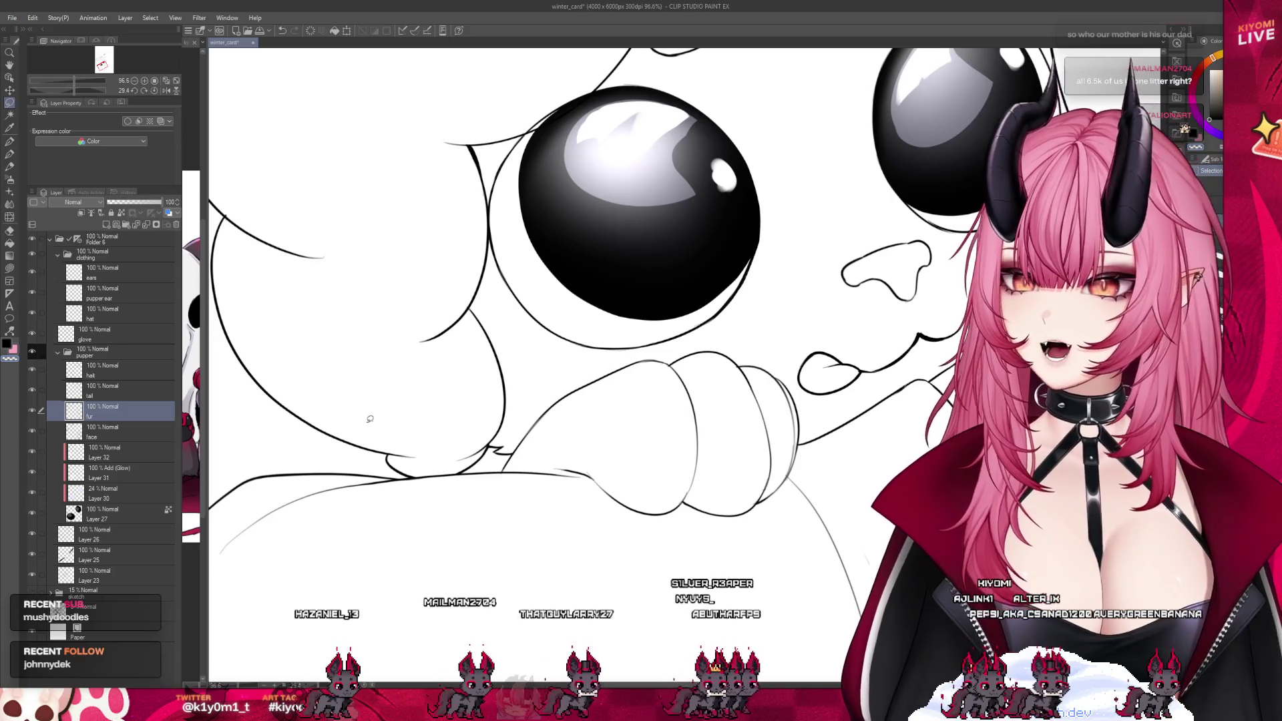
scroll(358, 429, "down", 2)
scroll(358, 429, "down", 3)
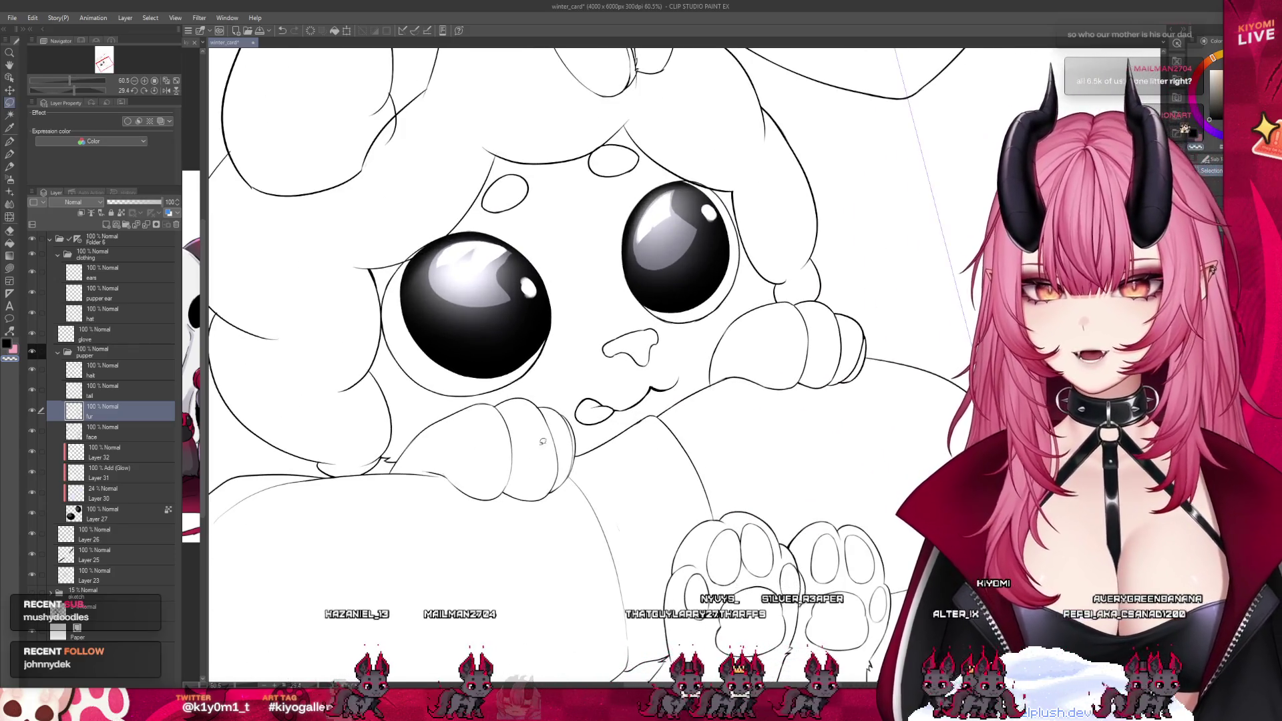
scroll(592, 445, "down", 2)
scroll(592, 445, "down", 1)
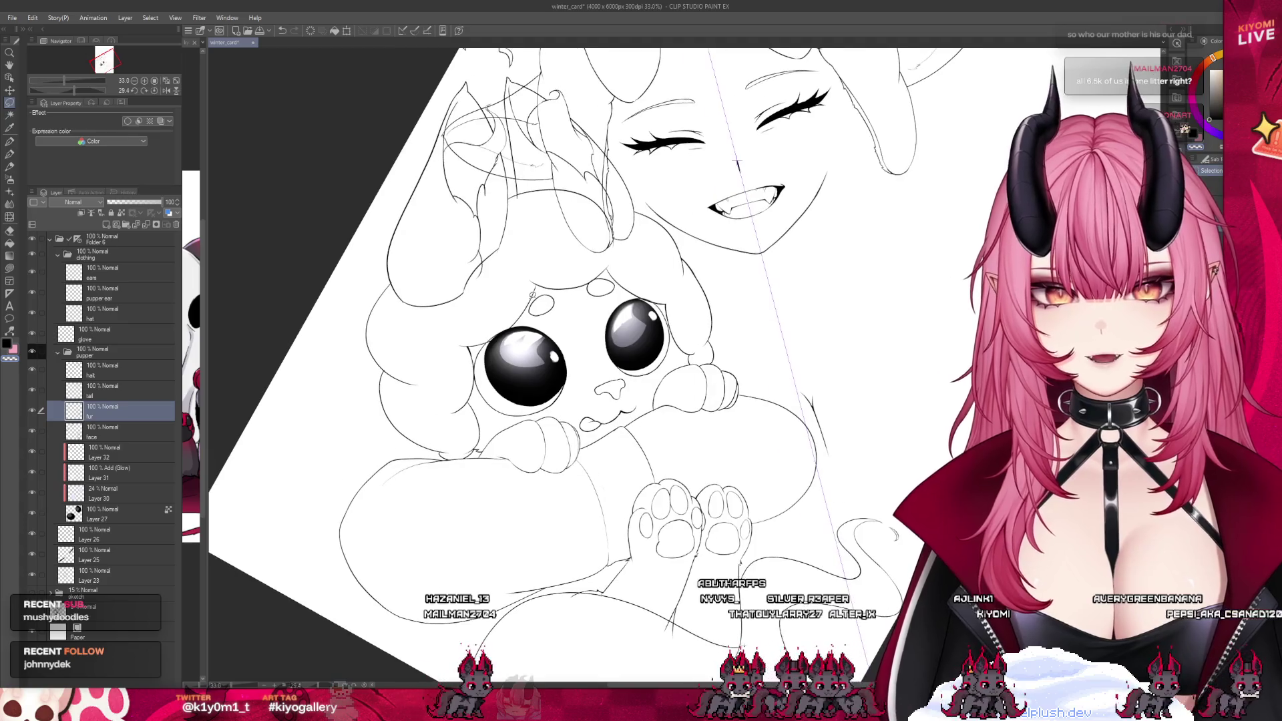
scroll(531, 296, "up", 1)
scroll(510, 302, "up", 1)
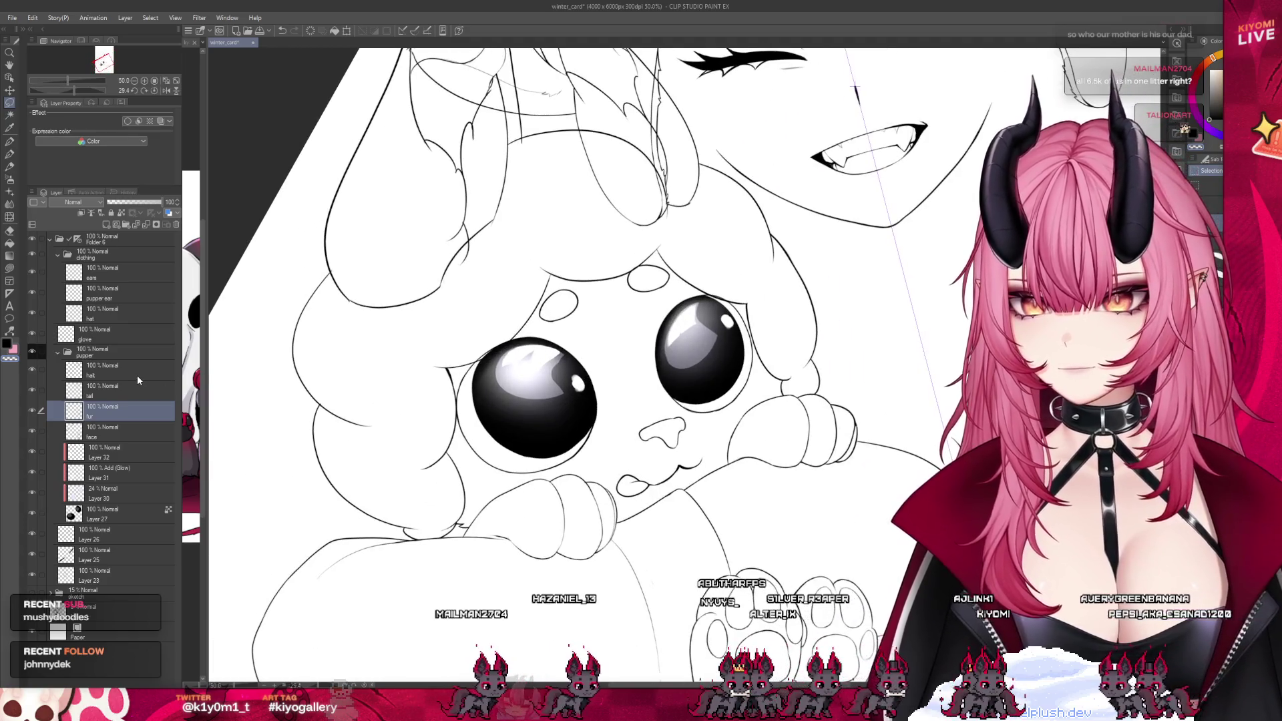
left_click(107, 509)
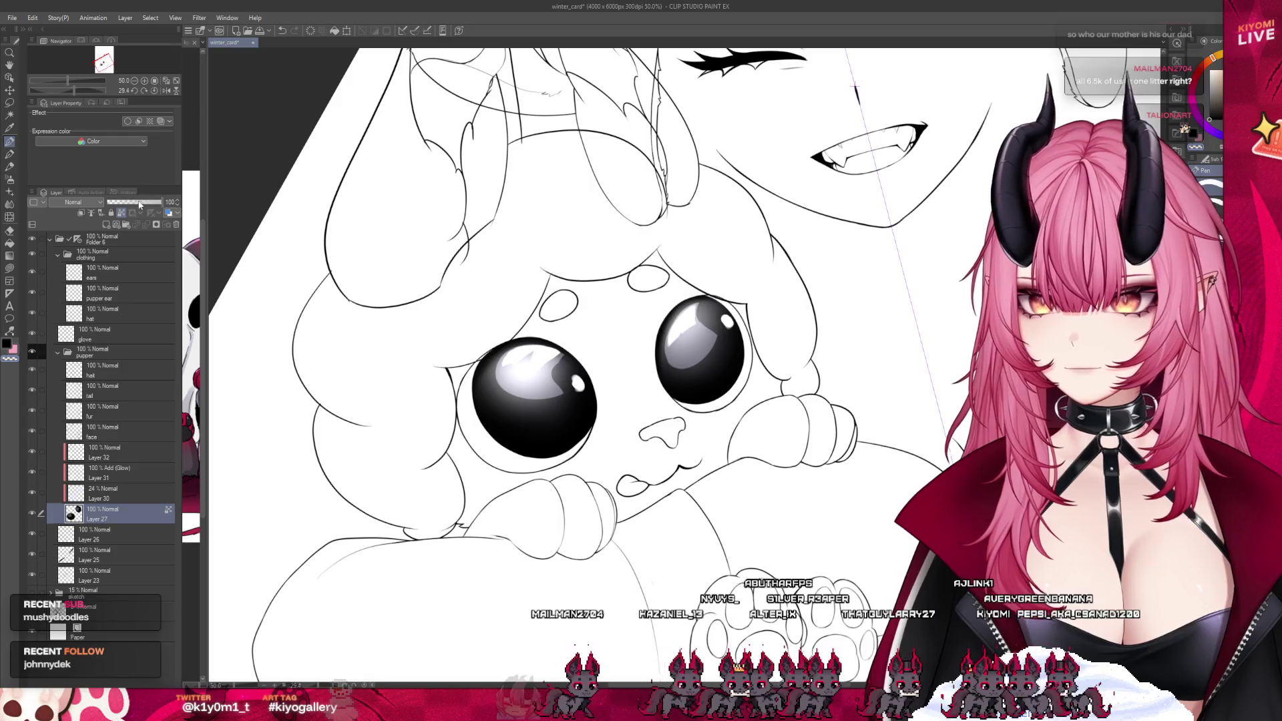
Lower Layer 27's opacity to 56
left_click(140, 203)
scroll(494, 332, "up", 5)
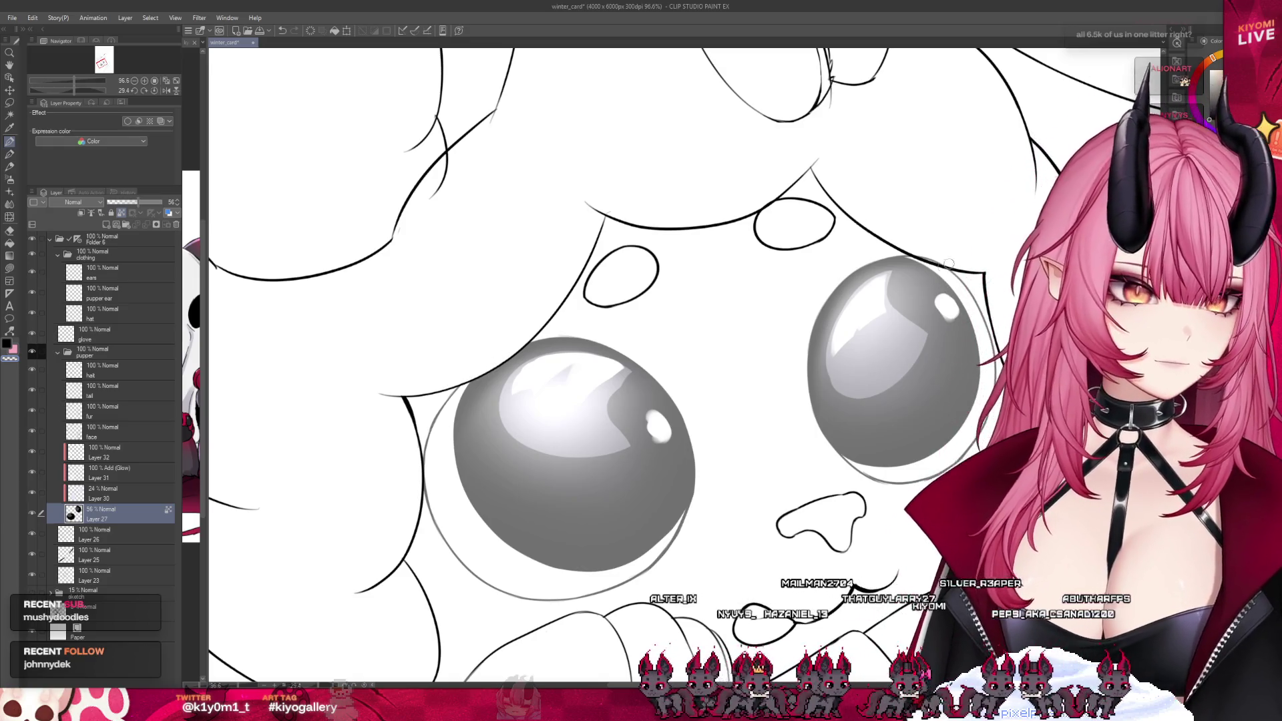
scroll(930, 227, "down", 5)
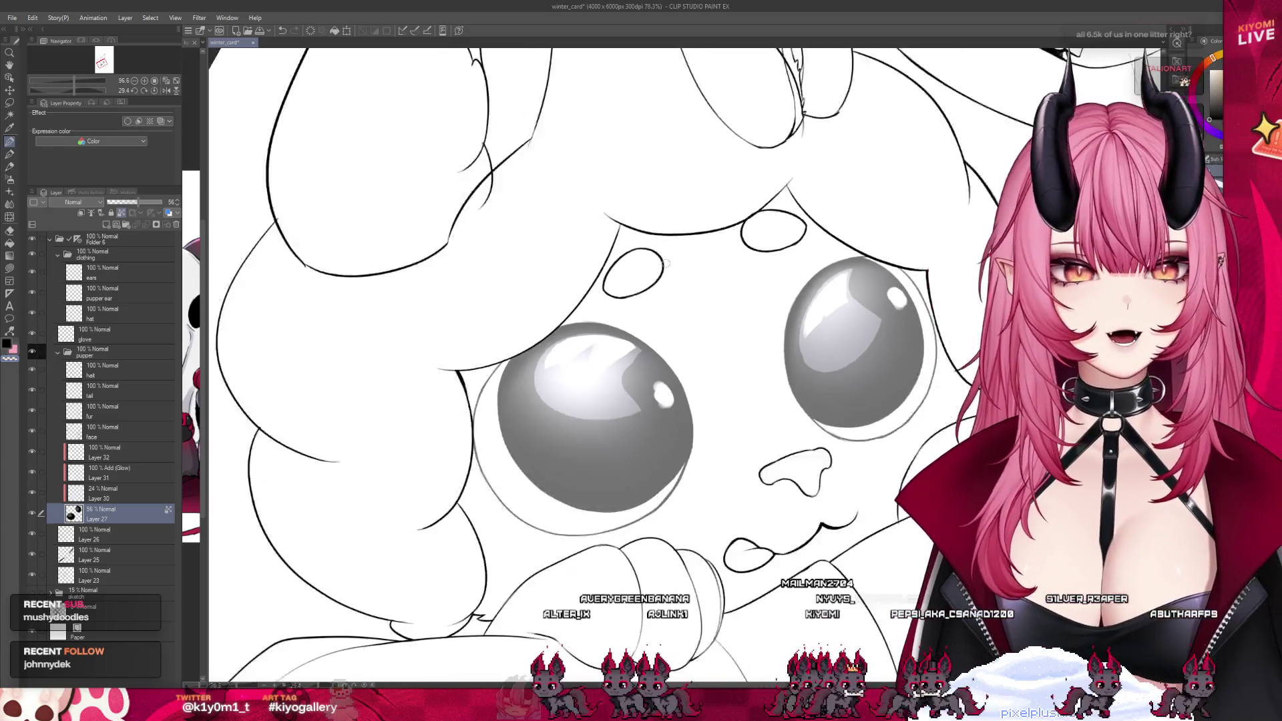
scroll(612, 226, "up", 3)
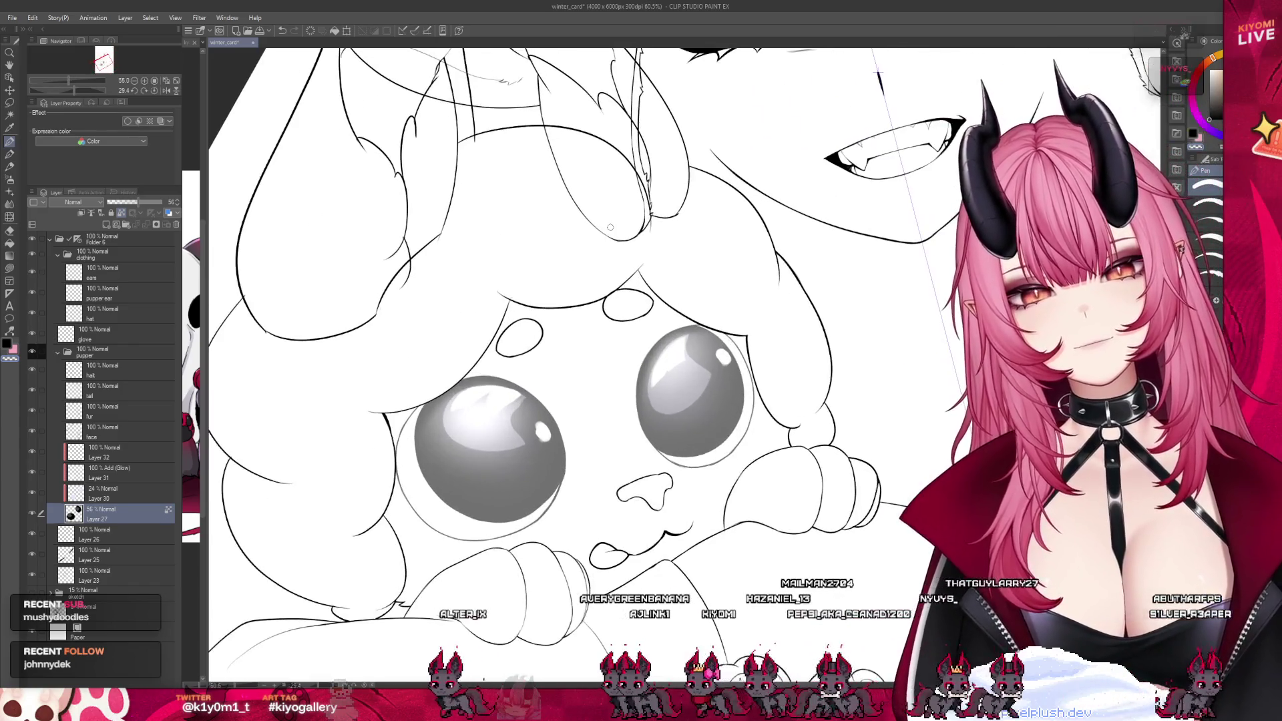
scroll(579, 245, "up", 2)
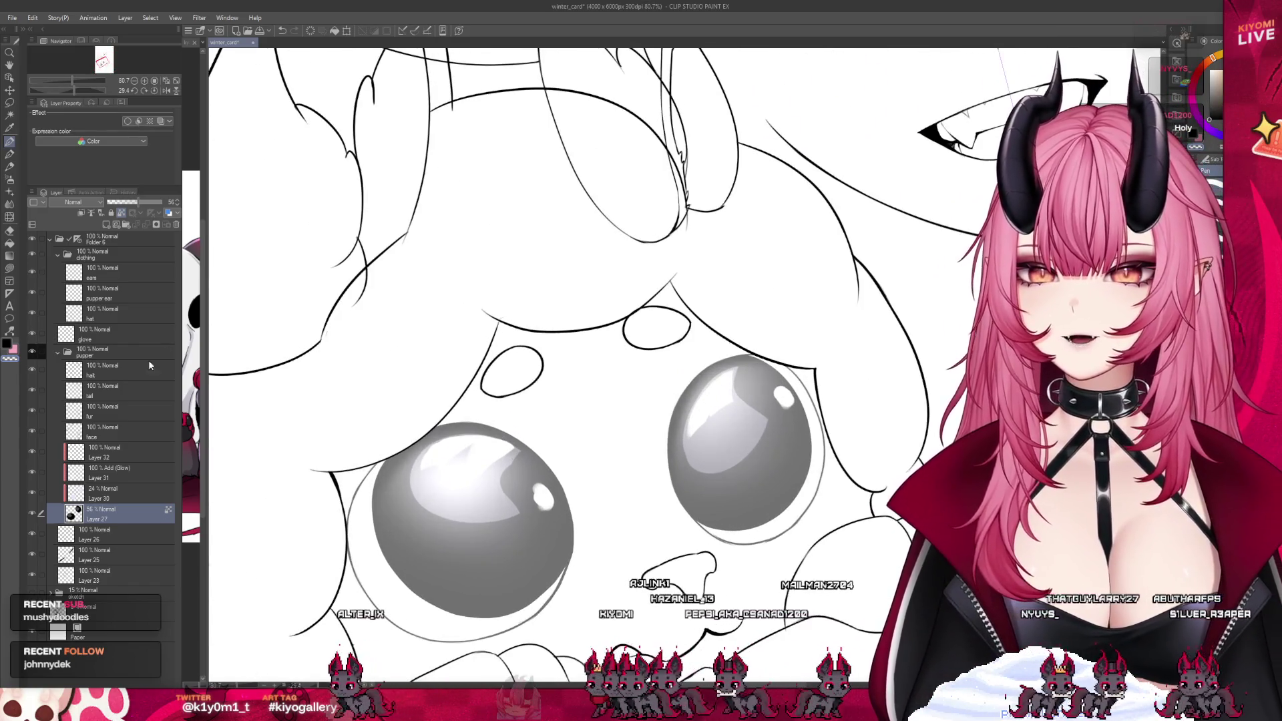
Check the tail, hat, pupper ear and hair layers, then undo the last hair stroke
left_click(100, 390)
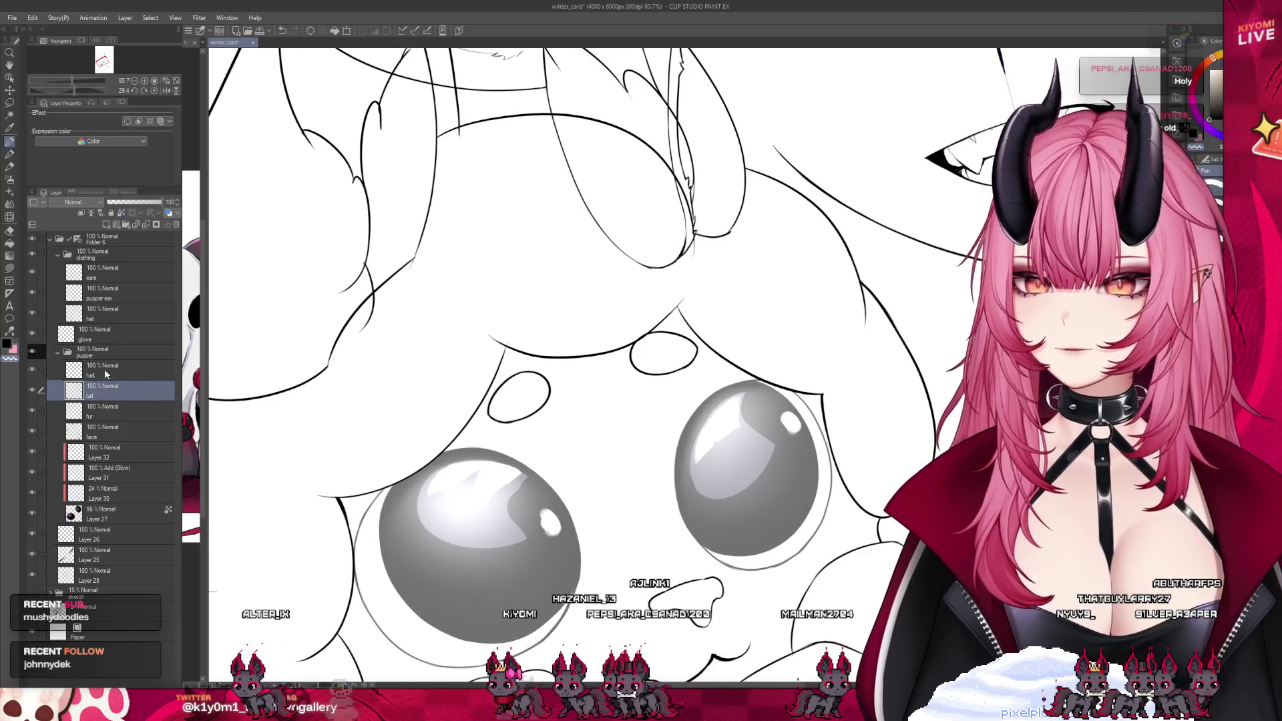
left_click(104, 375)
left_click(90, 316)
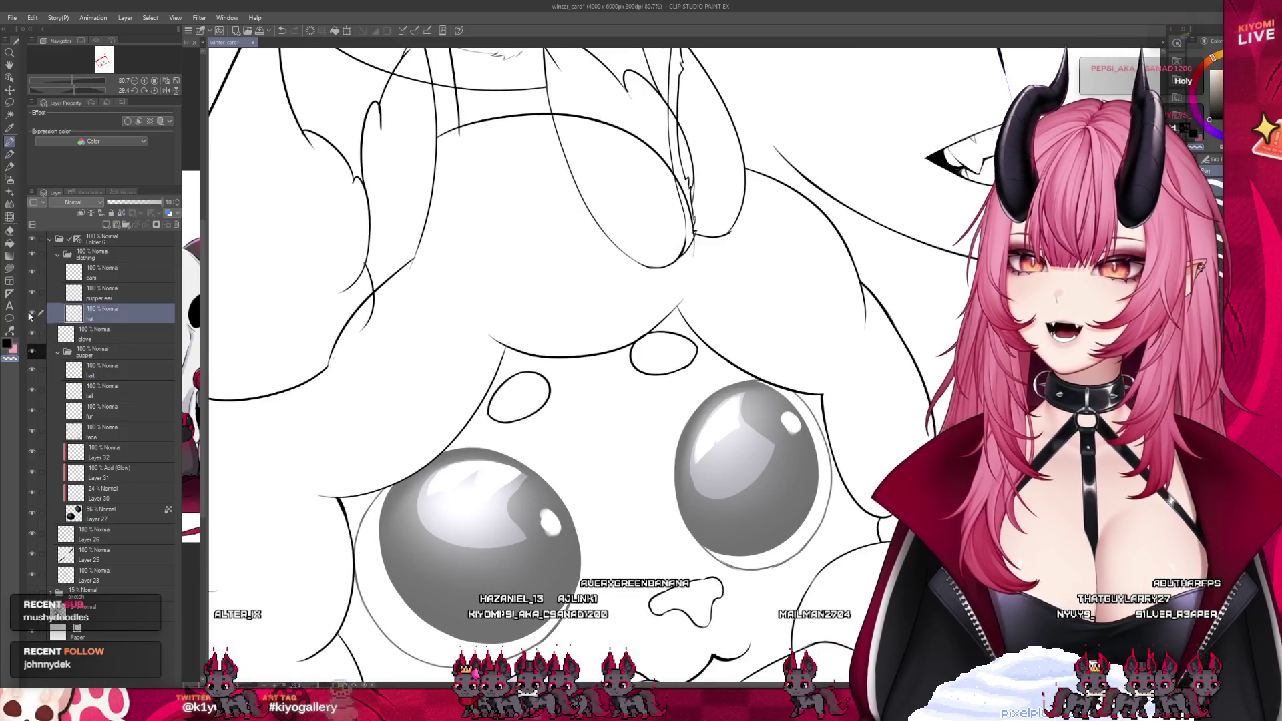
left_click(110, 297)
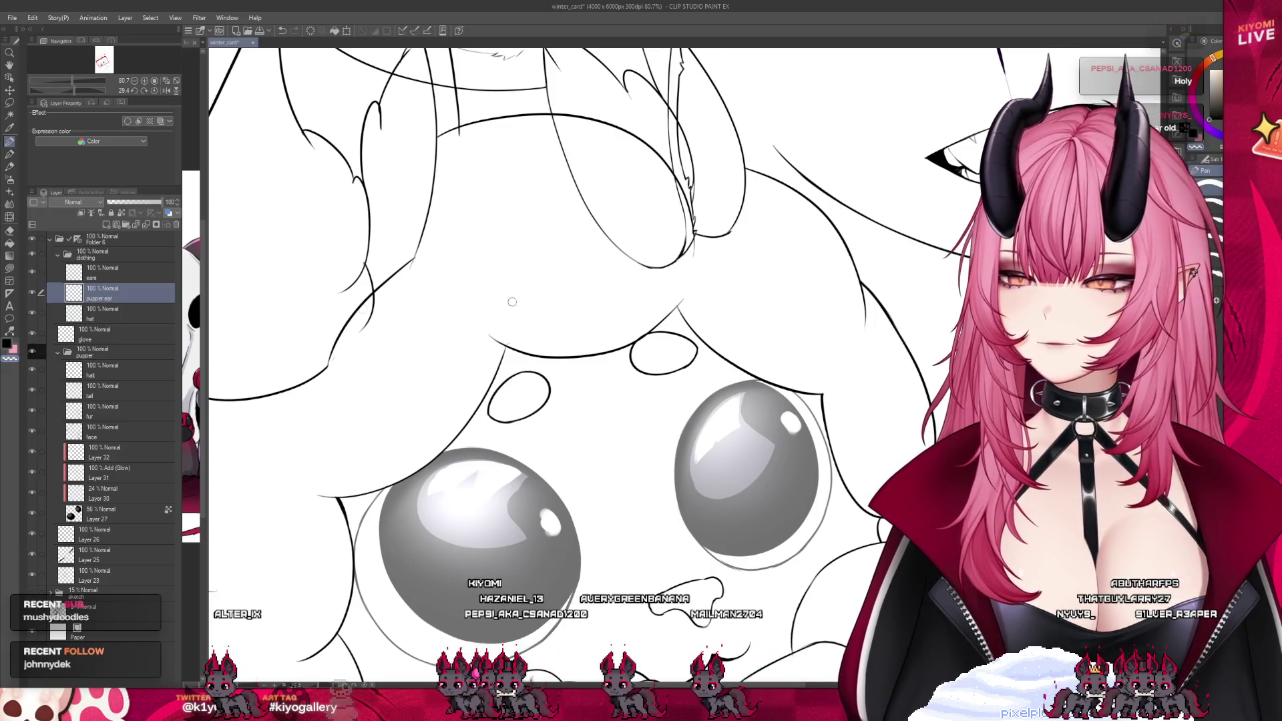
scroll(579, 283, "up", 3)
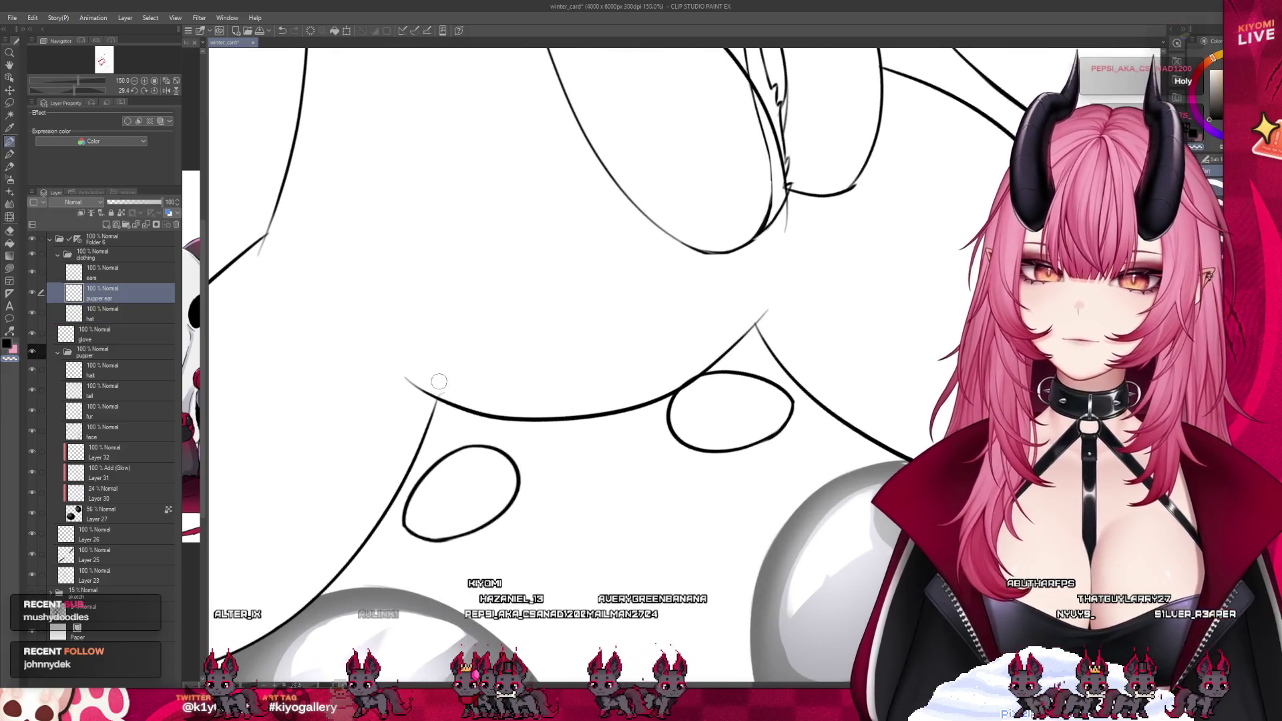
left_click(130, 318)
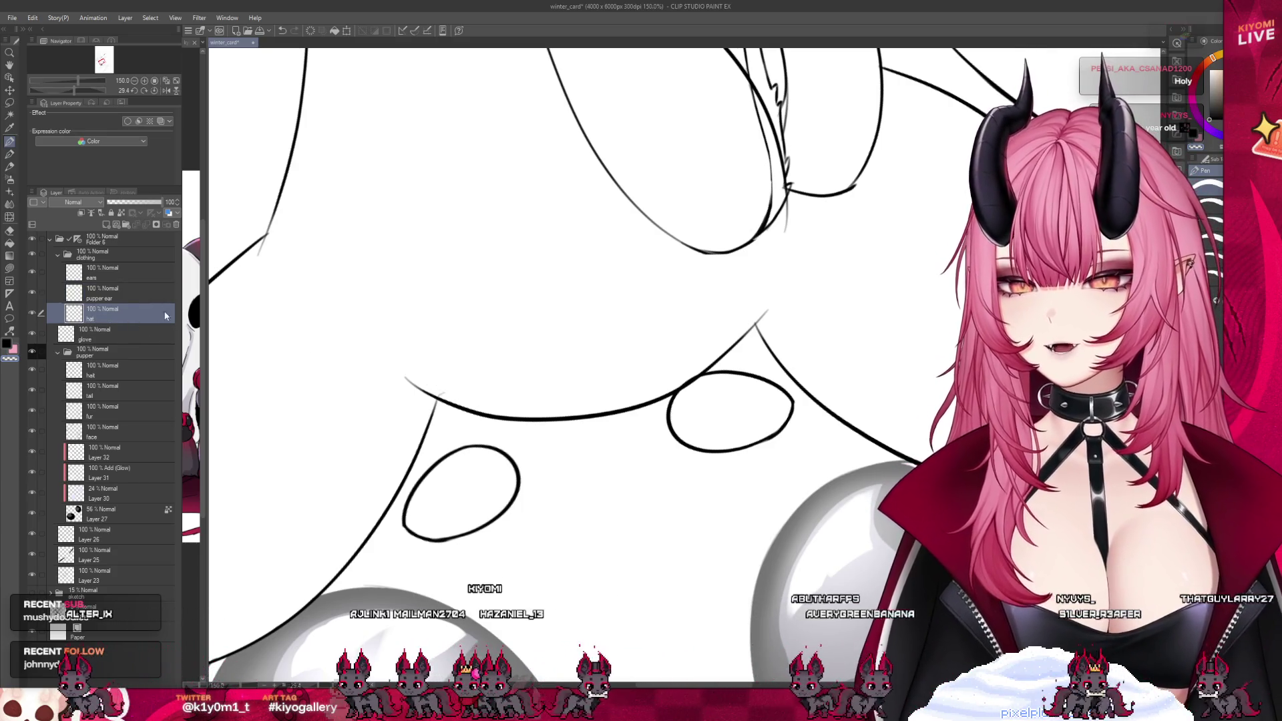
left_click(143, 374)
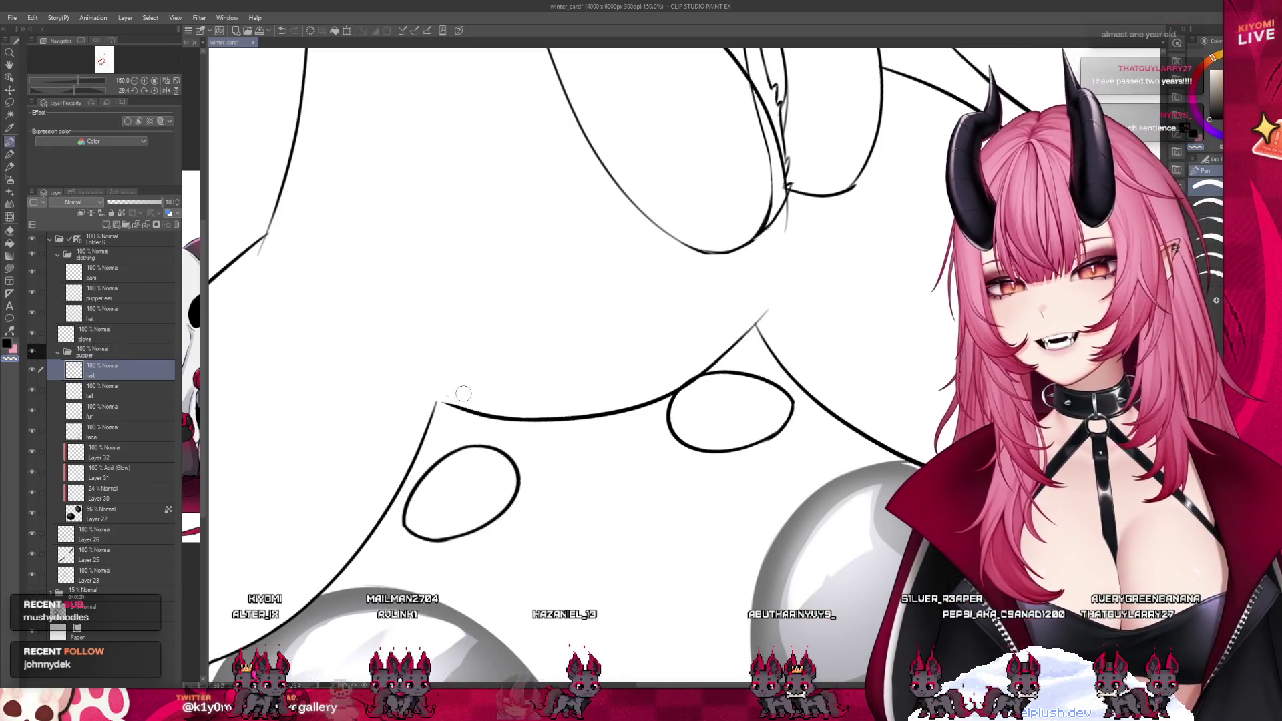
key("ctrl+z")
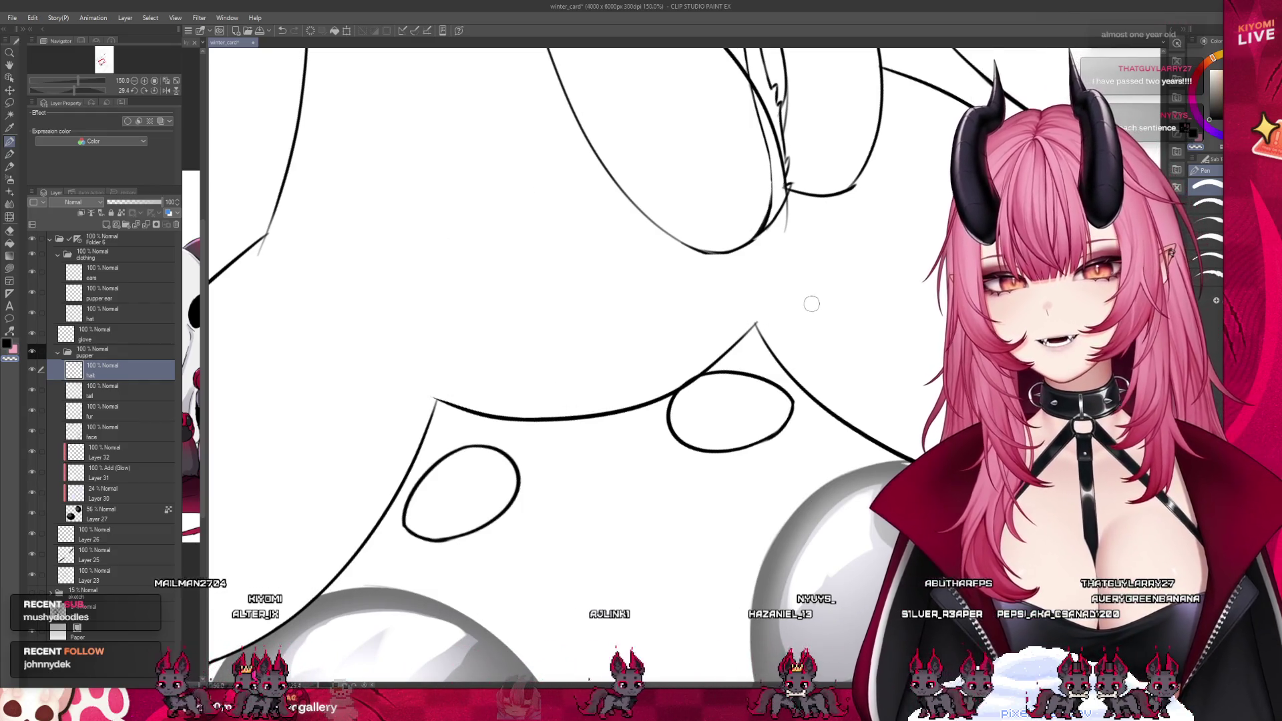
Hide the clothing folder so the hat lines disappear
scroll(680, 301, "down", 3)
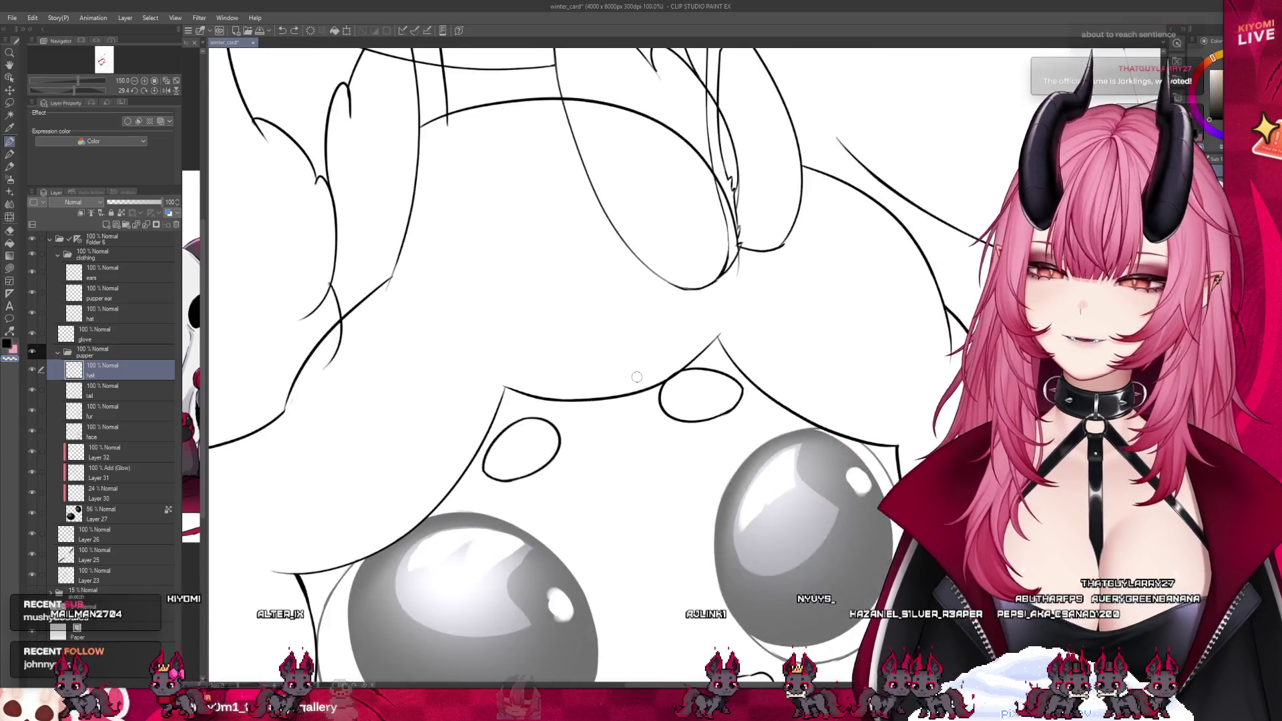
scroll(680, 302, "down", 1)
scroll(606, 241, "up", 3)
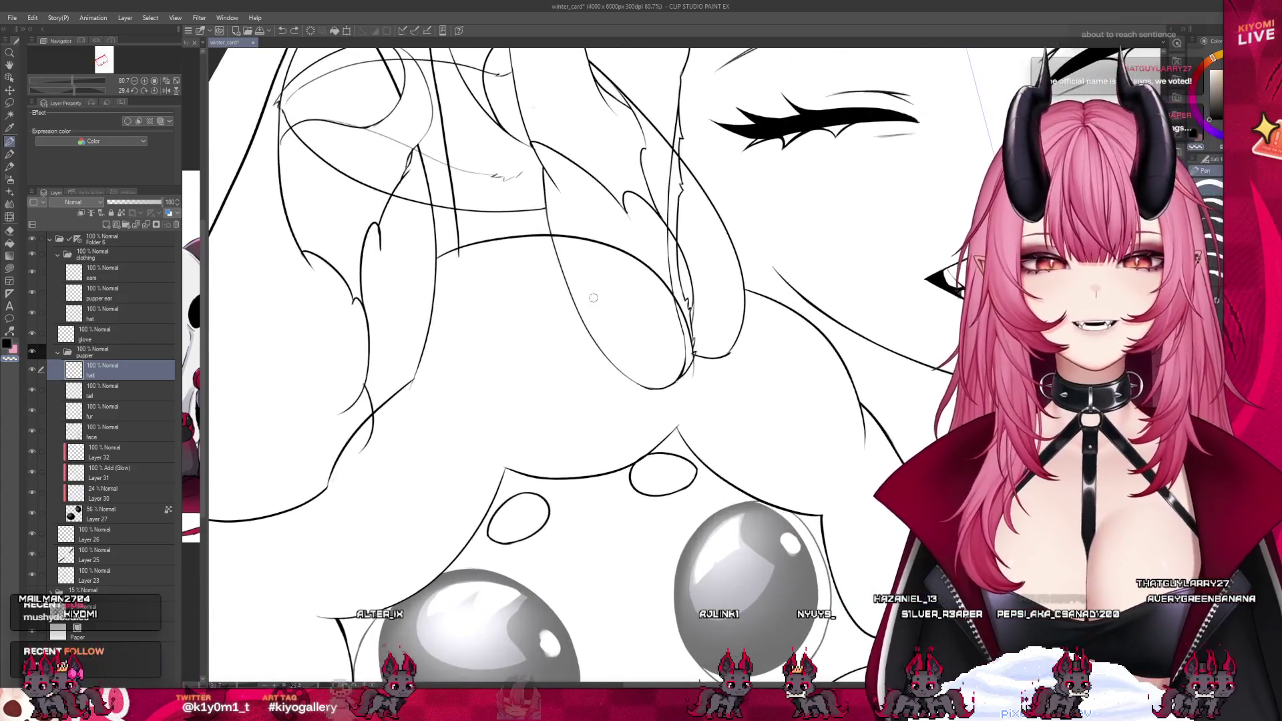
scroll(606, 242, "up", 1)
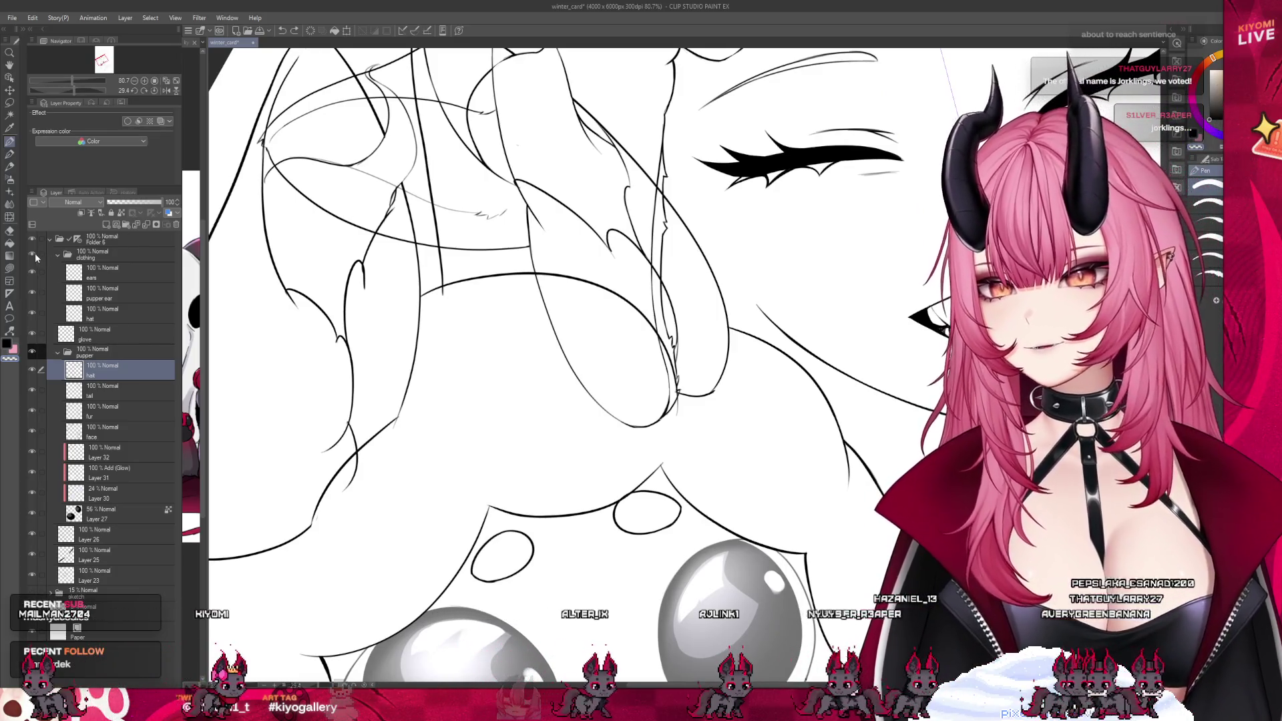
left_click(31, 254)
Restore Layer 27's opacity to 100 so the puppy's eyes are solid black
scroll(578, 320, "down", 3)
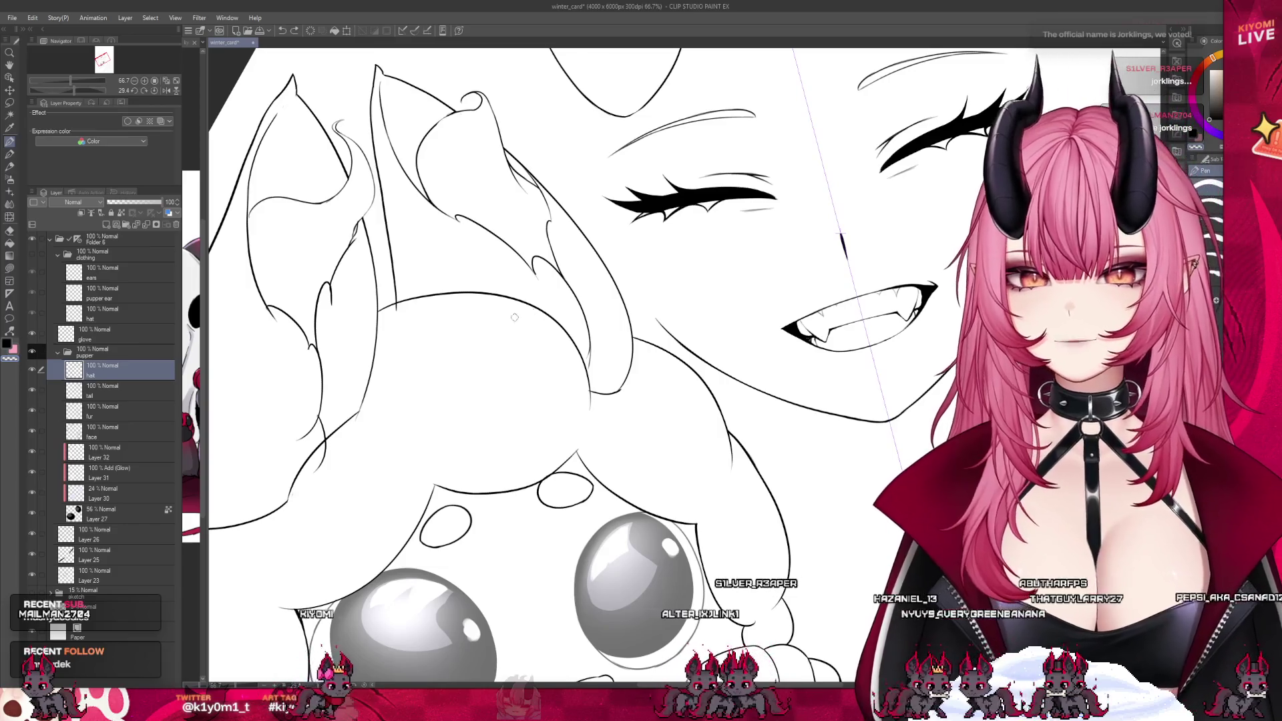
scroll(465, 329, "down", 6)
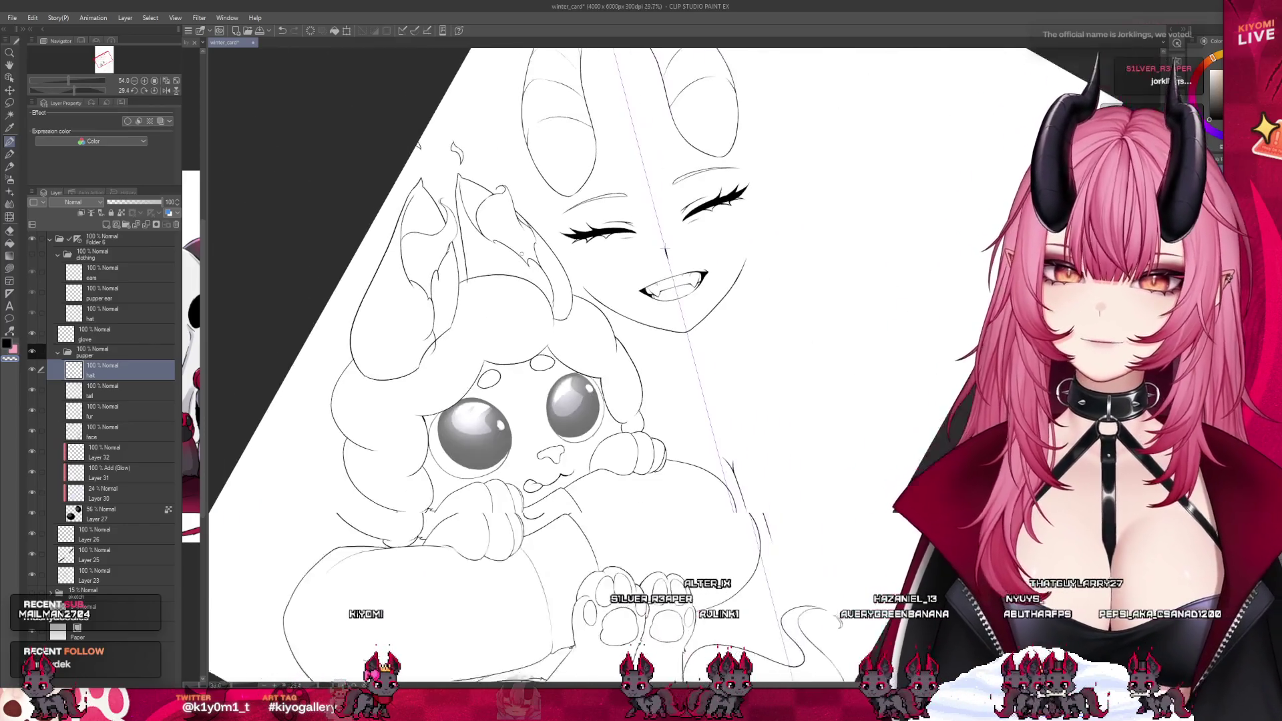
scroll(636, 233, "up", 4)
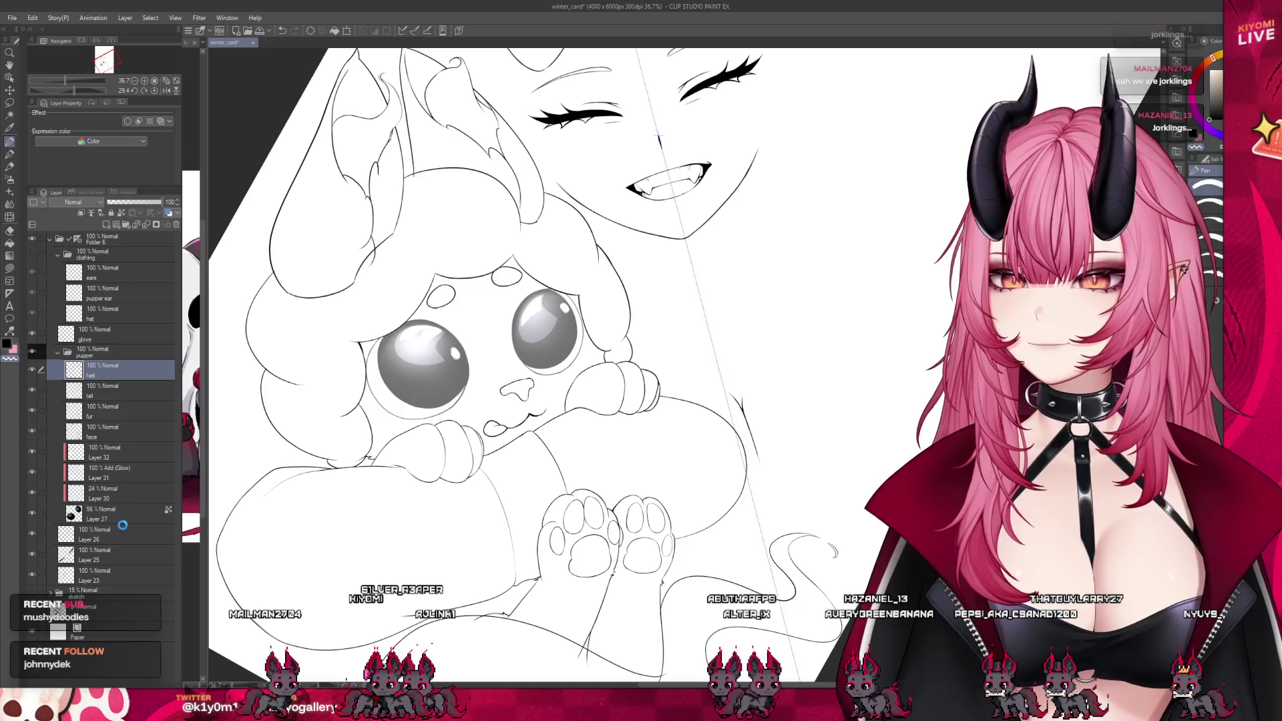
left_click(117, 516)
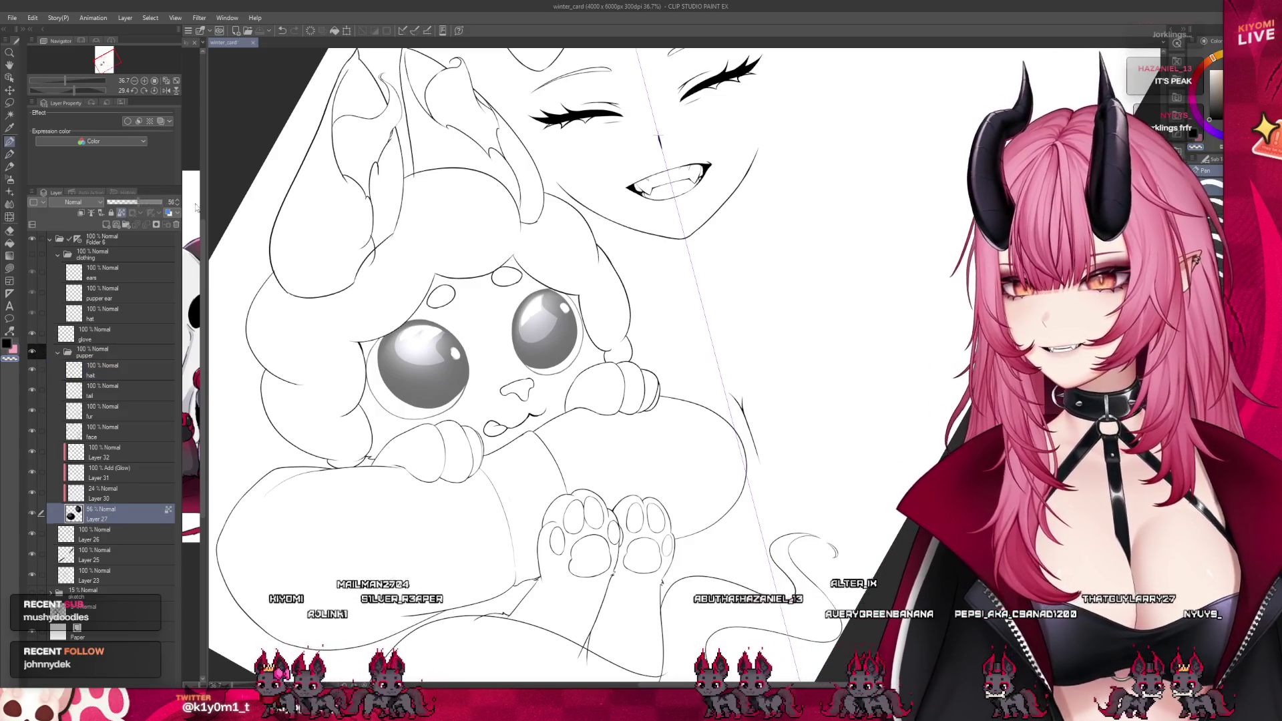
left_click_drag(137, 202, 164, 202)
scroll(534, 300, "down", 3)
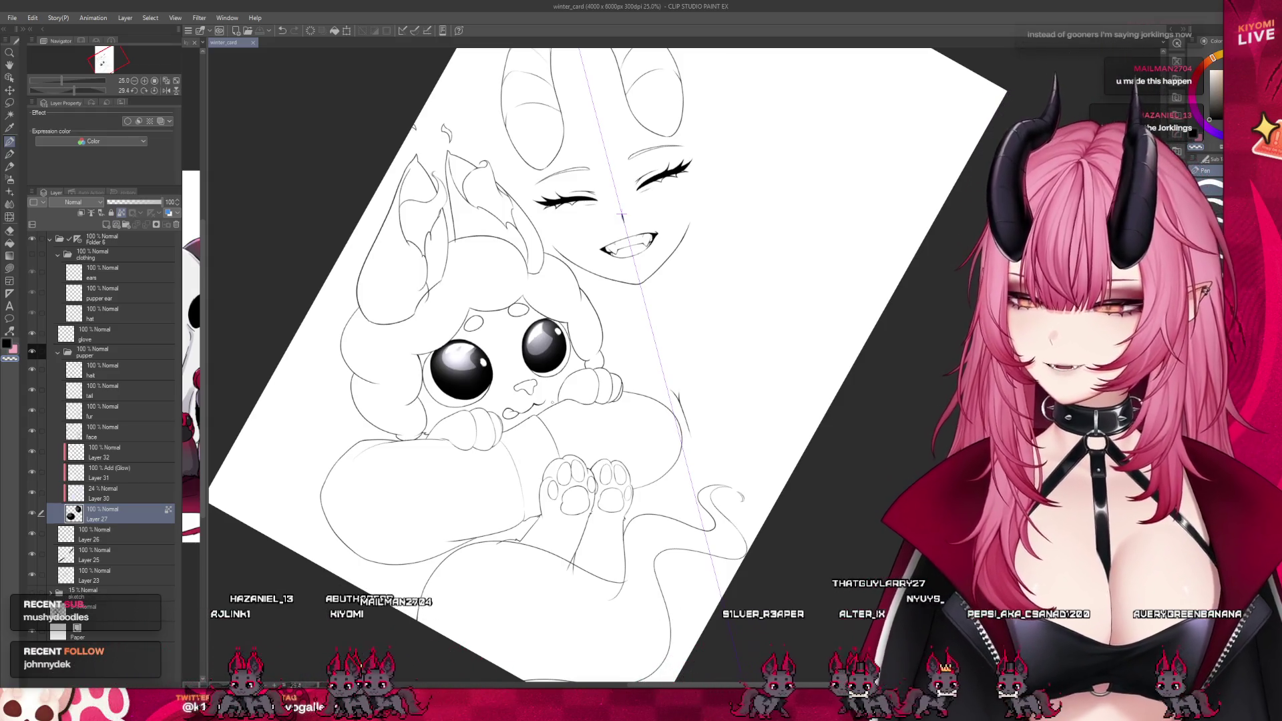
scroll(532, 387, "down", 2)
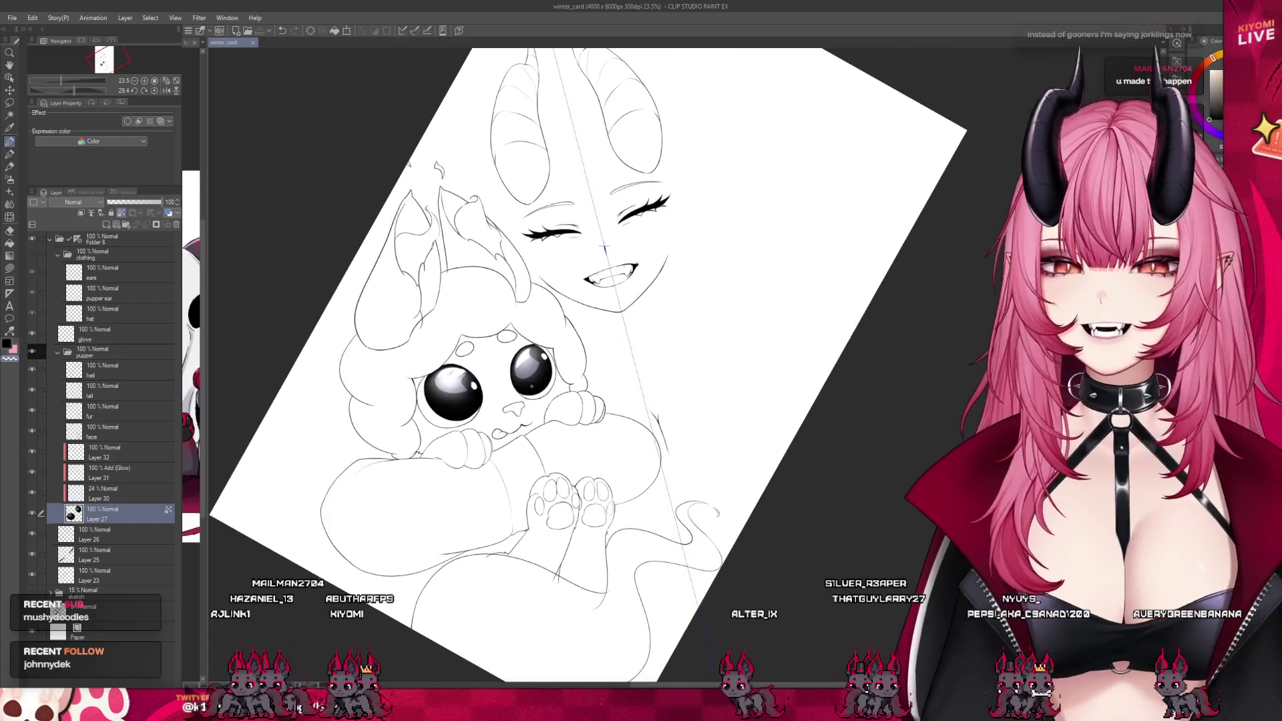
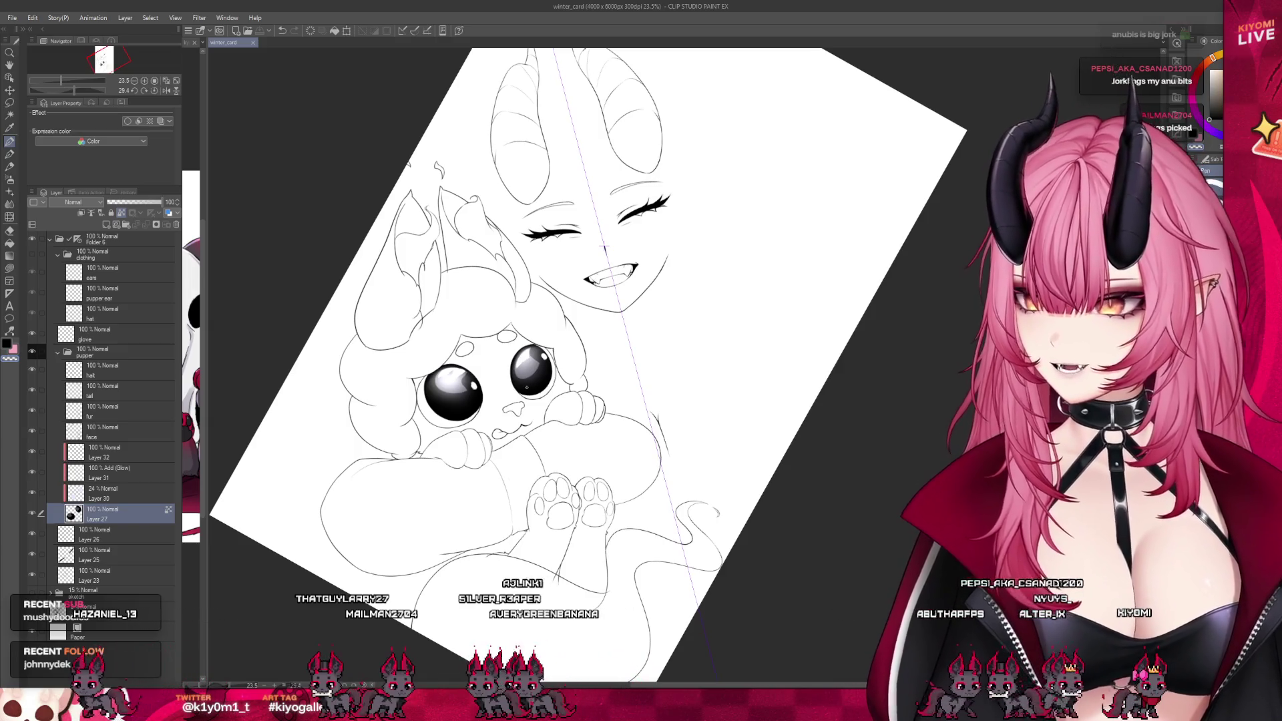
Zoom in on the puppet, select the 'hair' layer, and shrink the brush for fine hair lines
scroll(604, 249, "up", 1)
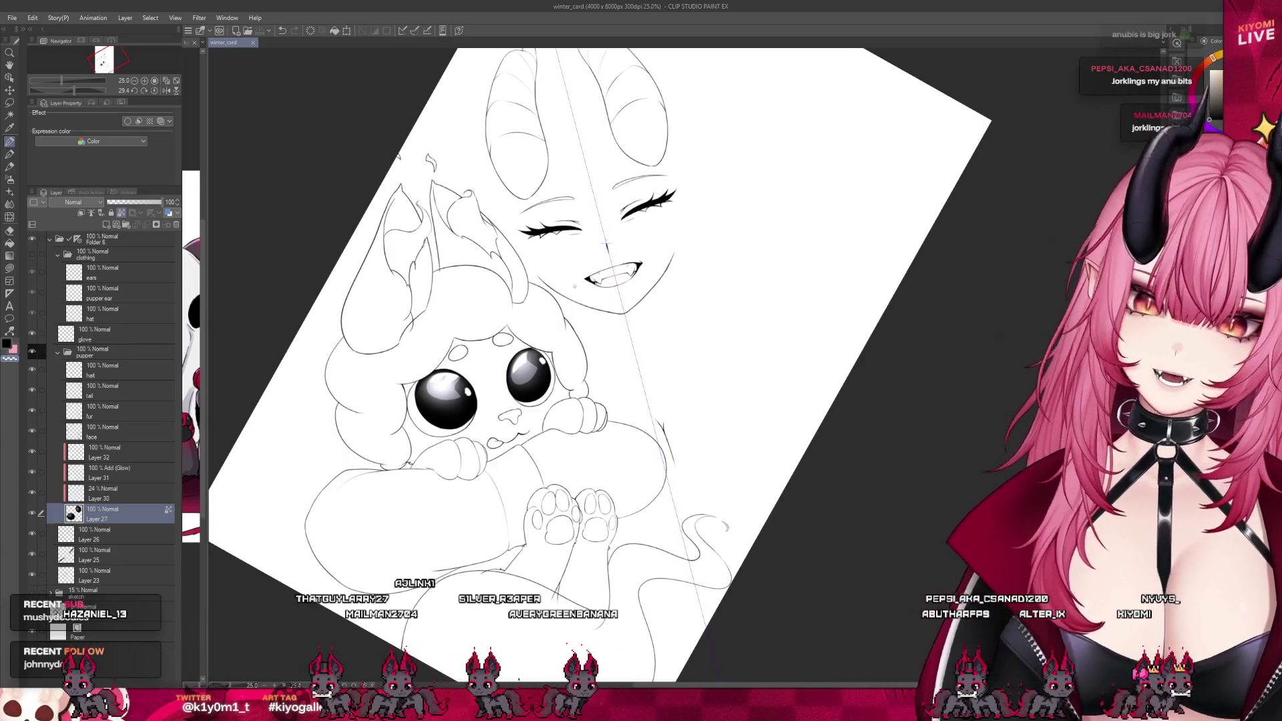
scroll(607, 246, "up", 4)
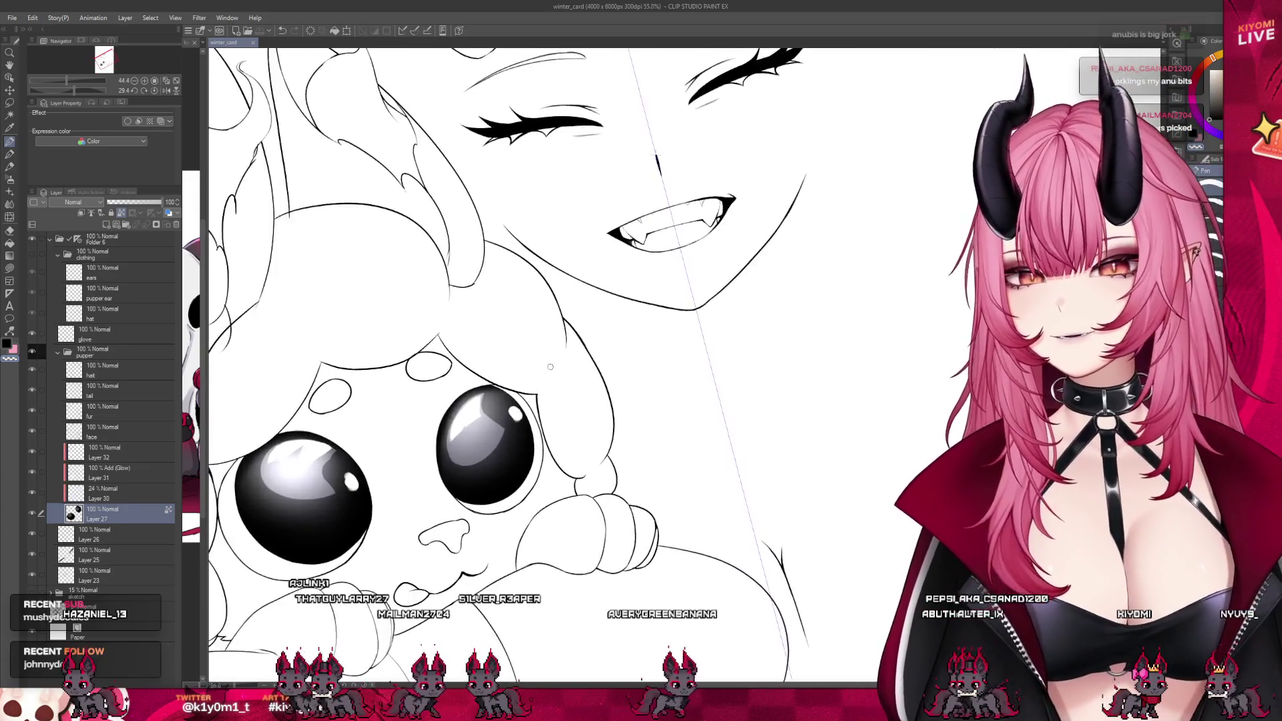
left_click(114, 370)
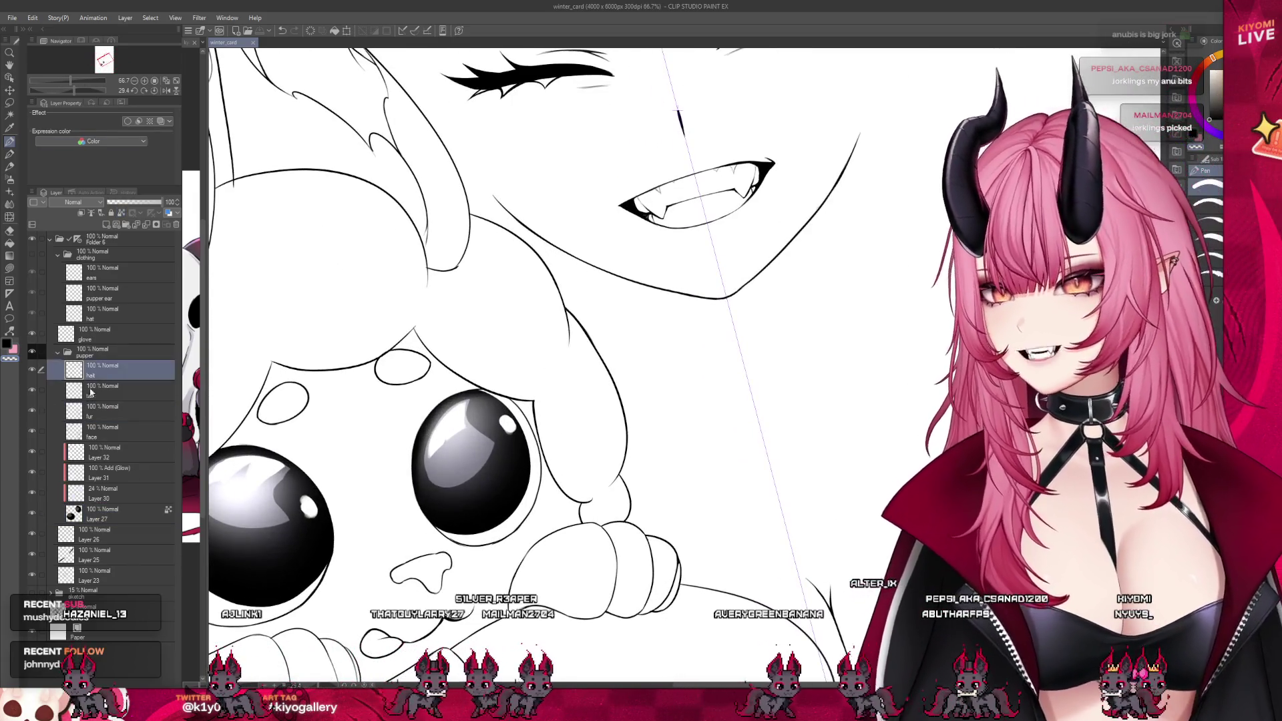
left_click(32, 371)
left_click(32, 371)
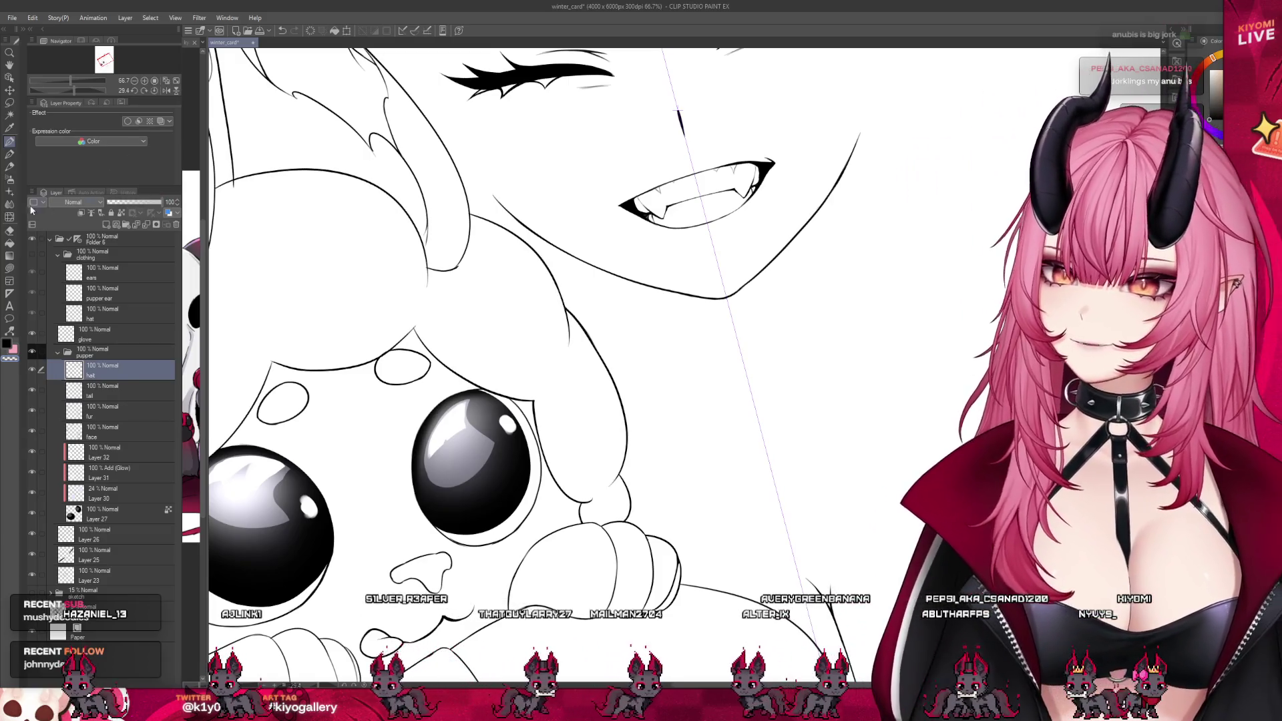
key("bracketleft")
key("bracketleft")
key("bracketleft")
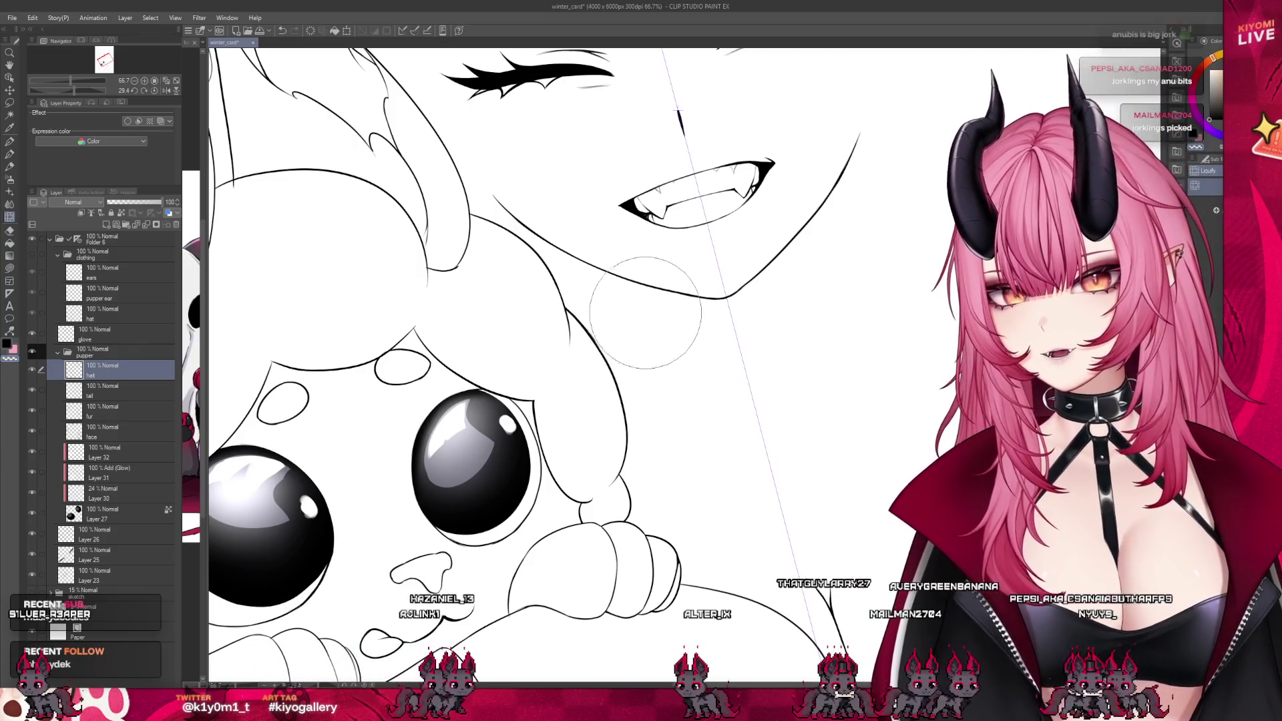
scroll(667, 388, "up", 2)
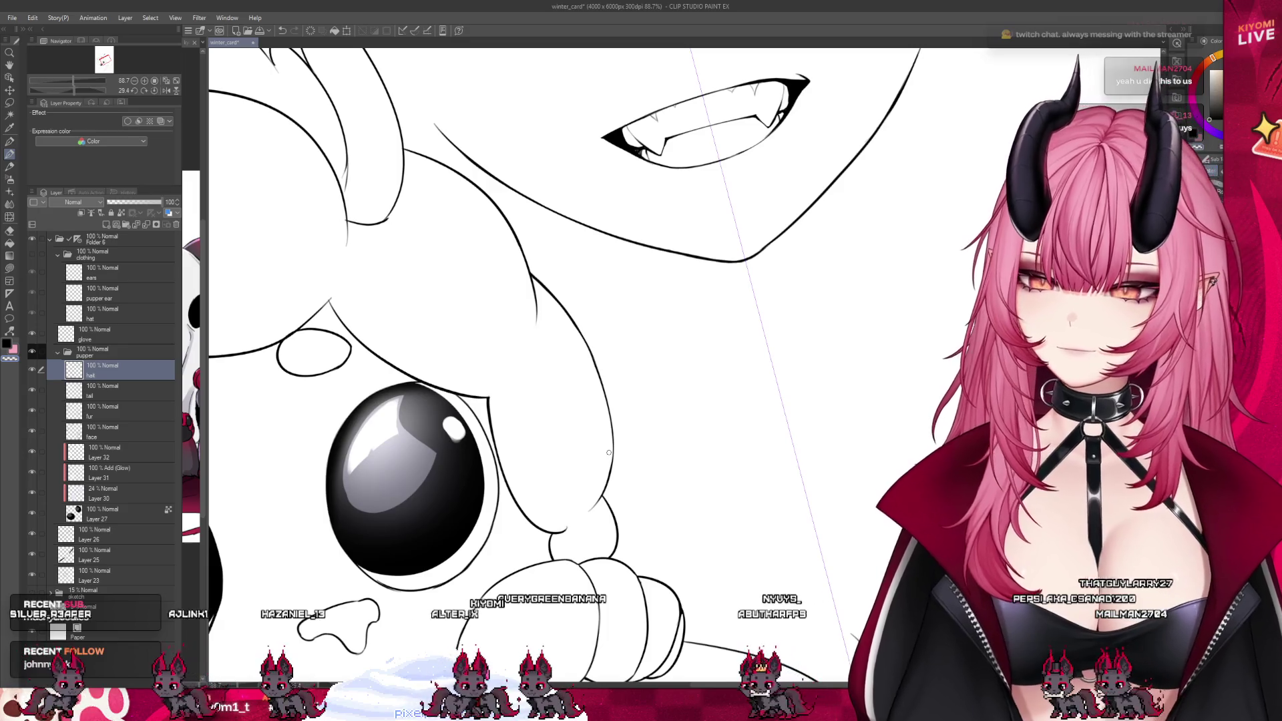
scroll(608, 453, "down", 5)
scroll(661, 445, "down", 3)
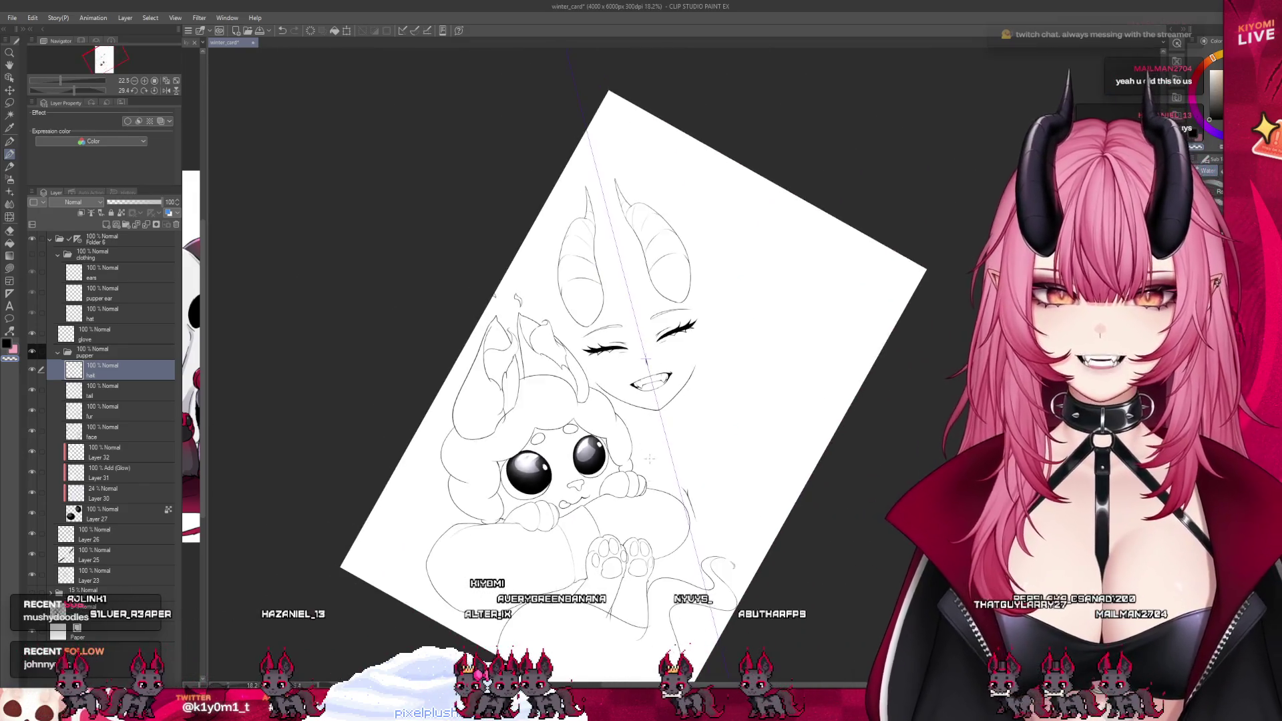
scroll(659, 549, "up", 2)
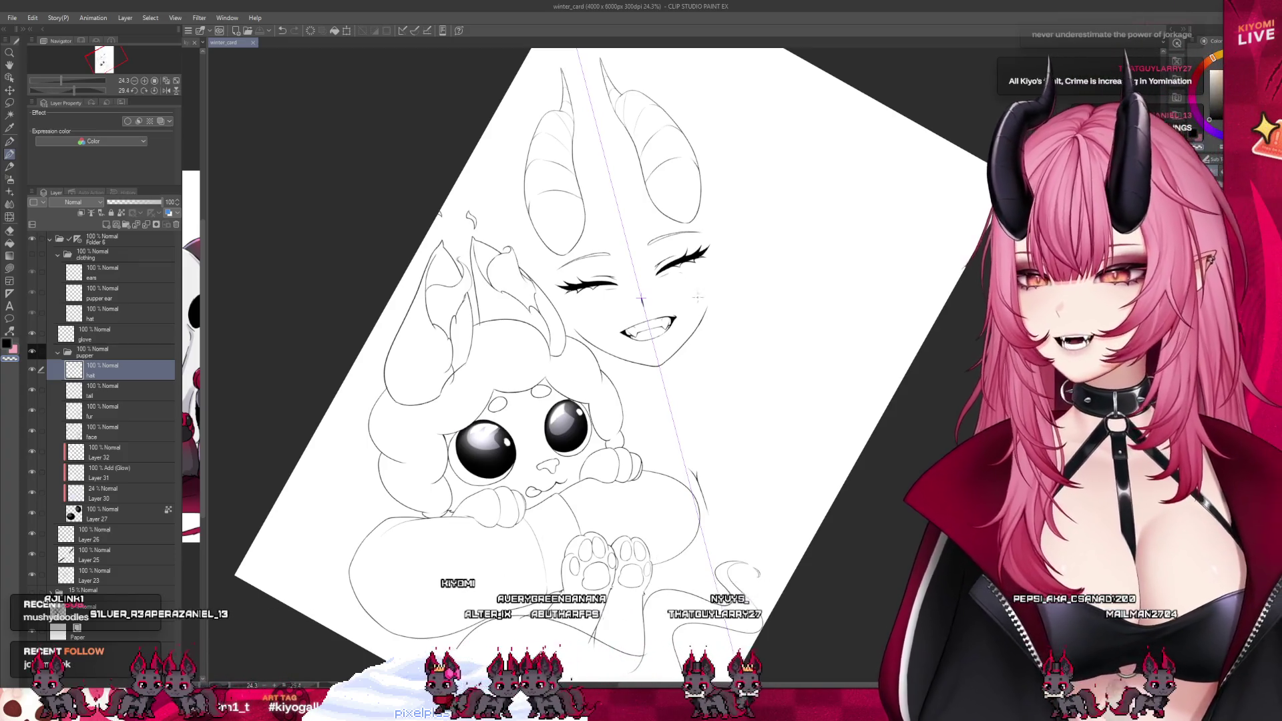
scroll(516, 422, "down", 1)
scroll(518, 421, "up", 2)
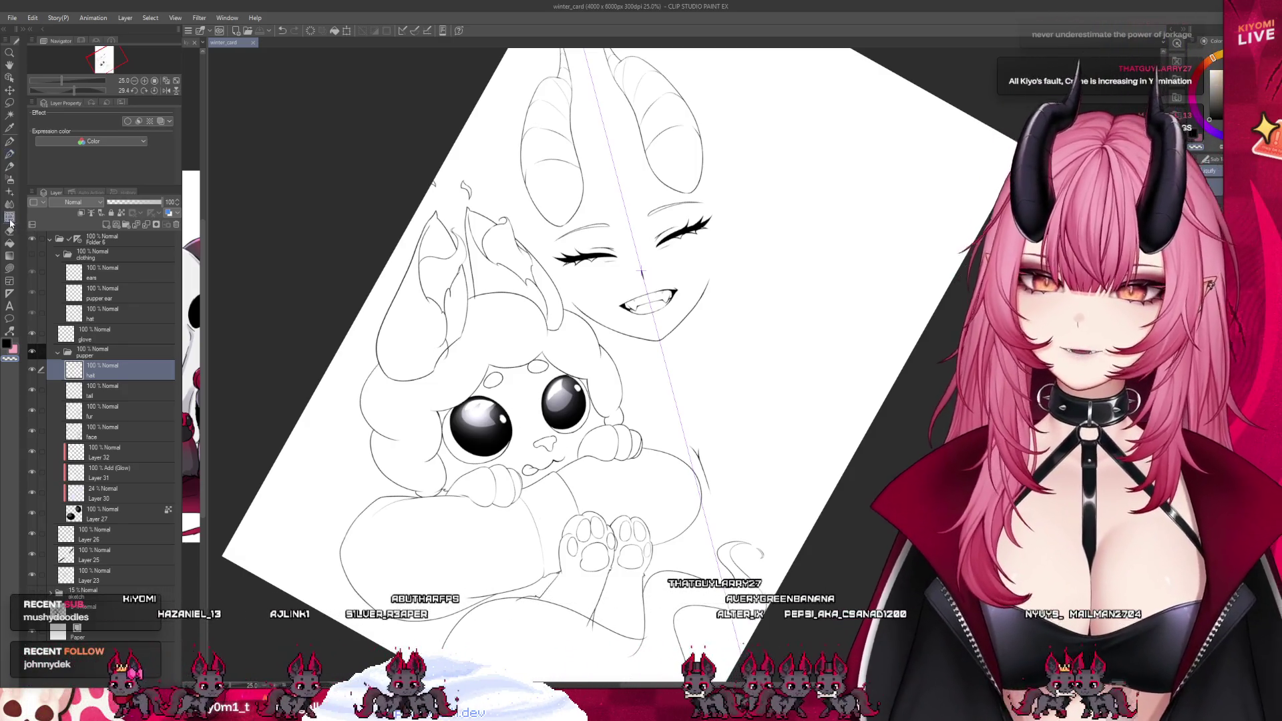
scroll(659, 355, "up", 1)
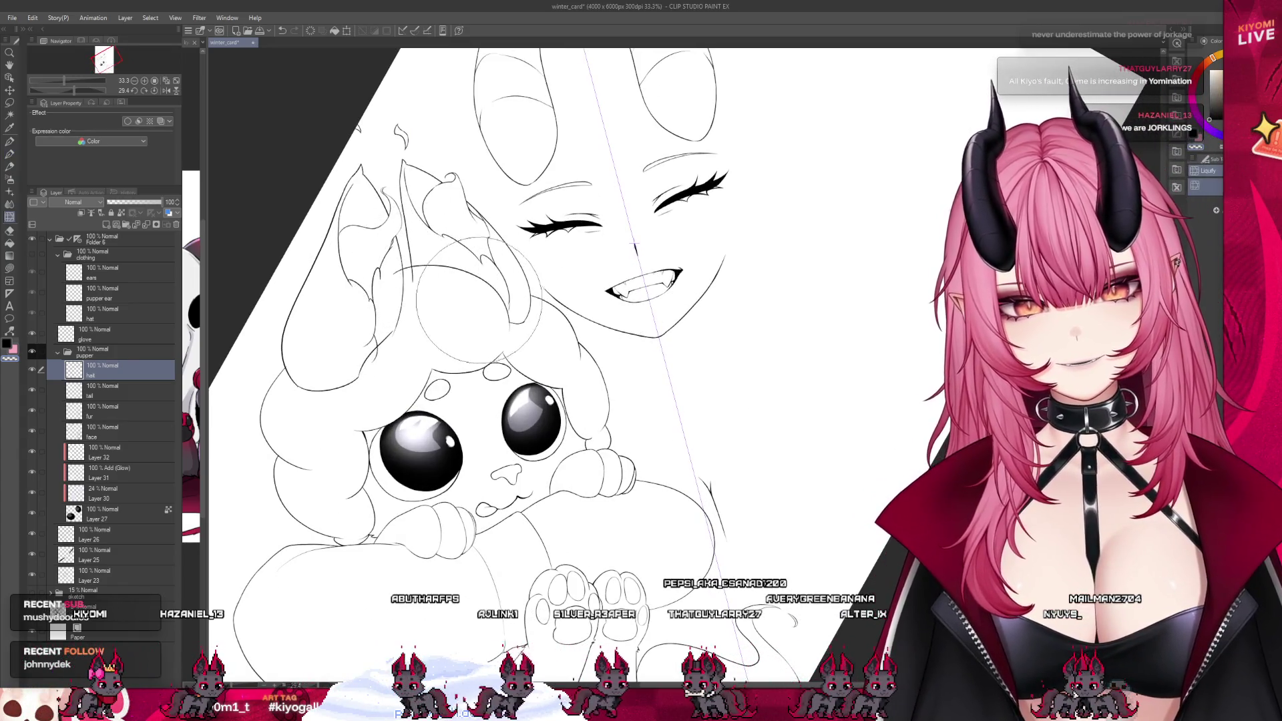
scroll(382, 255, "down", 2)
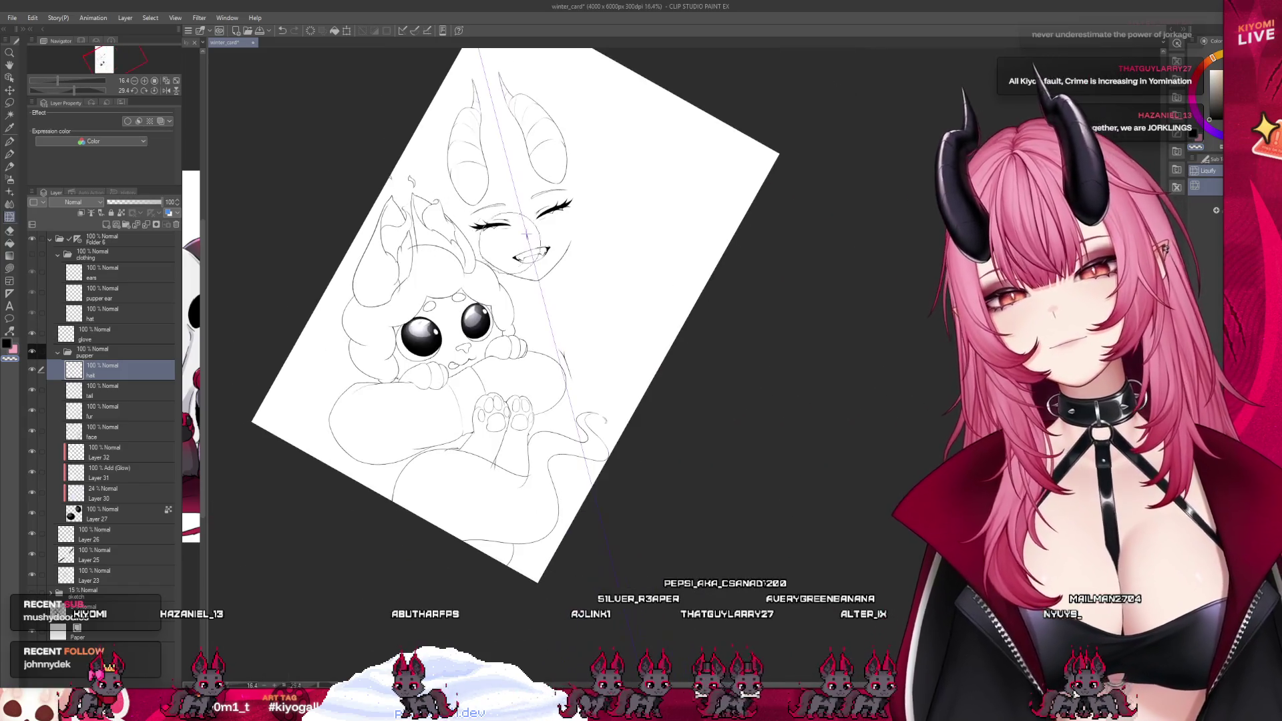
scroll(454, 252, "up", 1)
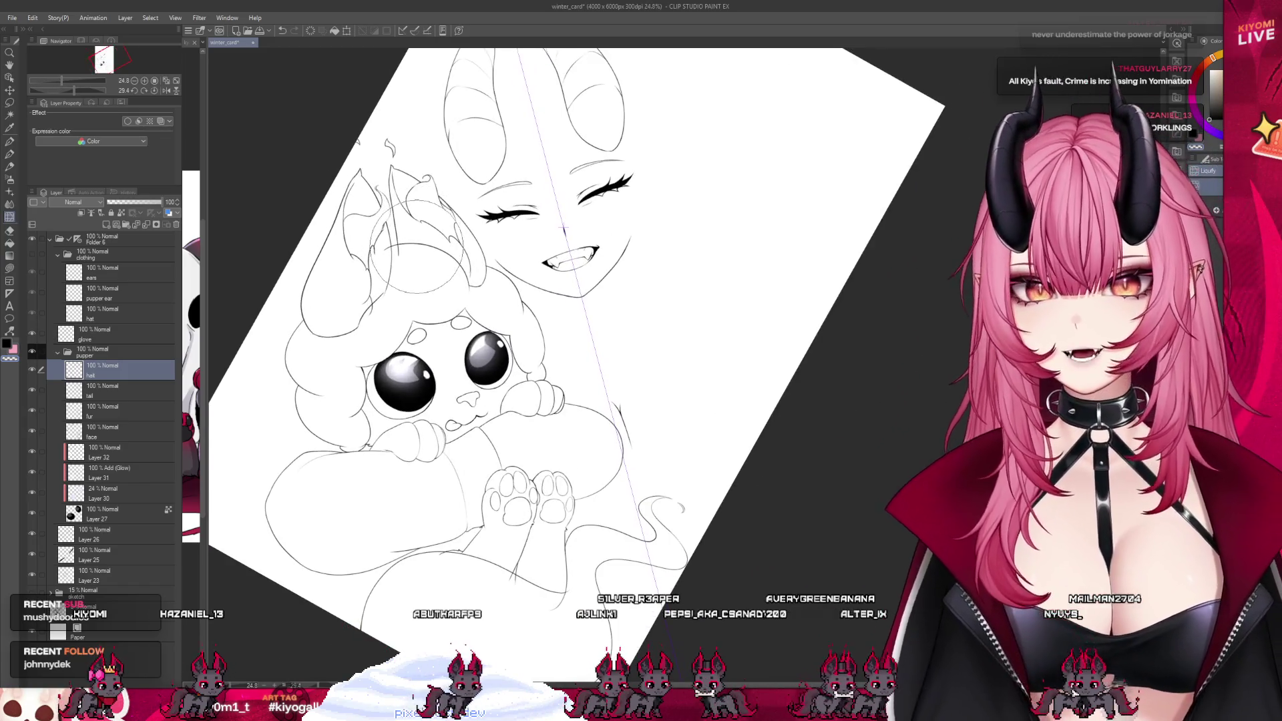
scroll(418, 247, "up", 2)
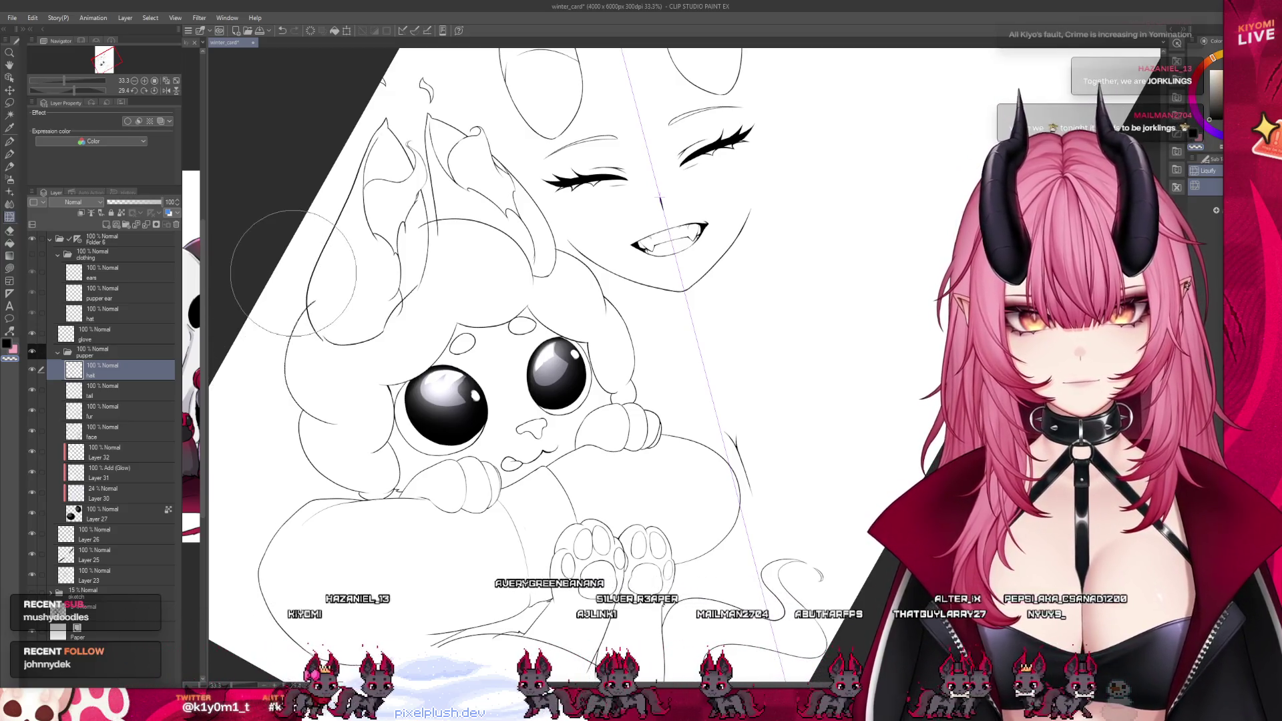
scroll(251, 331, "up", 1)
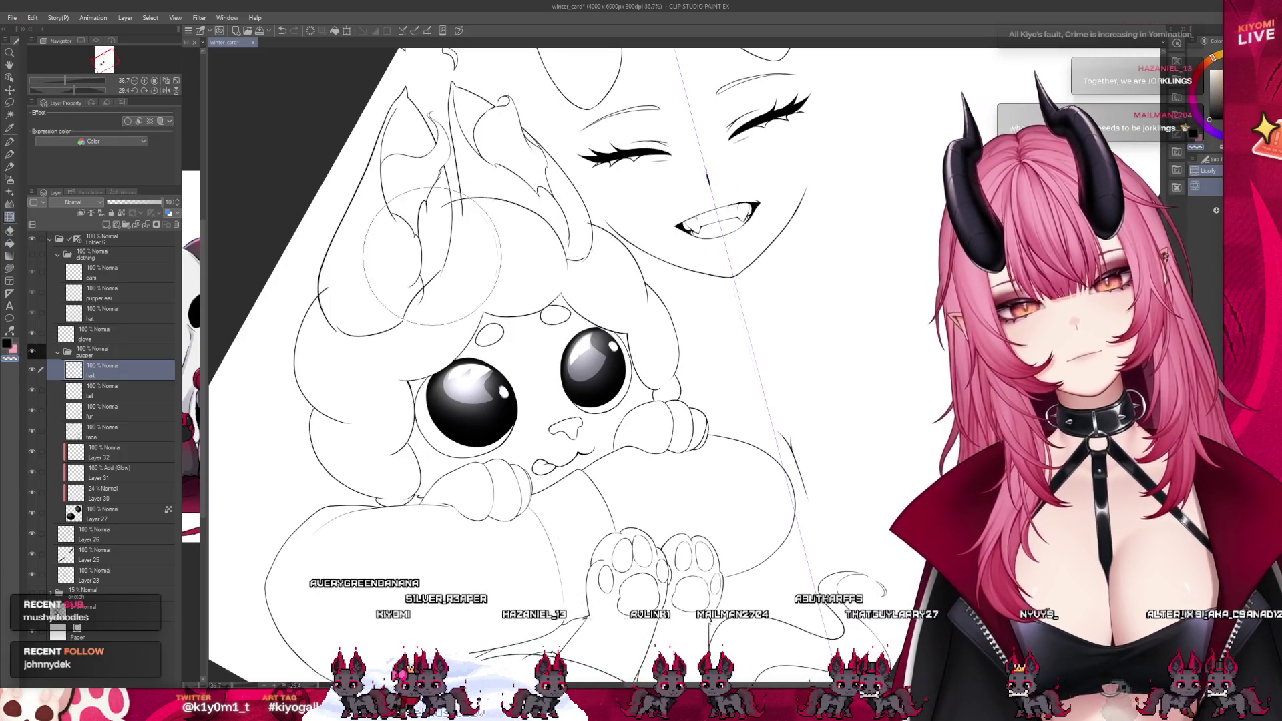
scroll(470, 484, "down", 3)
scroll(361, 375, "up", 8)
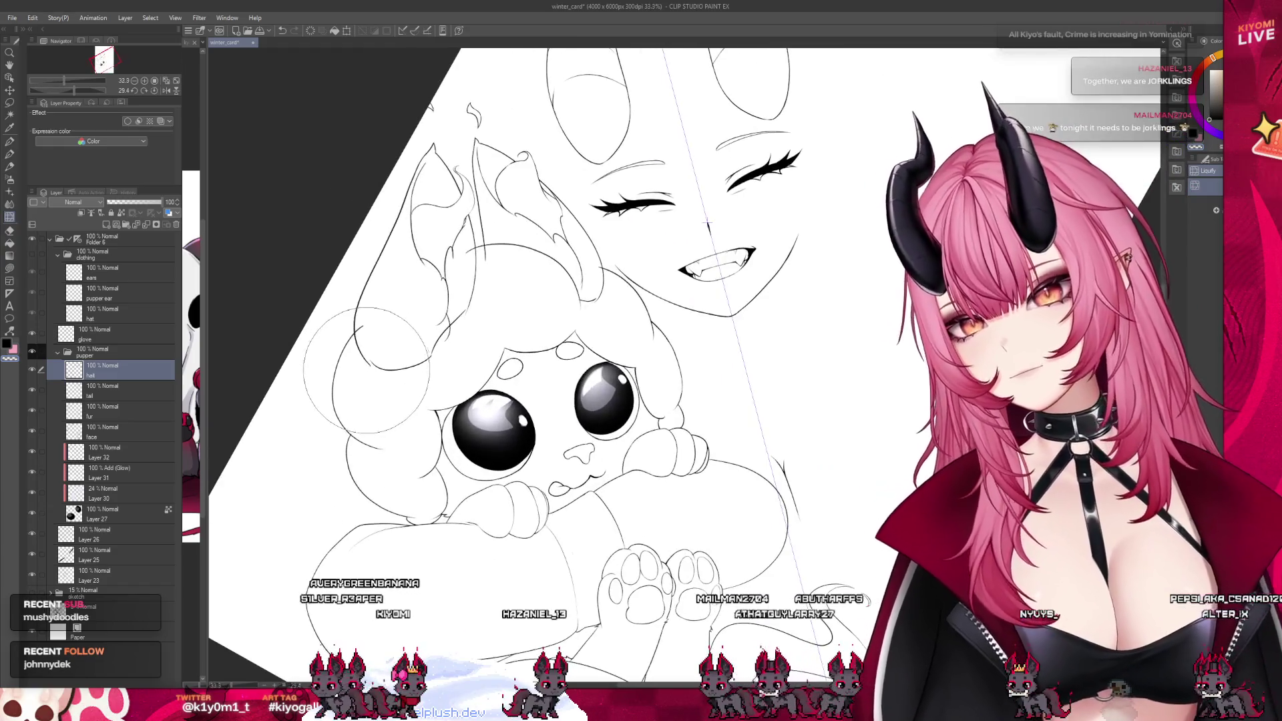
scroll(361, 364, "up", 2)
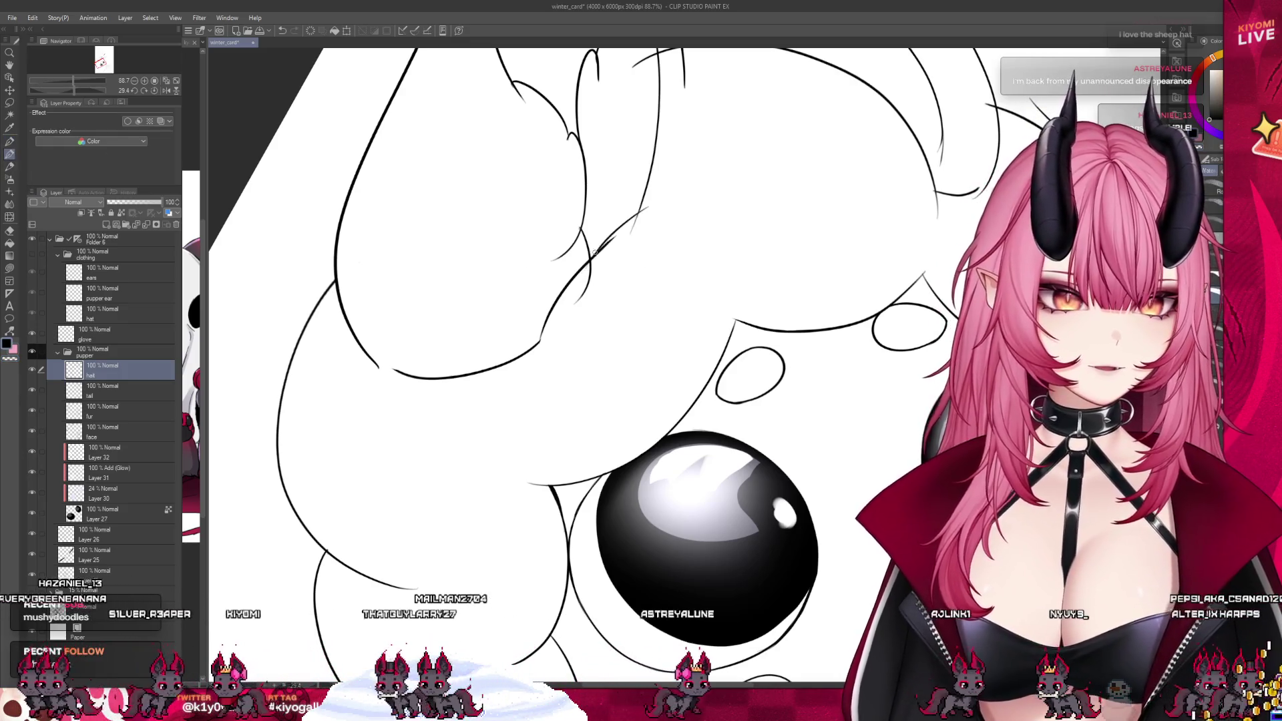
left_click_drag(649, 213, 583, 268)
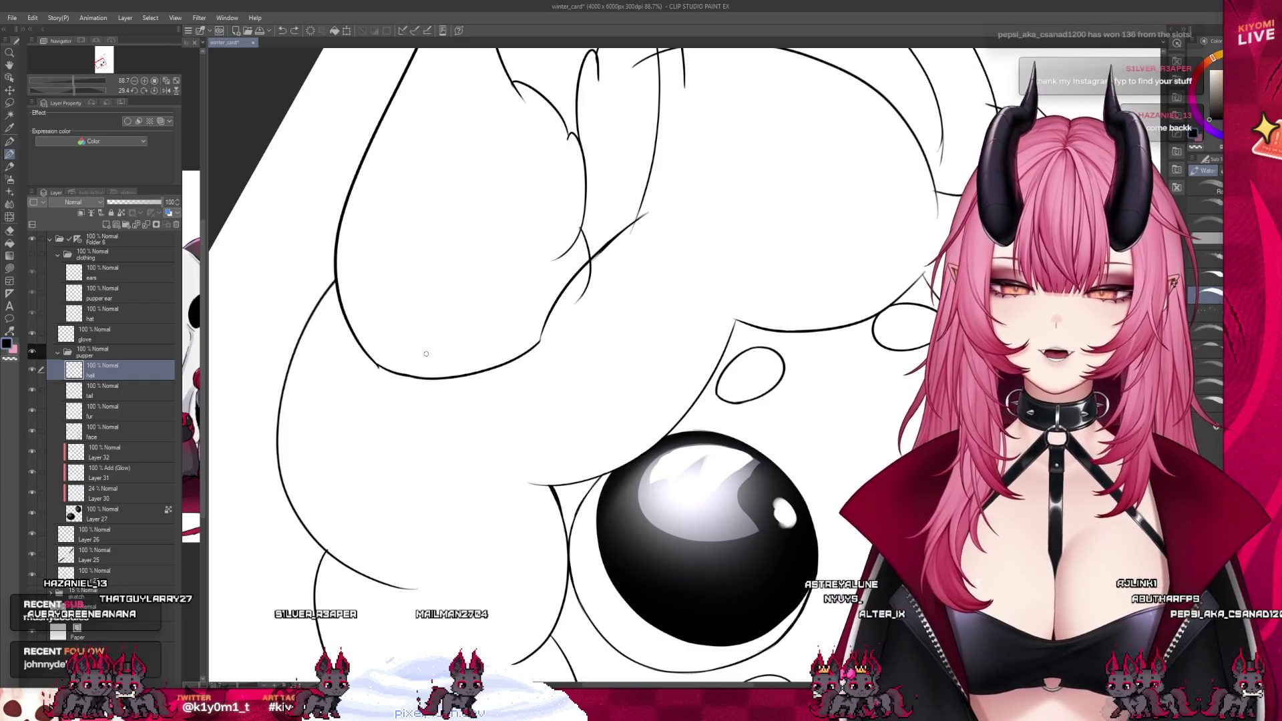
Switch back to the Pen tool for inking
scroll(426, 354, "down", 6)
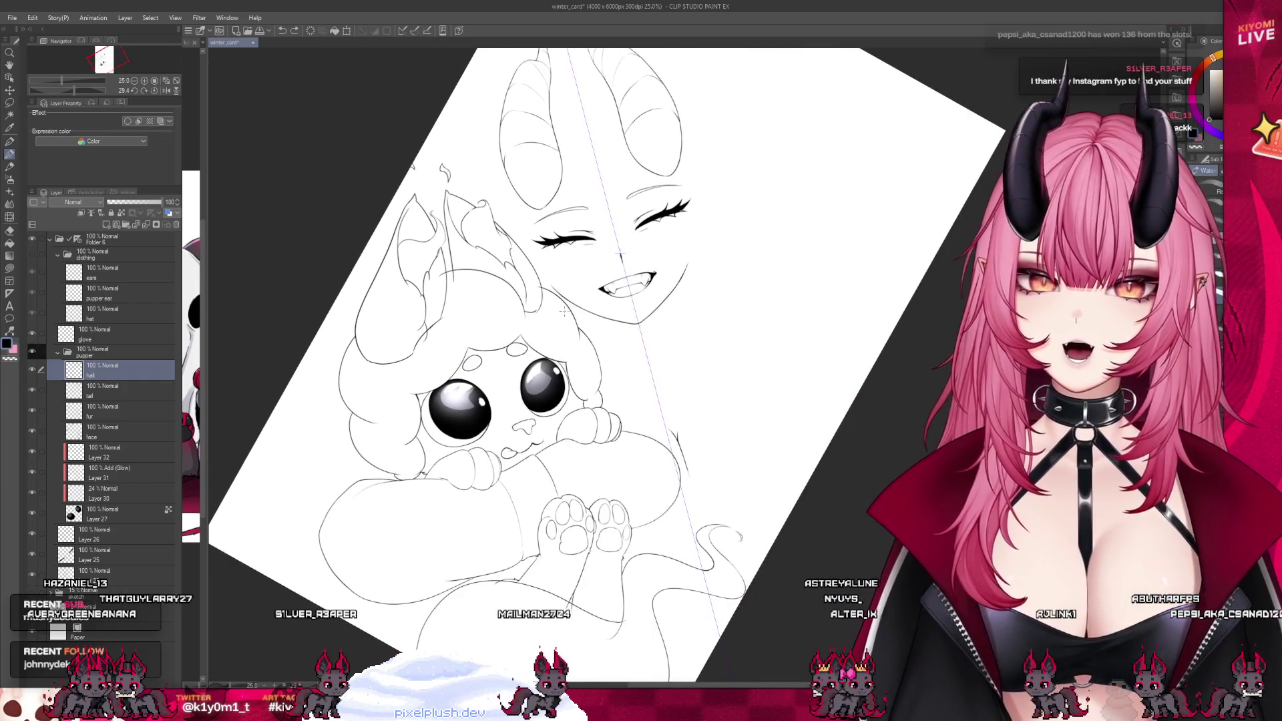
scroll(563, 310, "up", 5)
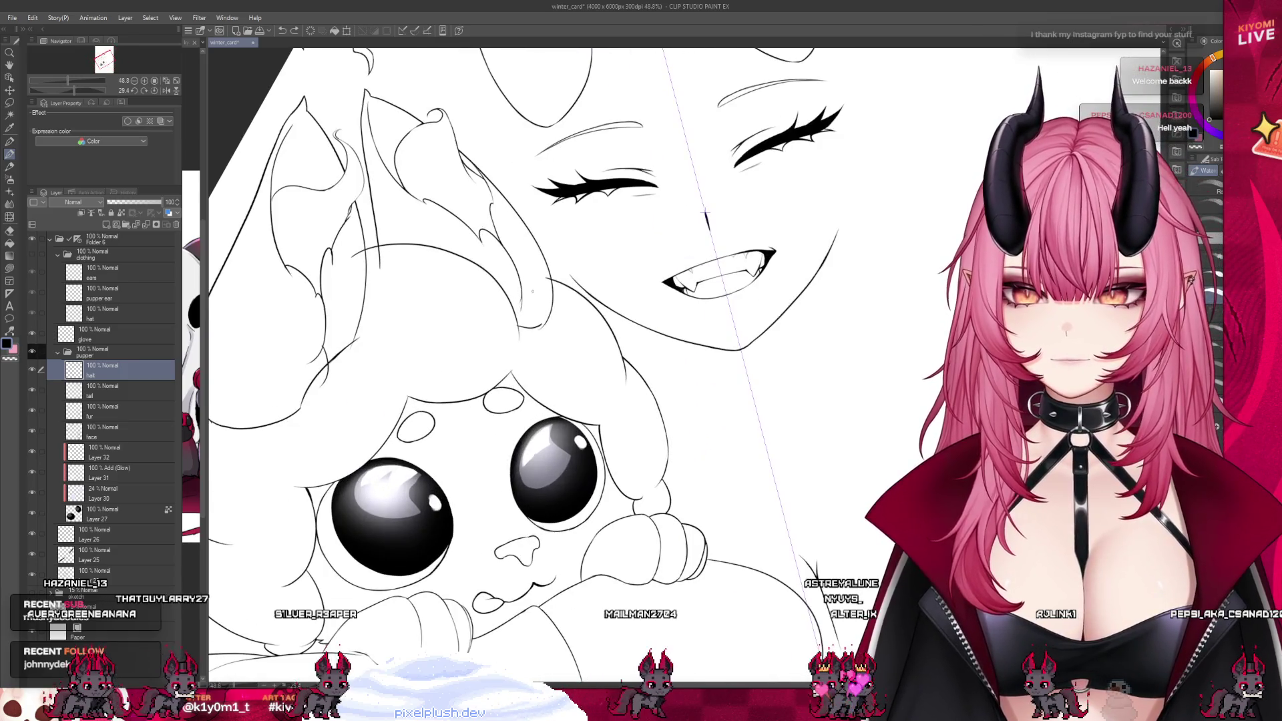
scroll(532, 290, "up", 8)
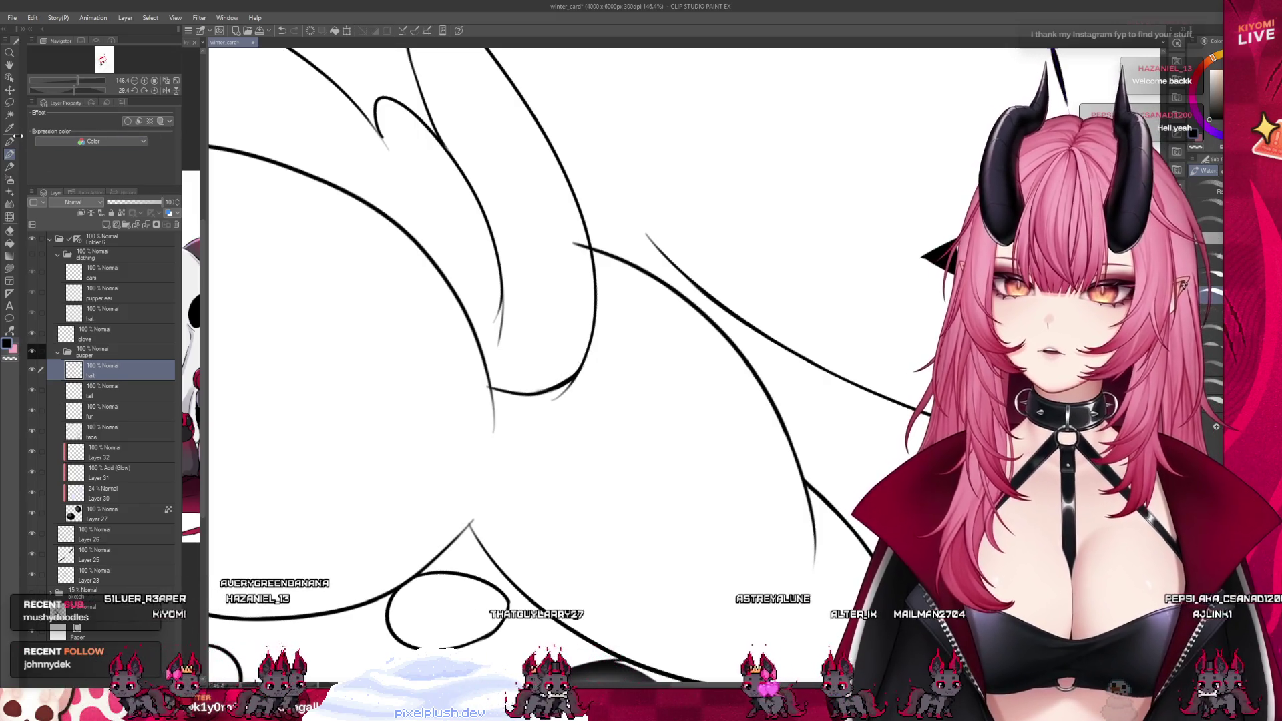
key("p")
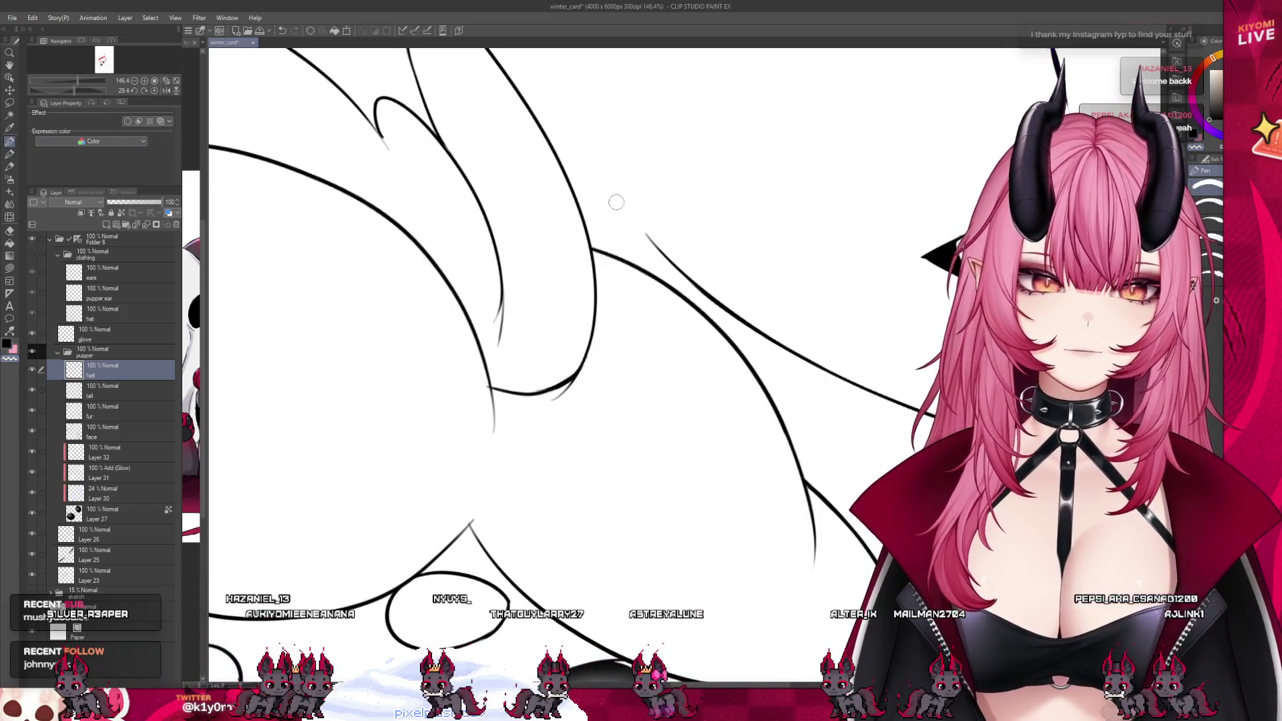
Make the puppet's 'fur' layer the active drawing layer
scroll(584, 245, "down", 8)
scroll(543, 292, "down", 2)
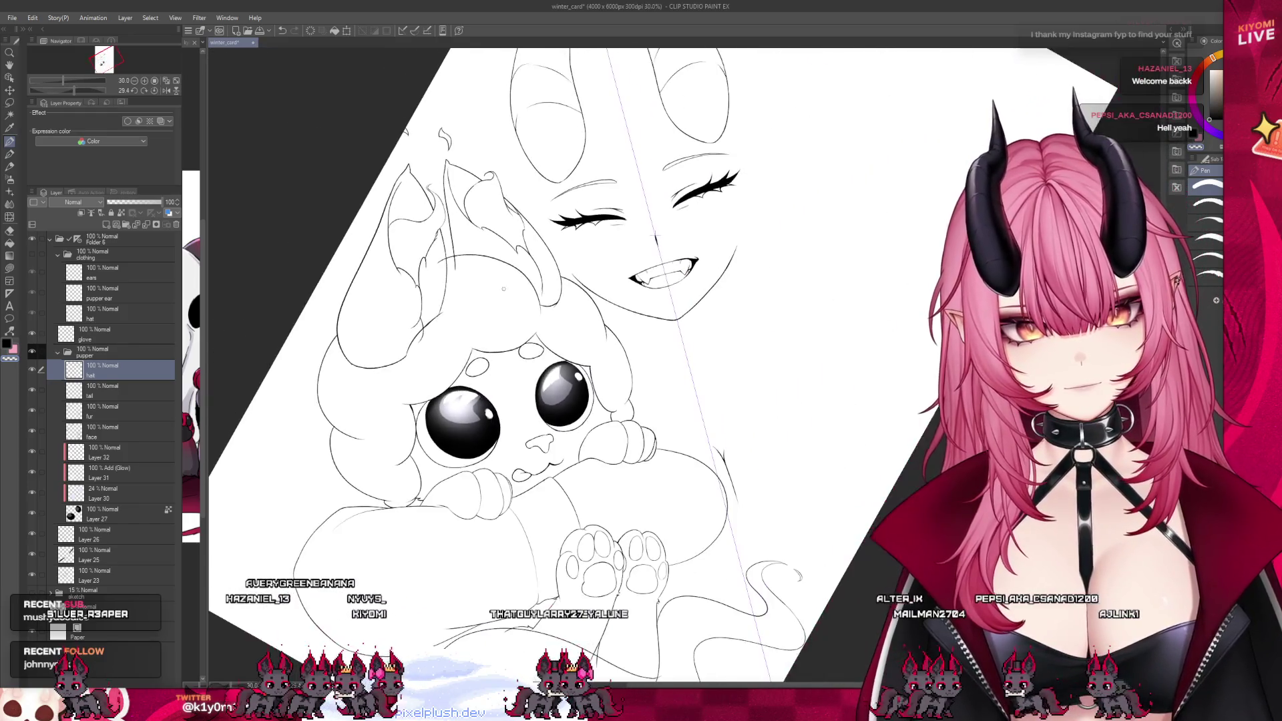
left_click(107, 409)
left_click(97, 416)
scroll(404, 280, "up", 4)
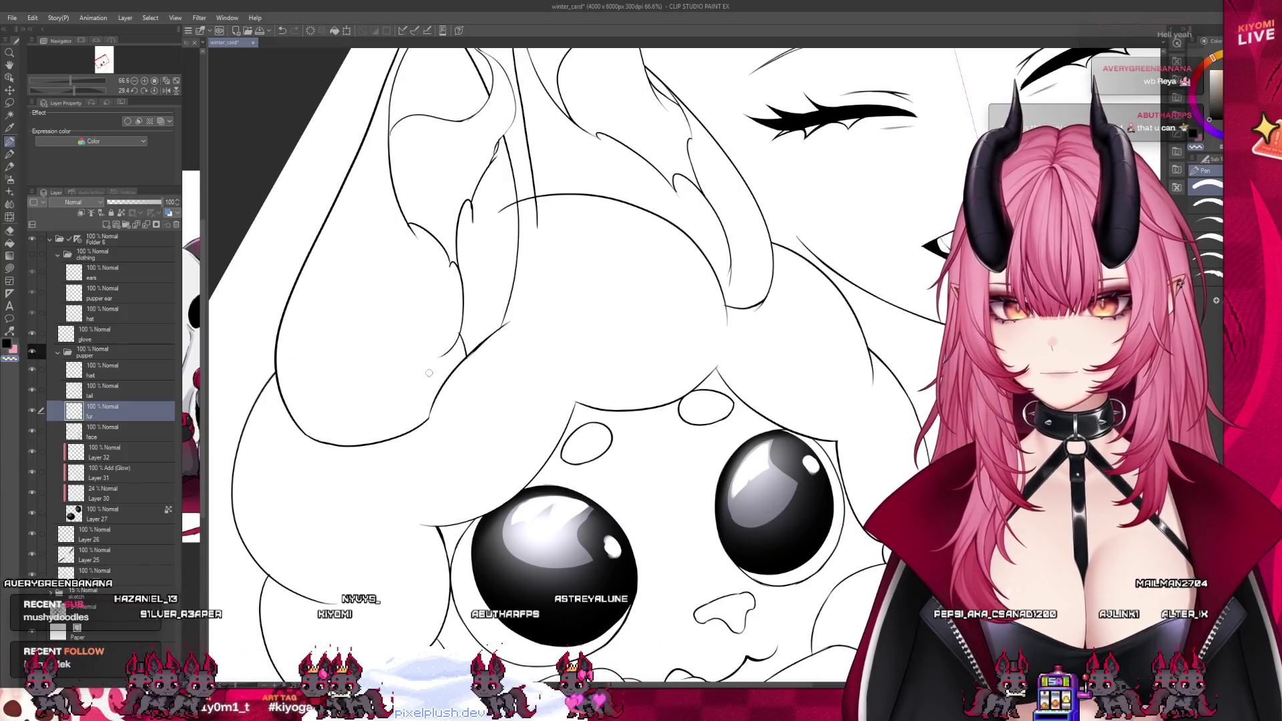
scroll(535, 226, "down", 1)
Check the puppet's hair and face layers, then pick the watercolour brushes for fur
scroll(439, 246, "up", 2)
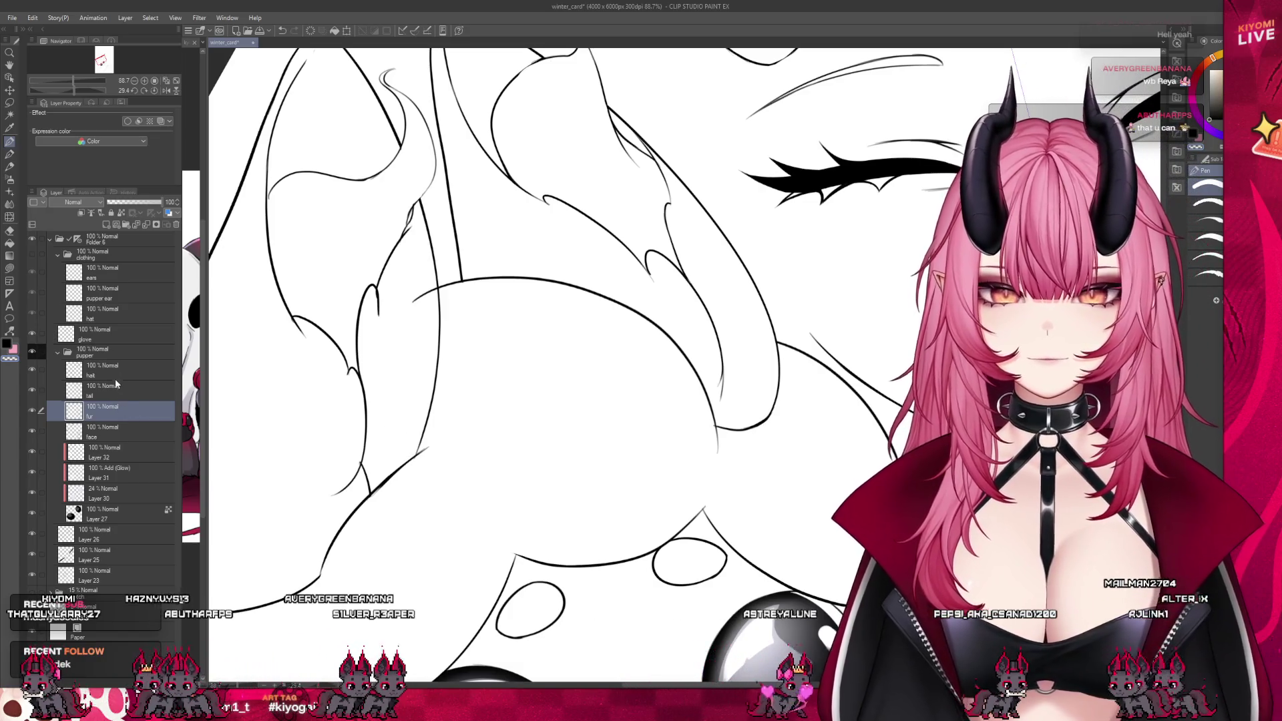
left_click(118, 371)
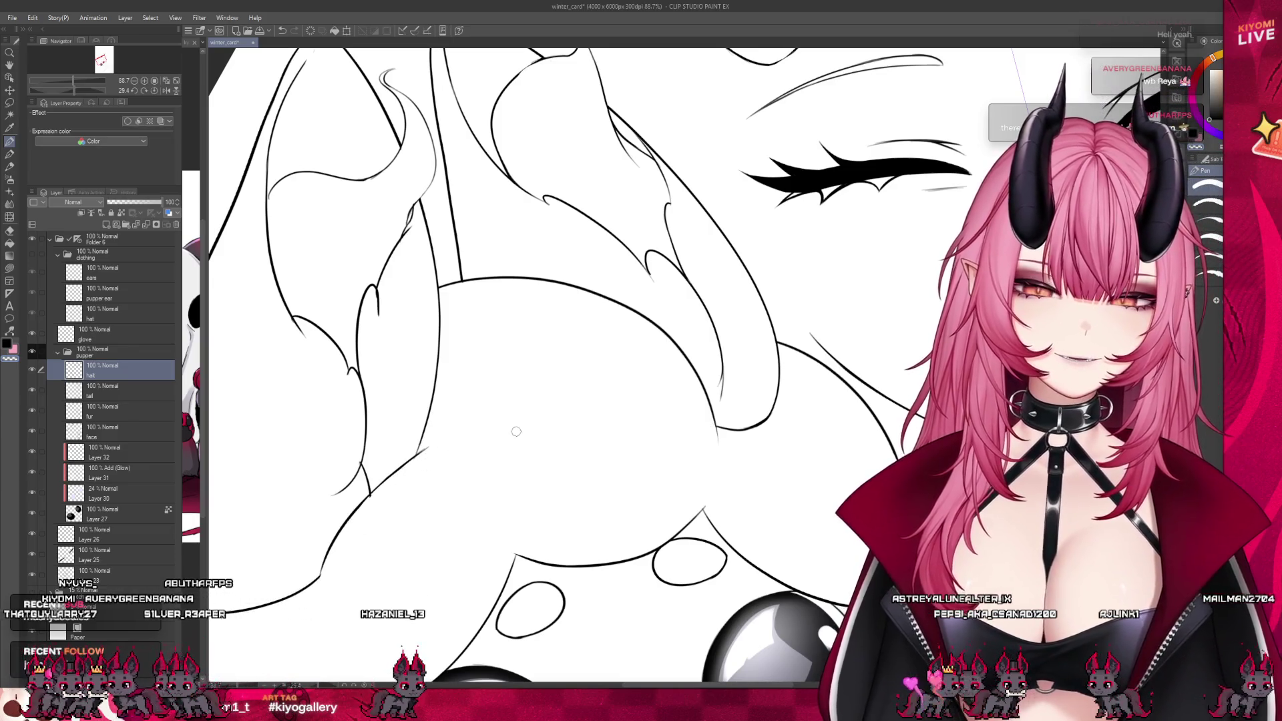
left_click(130, 429)
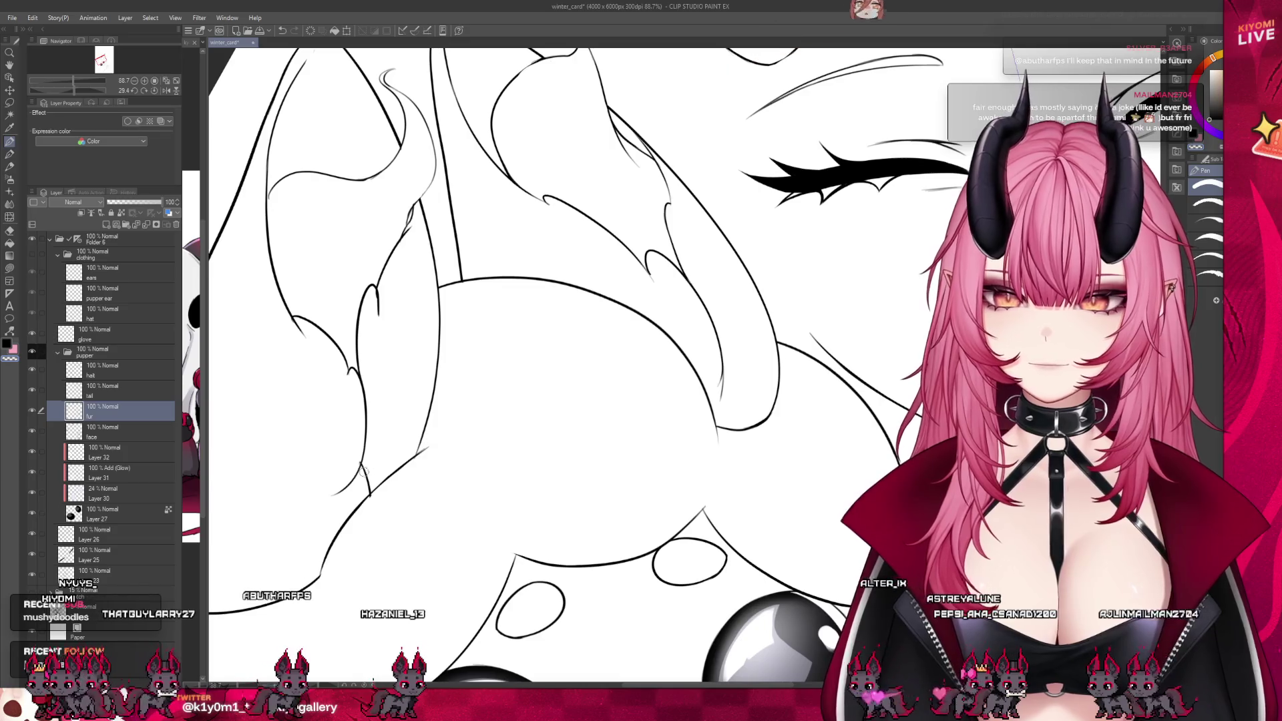
scroll(512, 396, "down", 8)
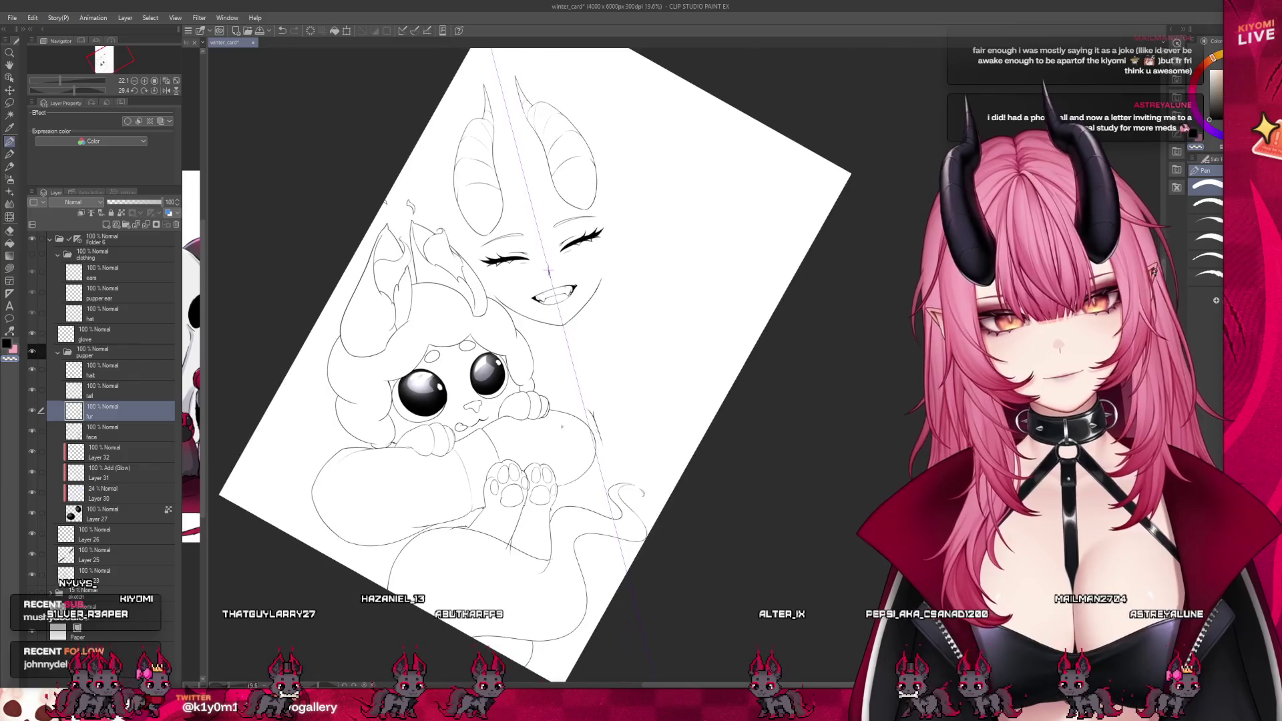
scroll(650, 378, "up", 3)
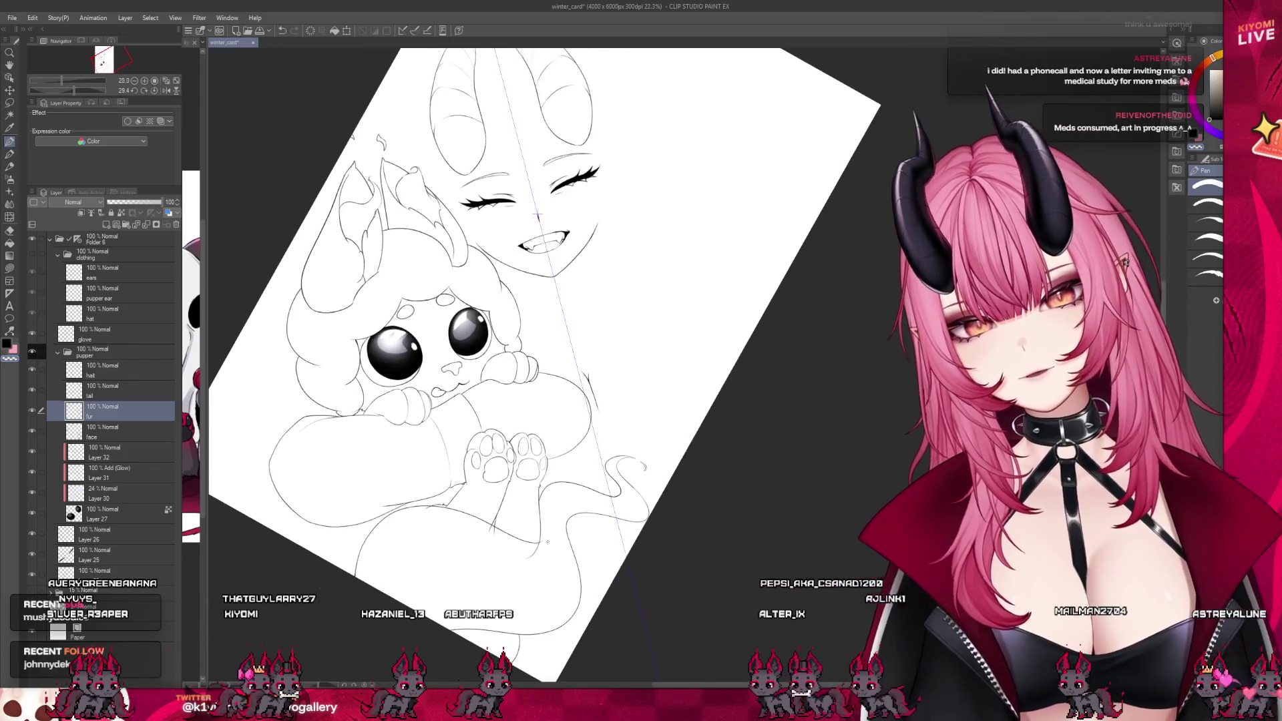
scroll(451, 415, "up", 4)
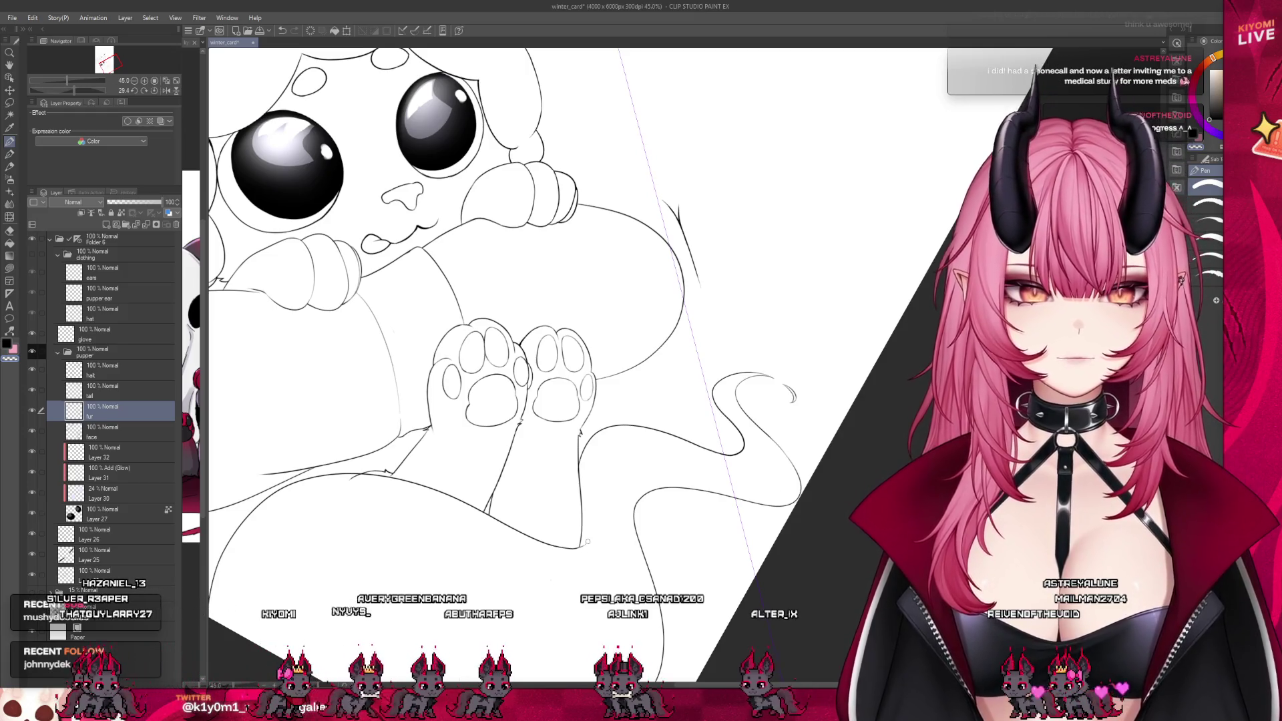
scroll(515, 487, "down", 2)
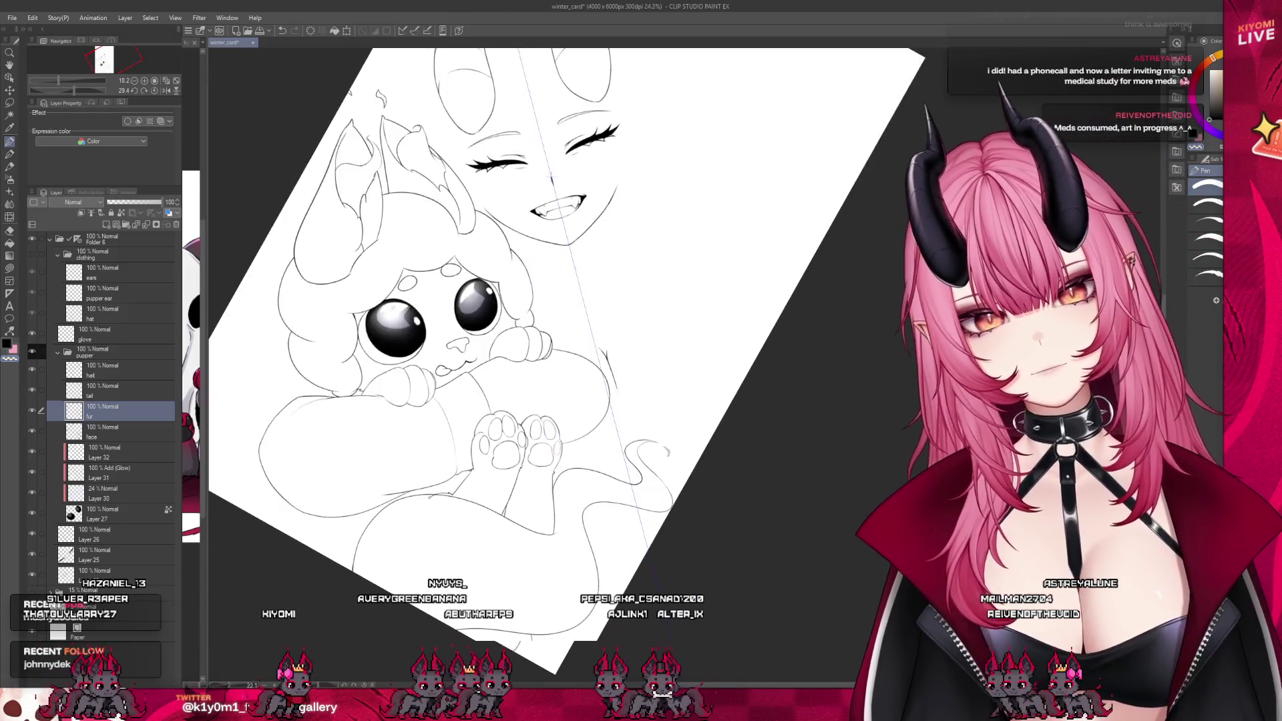
scroll(437, 483, "up", 5)
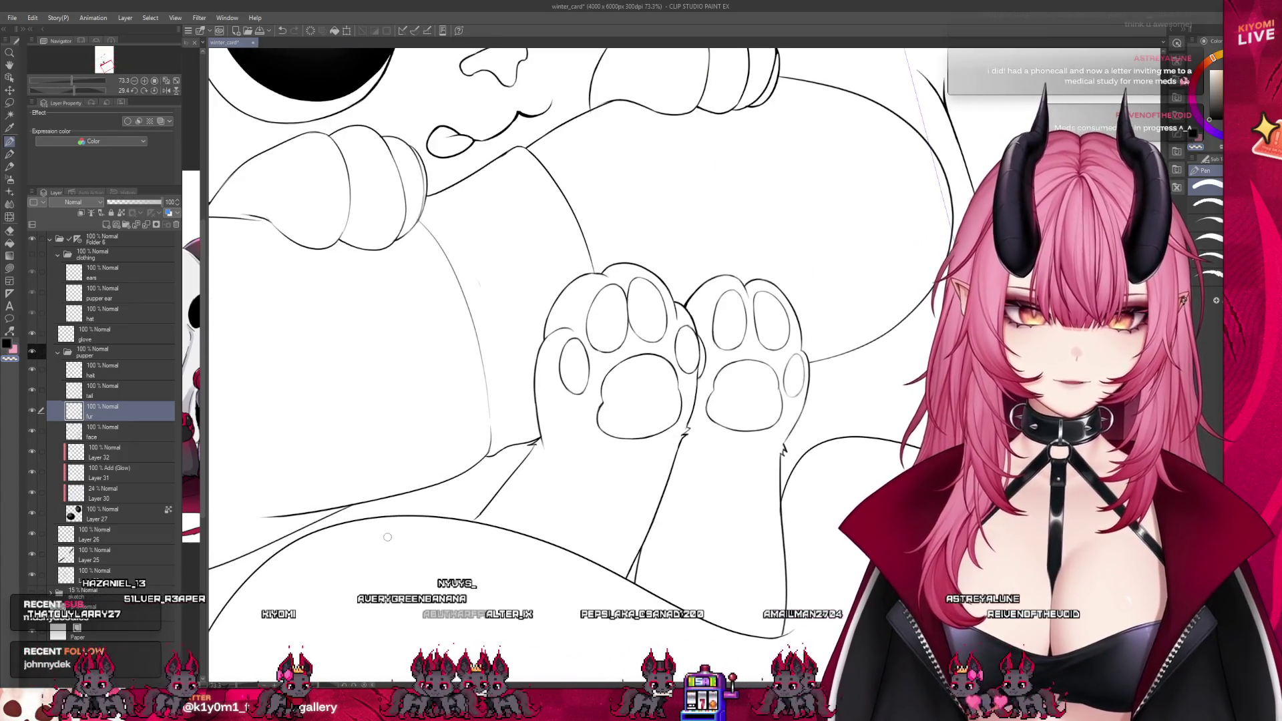
left_click(9, 154)
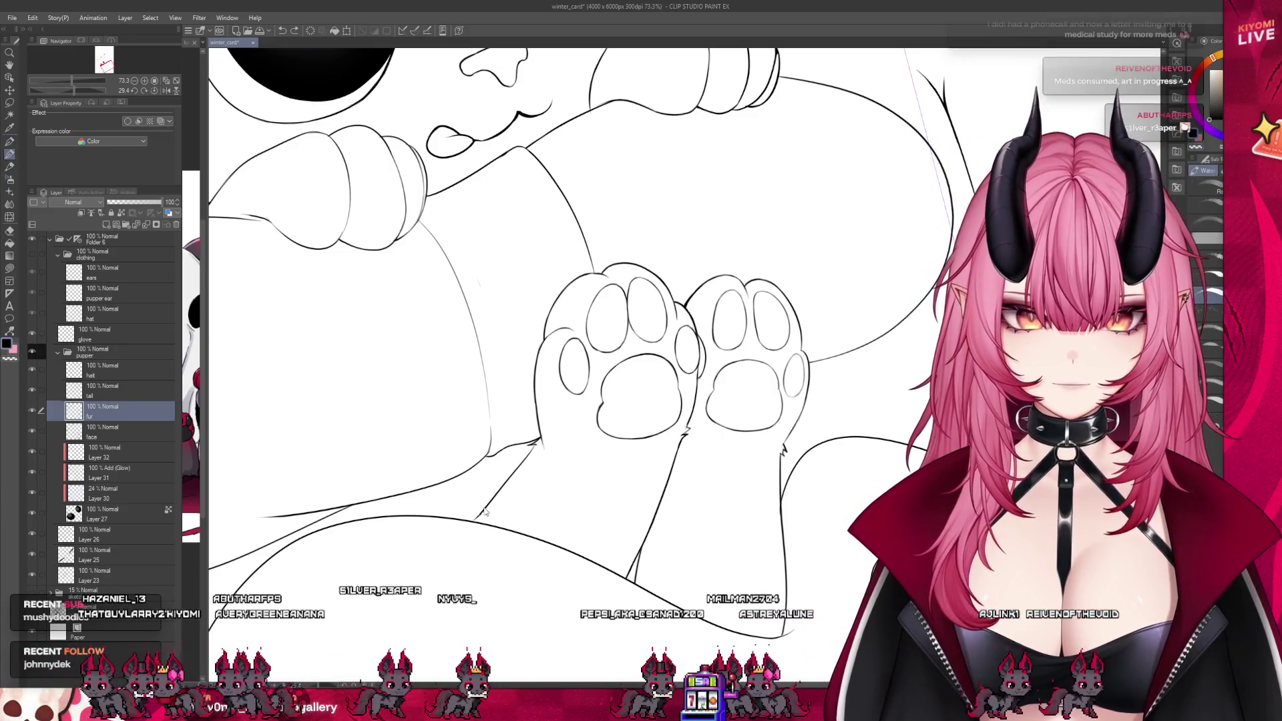
Ink three short thin lines along the lower edge of the puppet's paws
left_click_drag(444, 475, 489, 502)
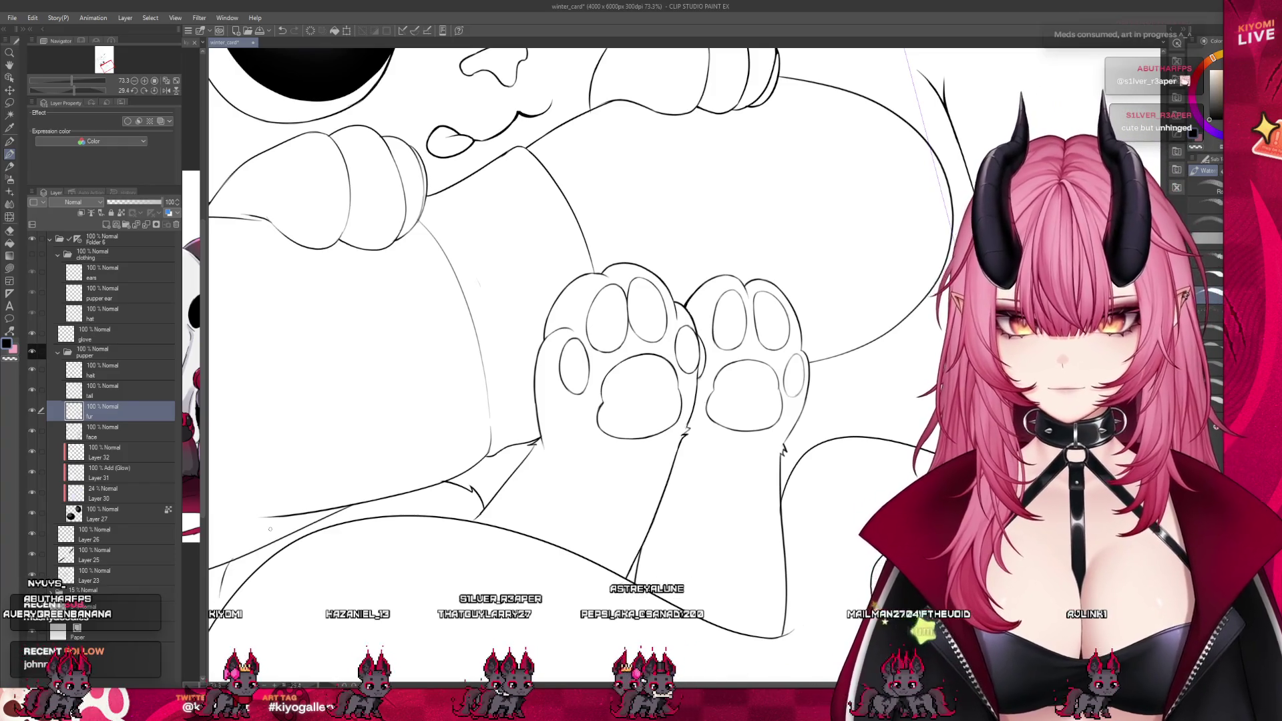
scroll(485, 507, "down", 4)
scroll(485, 507, "up", 1)
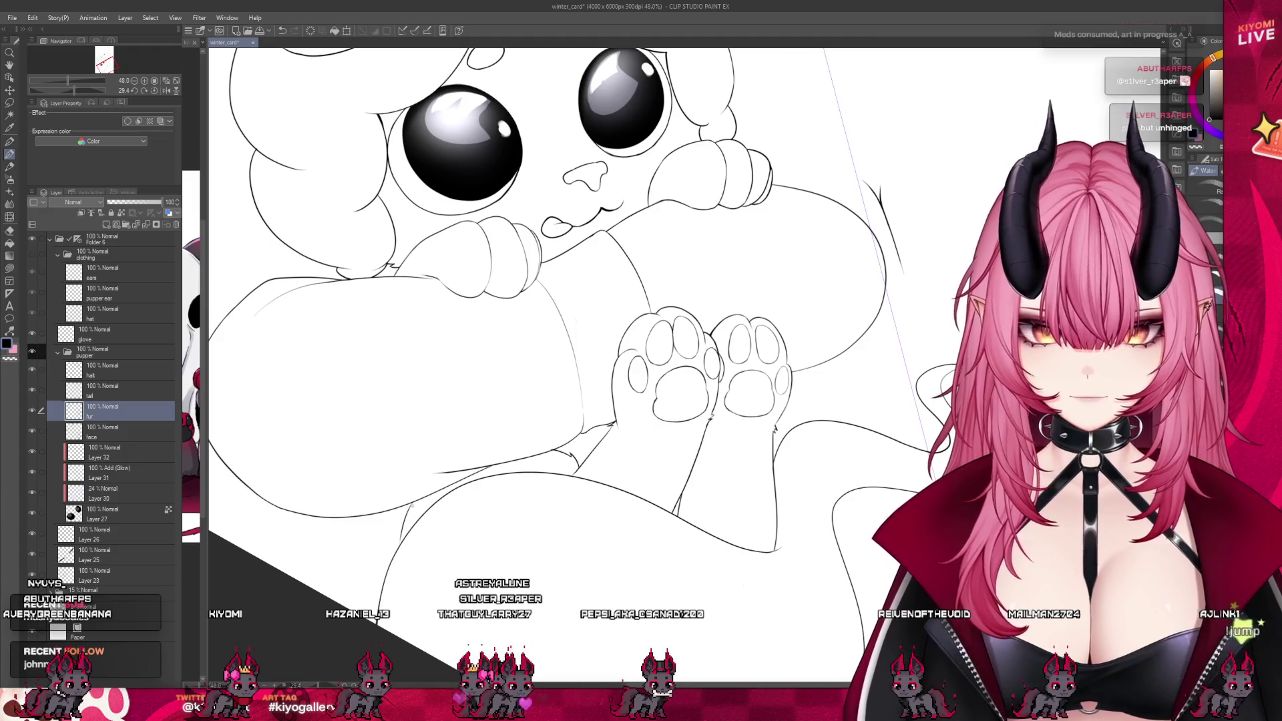
scroll(639, 433, "down", 4)
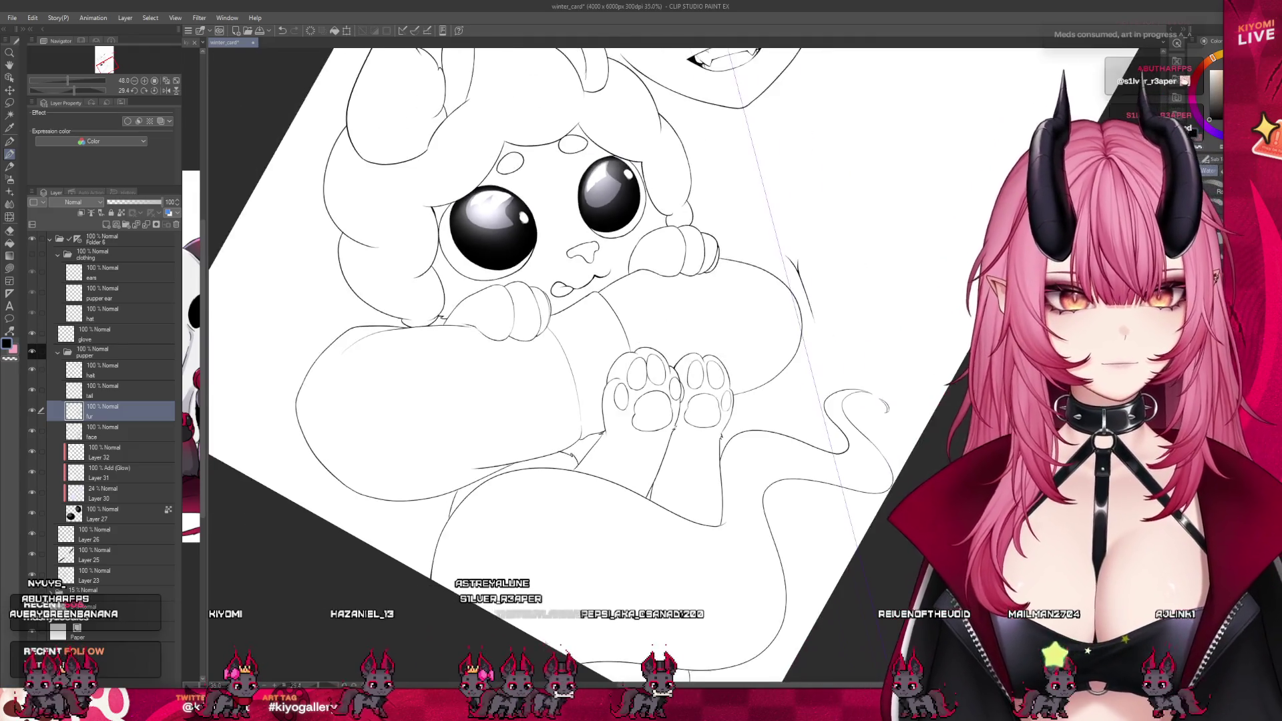
scroll(638, 433, "up", 4)
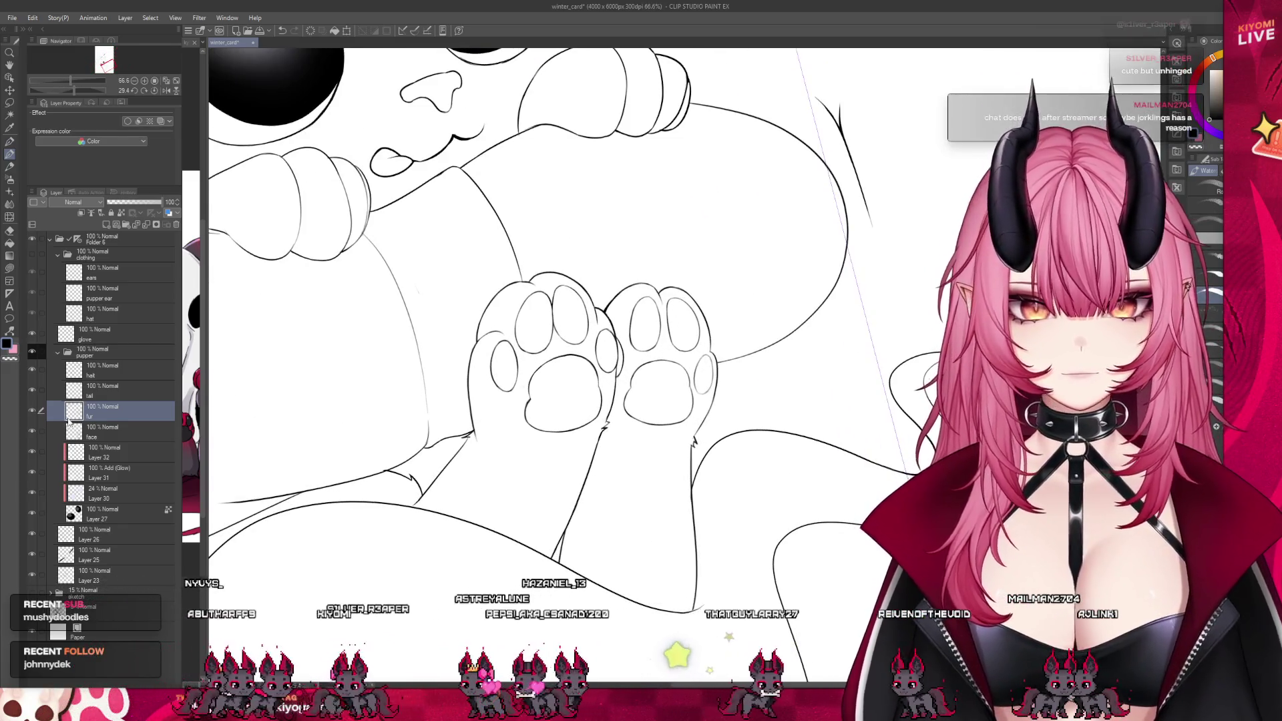
key("ctrl+z")
key("ctrl+y")
left_click_drag(519, 458, 534, 513)
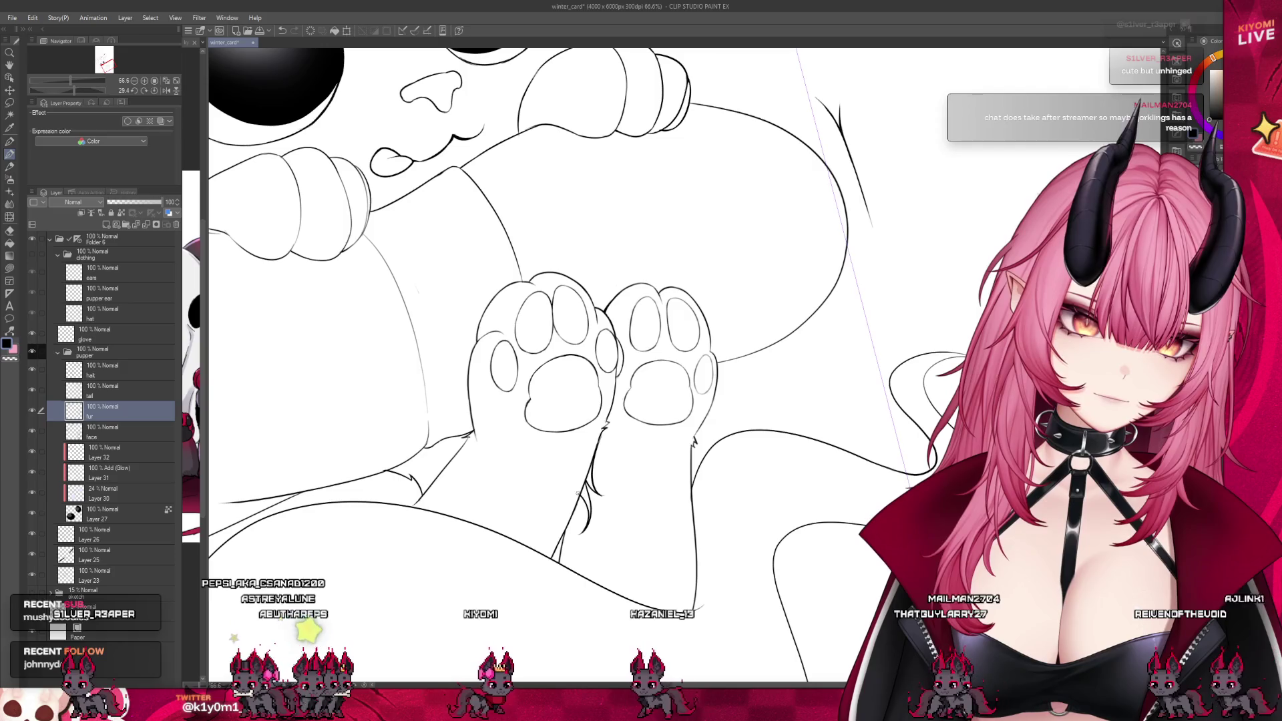
scroll(578, 492, "up", 5)
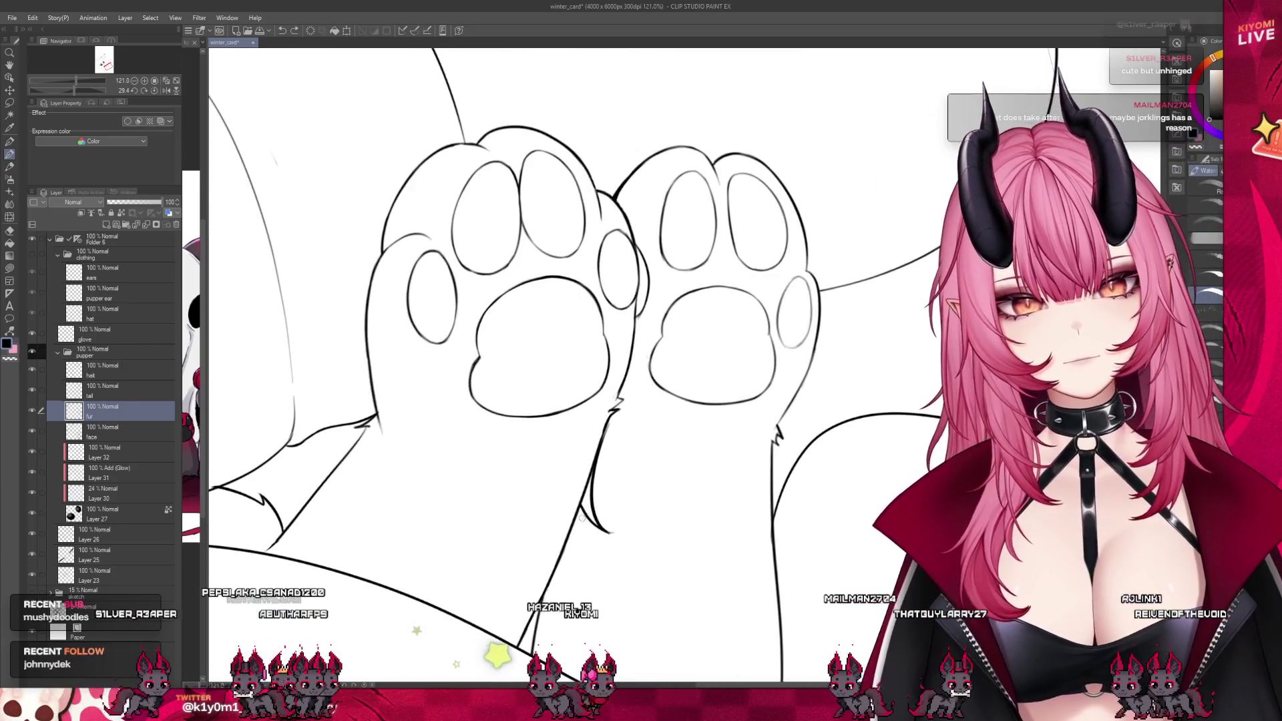
left_click_drag(579, 508, 586, 541)
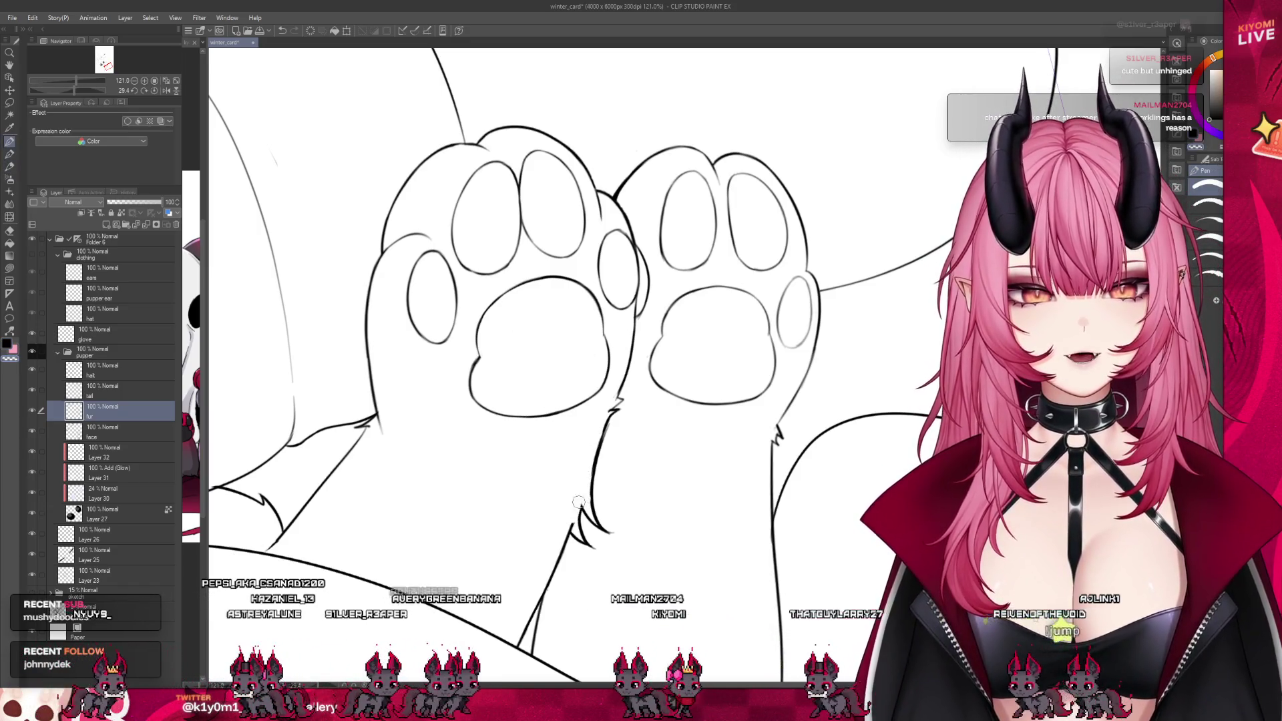
Brush fur tufts at the paw bases and a thin fur stroke beside the paws
key("b")
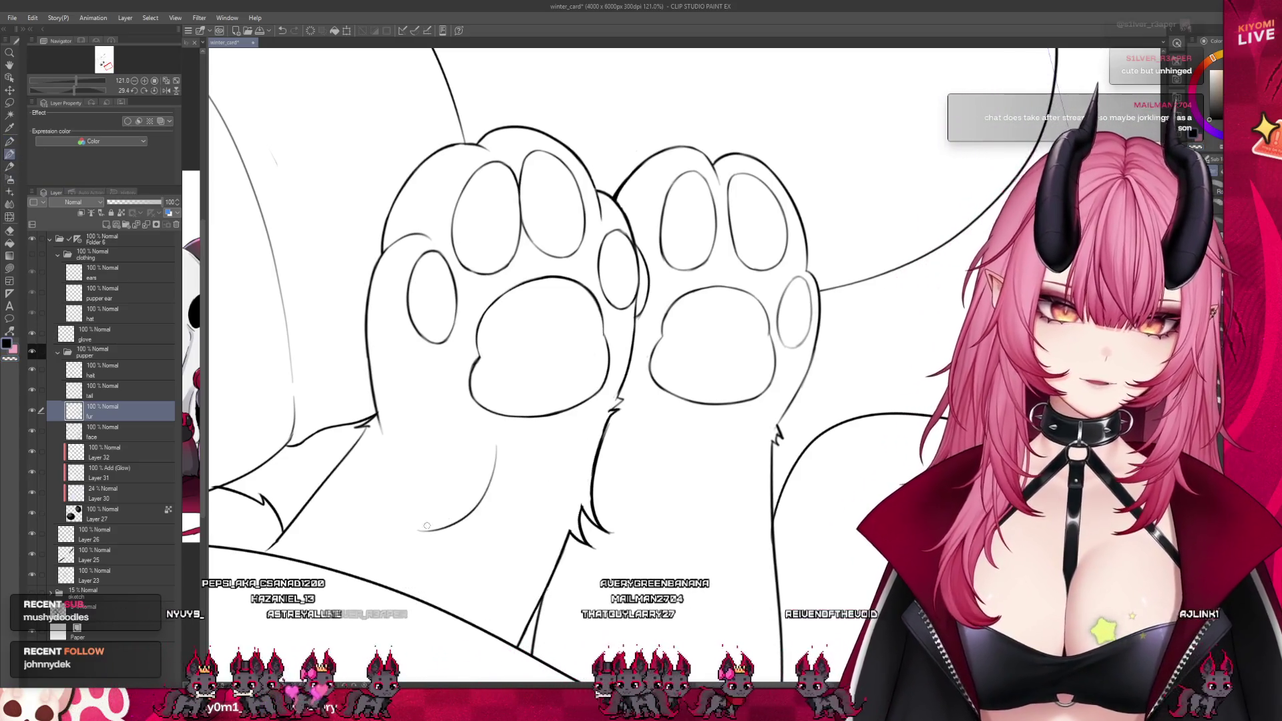
mouse_move(486, 515)
left_mouse_down()
mouse_move(418, 532)
mouse_move(477, 571)
left_mouse_up()
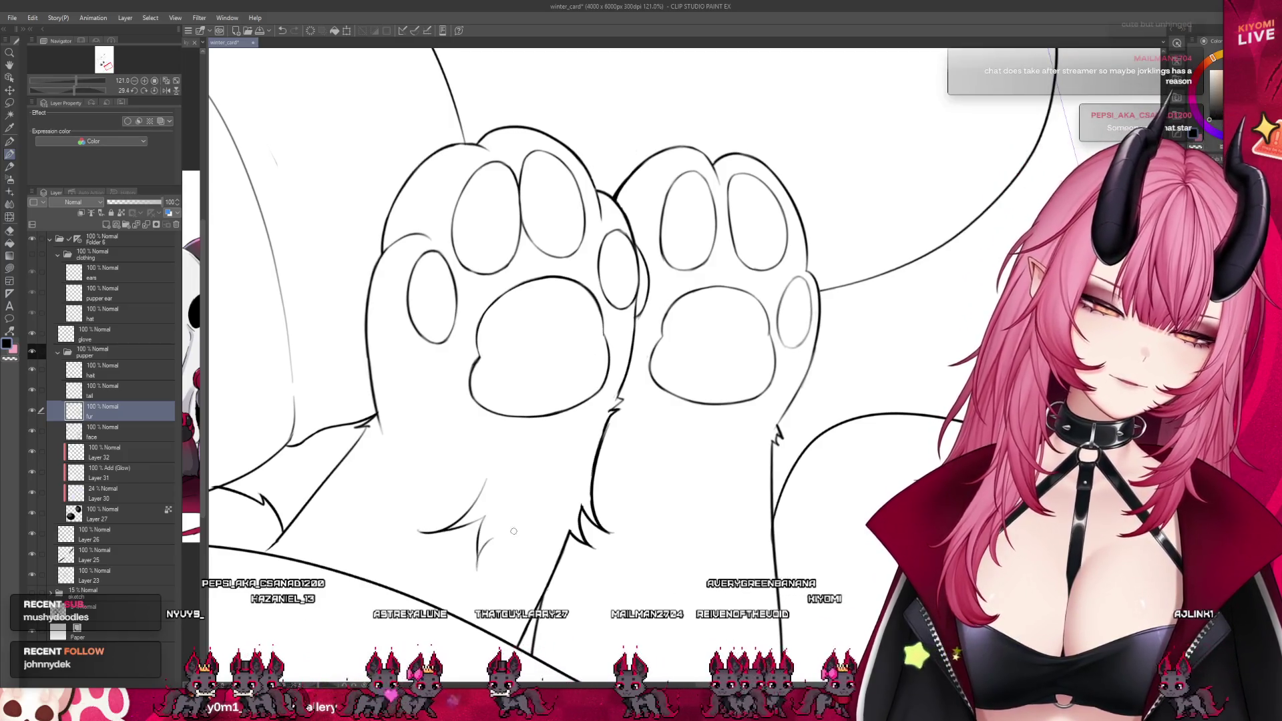
scroll(612, 472, "down", 5)
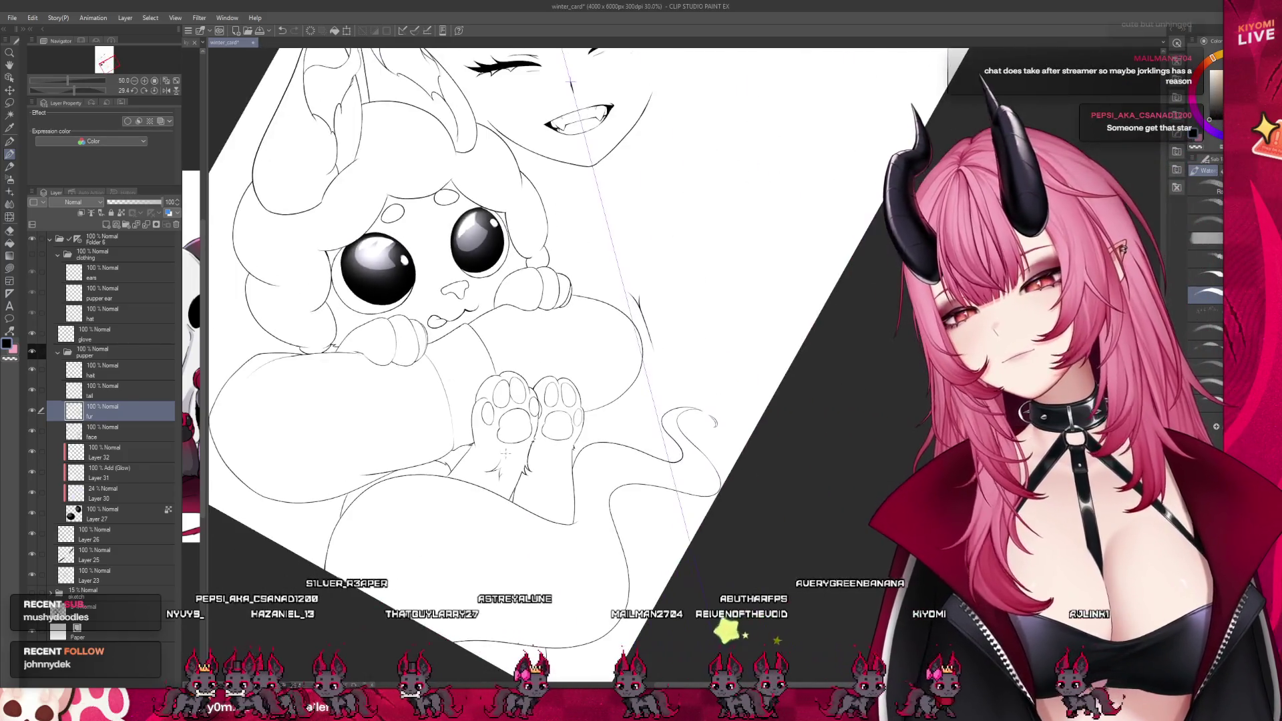
scroll(564, 451, "up", 2)
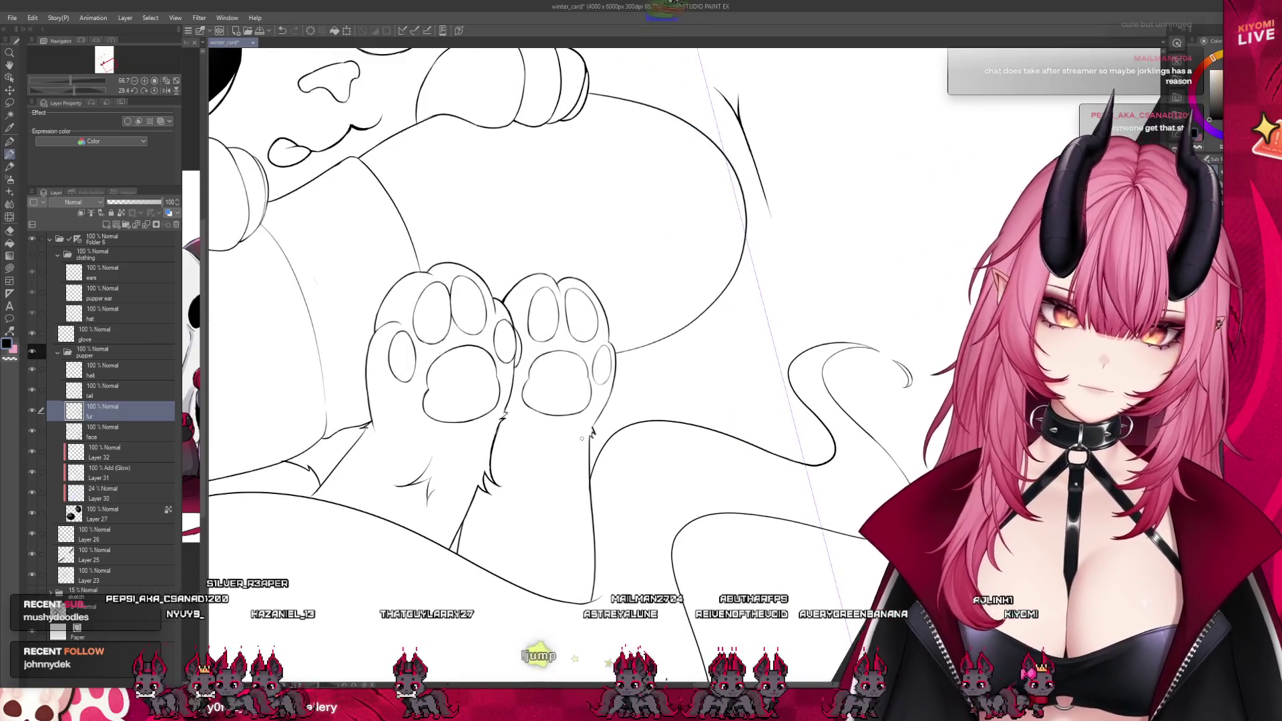
mouse_move(568, 437)
left_mouse_down()
mouse_move(568, 464)
mouse_move(603, 485)
left_mouse_up()
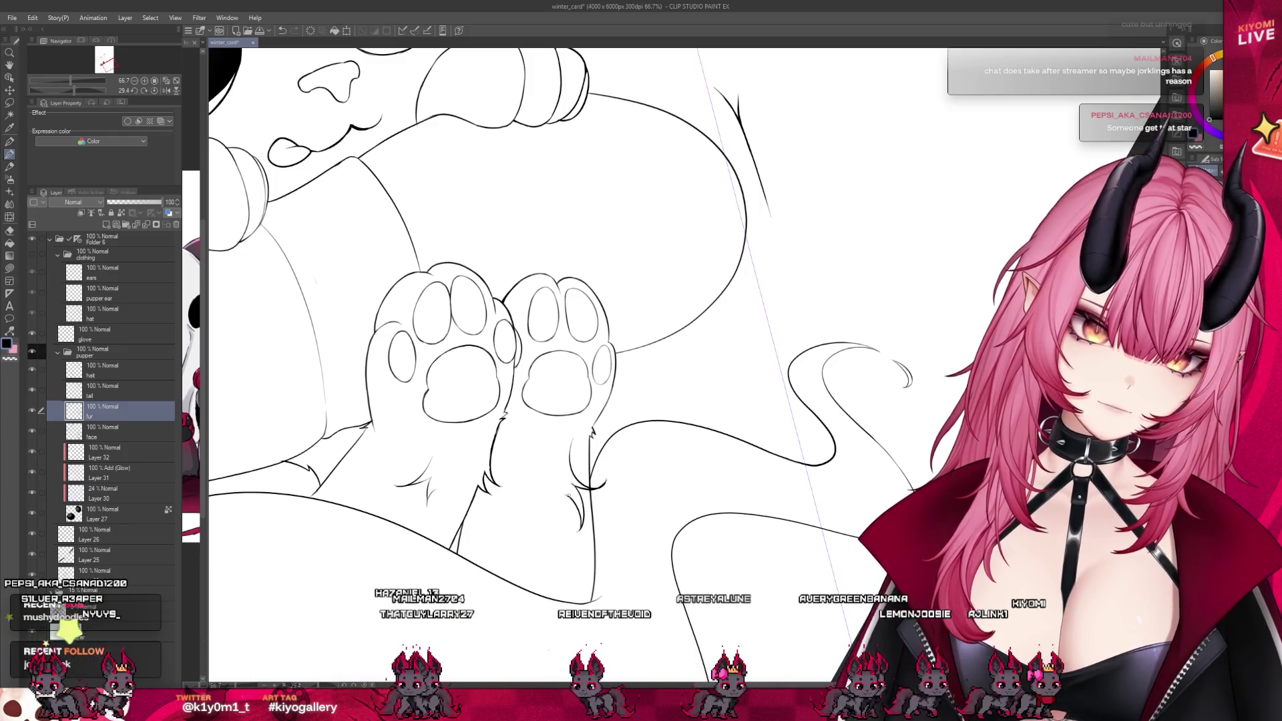
scroll(518, 502, "down", 1)
scroll(518, 502, "down", 5)
left_click_drag(519, 502, 598, 514)
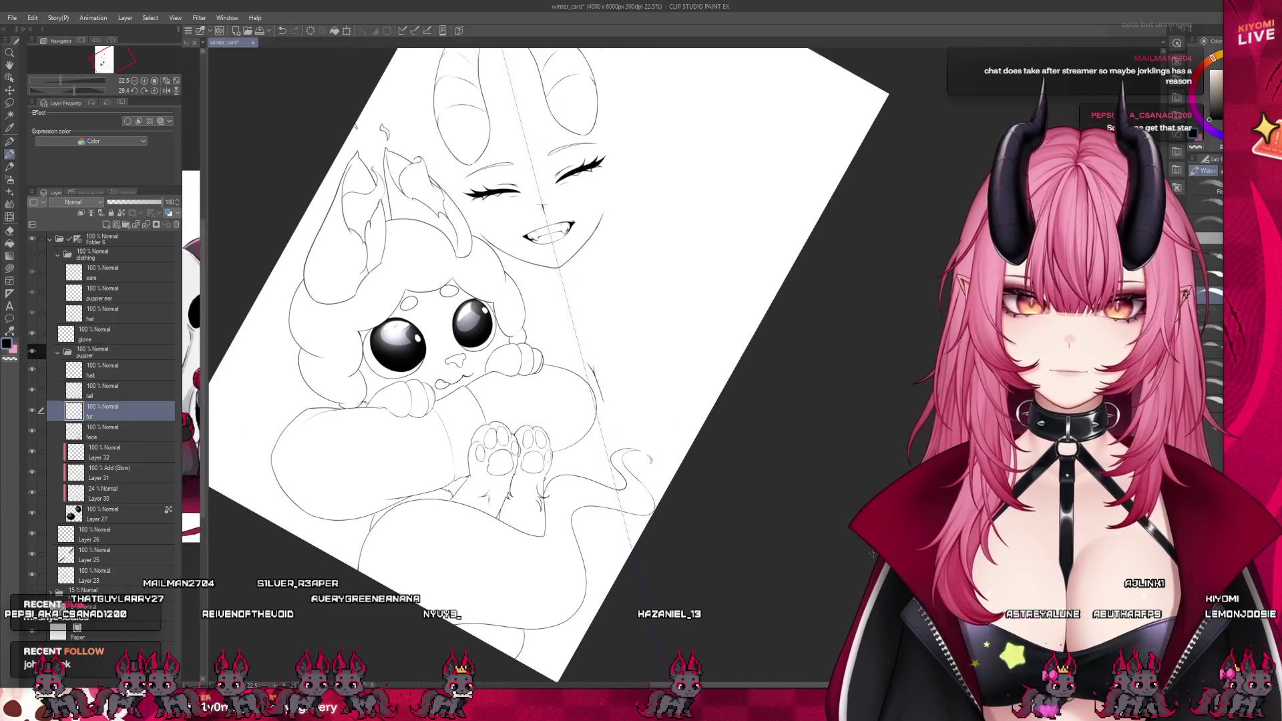
Zoom out and save the winter_card file
scroll(544, 509, "up", 1)
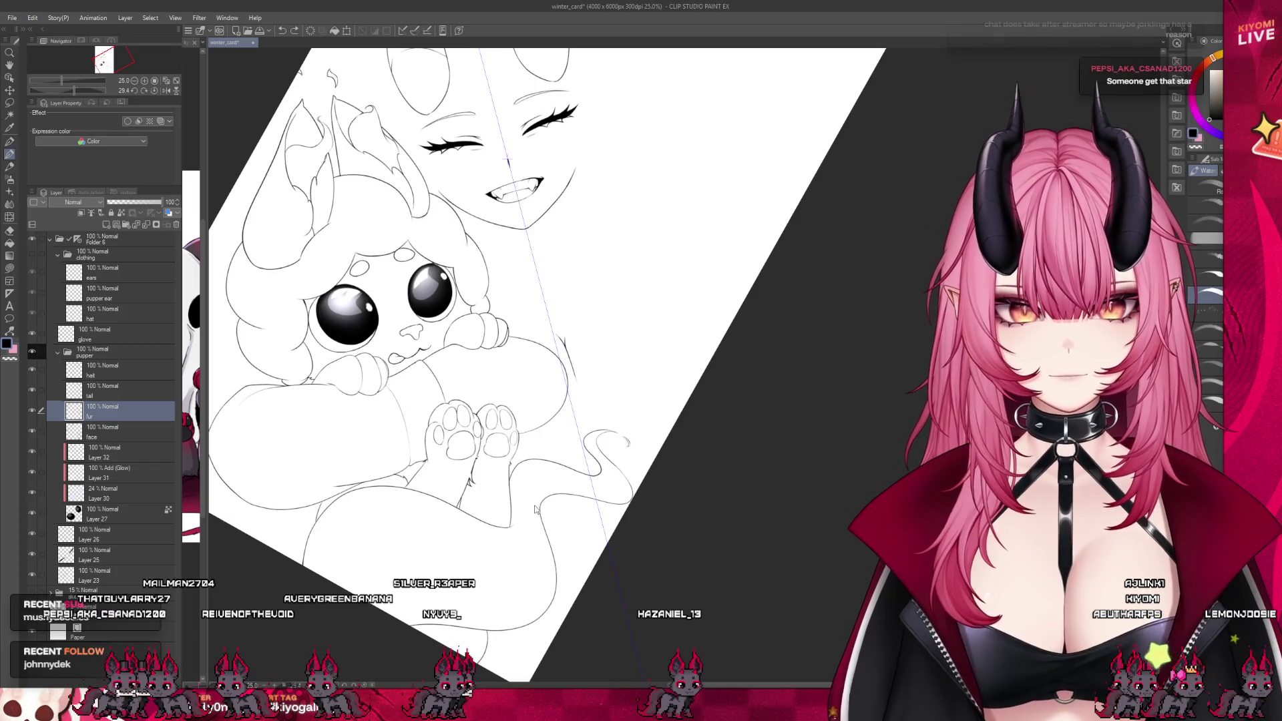
scroll(526, 509, "down", 3)
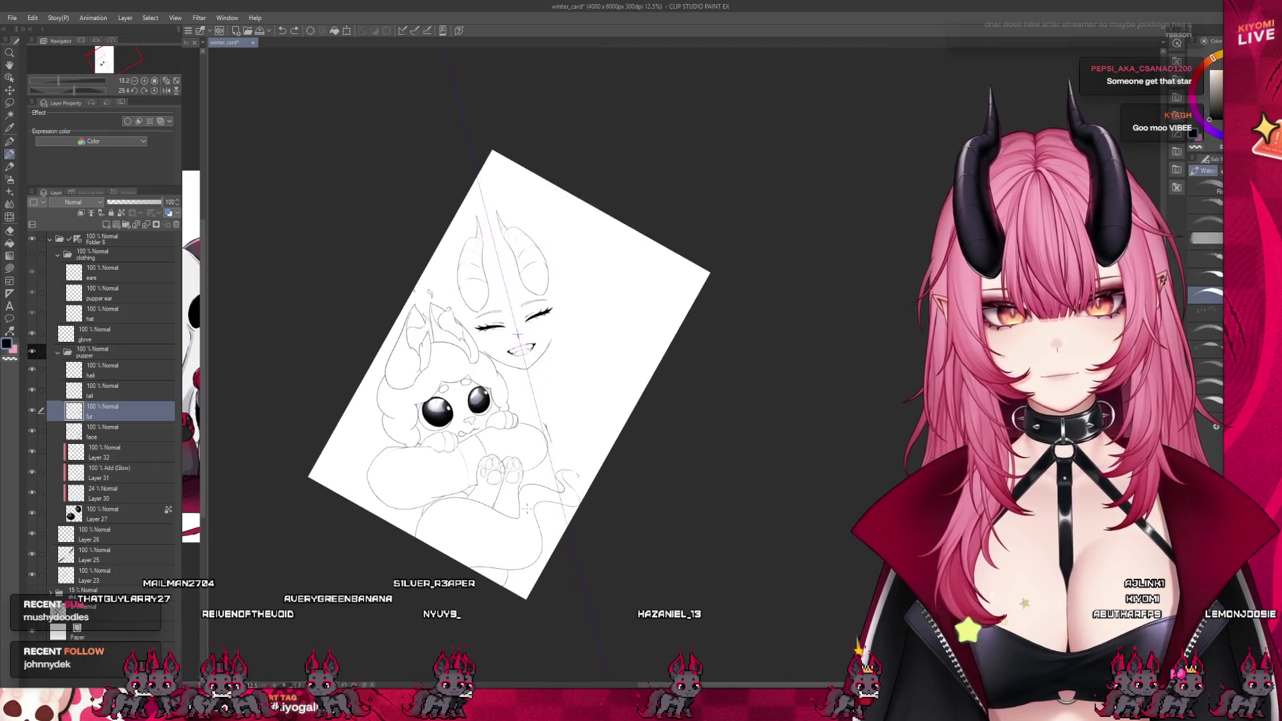
scroll(542, 218, "up", 3)
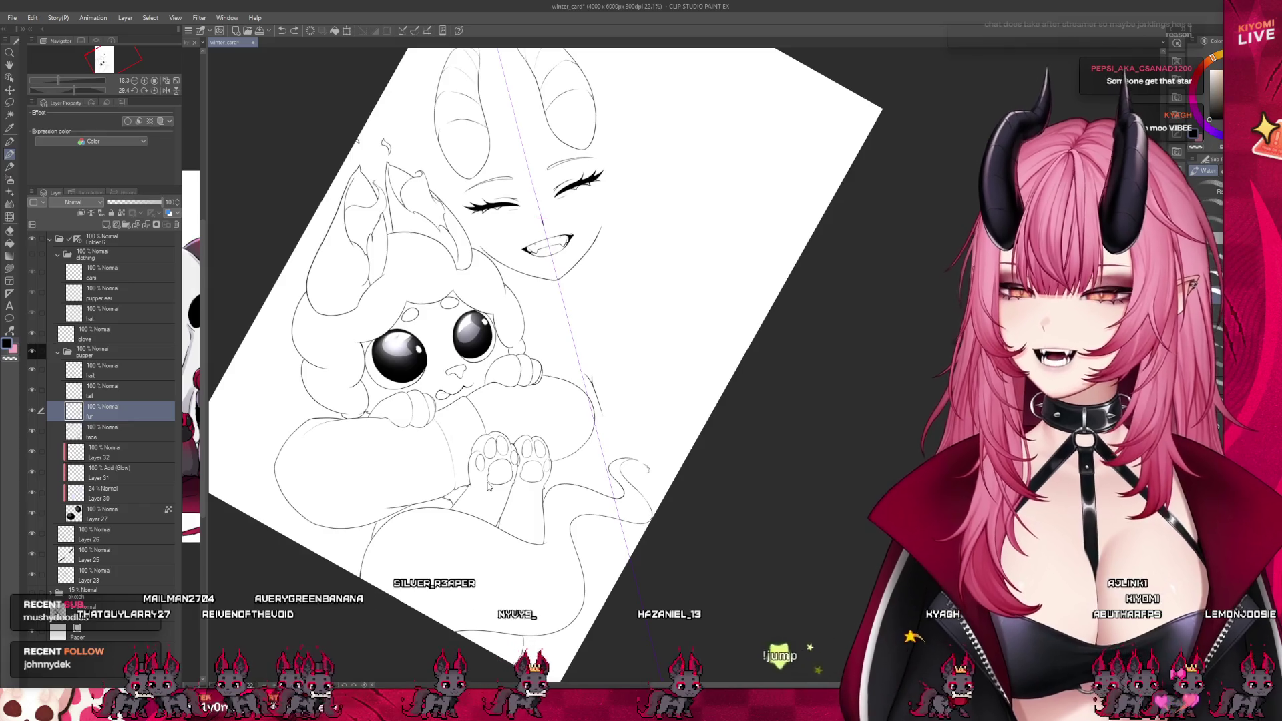
key("ctrl+s")
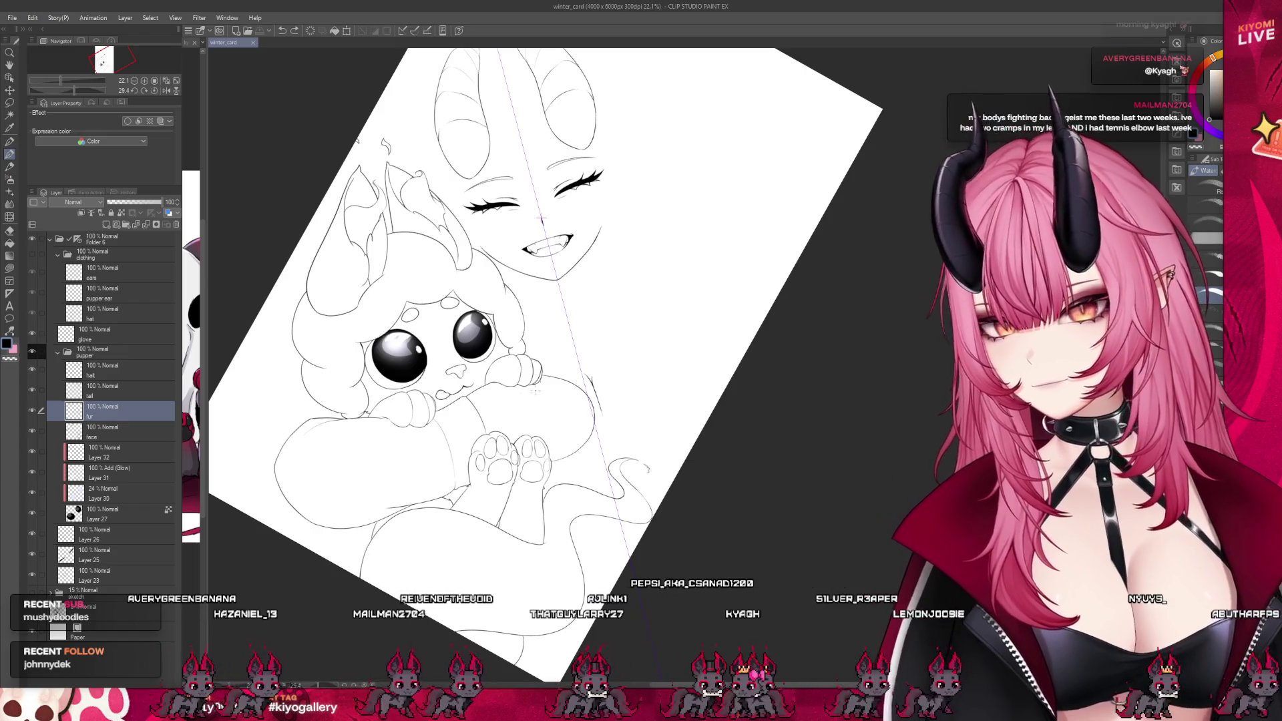
Zoom in and out to review the whole rotated girl-and-puppet lineart
scroll(516, 391, "down", 3)
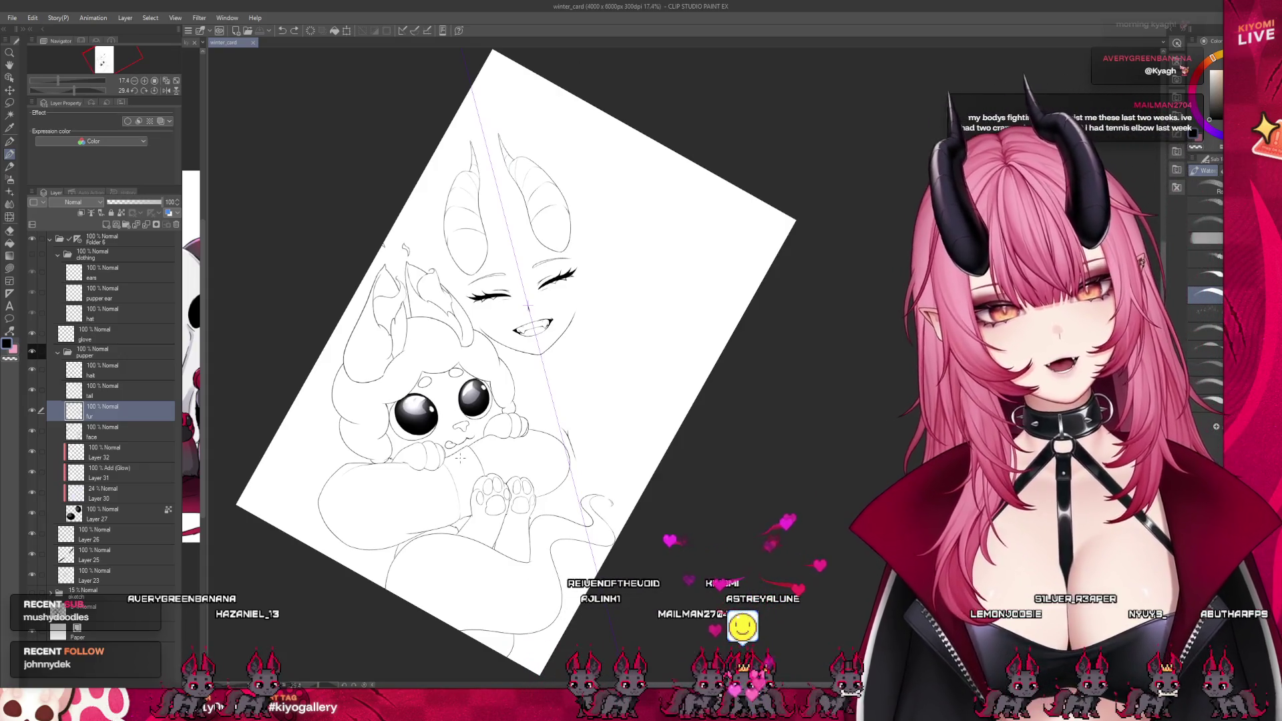
scroll(426, 451, "up", 3)
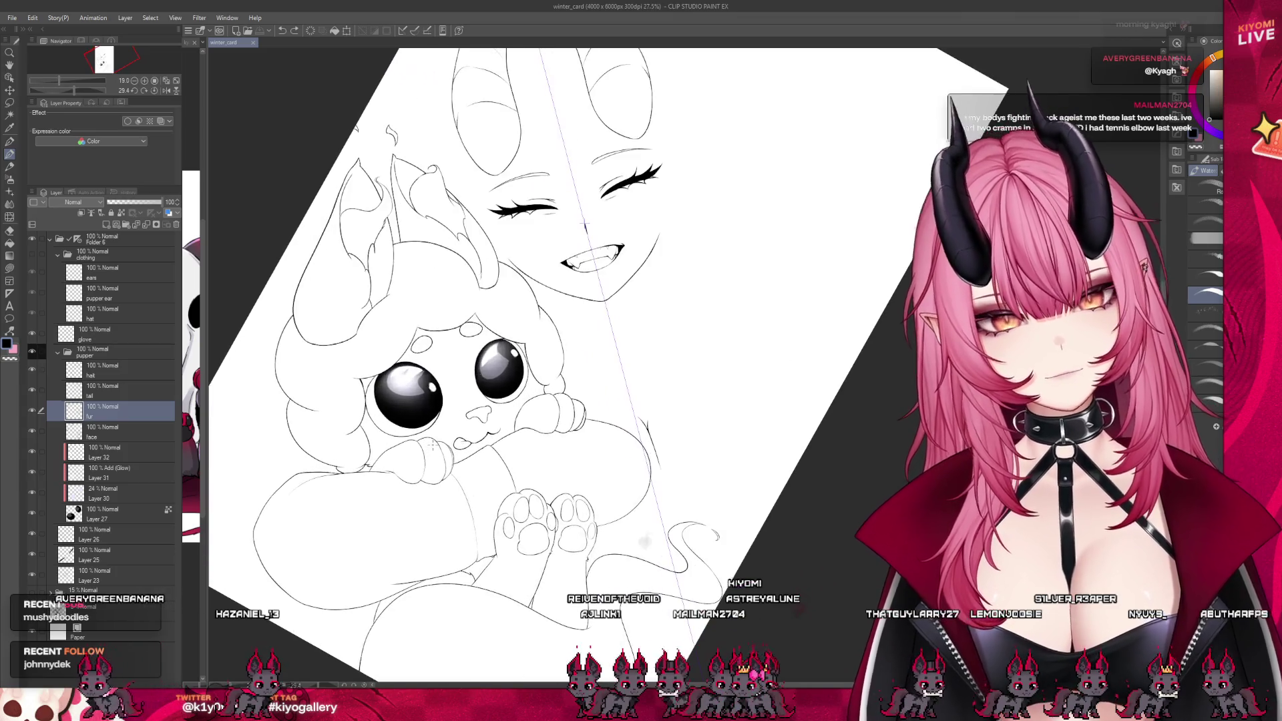
scroll(544, 284, "down", 2)
scroll(544, 284, "down", 1)
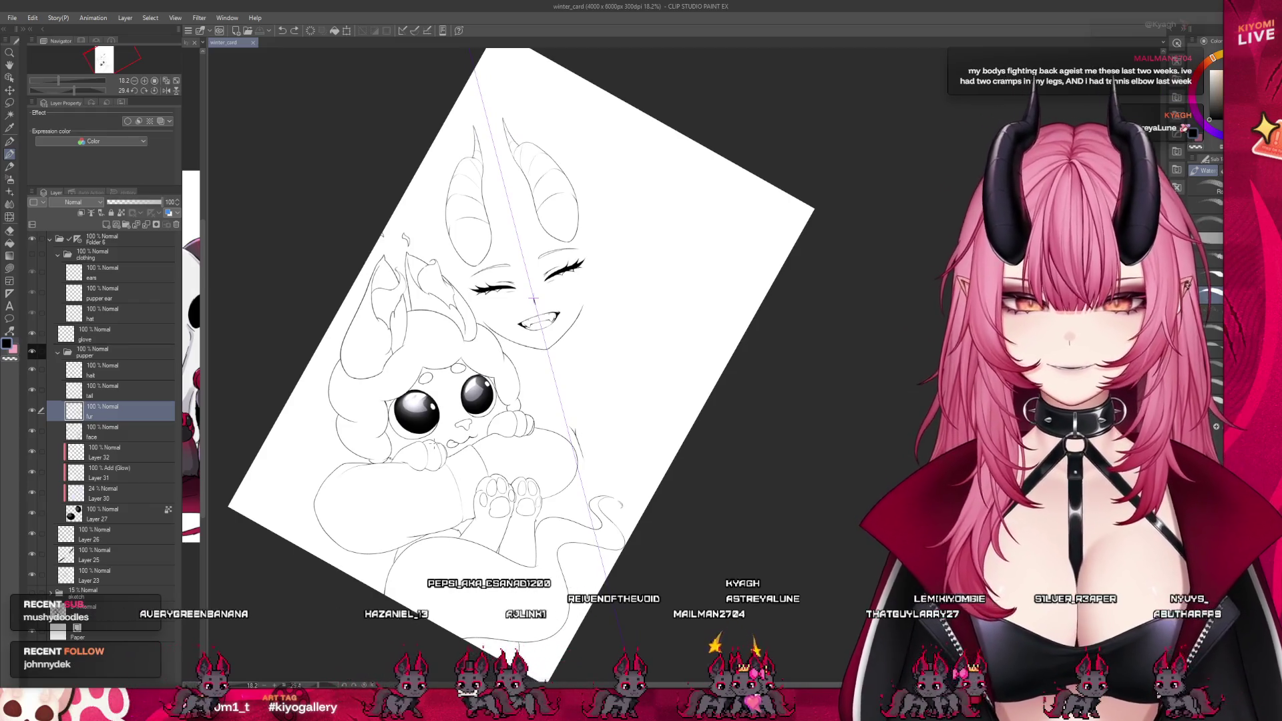
scroll(595, 200, "up", 4)
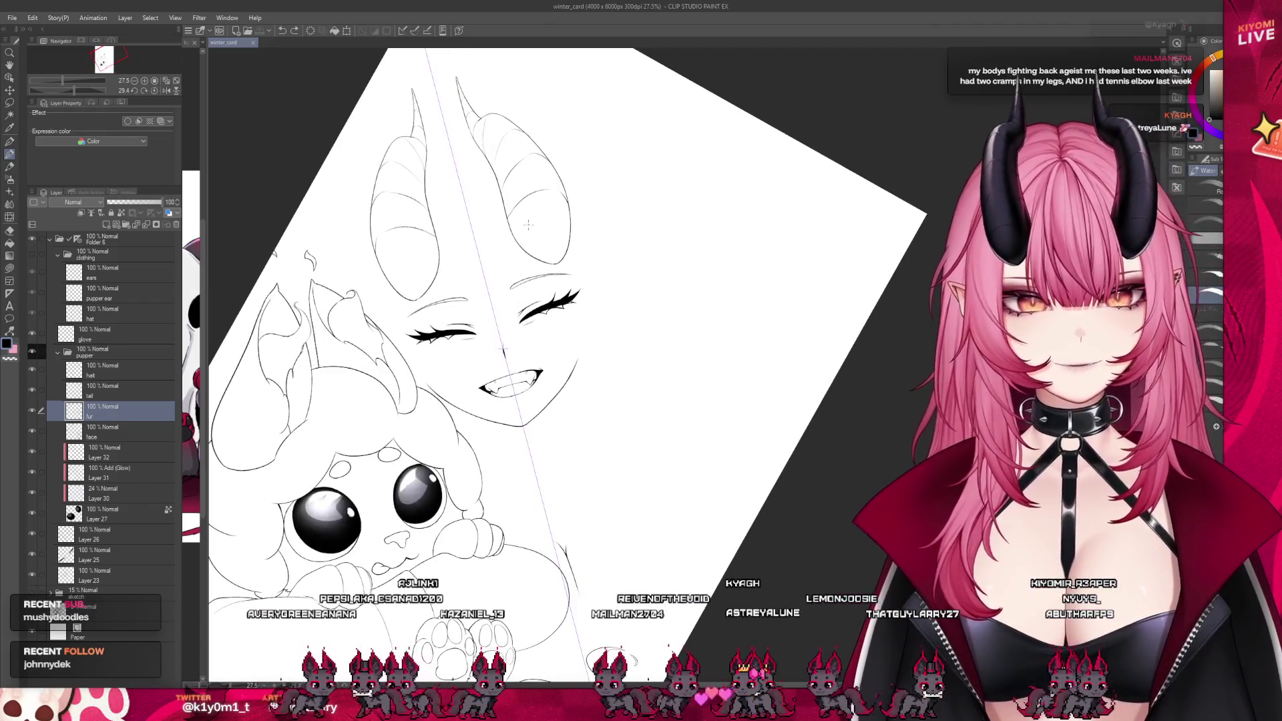
scroll(523, 367, "down", 4)
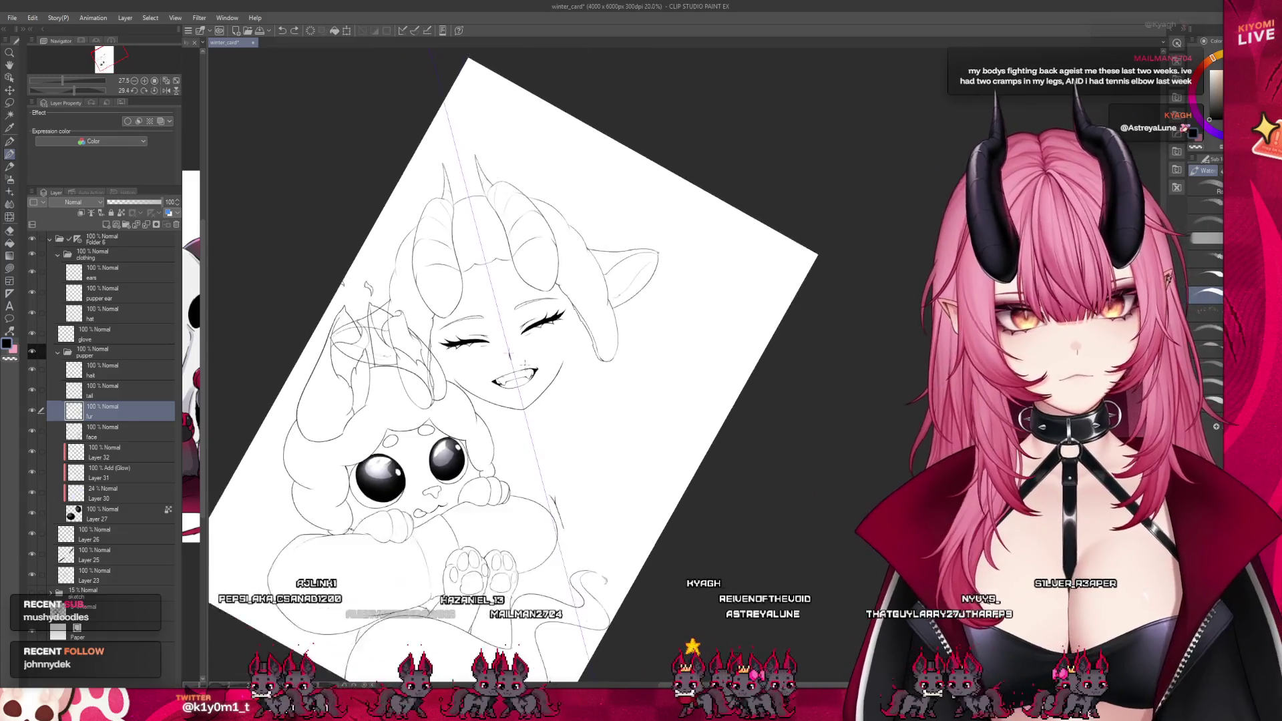
scroll(514, 374, "up", 1)
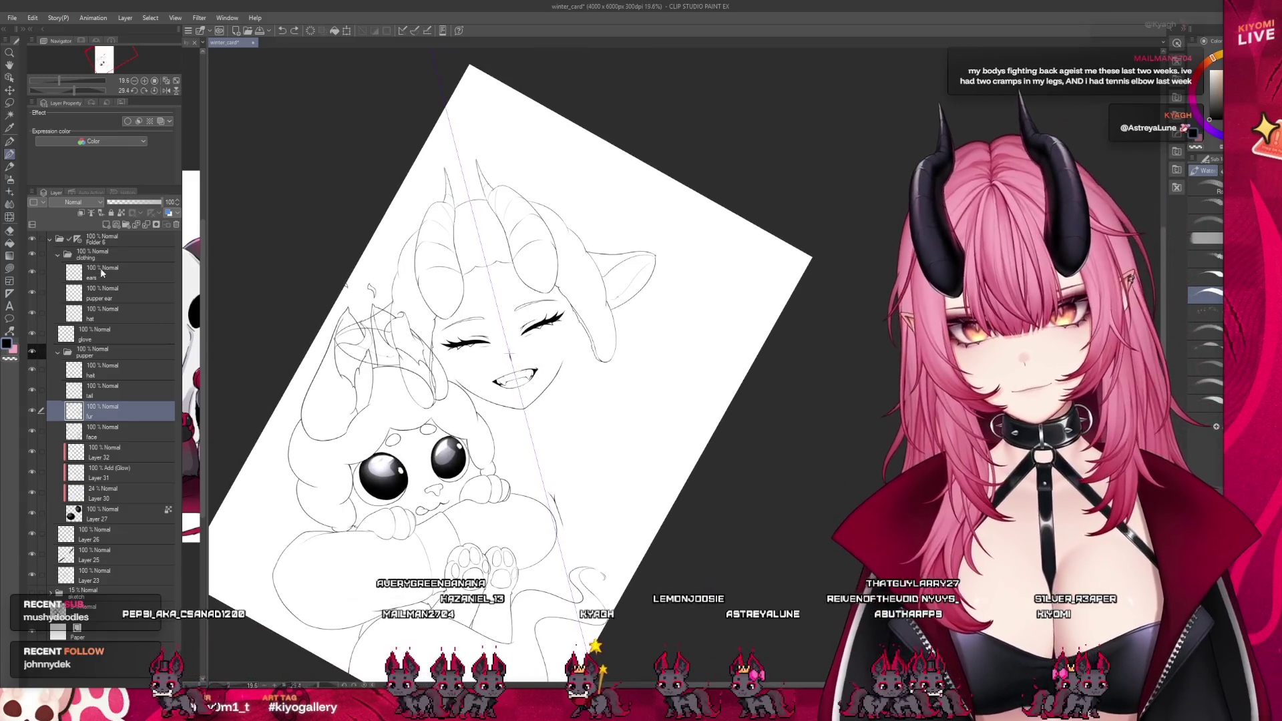
Mesh-warp the clothing folder by pulling a grid point beside the face, then apply it
left_click(92, 256)
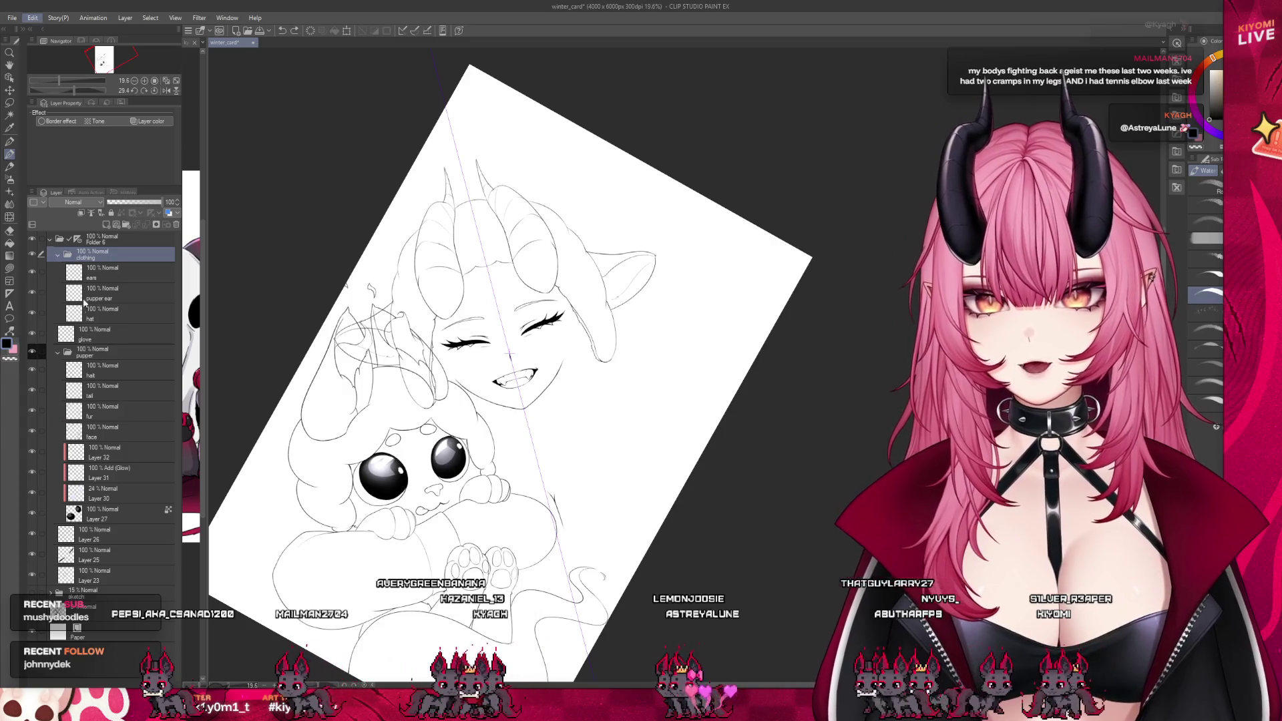
key("ctrl+shift+t")
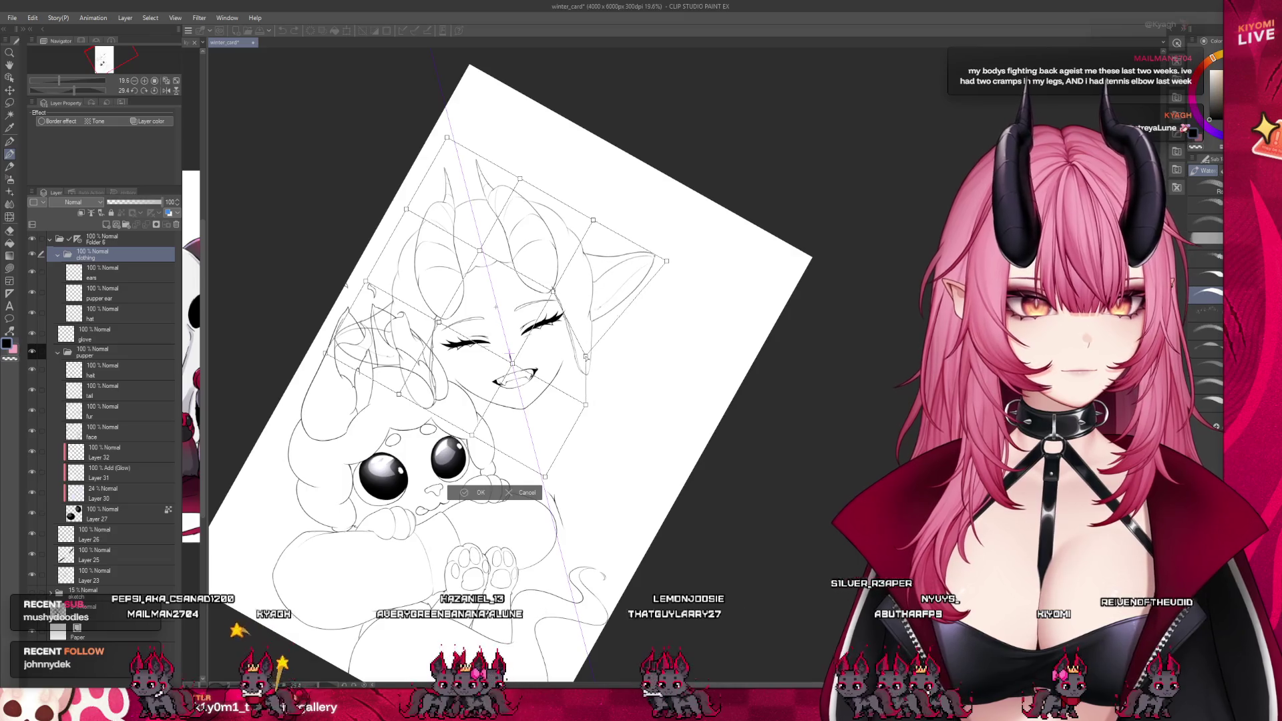
left_click_drag(592, 358, 619, 379)
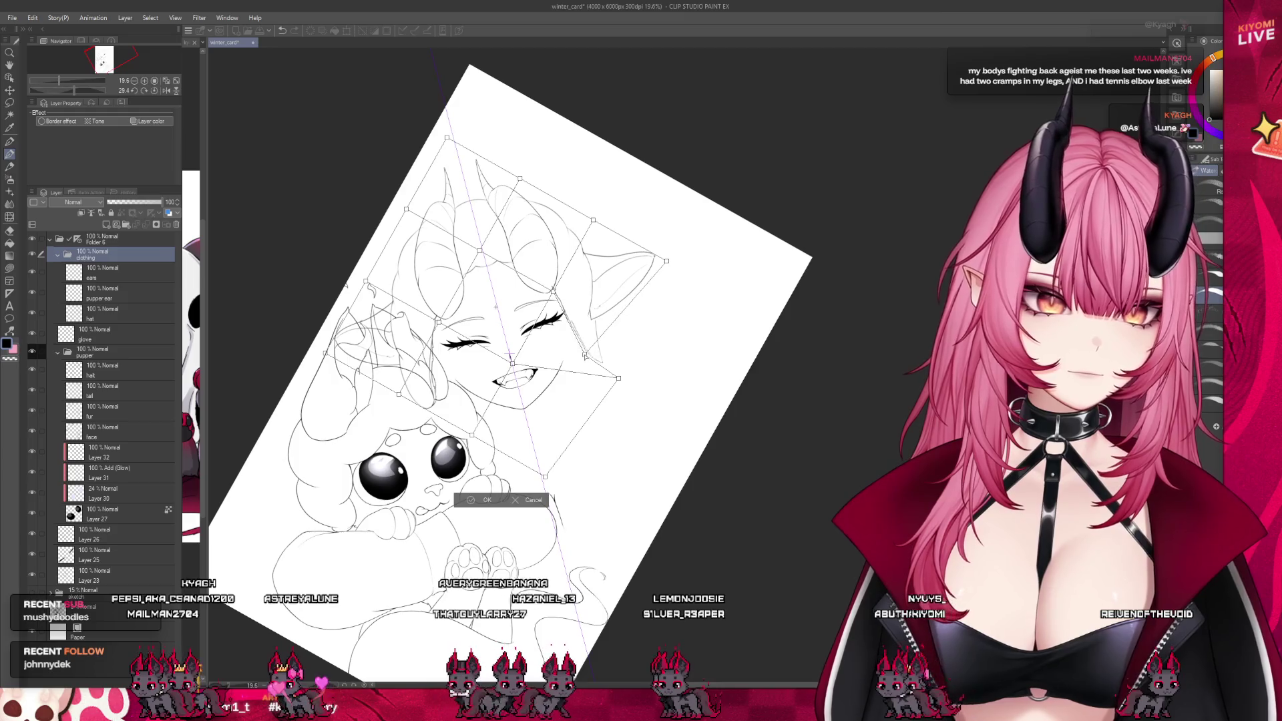
scroll(599, 307, "up", 1)
scroll(599, 307, "up", 2)
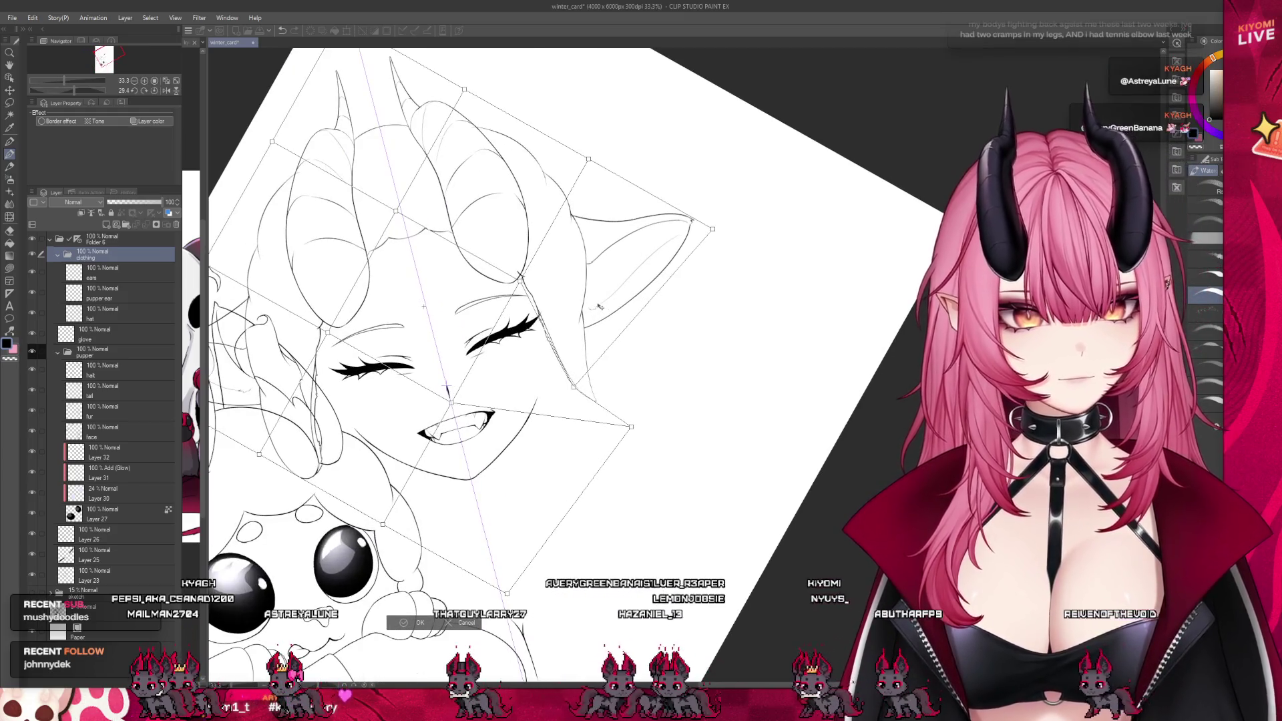
left_click(462, 625)
scroll(528, 451, "down", 3)
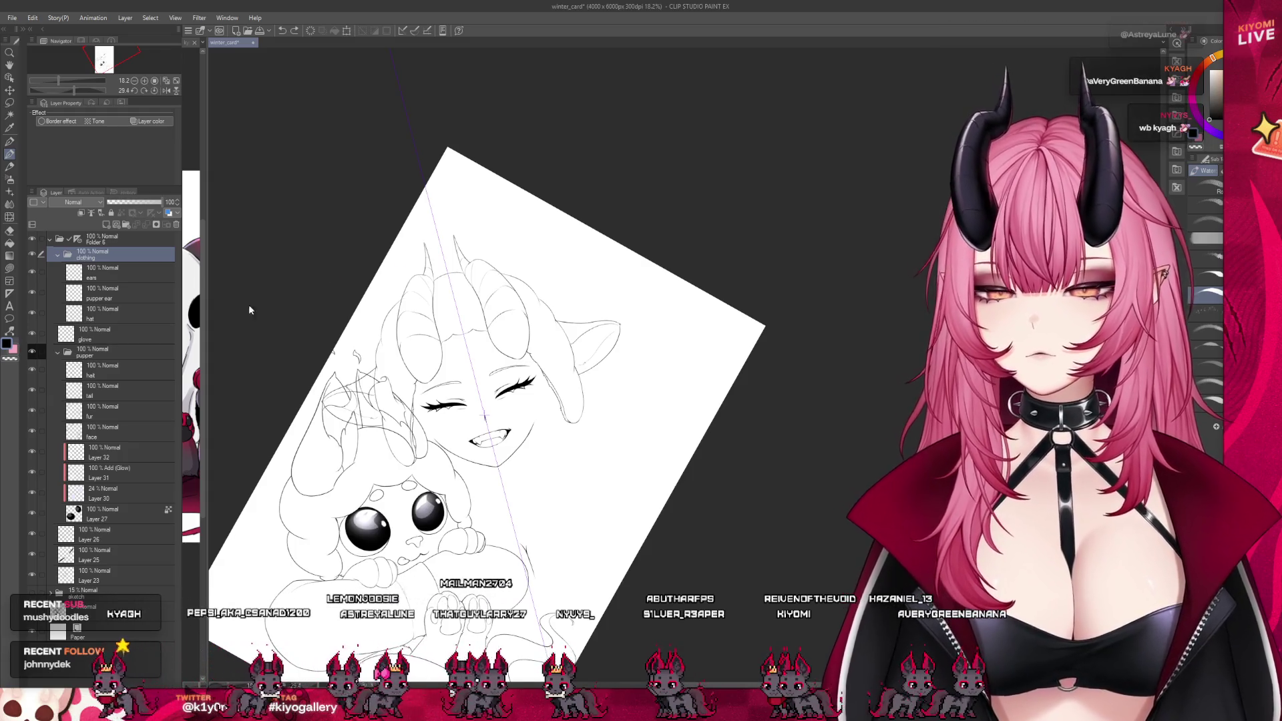
scroll(347, 274, "up", 2)
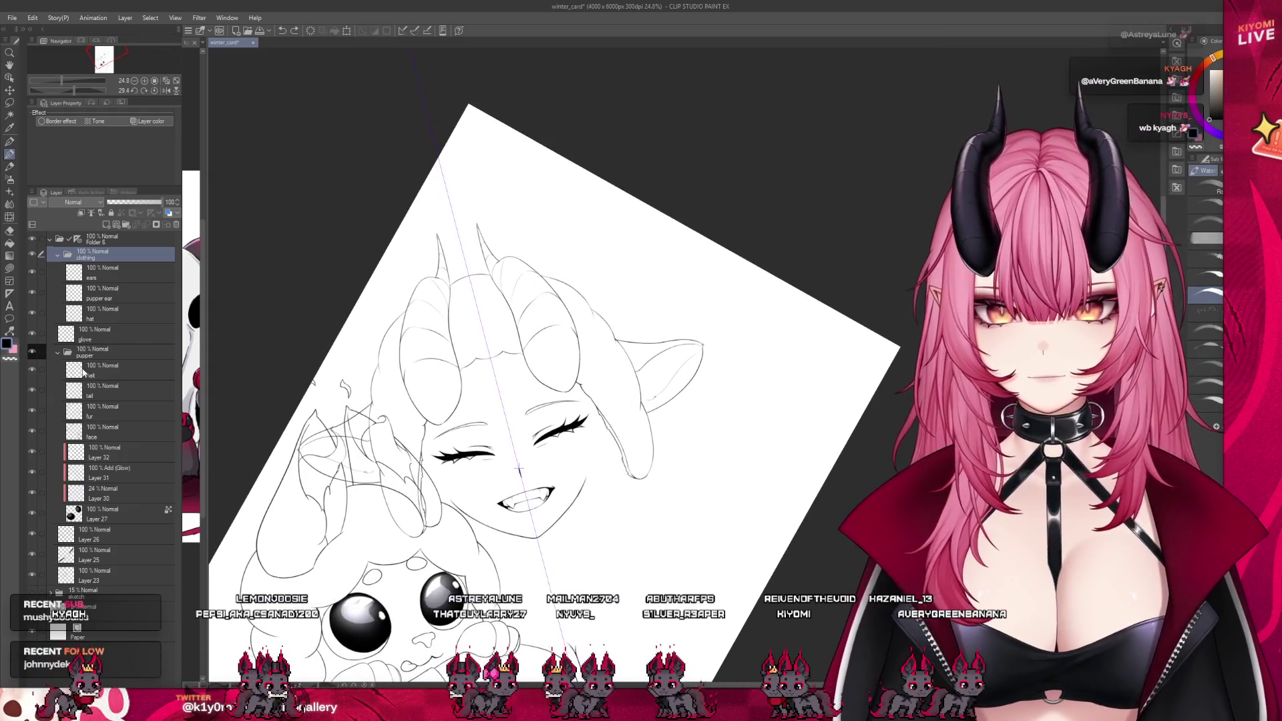
scroll(506, 252, "down", 2)
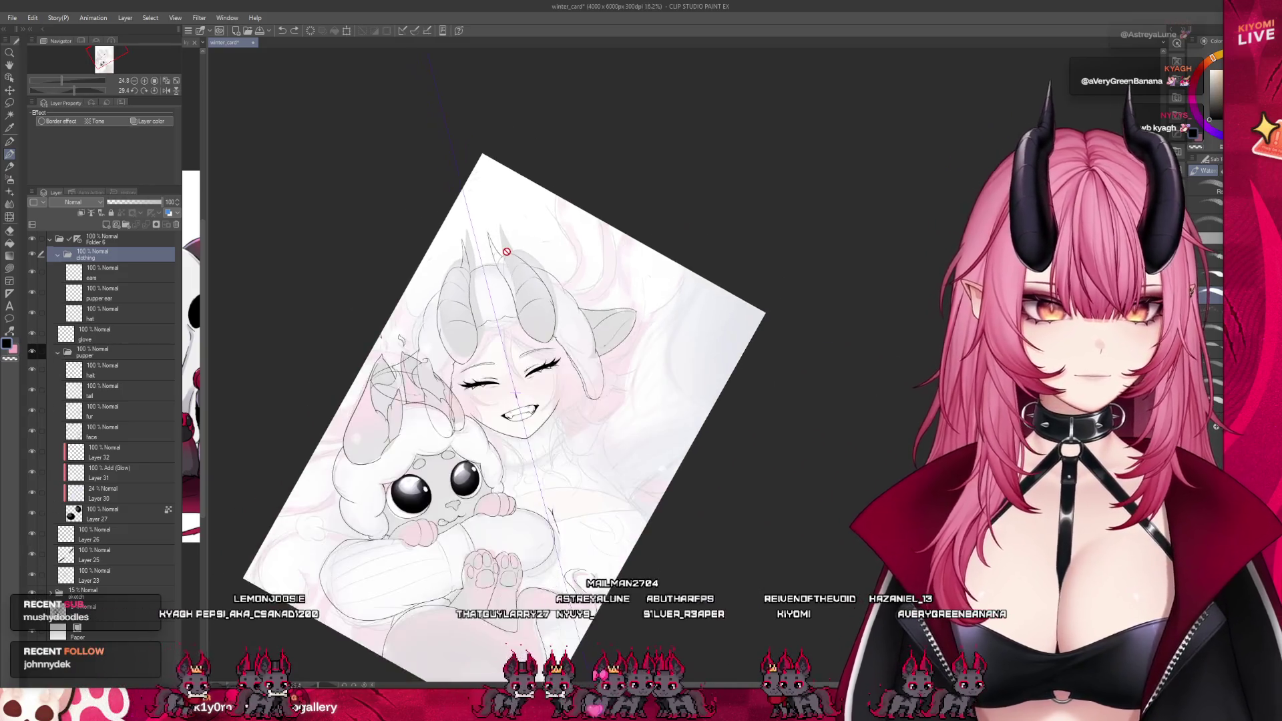
Create a new layer named 'sweater' inside the clothing group
scroll(507, 252, "down", 2)
scroll(556, 343, "up", 2)
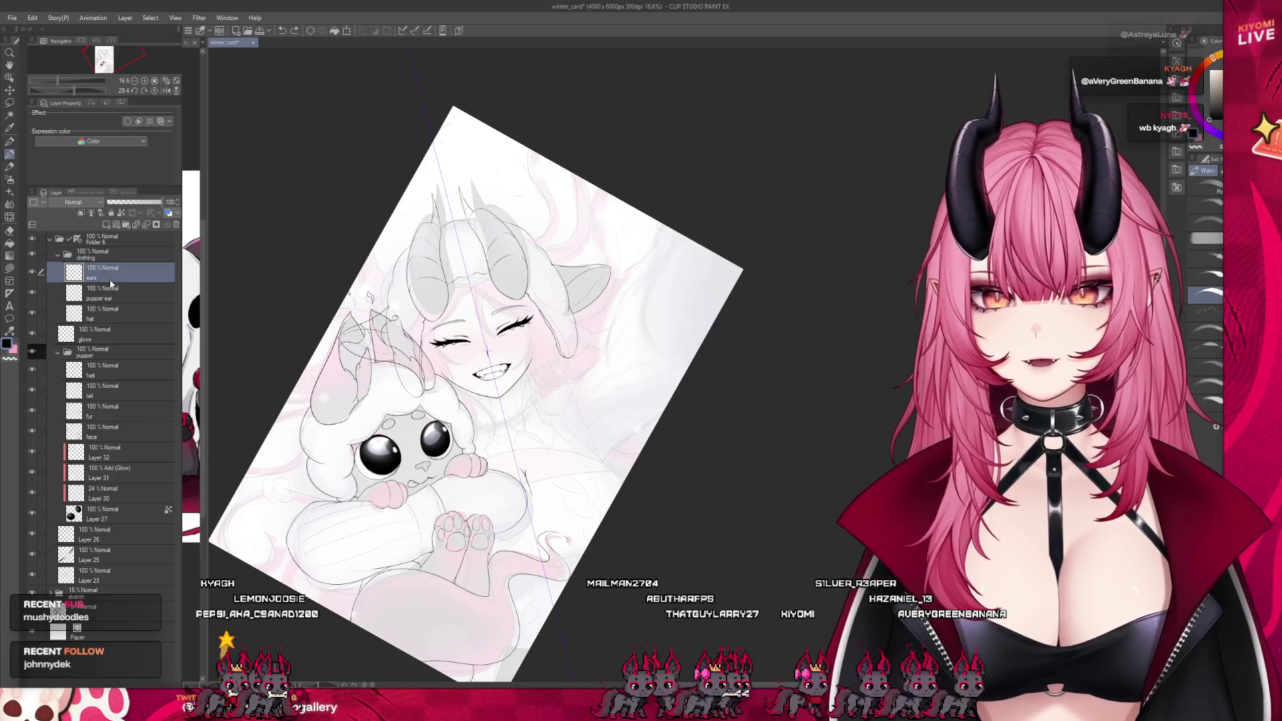
left_click(58, 254)
left_click(82, 270)
left_click(59, 255)
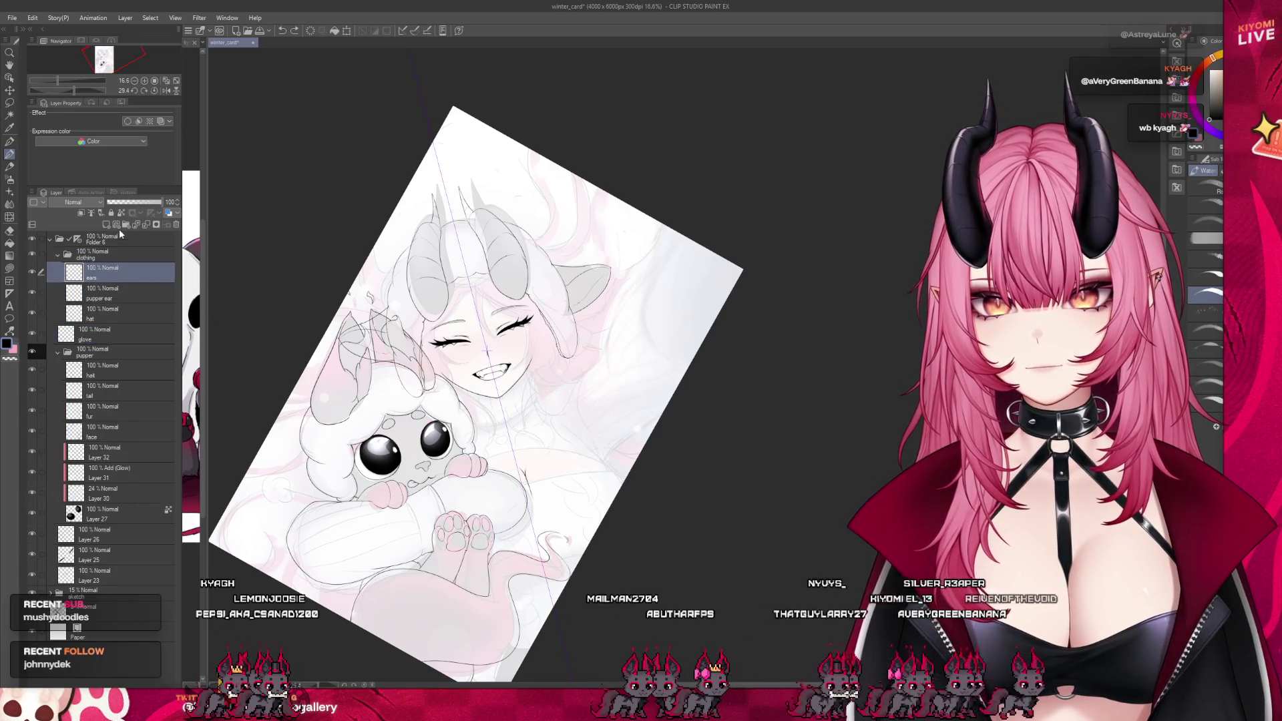
key("ctrl+shift+n")
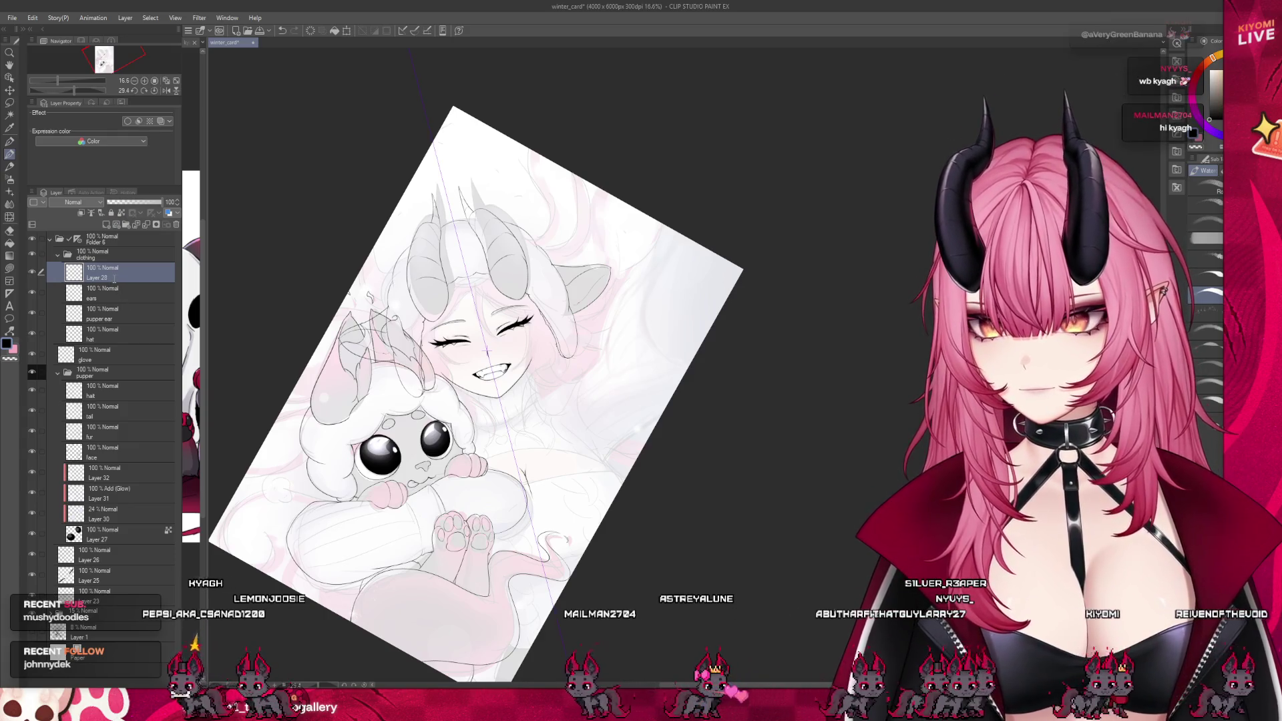
type("sweater")
key("Return")
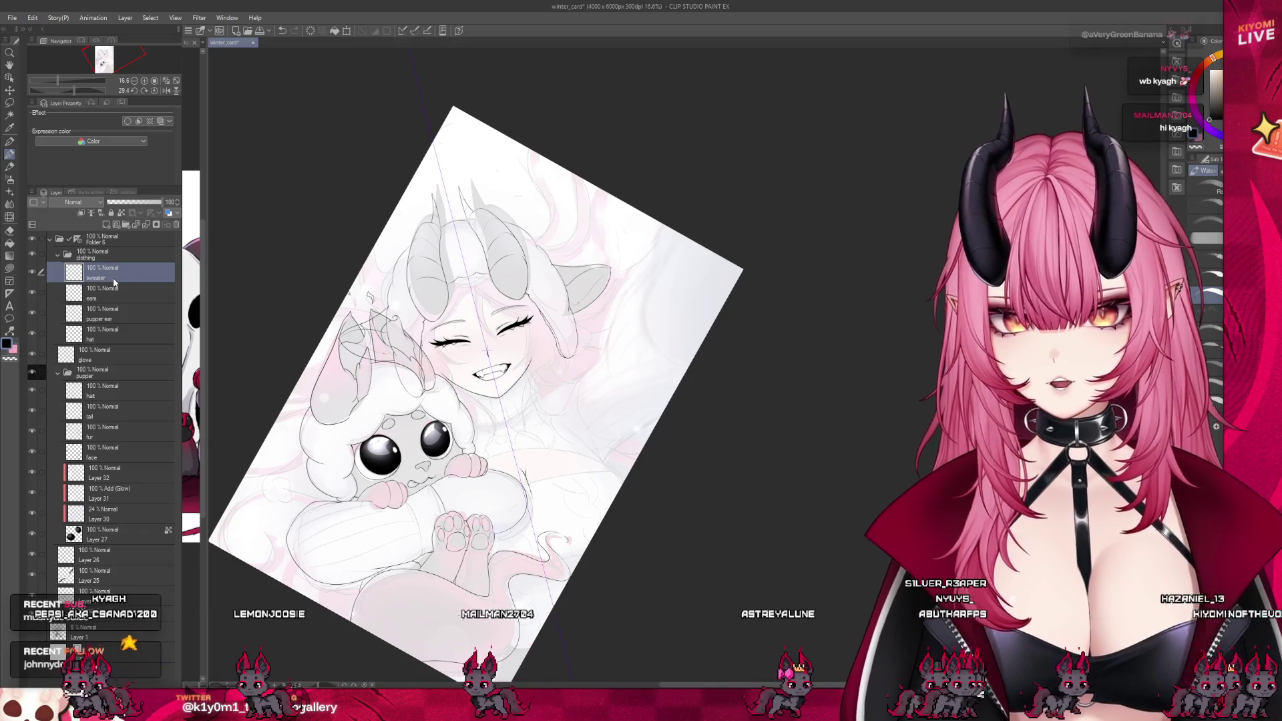
Ink the collar line down from the chin and its side, then undo both strokes
scroll(527, 387, "up", 2)
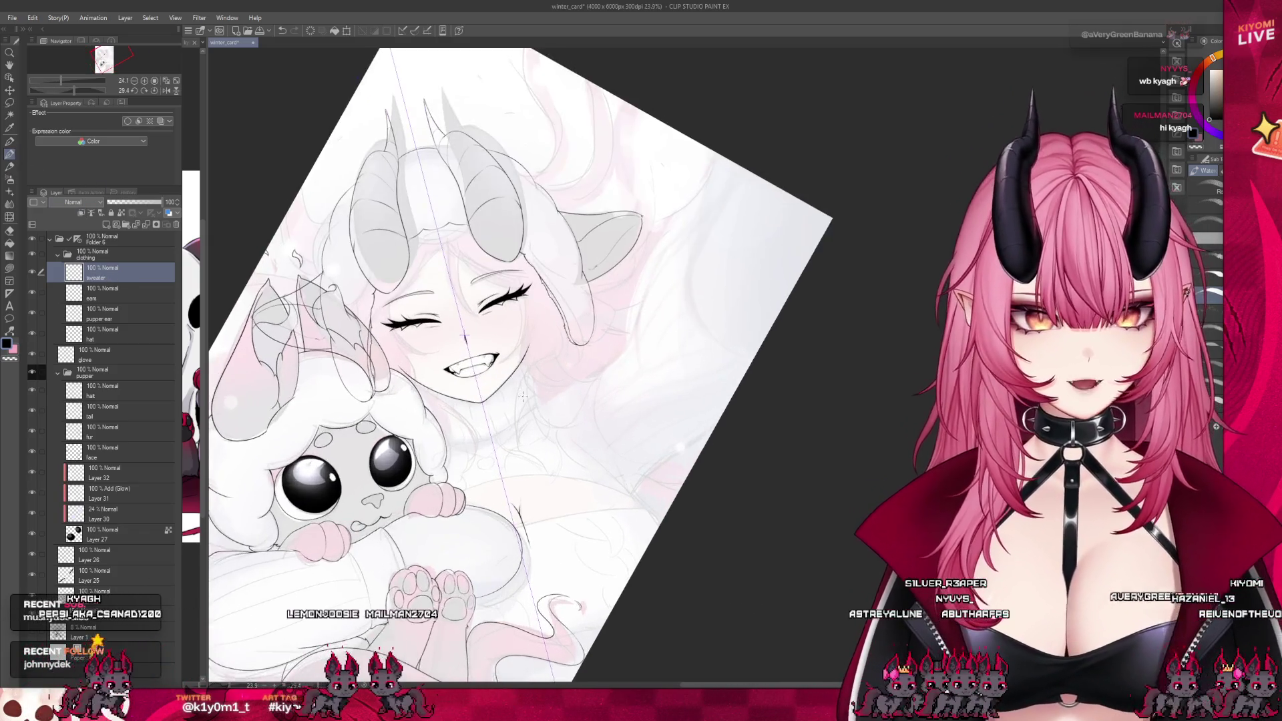
scroll(440, 314, "up", 2)
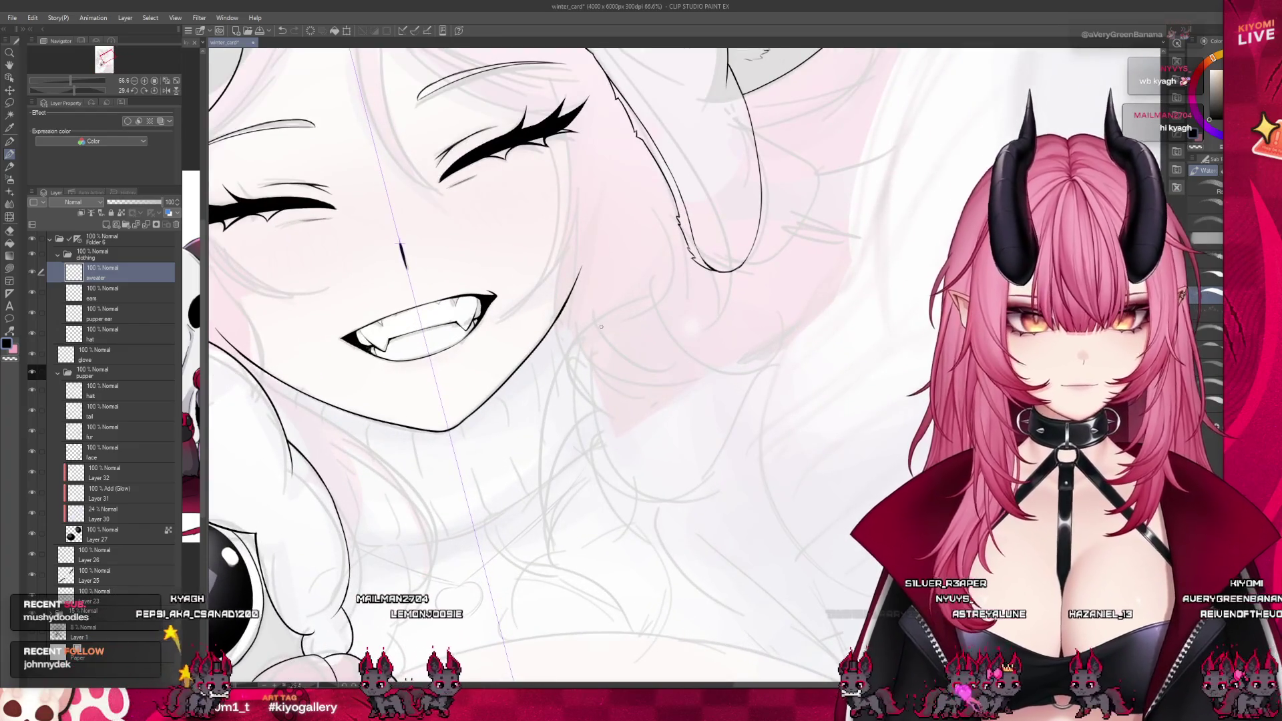
left_click_drag(556, 322, 565, 384)
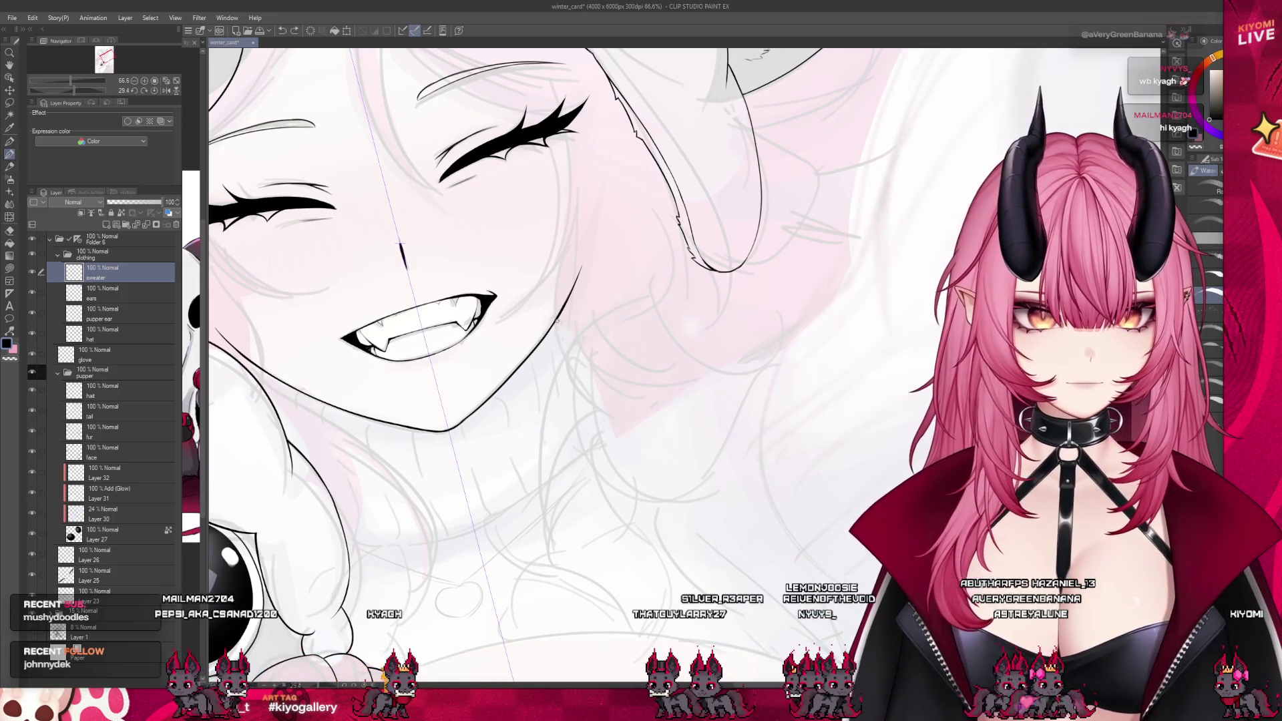
left_click_drag(564, 321, 606, 431)
key("ctrl+z")
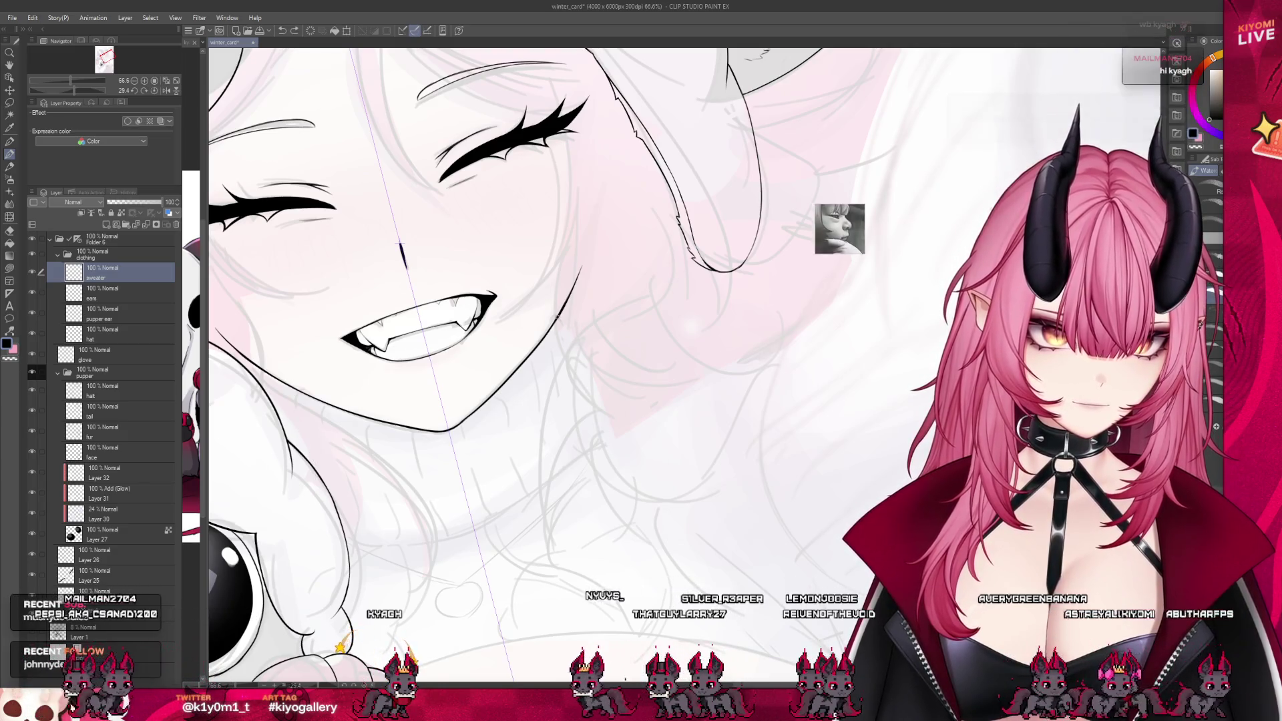
key("ctrl+z")
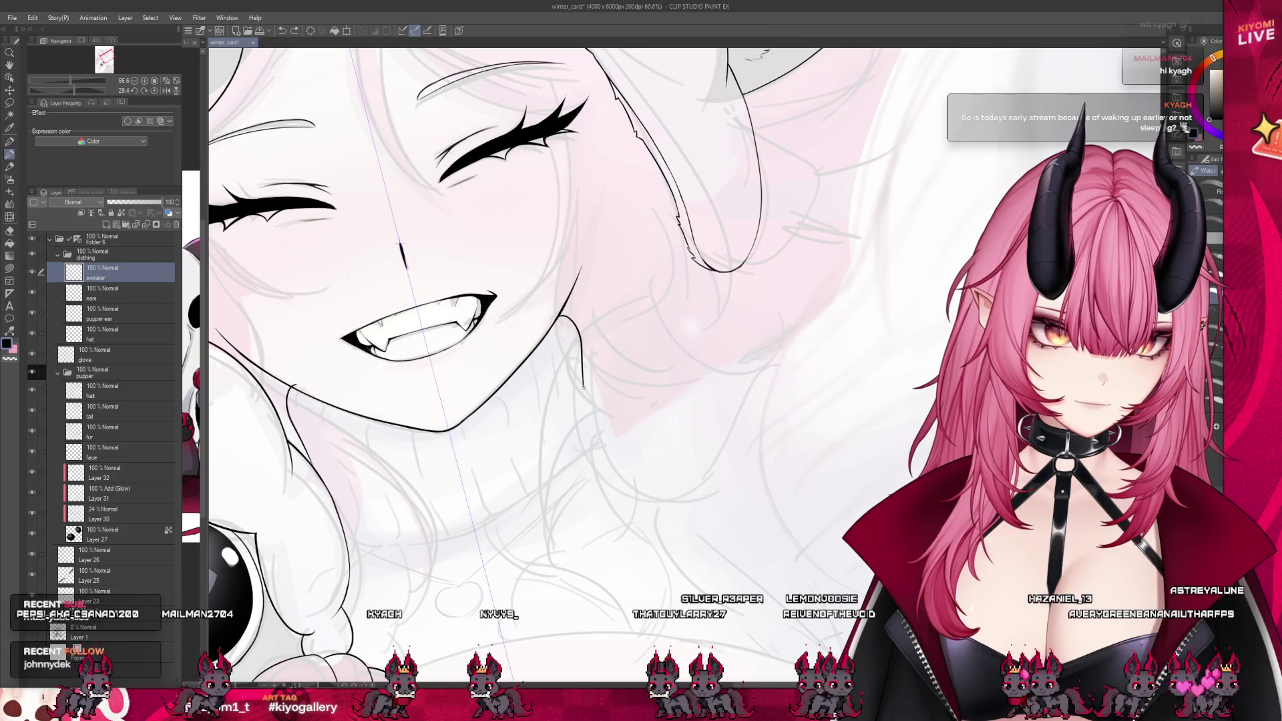
Redraw the collar line toward the jaw and retry its lower edge several times
left_click_drag(561, 319, 584, 409)
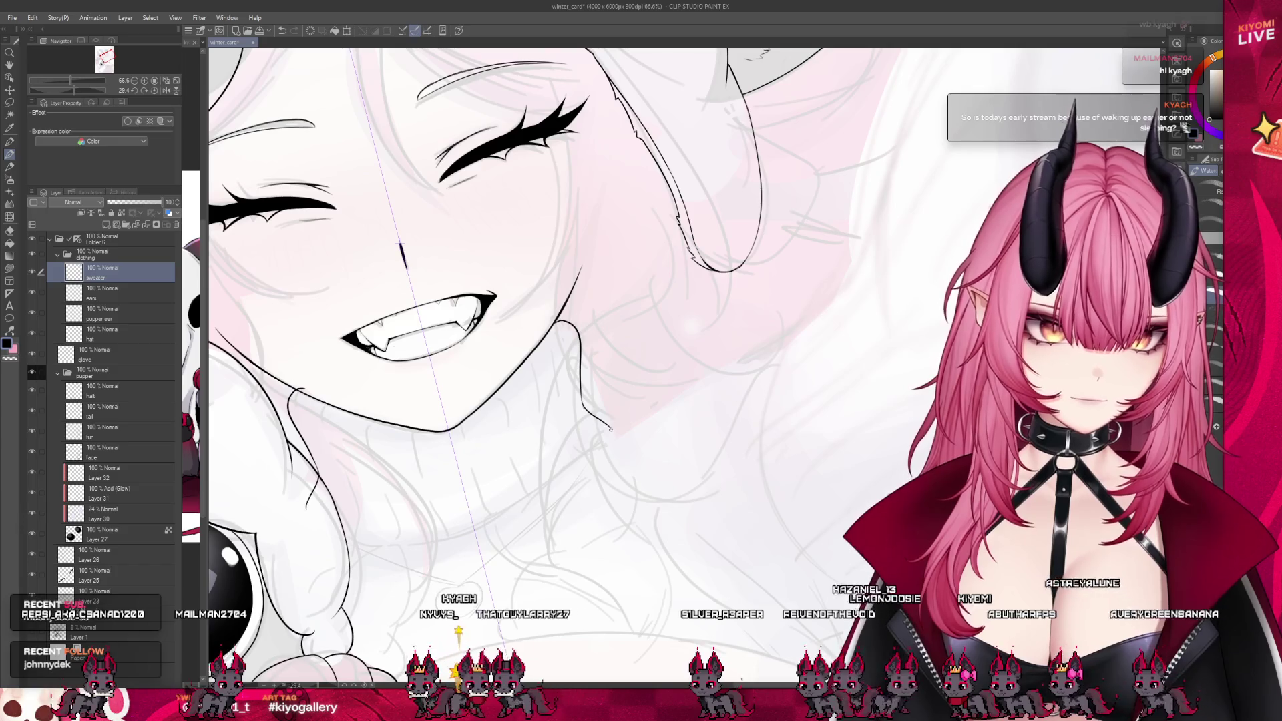
left_click_drag(587, 411, 504, 510)
left_click_drag(607, 440, 460, 528)
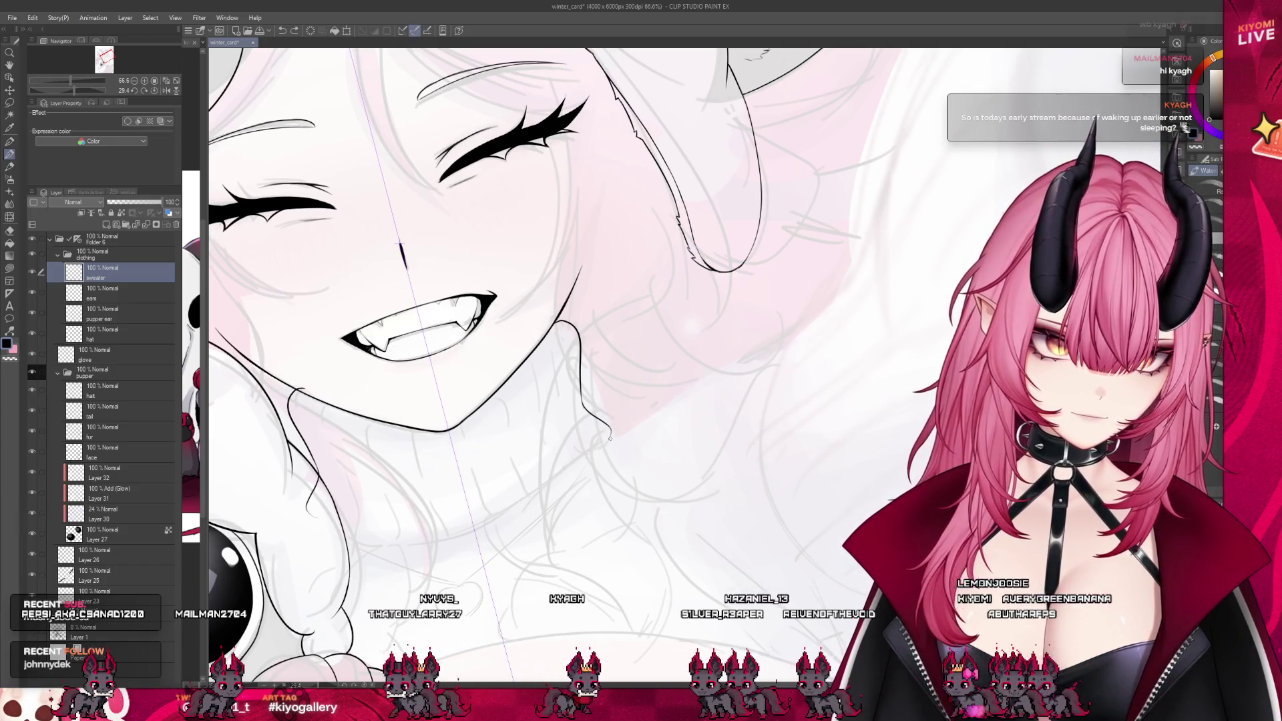
key("ctrl+z")
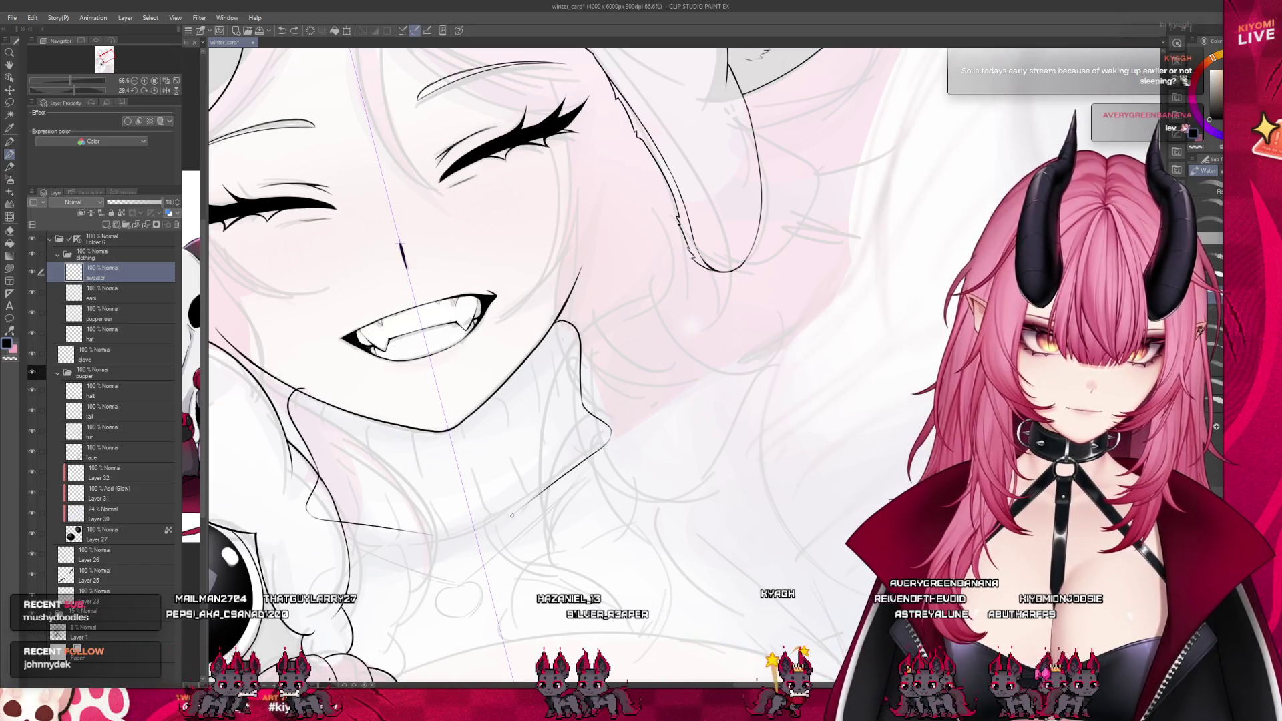
left_click_drag(608, 439, 472, 532)
key("ctrl+z")
left_click_drag(609, 438, 515, 513)
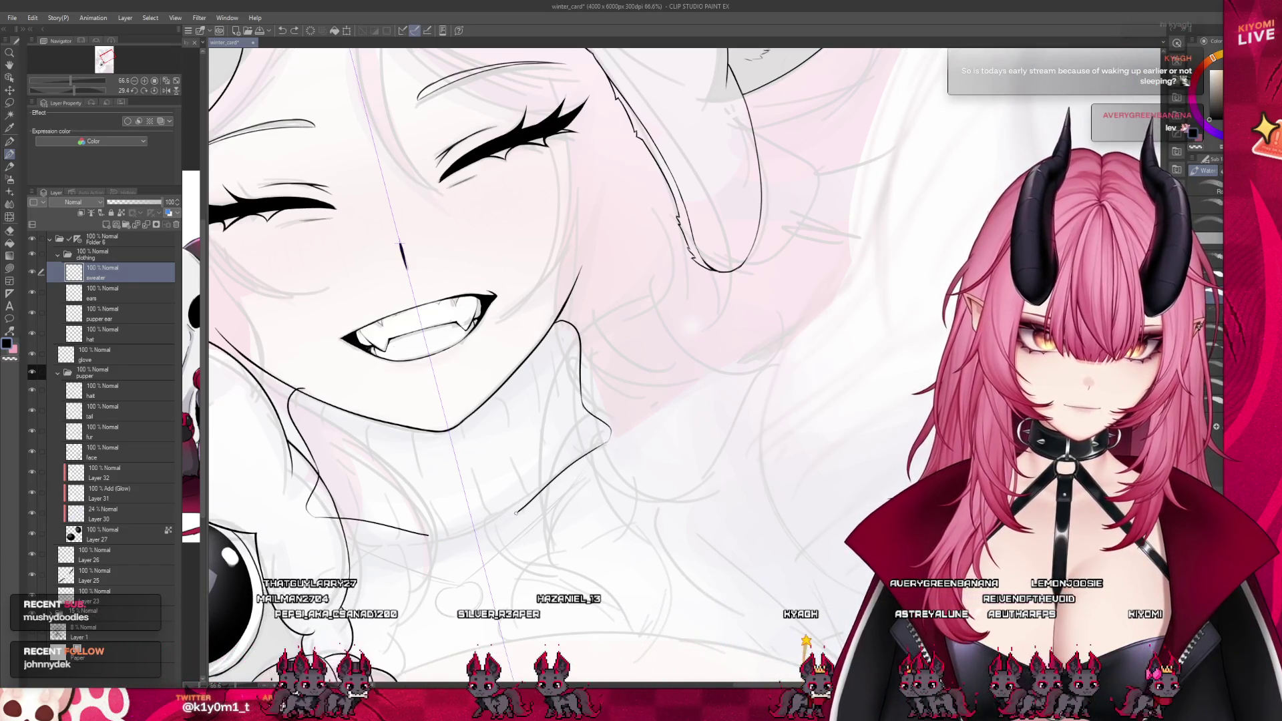
key("ctrl+z")
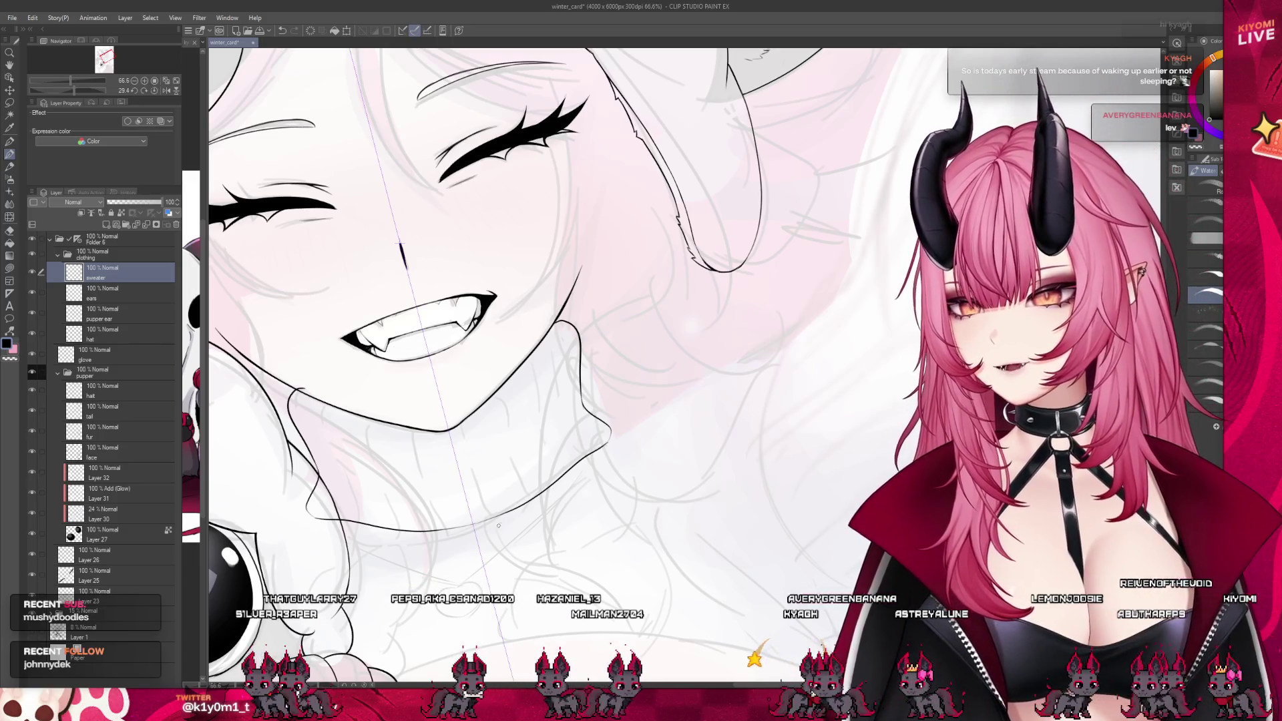
Zoom in and erase the hook where the collar line meets the neck line
scroll(498, 525, "up", 4)
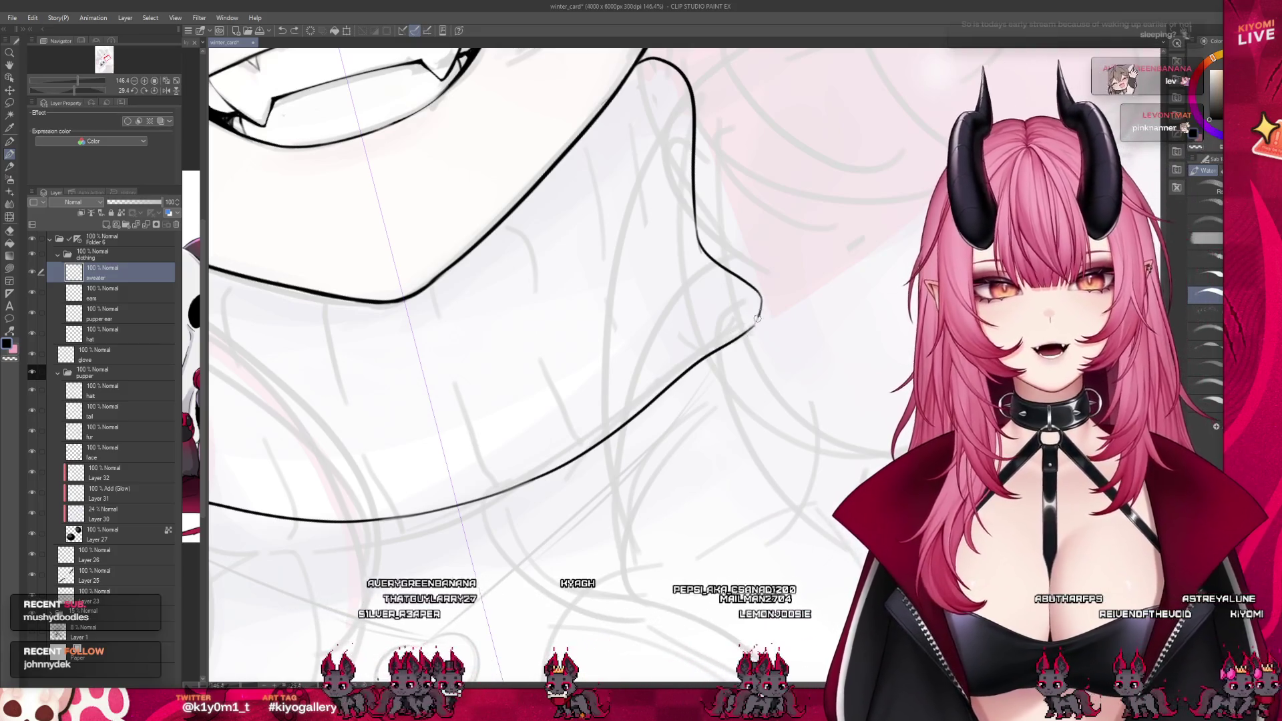
scroll(514, 426, "down", 3)
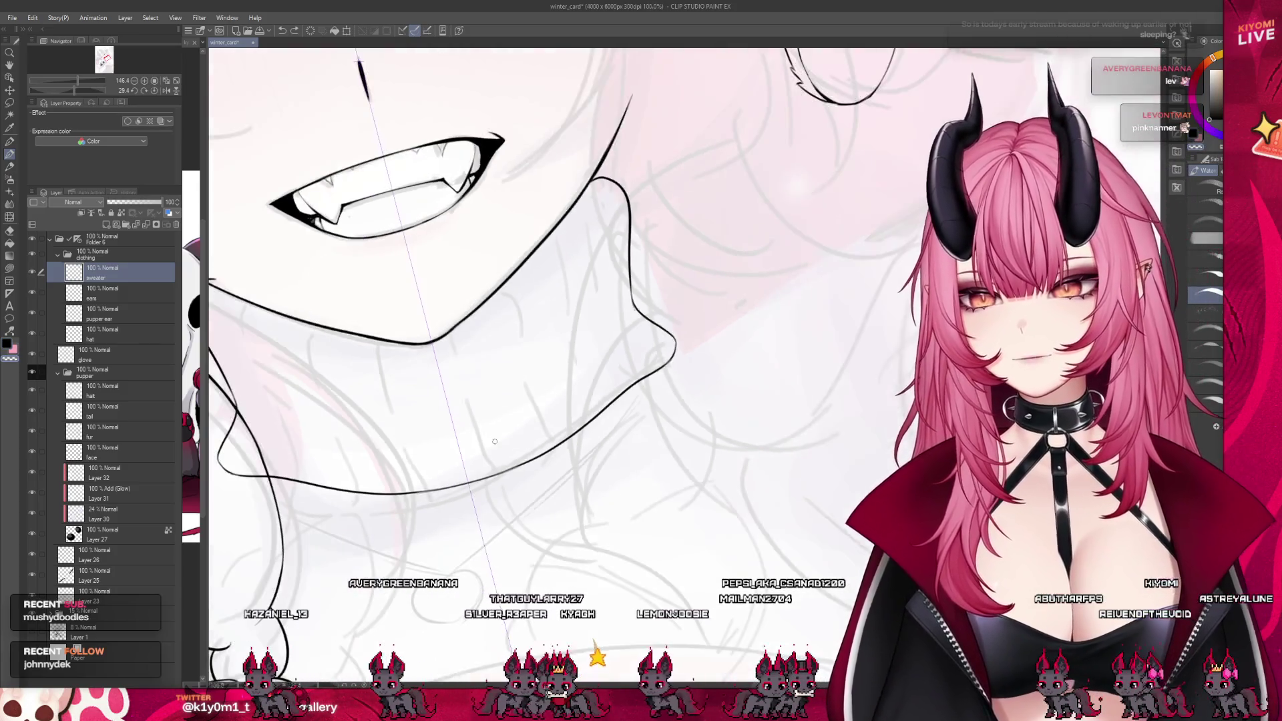
scroll(441, 438, "down", 3)
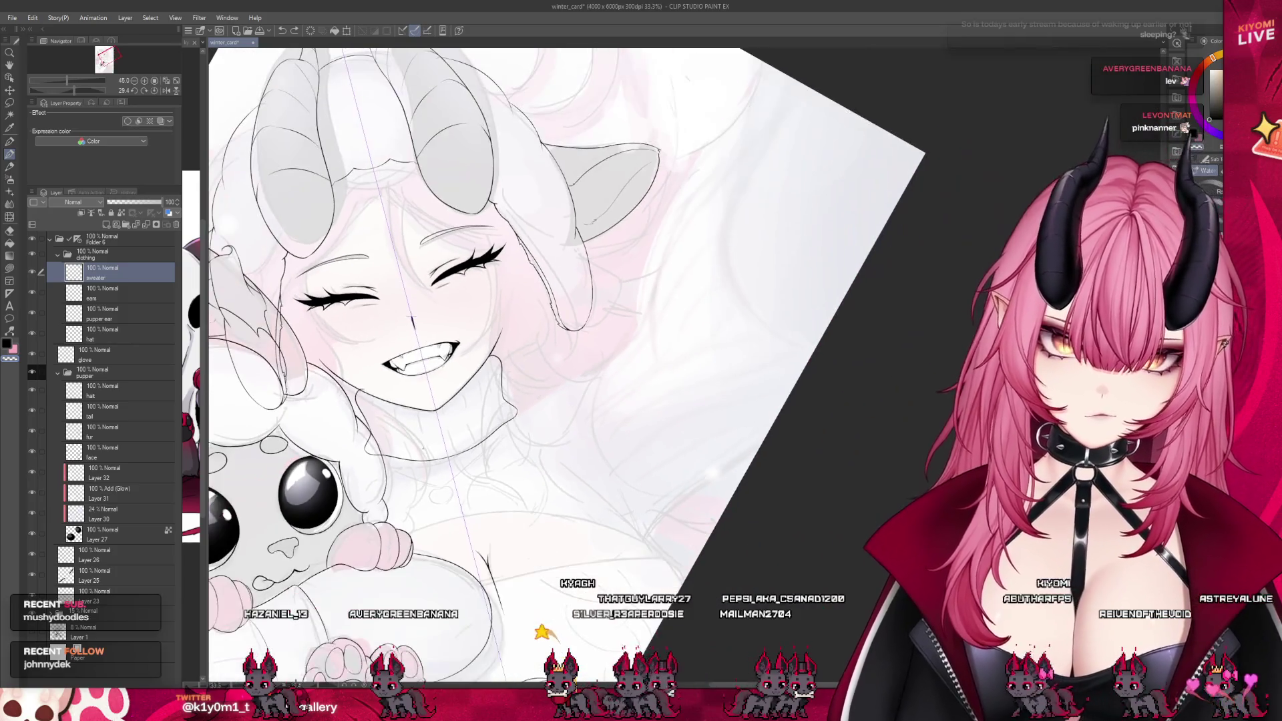
scroll(494, 418, "up", 1)
scroll(494, 415, "up", 1)
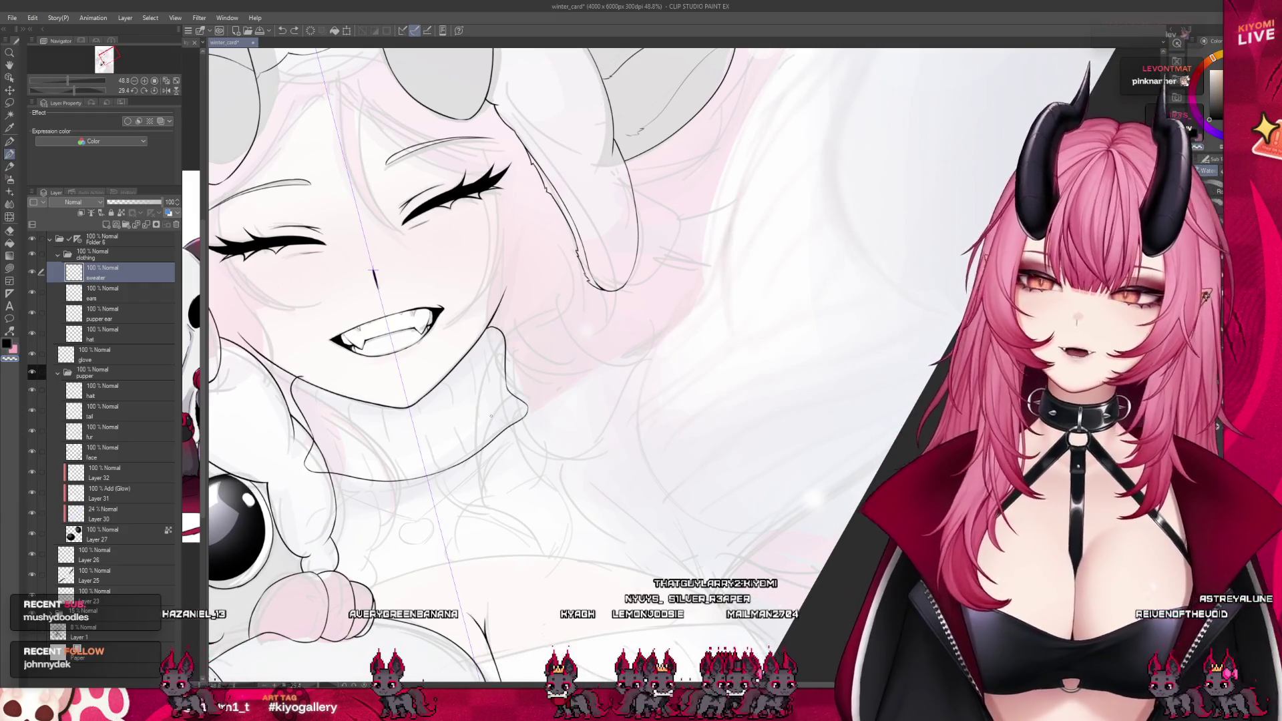
scroll(491, 416, "up", 3)
scroll(530, 256, "up", 1)
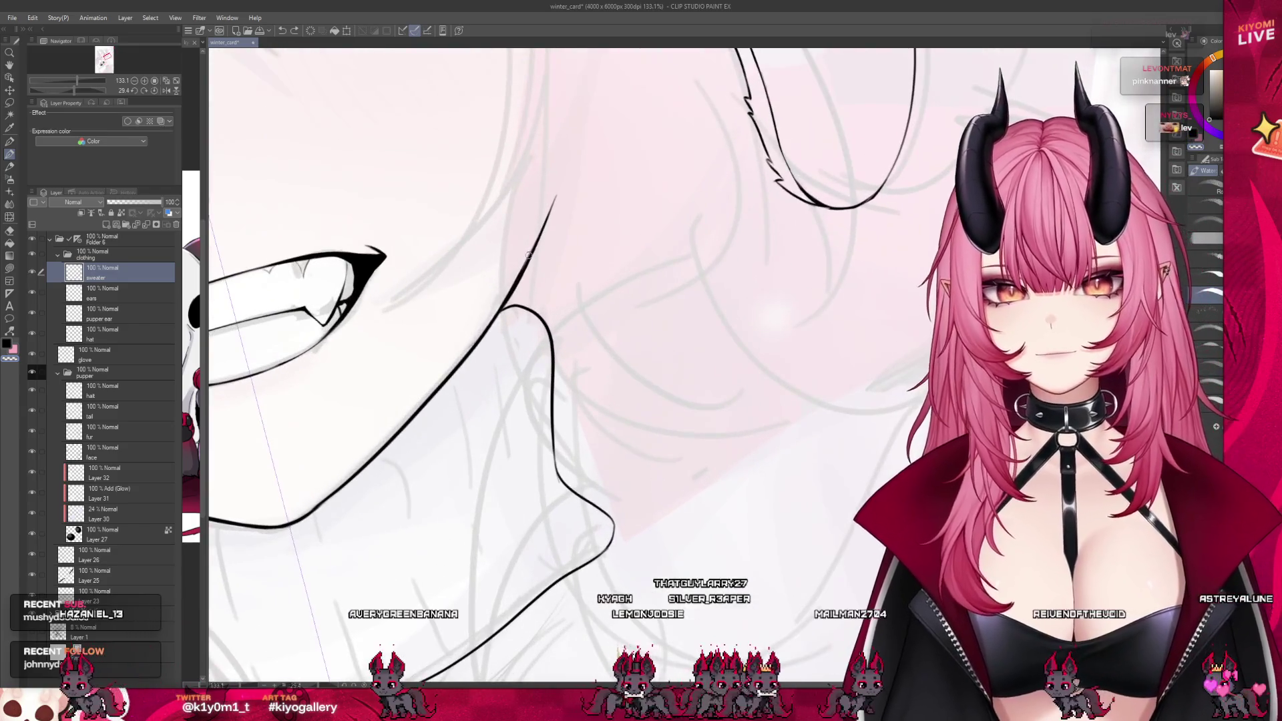
mouse_move(529, 293)
left_mouse_down()
mouse_move(511, 308)
mouse_move(544, 334)
left_mouse_up()
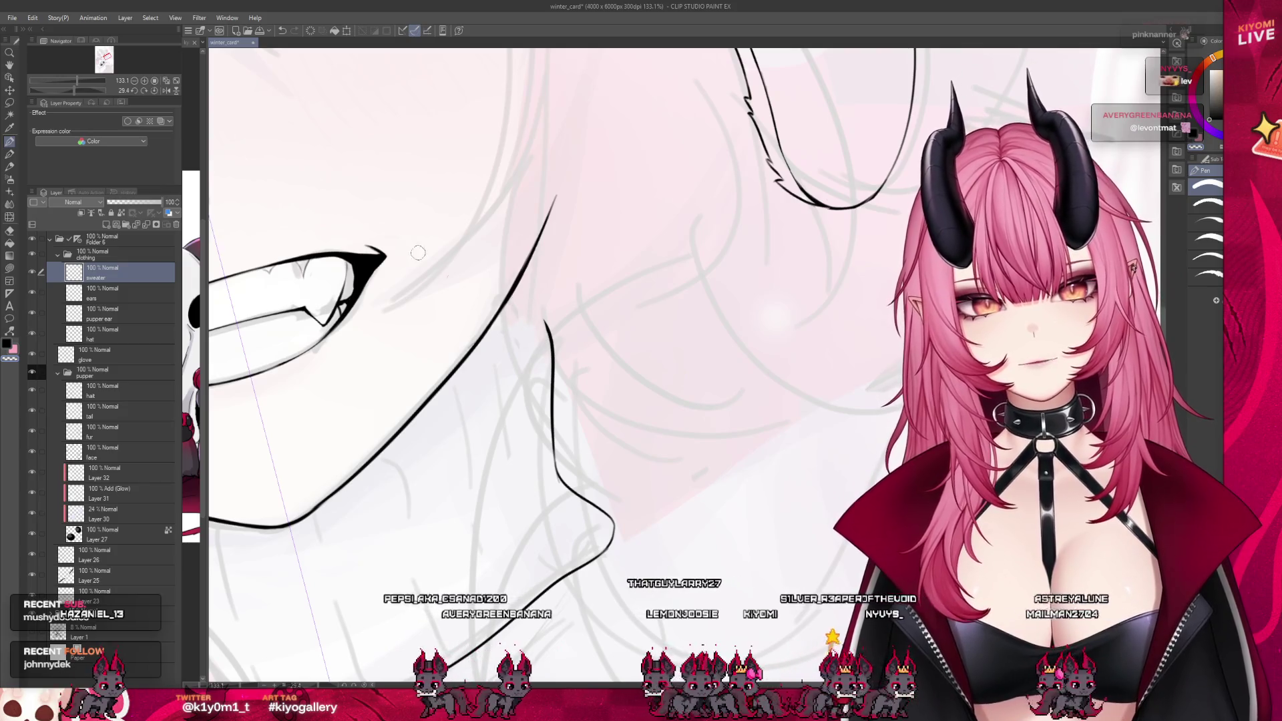
Try a brush curve reconnecting the collar, undo it, and zoom back out
key("b")
left_click_drag(512, 293, 545, 313)
key("ctrl+z")
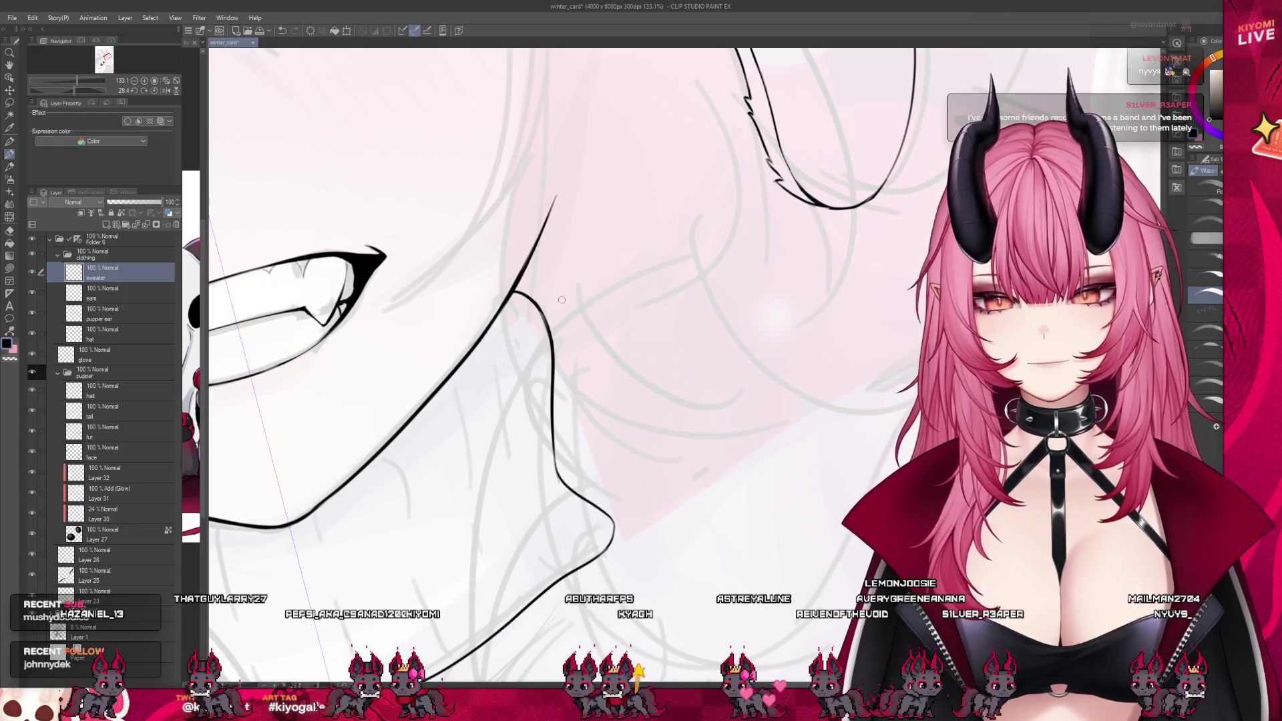
scroll(562, 300, "down", 5)
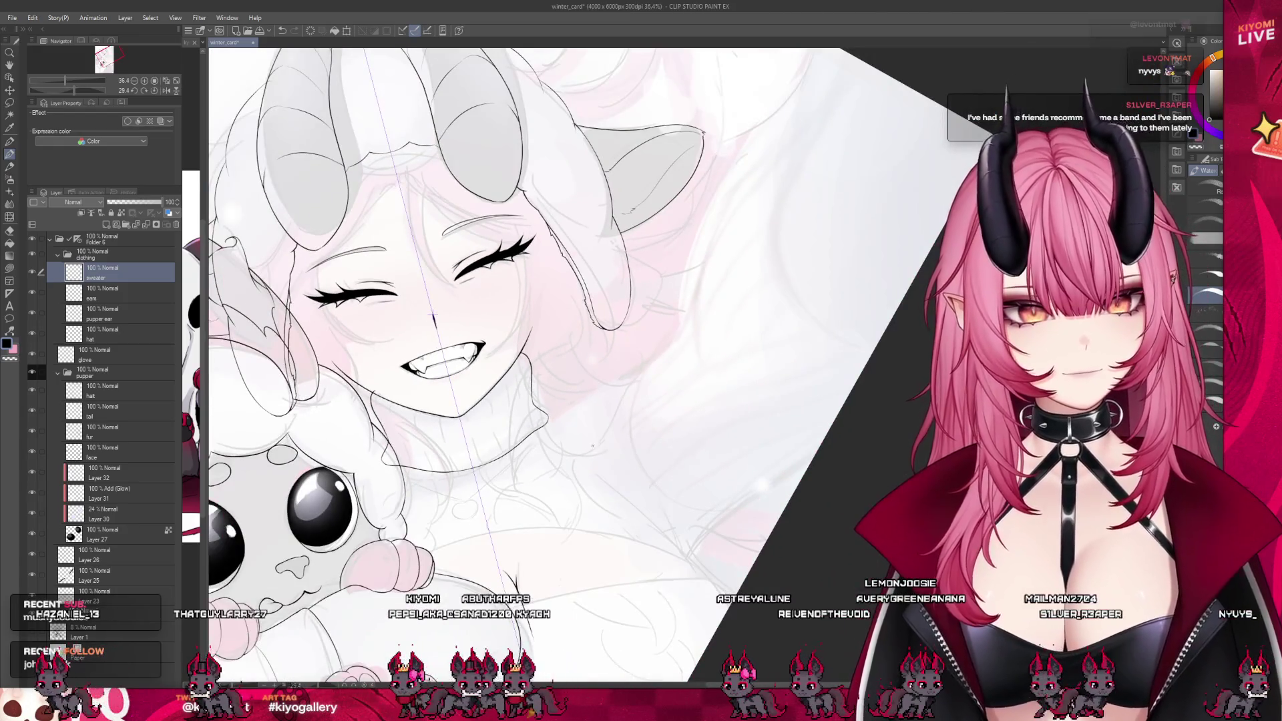
scroll(433, 313, "down", 3)
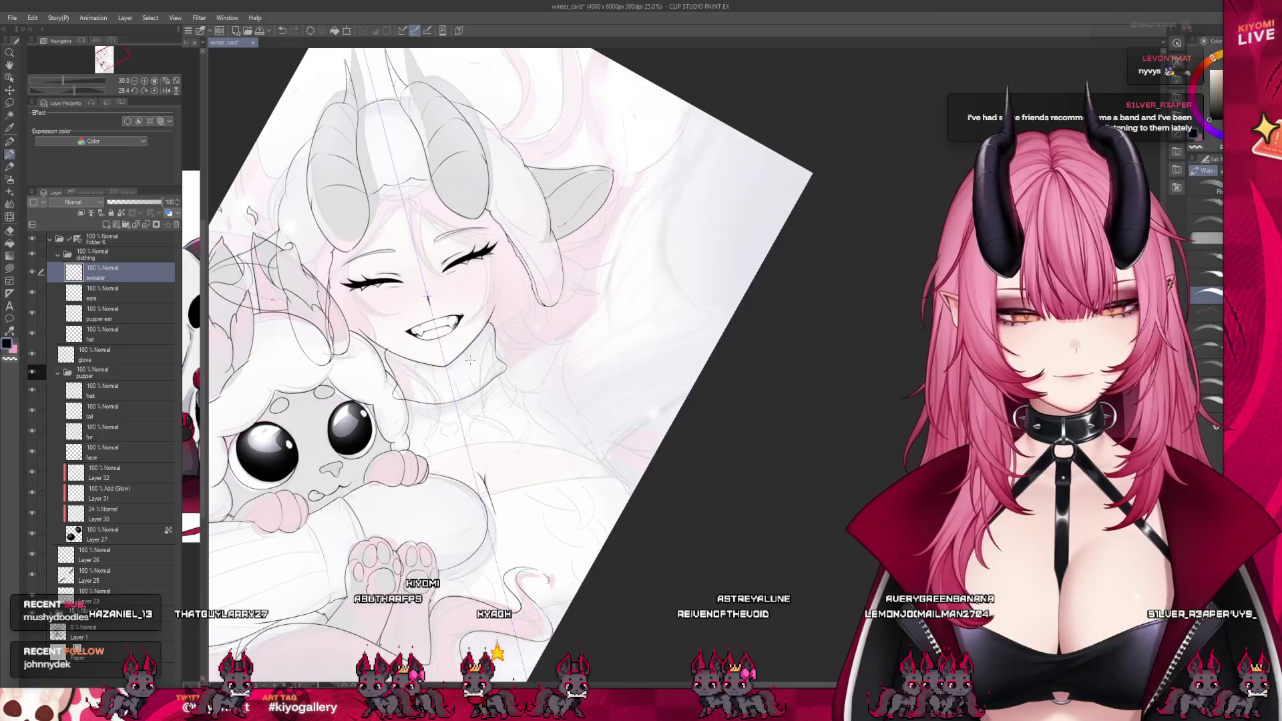
scroll(470, 360, "up", 2)
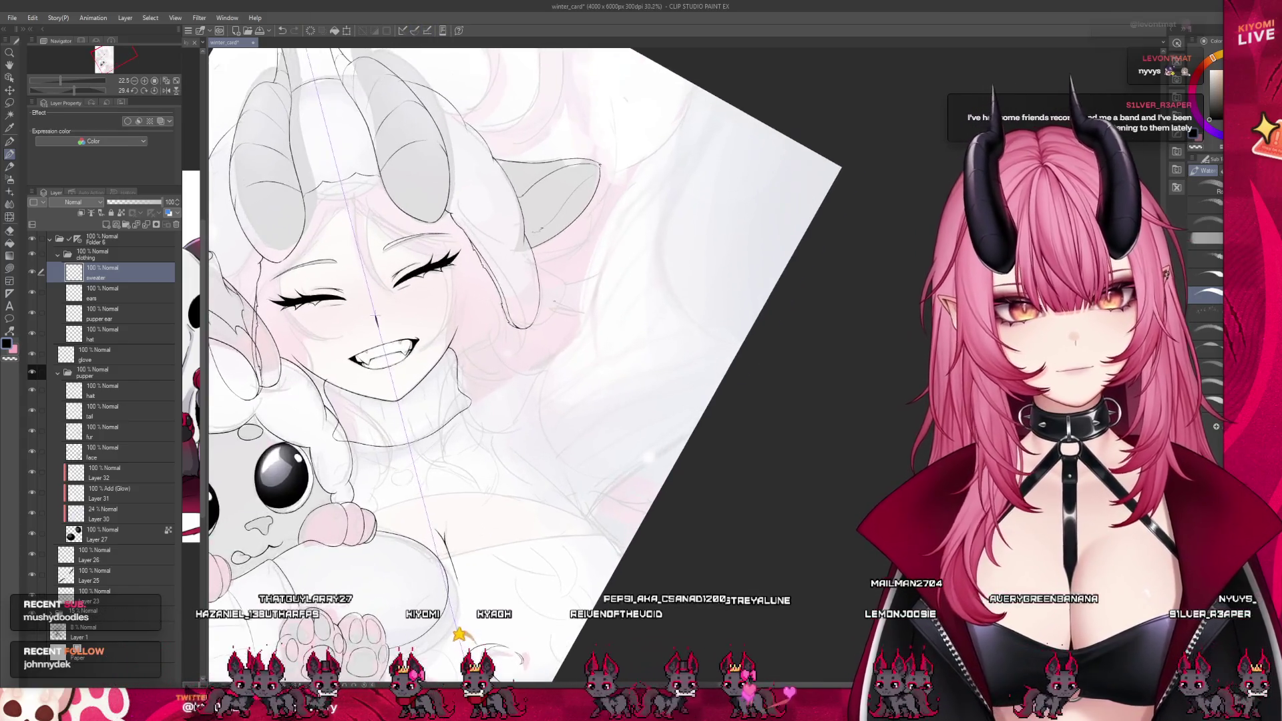
scroll(502, 382, "up", 5)
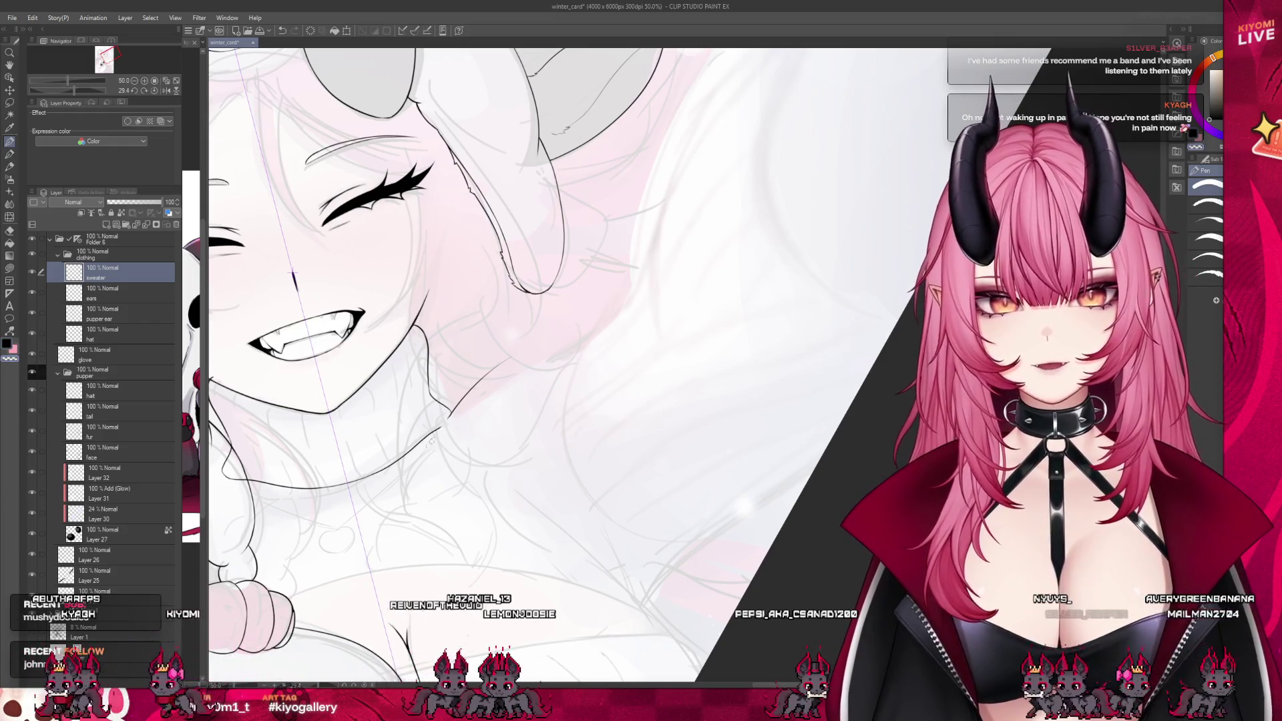
left_click(9, 166)
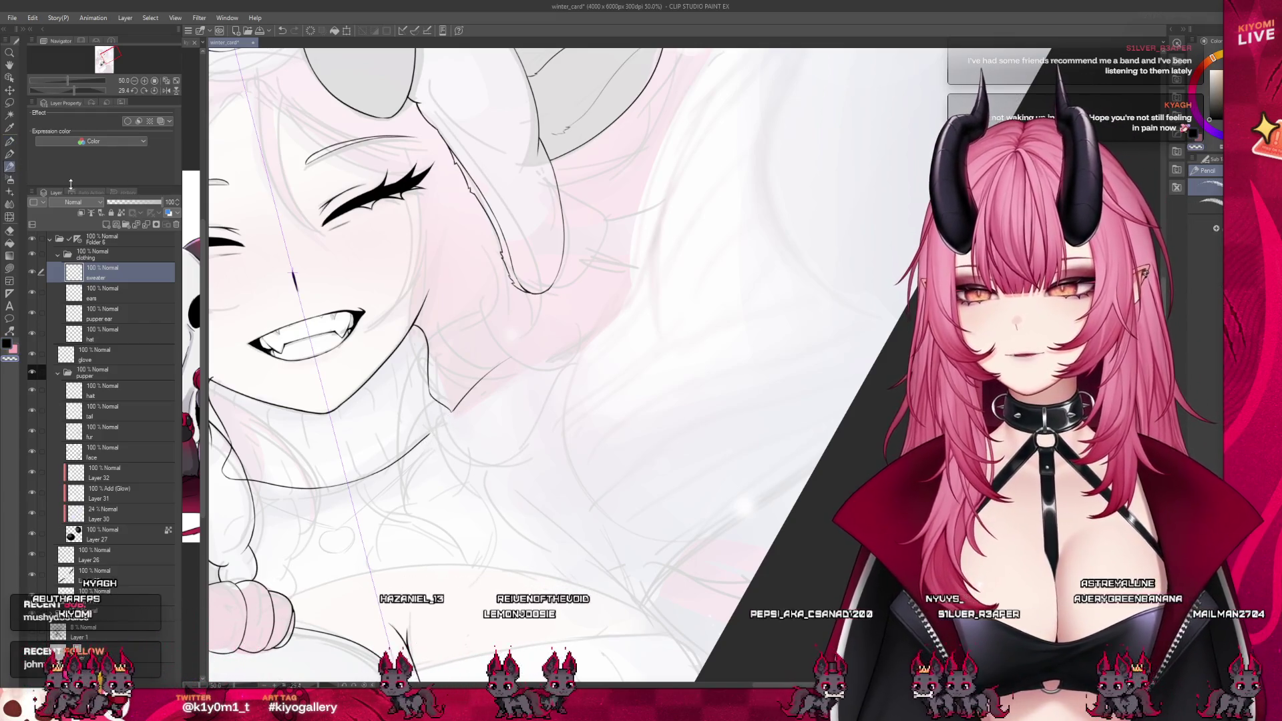
key("ctrl+plus")
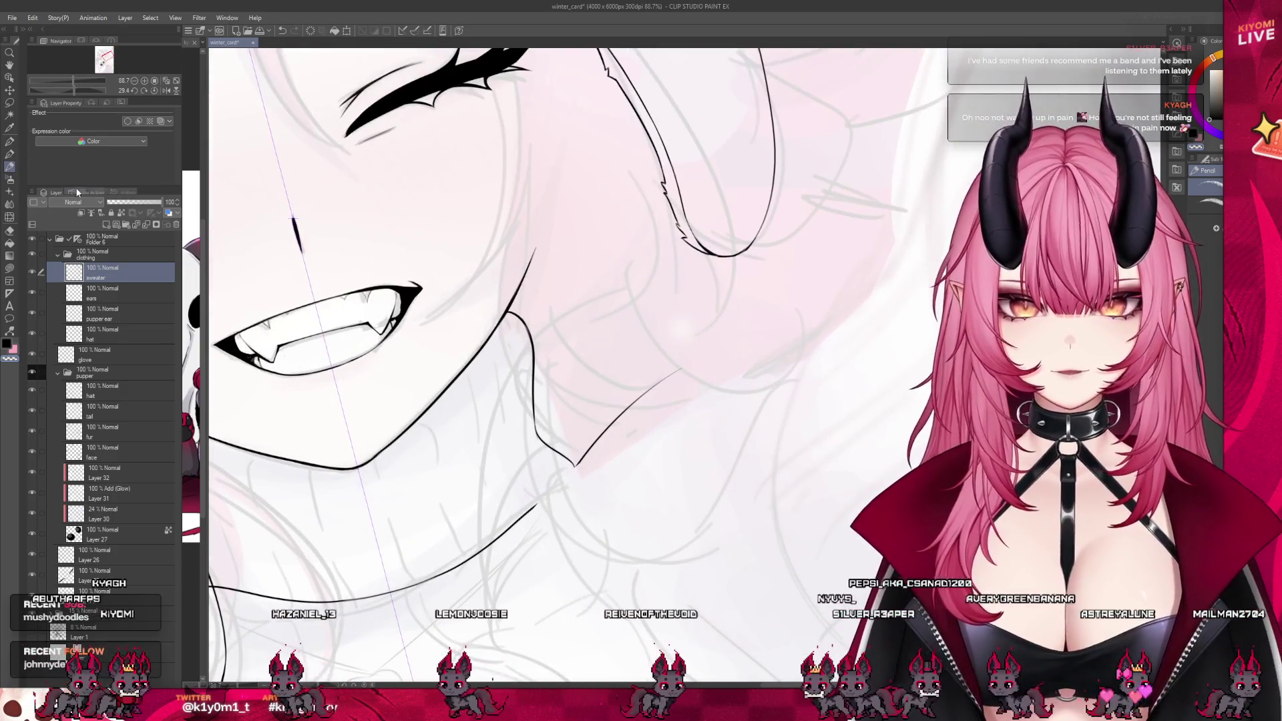
key("p")
key("b")
scroll(504, 346, "up", 2)
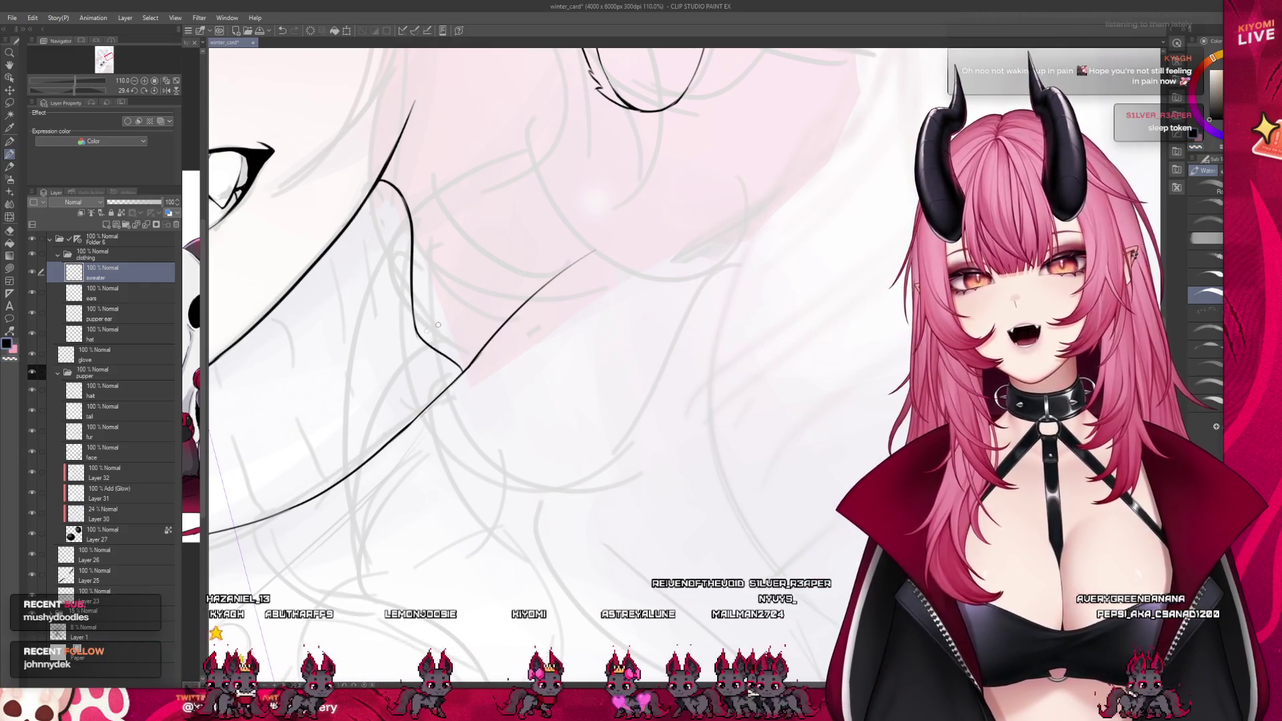
scroll(441, 328, "down", 5)
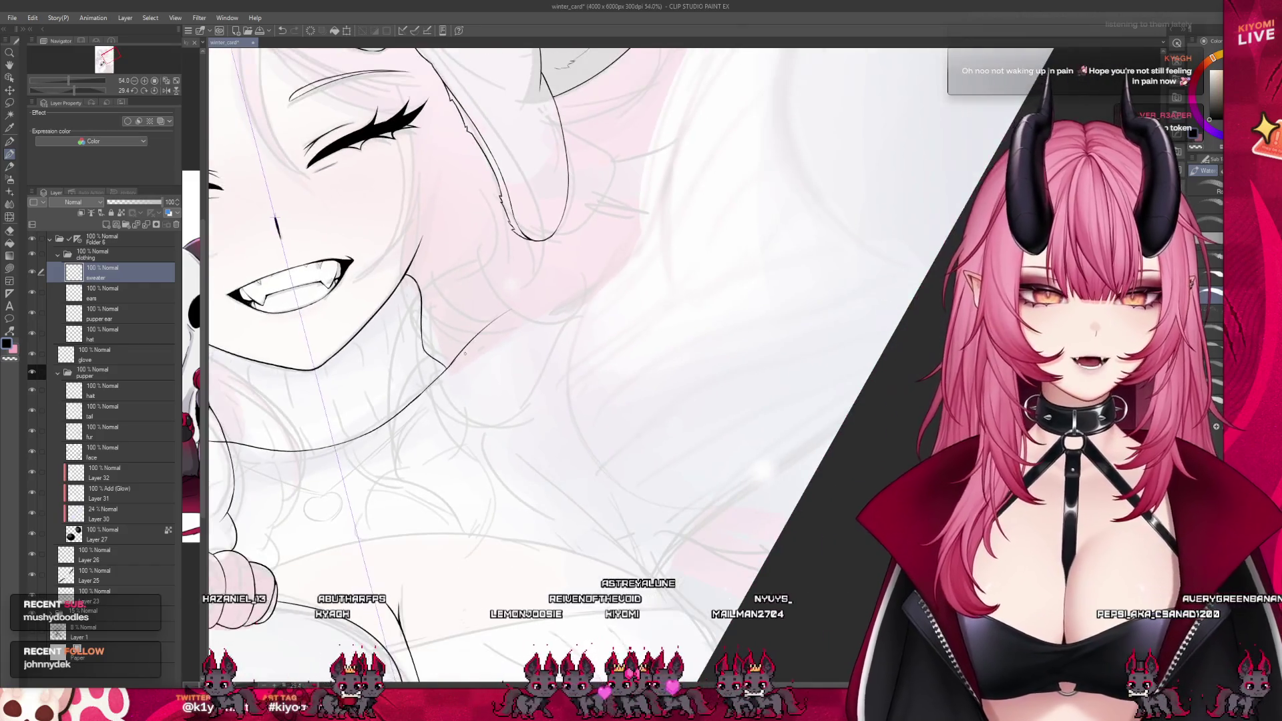
scroll(465, 352, "down", 5)
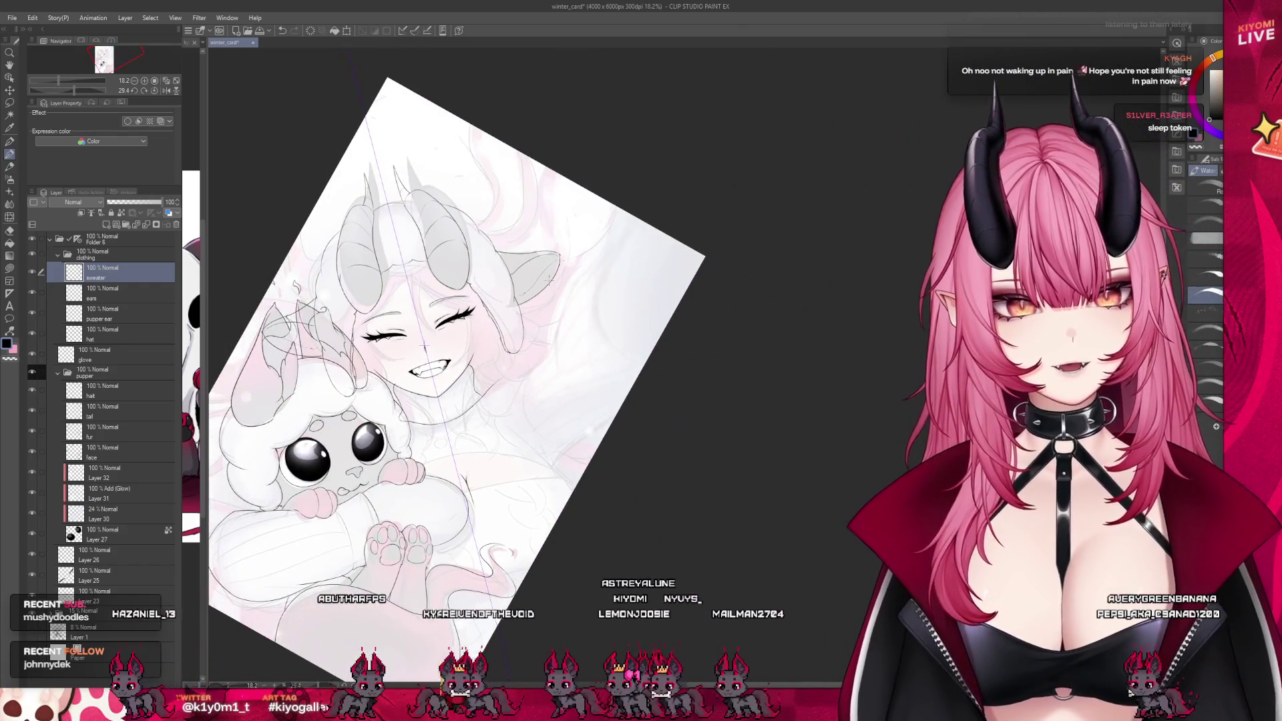
scroll(583, 455, "up", 5)
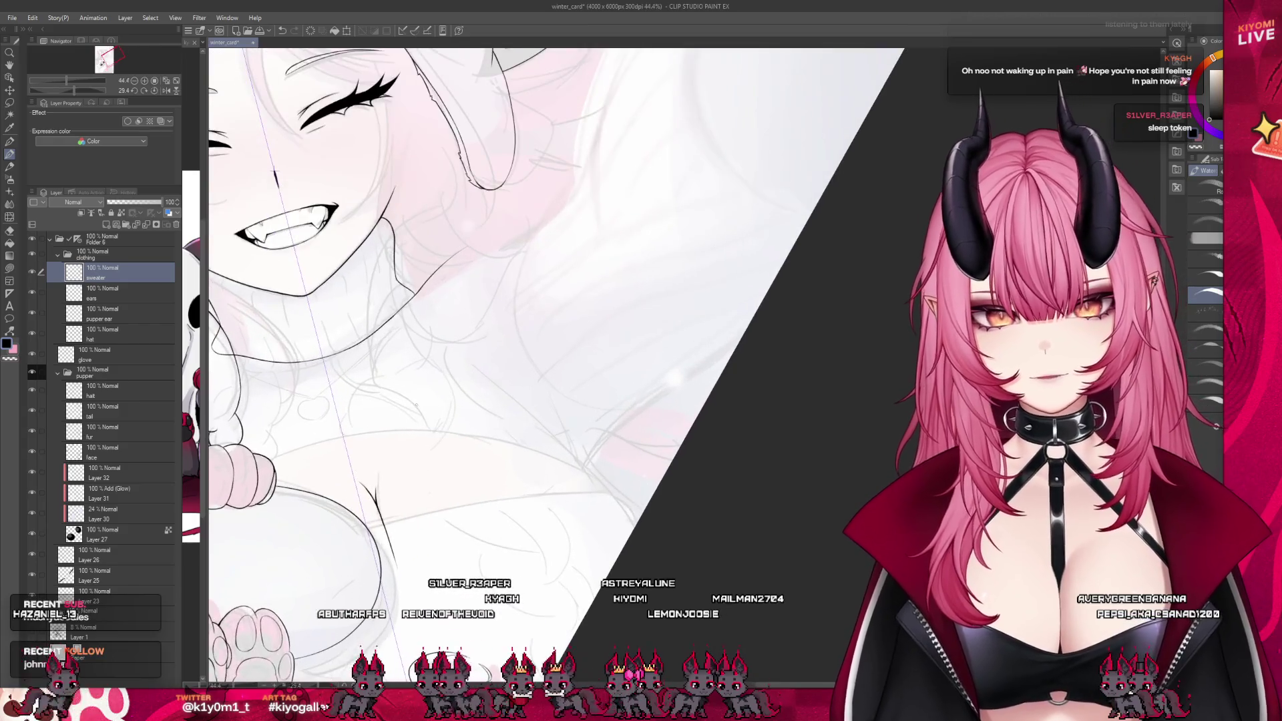
scroll(511, 458, "down", 4)
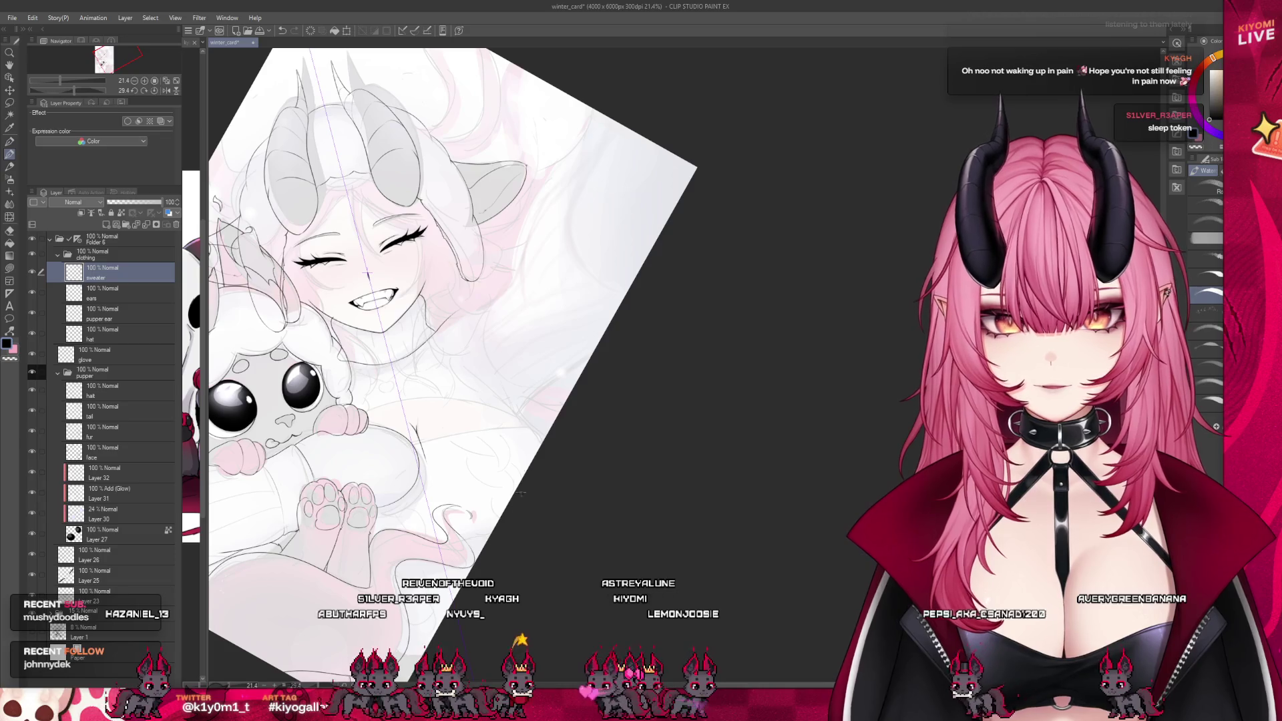
left_click_drag(366, 274, 421, 237)
scroll(422, 237, "up", 3)
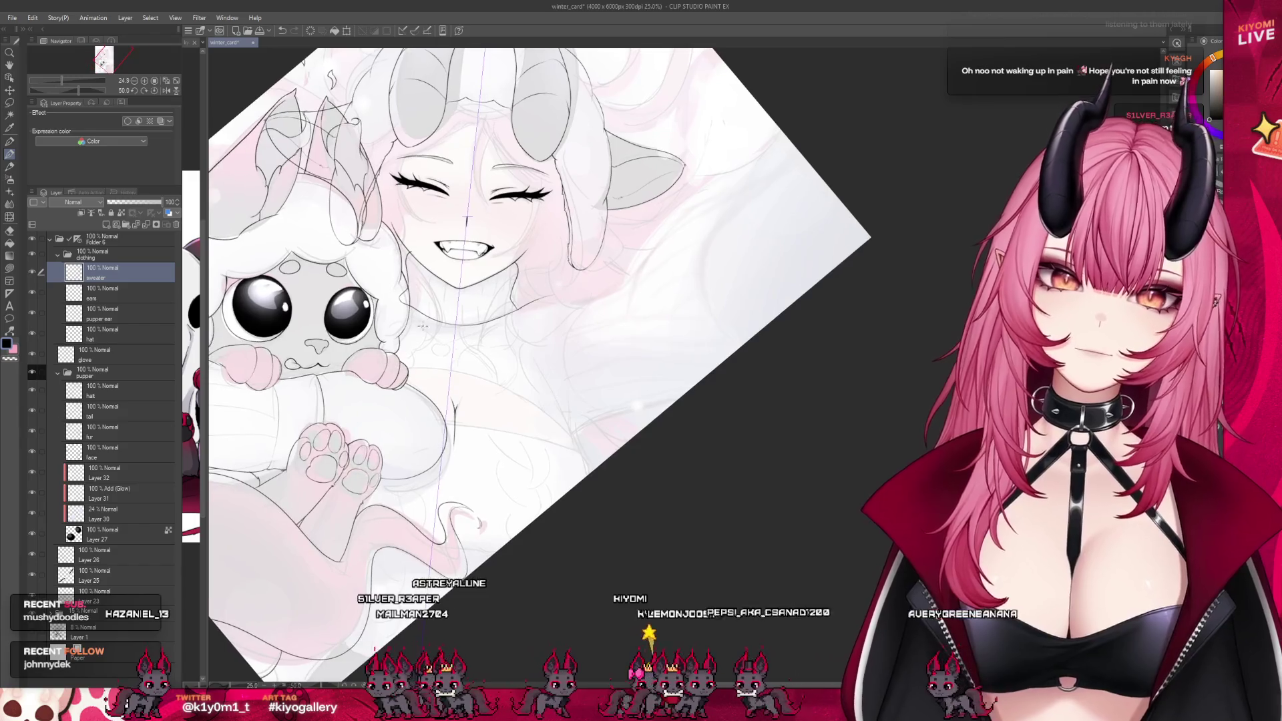
scroll(471, 210, "down", 1)
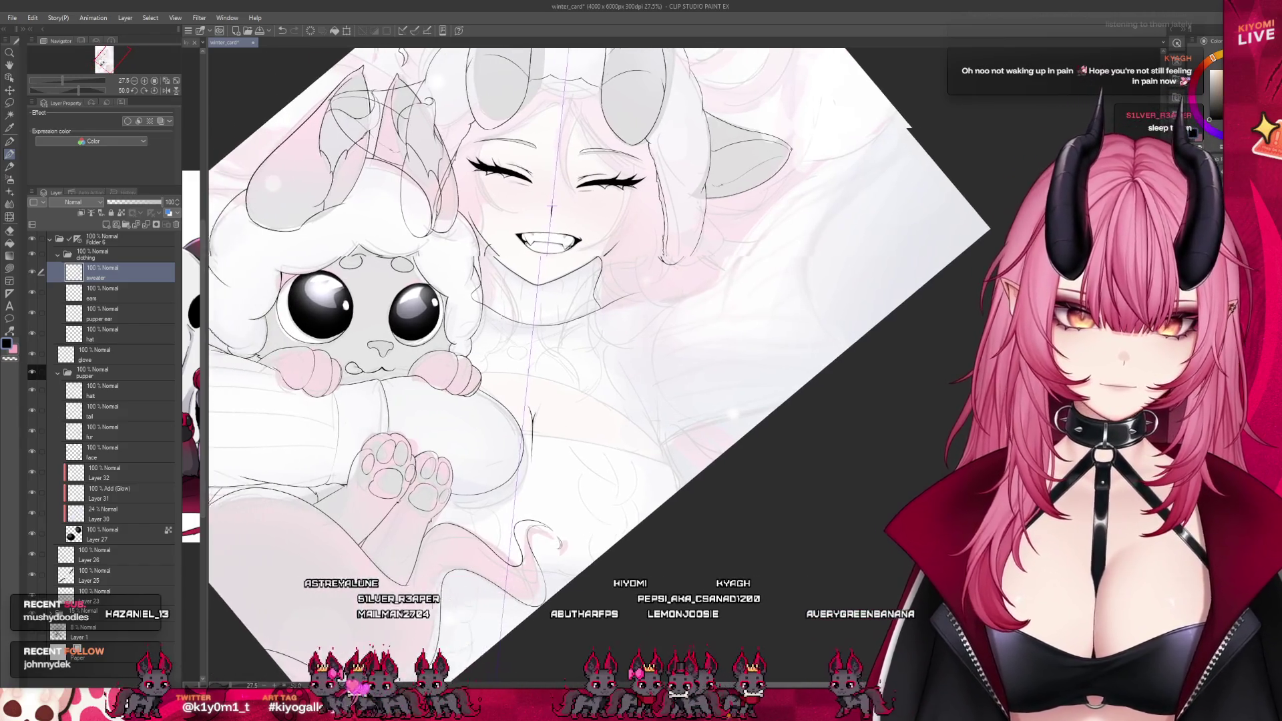
scroll(663, 400, "up", 2)
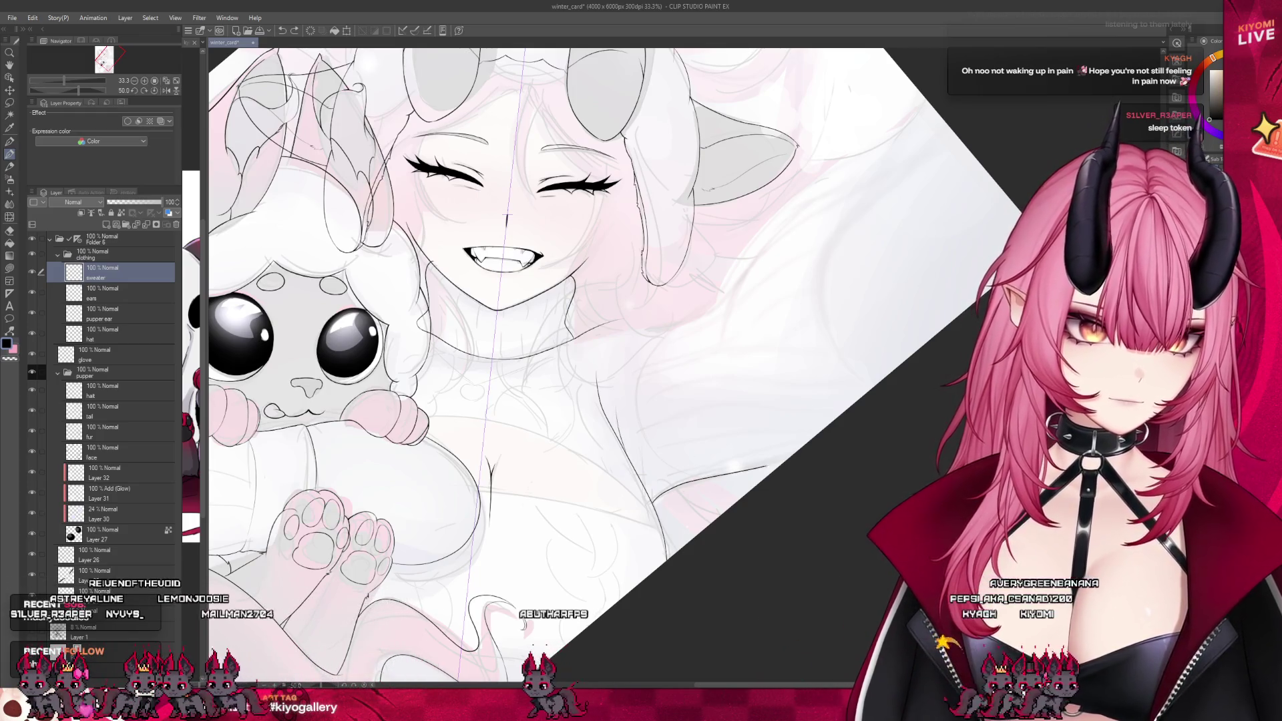
key("ctrl+plus")
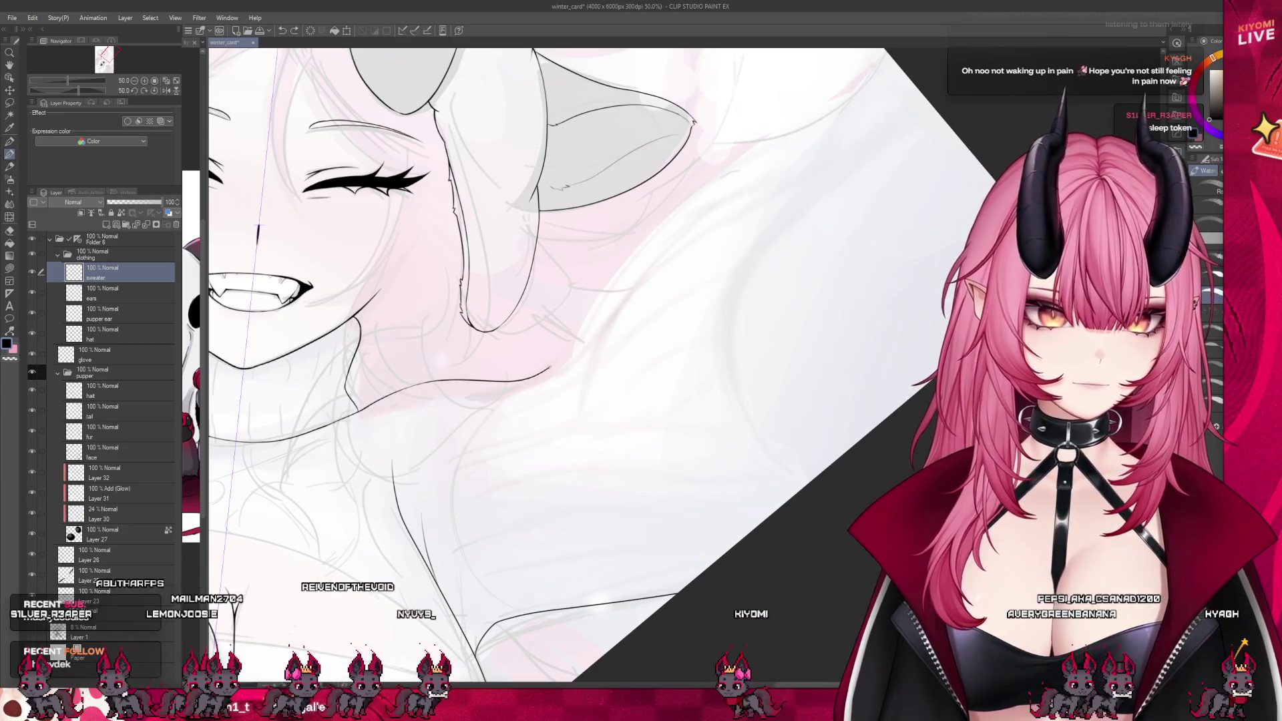
left_click_drag(437, 380, 749, 140)
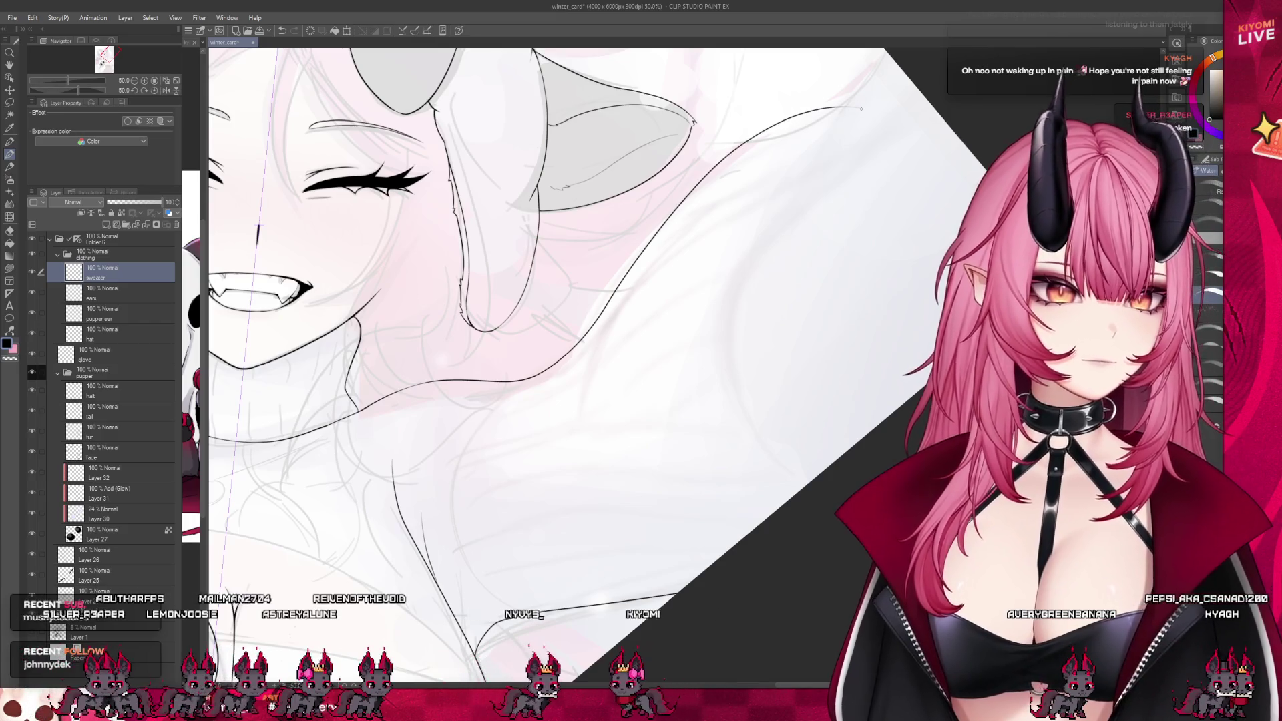
Ink the curve beneath the shoulder, redraw it as a steeper arc, and undo a further attempt
scroll(681, 410, "down", 1)
scroll(589, 422, "down", 3)
scroll(645, 276, "up", 2)
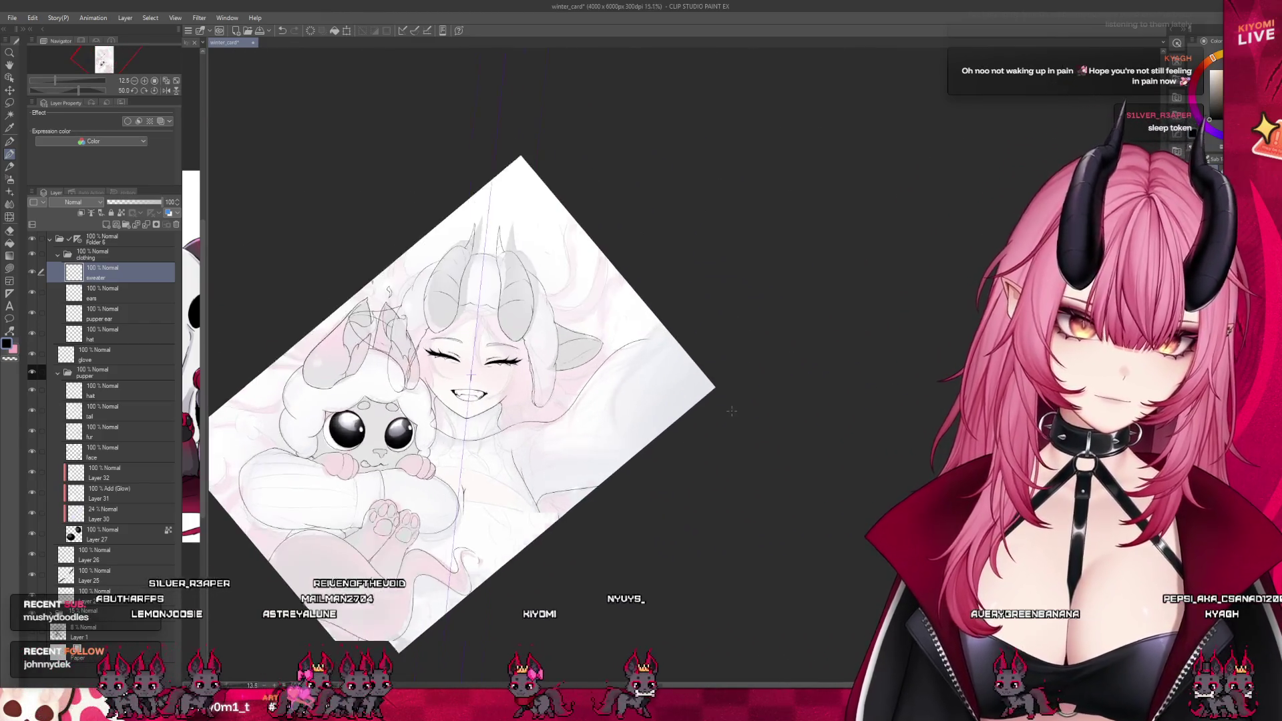
left_click_drag(642, 304, 564, 459)
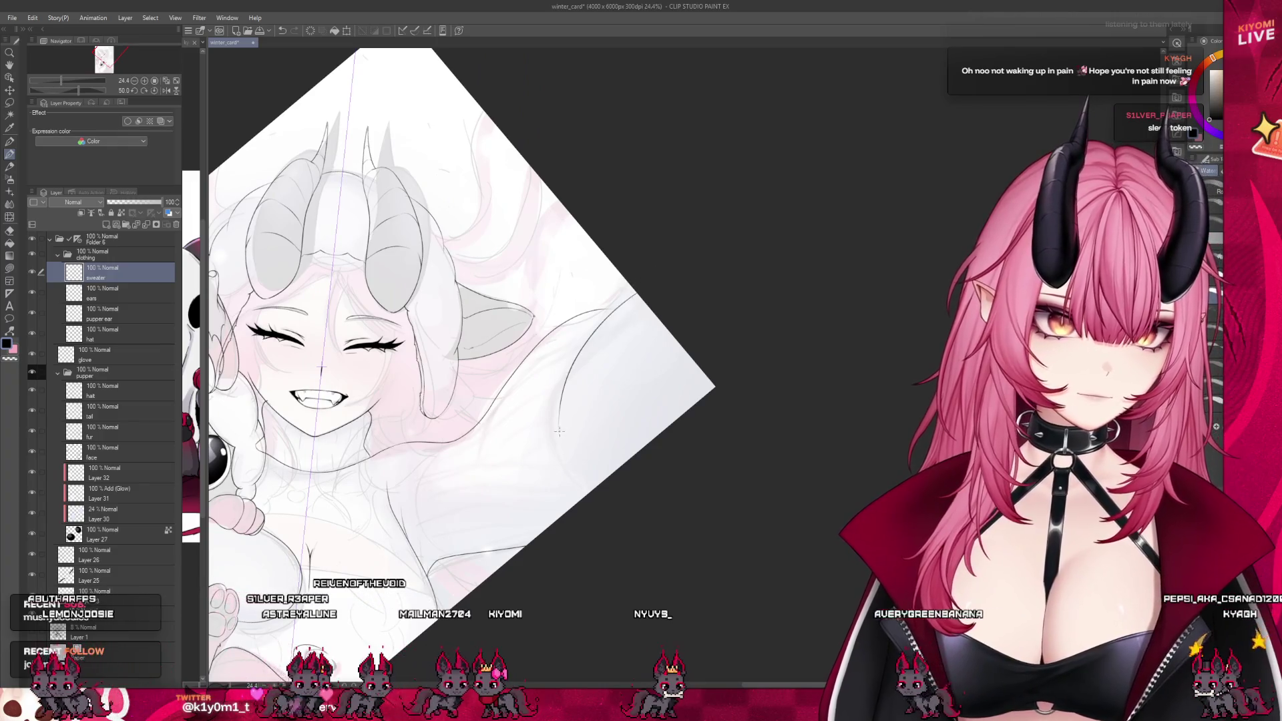
key("ctrl+z")
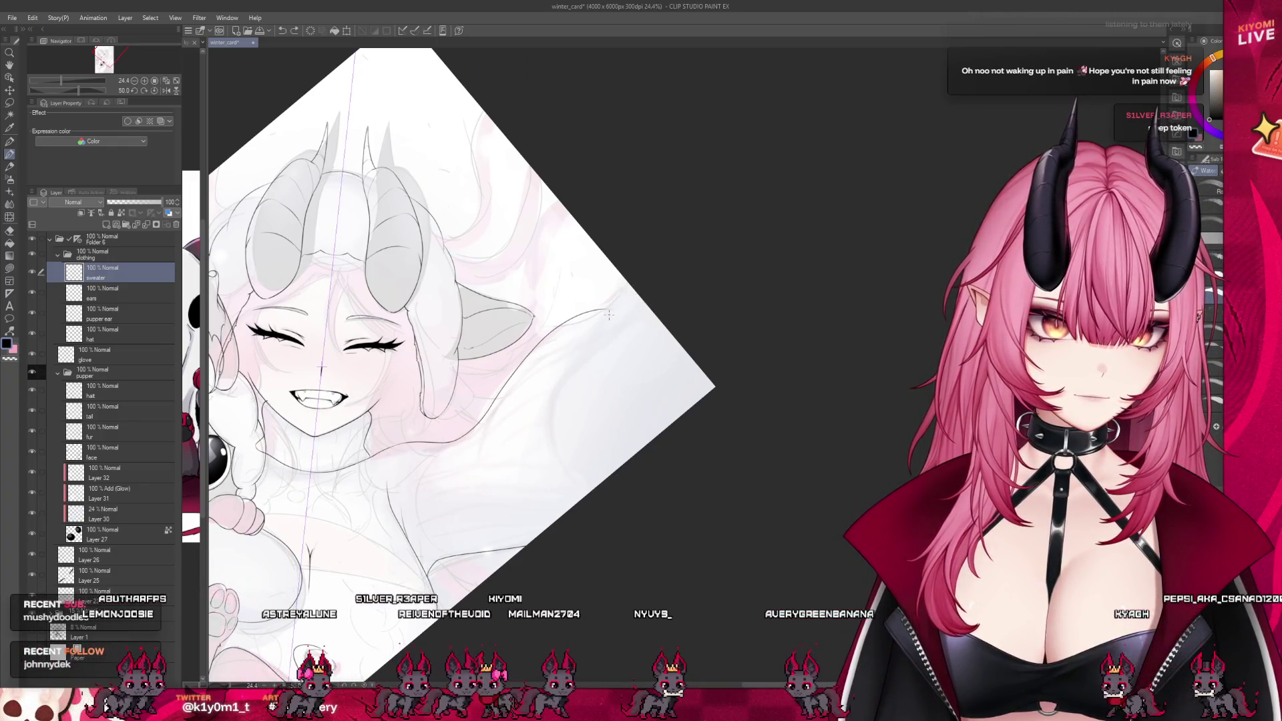
left_click_drag(604, 308, 587, 493)
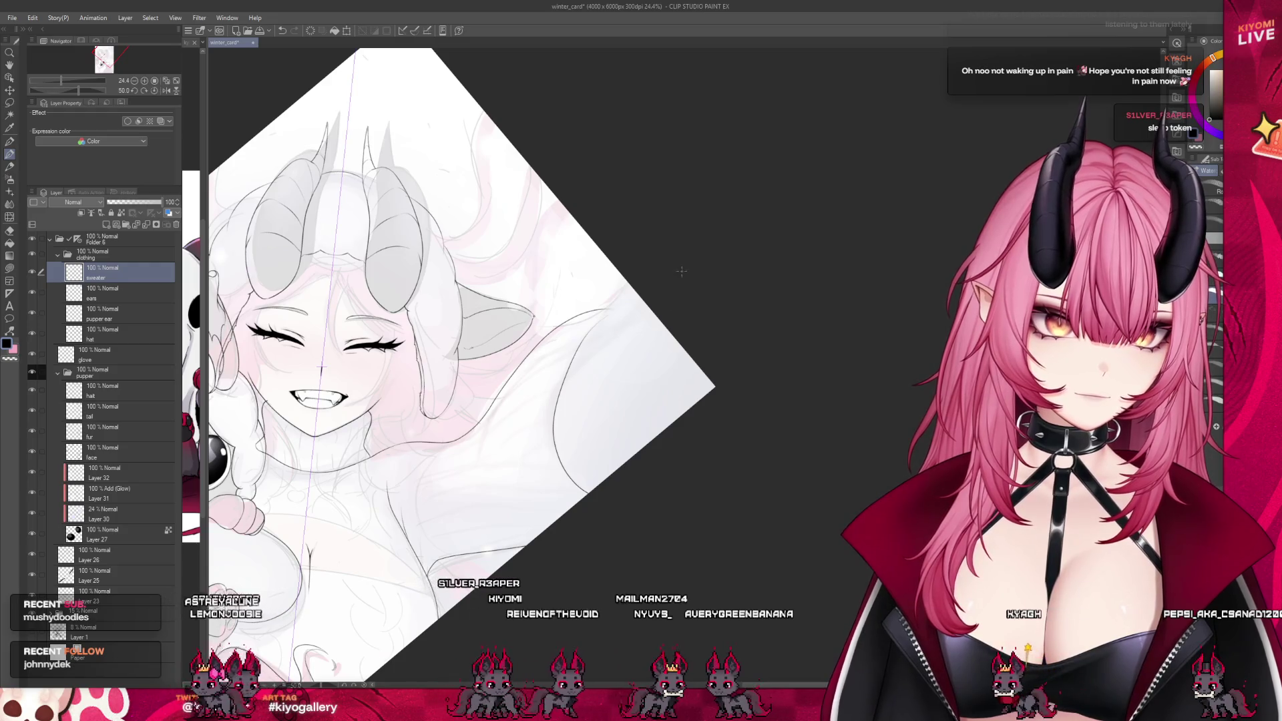
left_click_drag(633, 294, 641, 448)
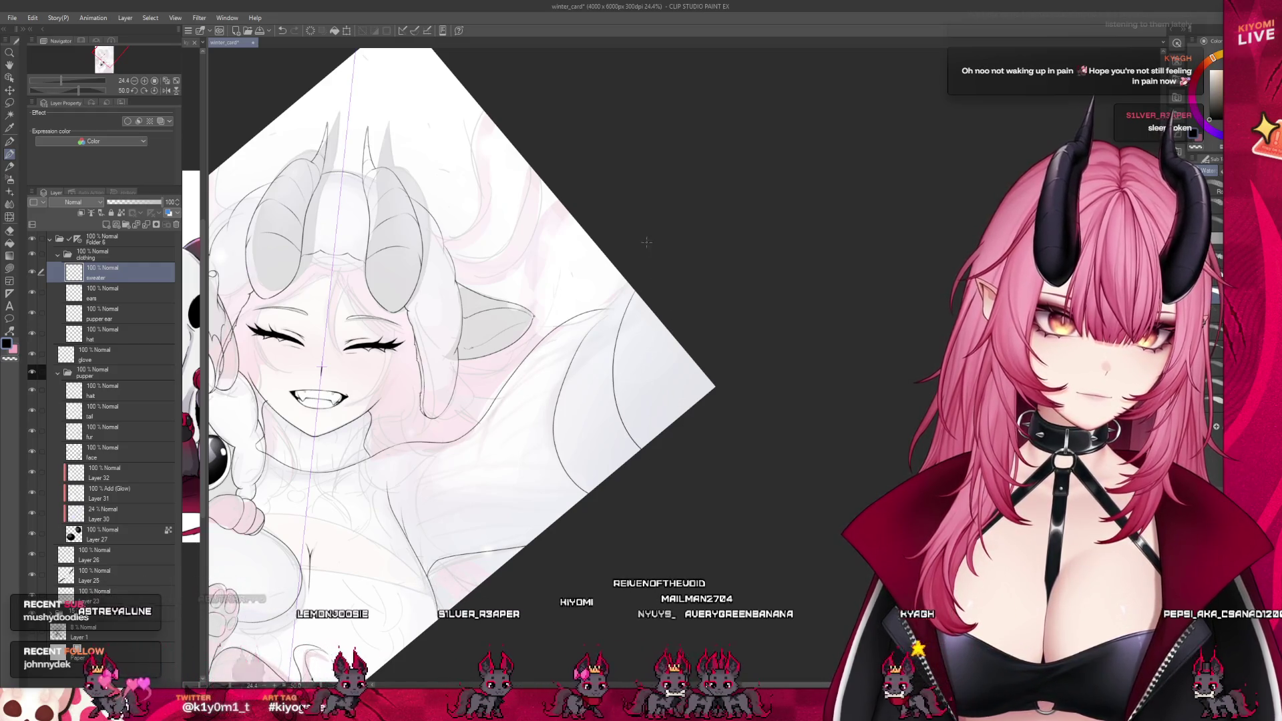
key("ctrl+z")
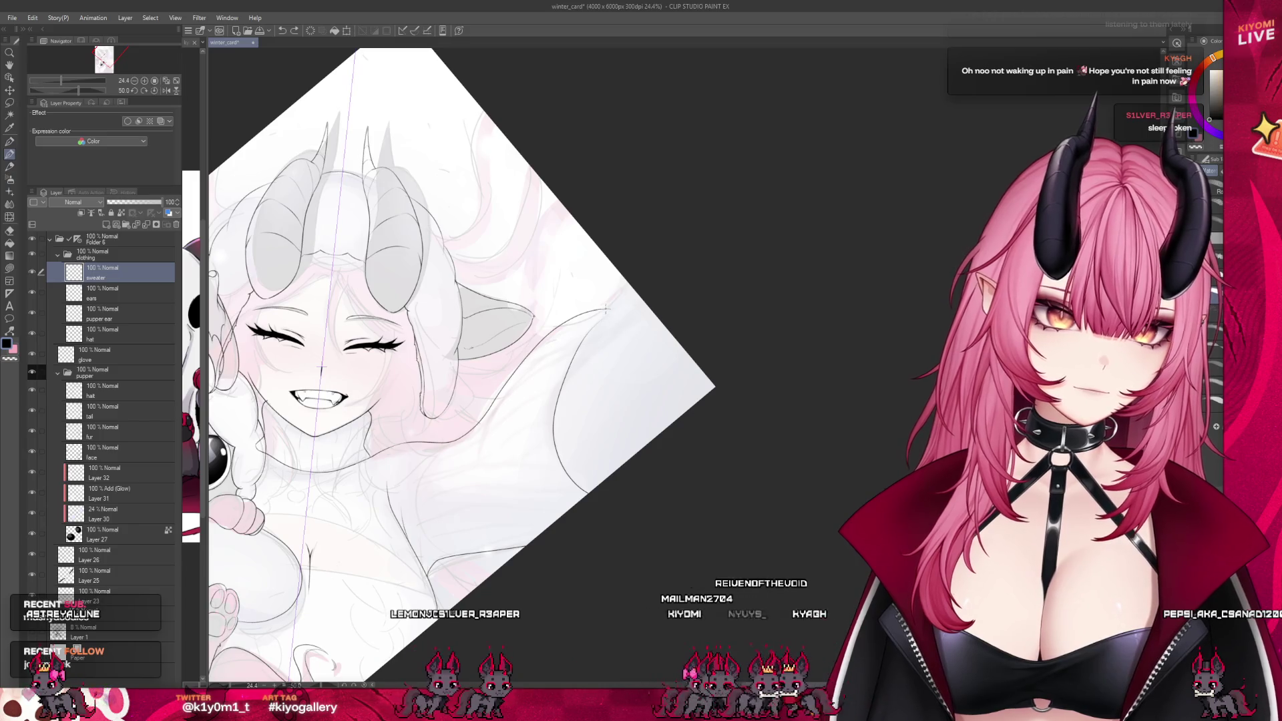